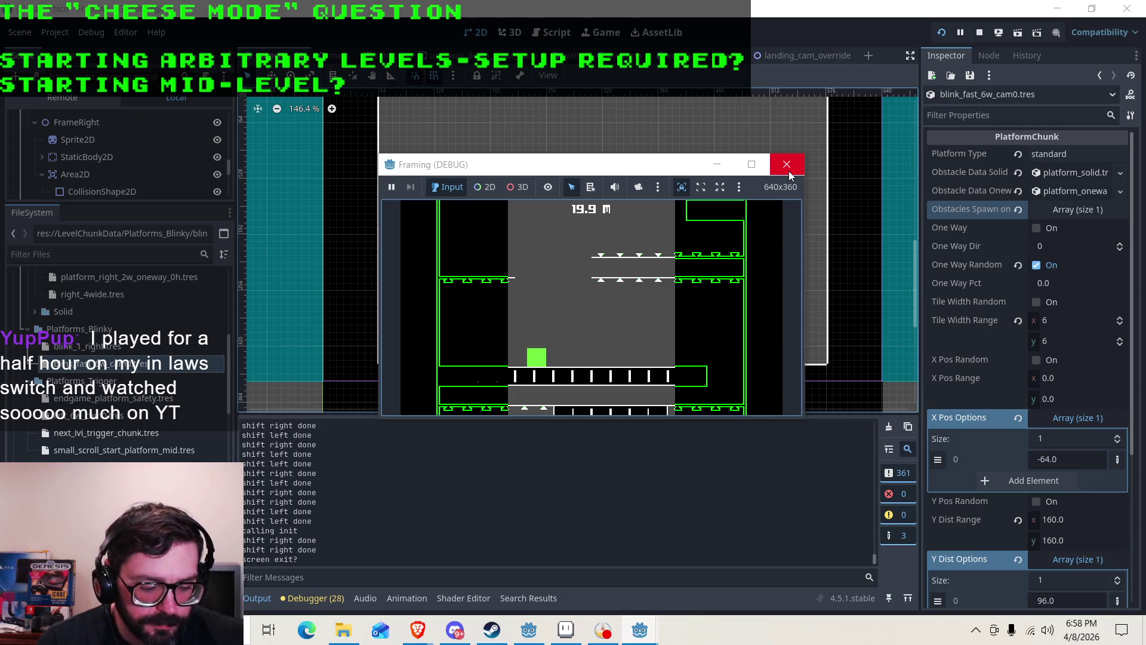
# - Close the Framing (DEBUG) game window to end the test run
pyautogui.click(789, 171)
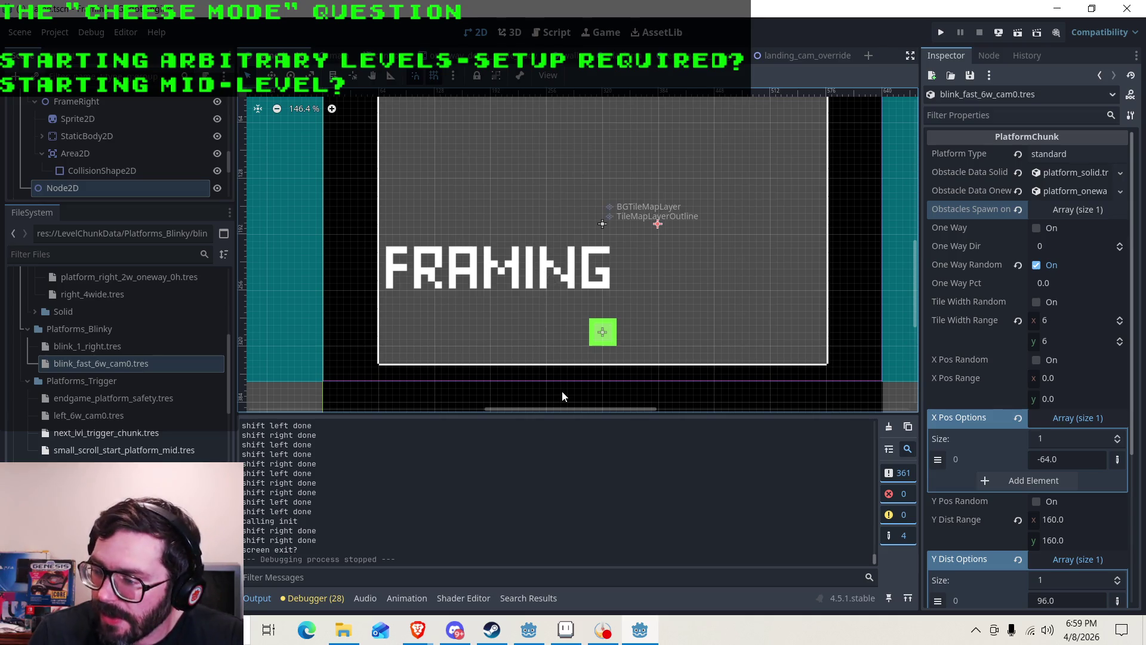
# - Duplicate blink_fast_6w_cam0.tres as blink_fast_4w__mid_cam0.tres
pyautogui.rightClick(94, 332)
pyautogui.moveTo(127, 347)
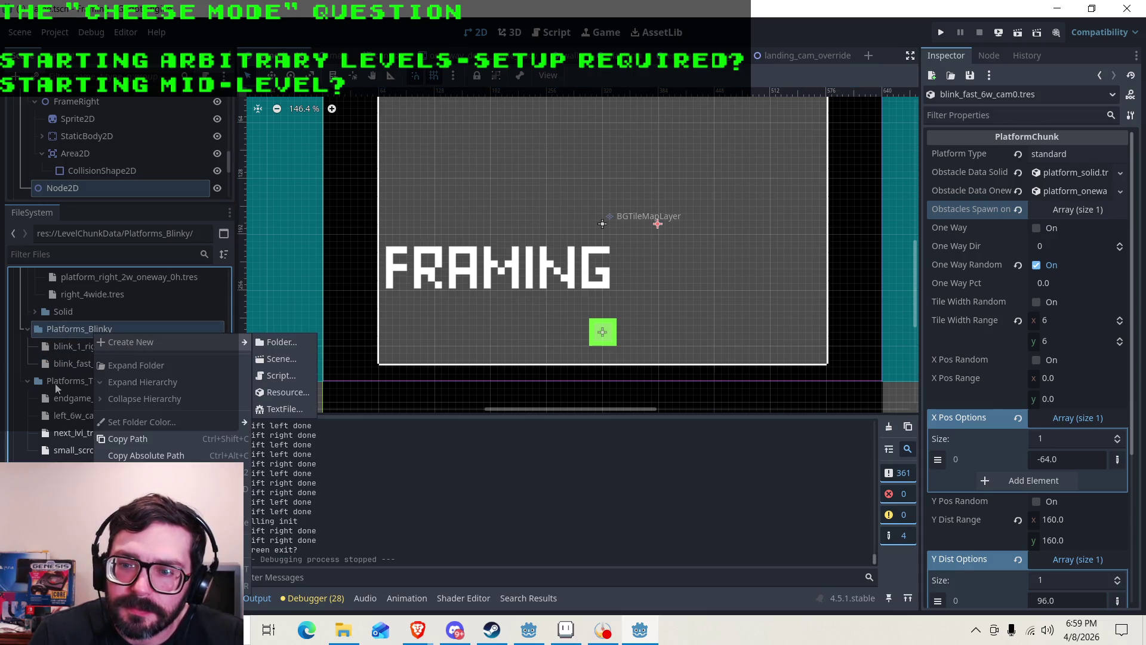
pyautogui.click(79, 361)
pyautogui.rightClick(80, 364)
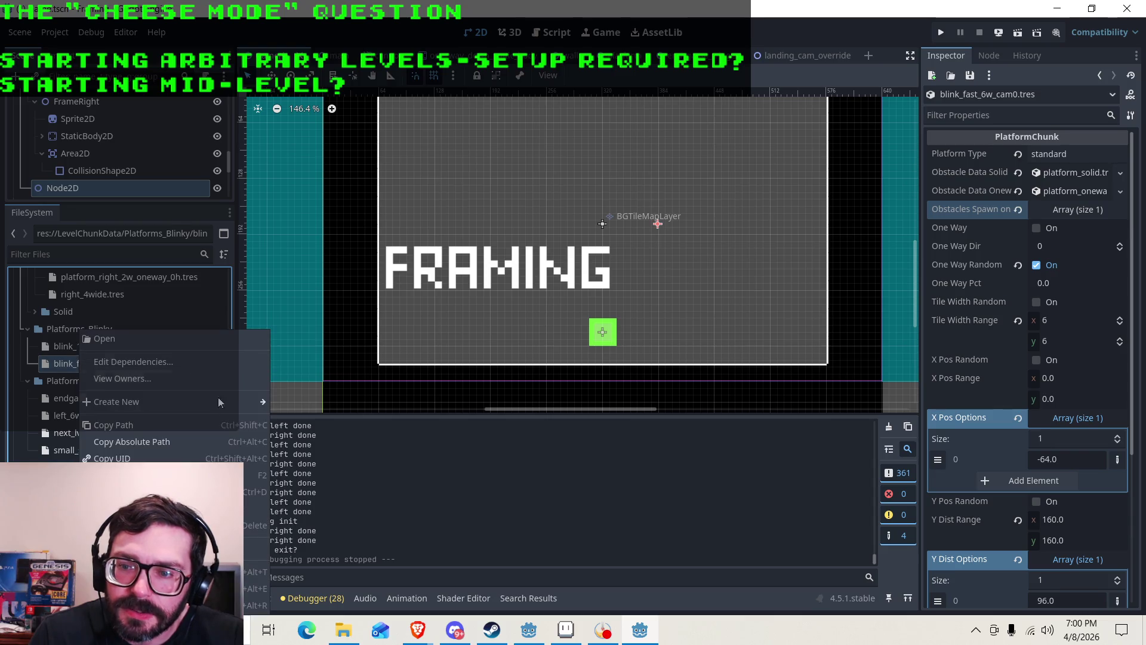
pyautogui.moveTo(271, 406)
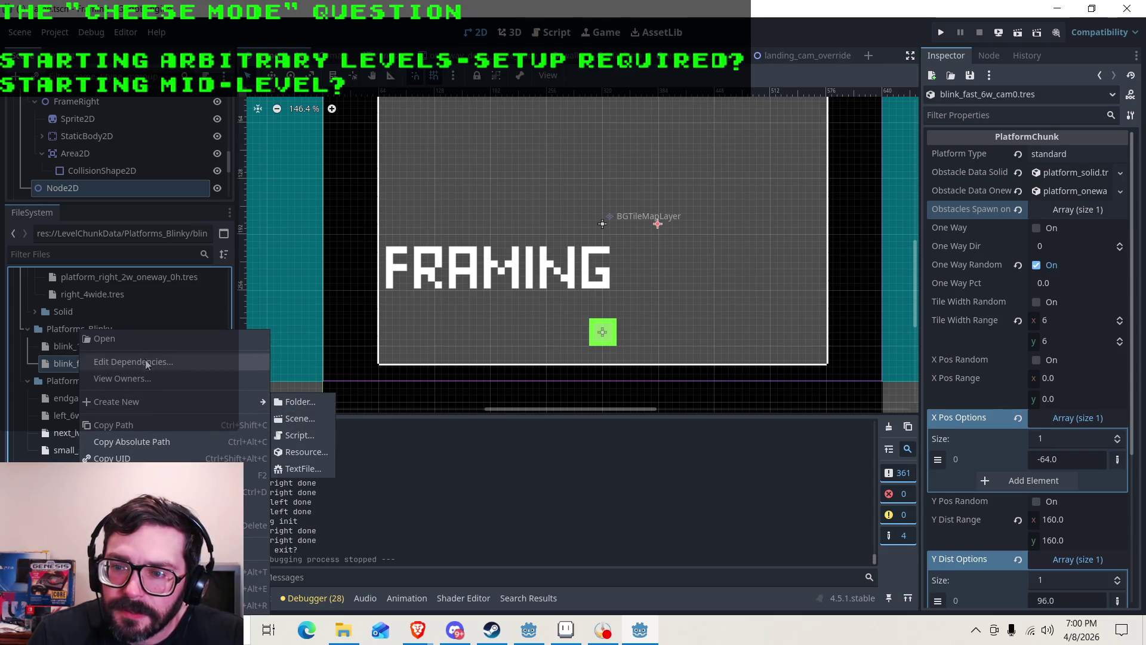
pyautogui.hotkey('ctrl', 'd')
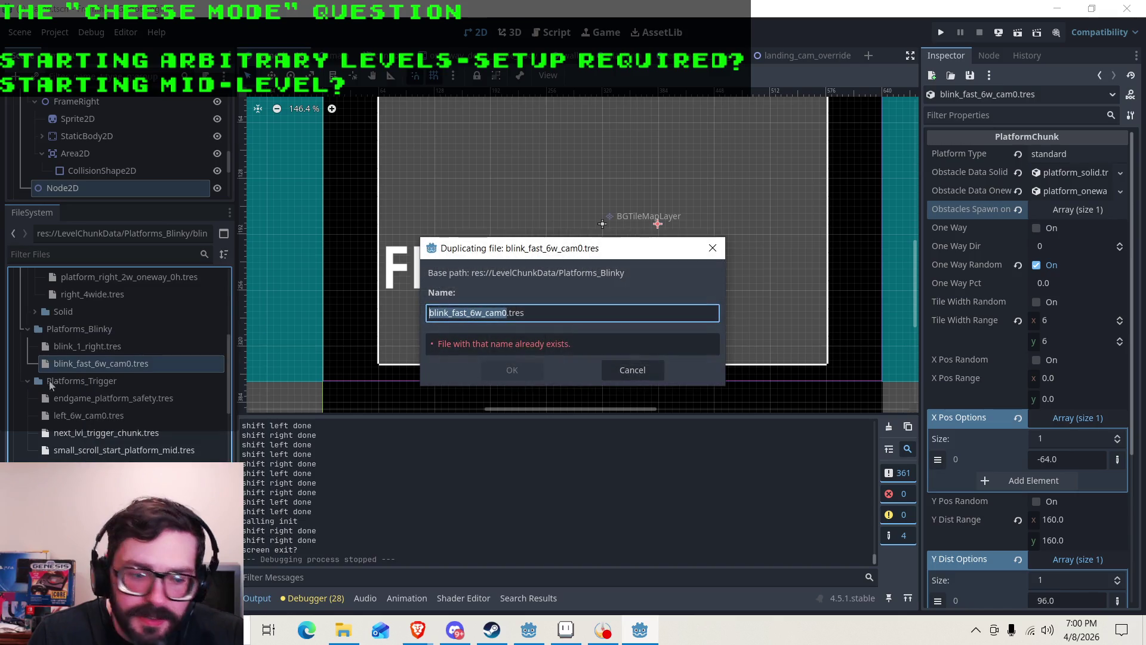
pyautogui.click(476, 314)
pyautogui.press('BackSpace')
pyautogui.write('4w')
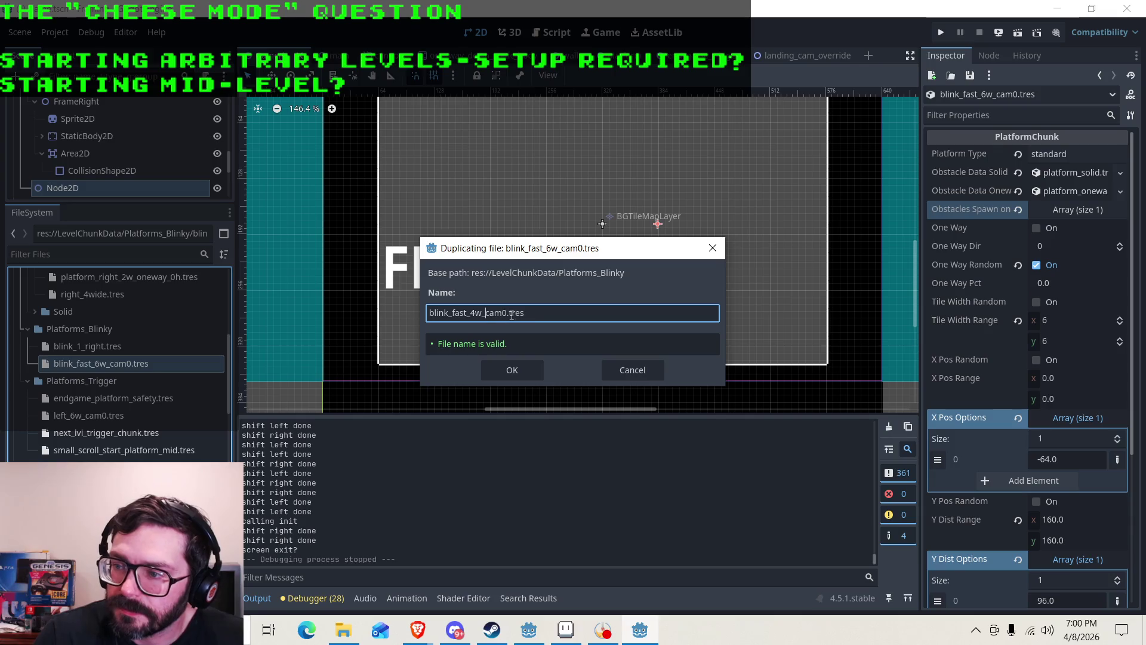
pyautogui.write('__mid')
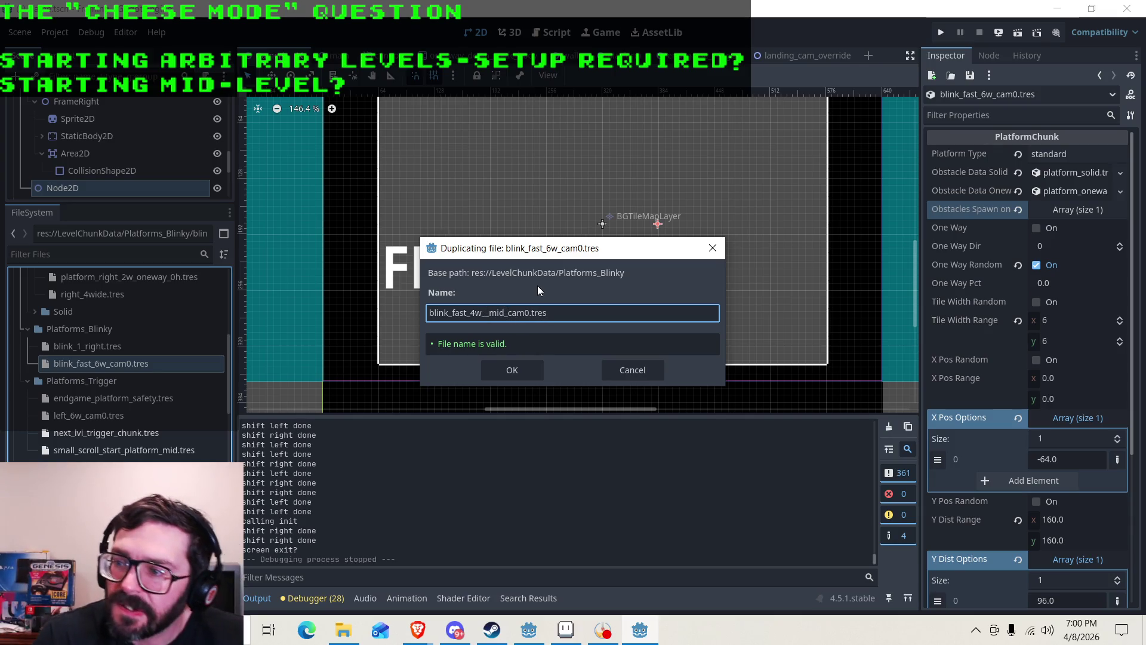
pyautogui.click(513, 370)
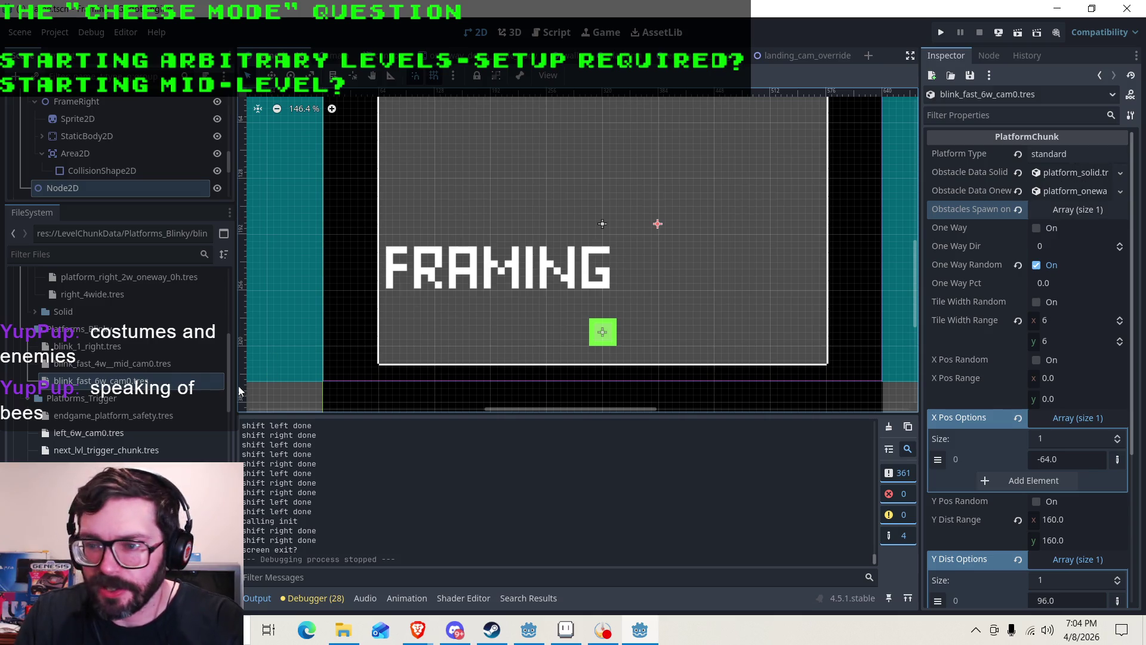
pyautogui.click(128, 365)
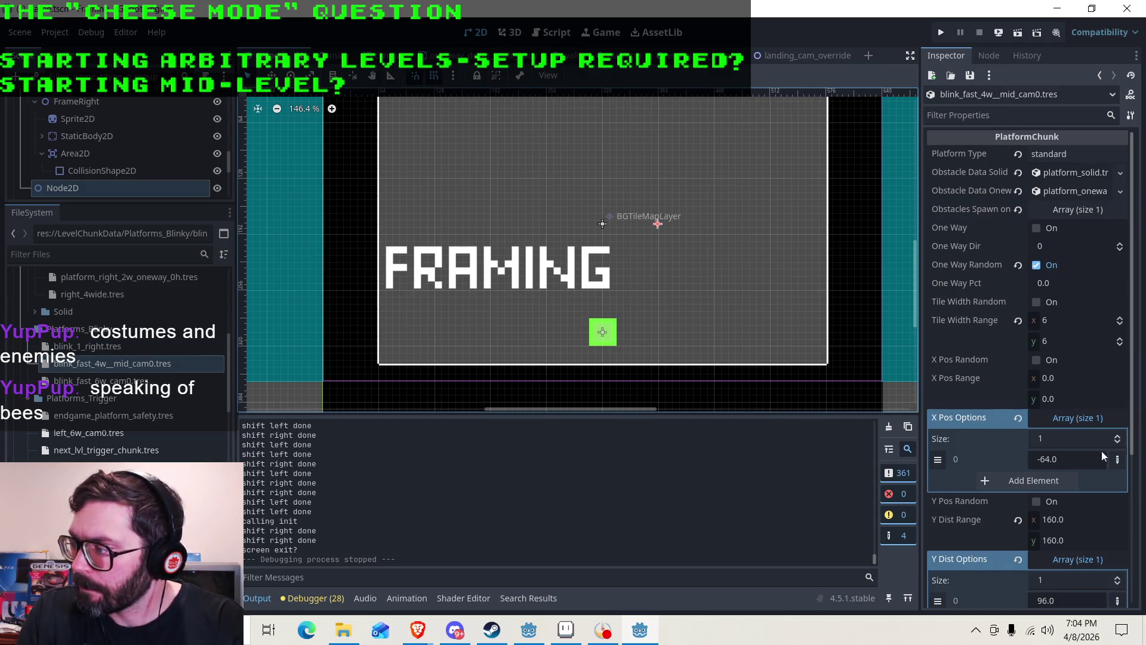
# - Set the chunk's Blink Time to 1.5
pyautogui.scroll(-3, 1051, 475)
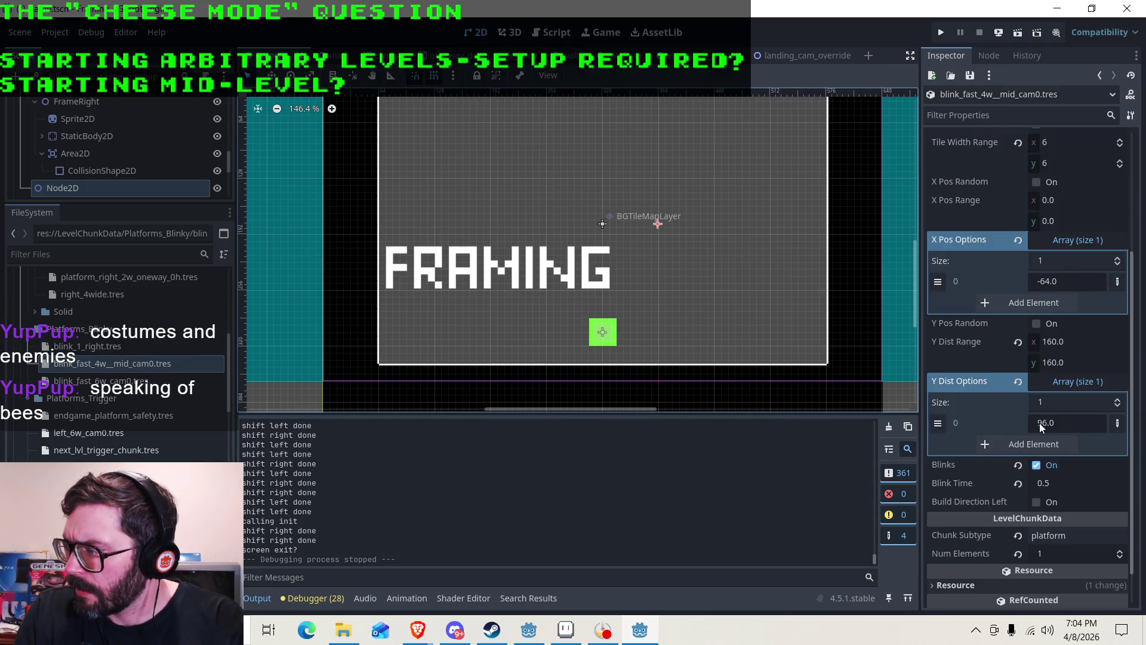
pyautogui.click(1047, 486)
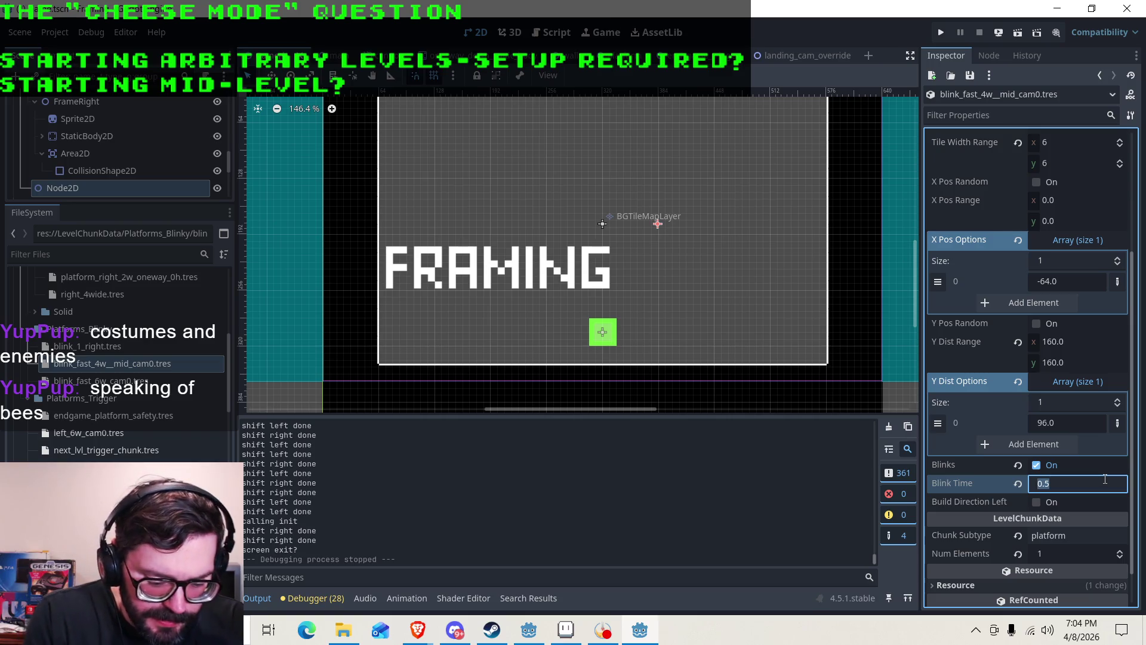
pyautogui.write('2.0')
pyautogui.press('Return')
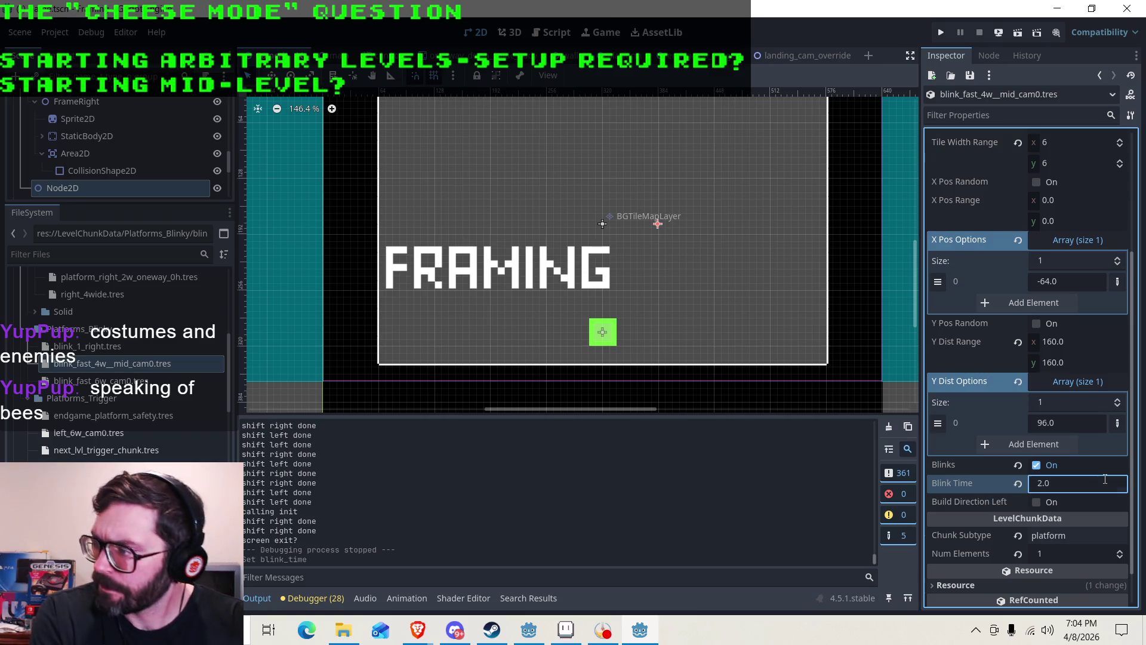
pyautogui.click(1046, 482)
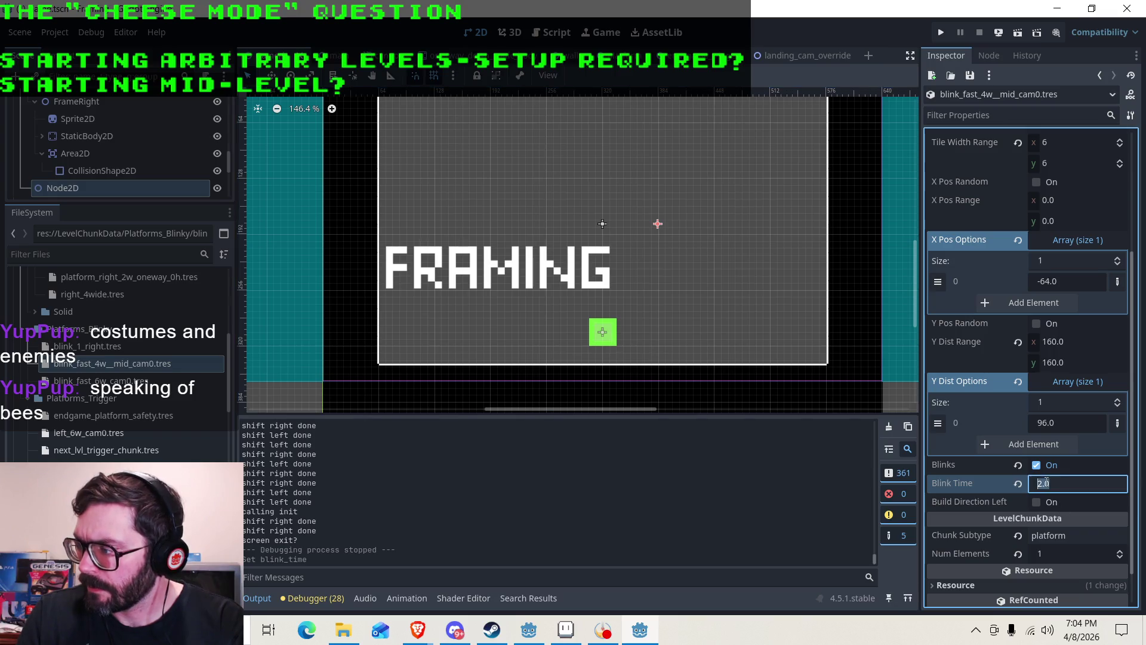
pyautogui.write('1.5')
pyautogui.press('Return')
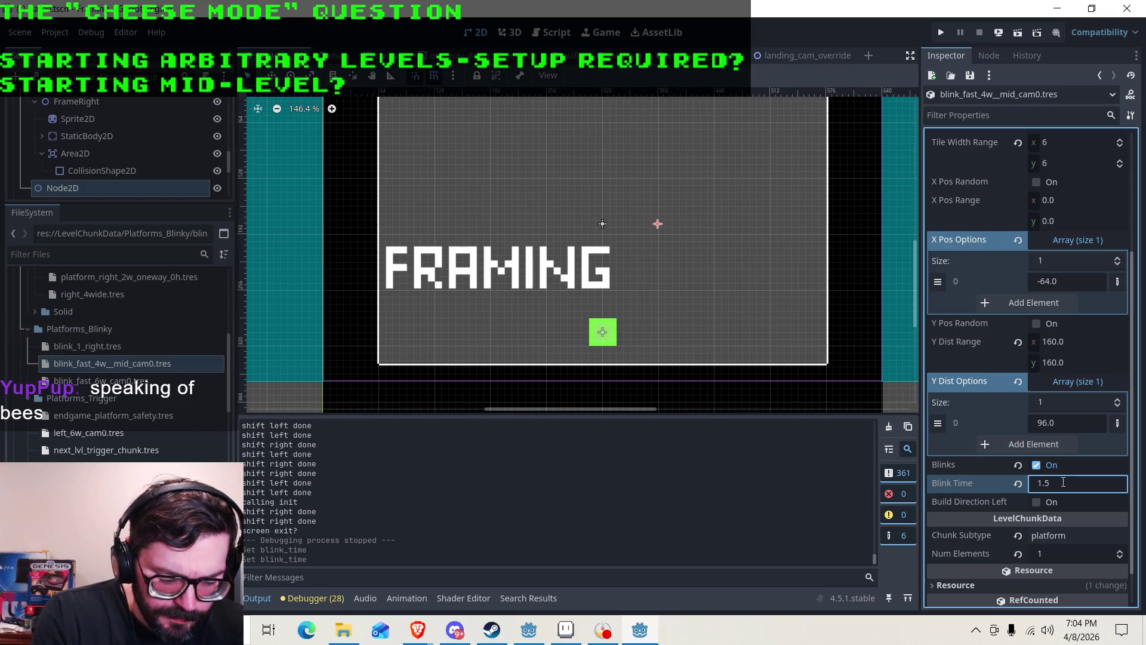
# - Turn on random X position with an X Pos Range of -64 to 64
pyautogui.scroll(2, 1012, 468)
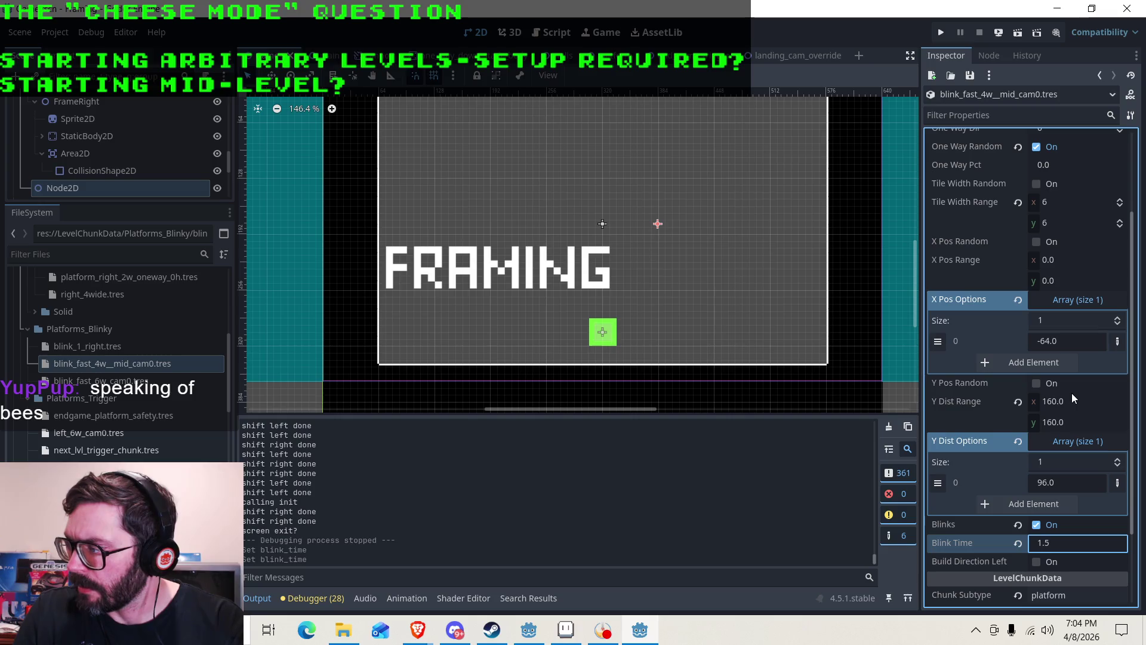
pyautogui.click(1066, 341)
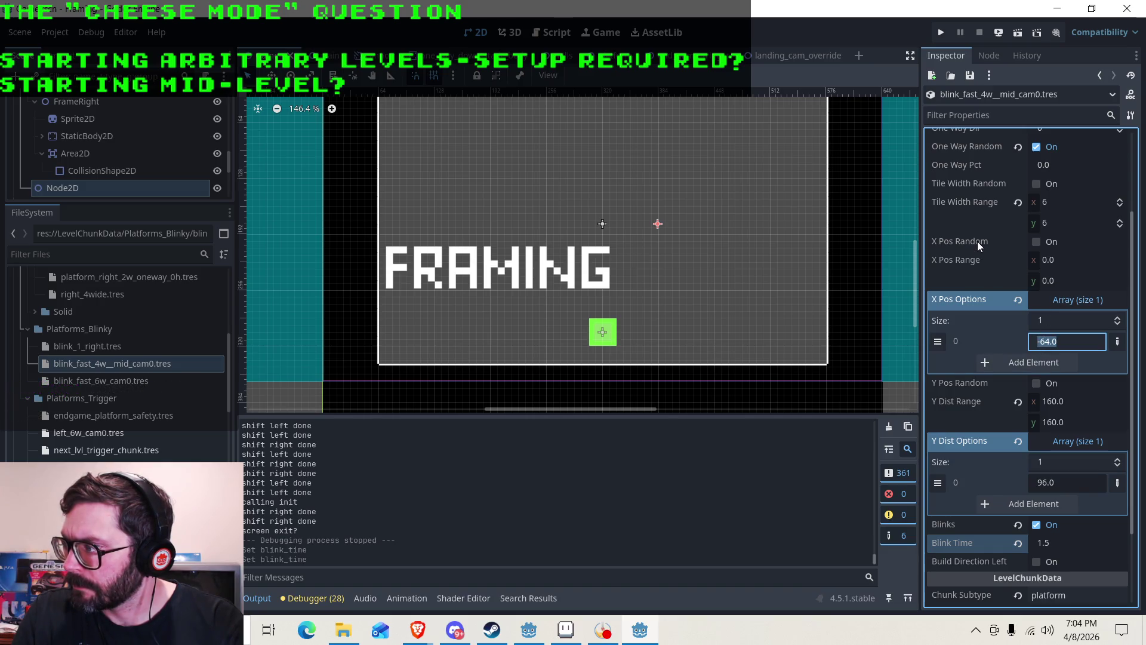
pyautogui.click(1040, 243)
pyautogui.click(1054, 258)
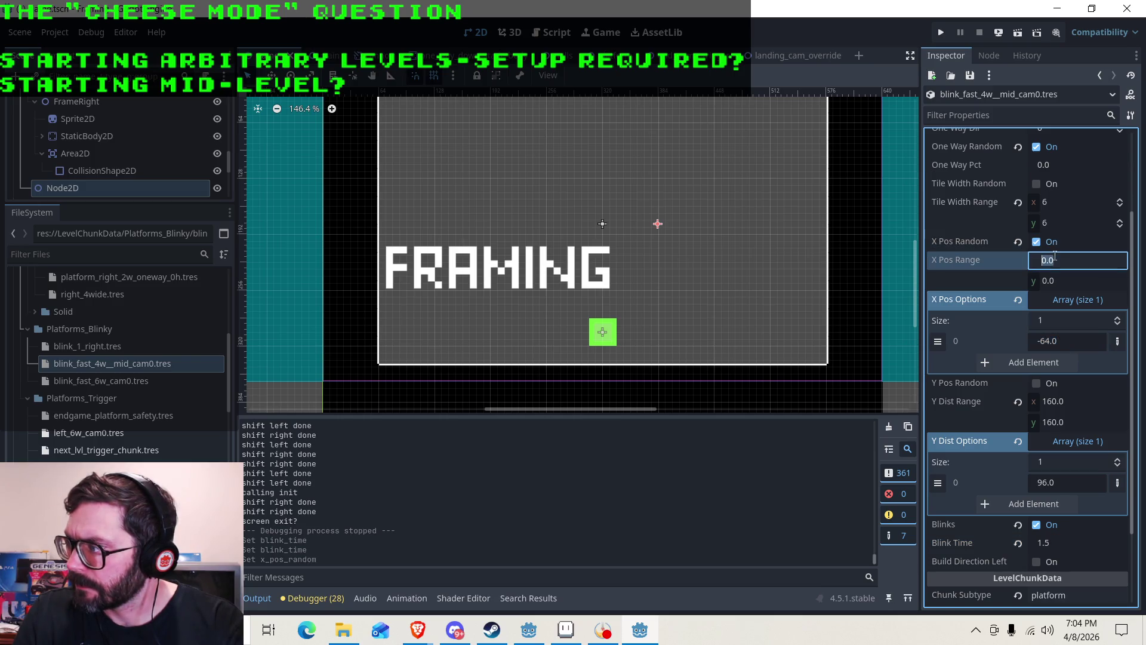
pyautogui.write('-64')
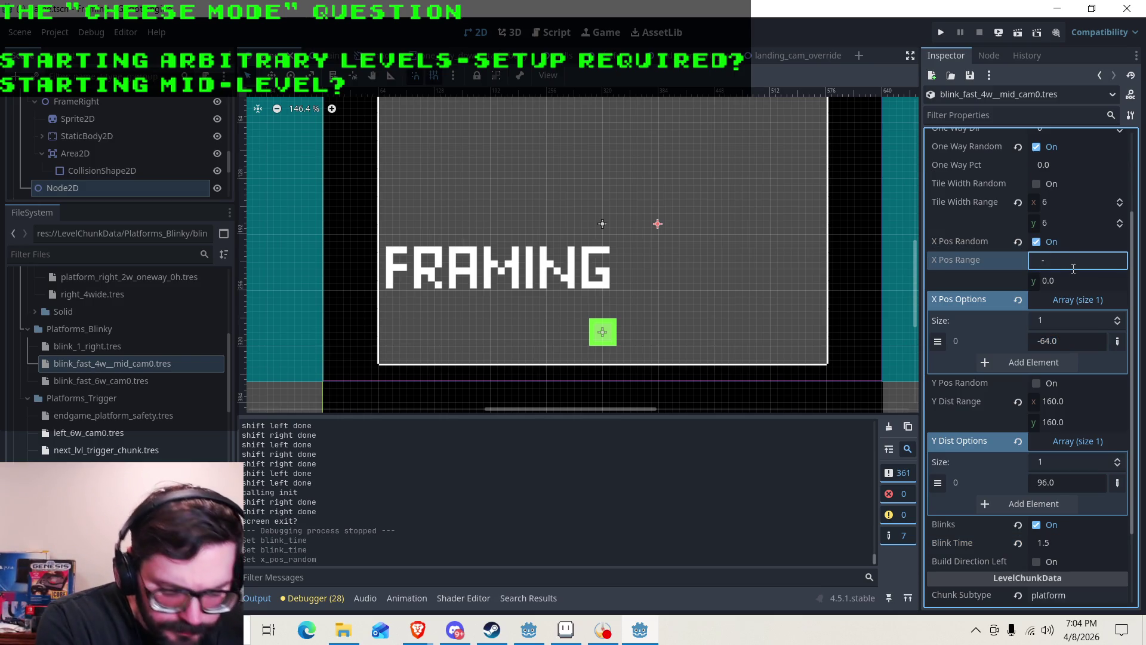
pyautogui.click(1051, 283)
pyautogui.write('64.0')
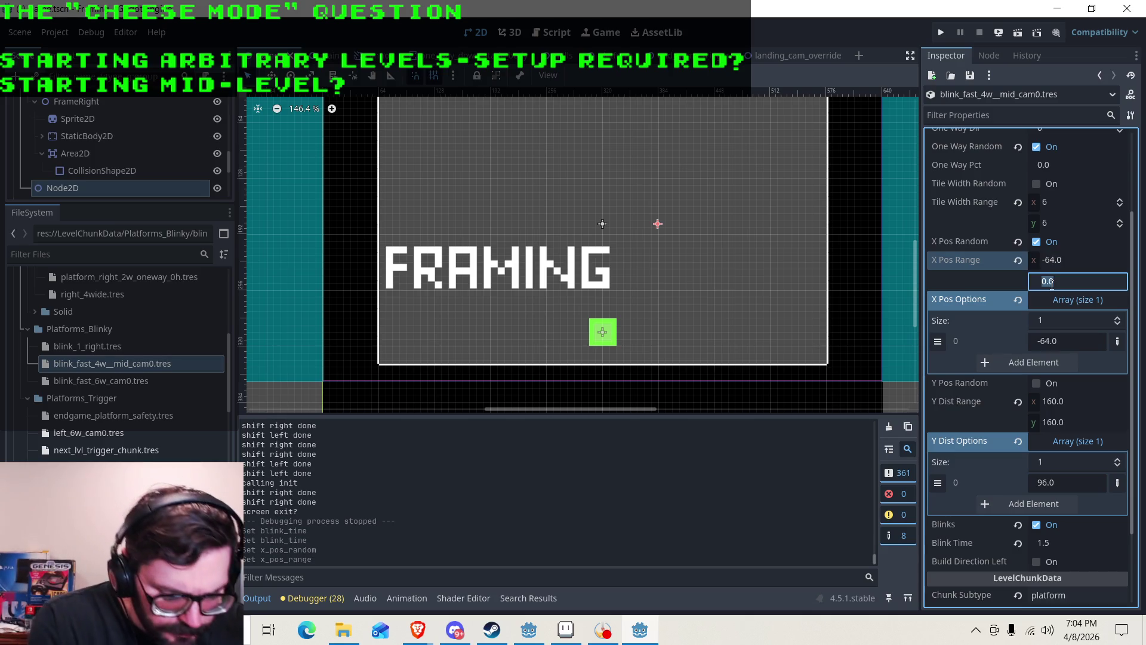
pyautogui.write('4')
pyautogui.press('Return')
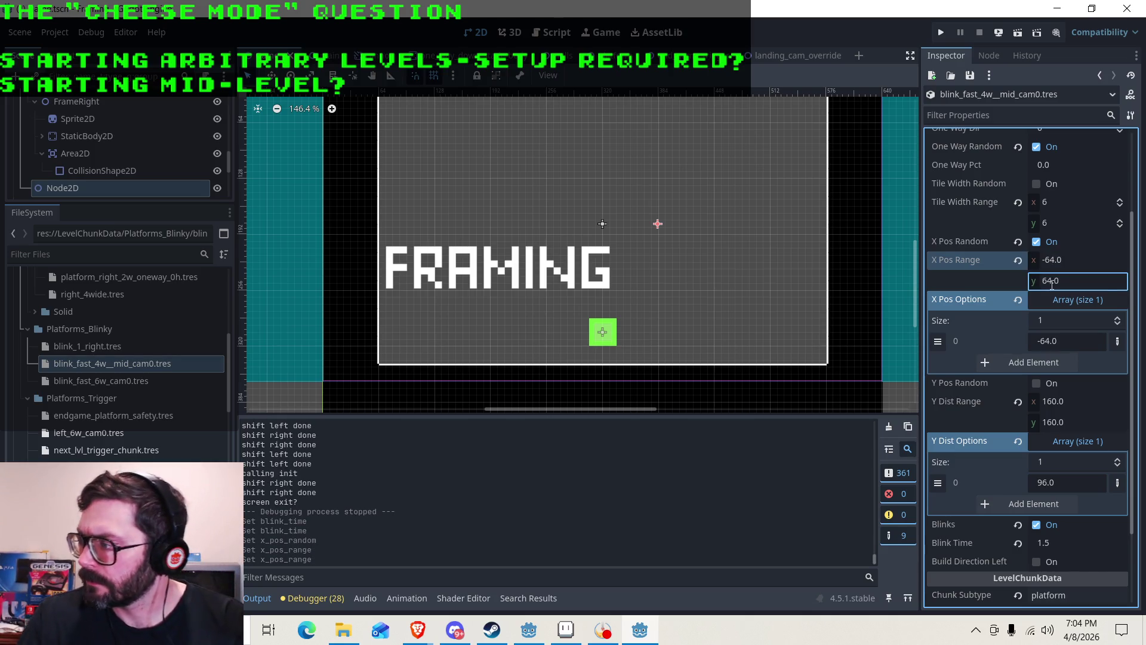
# - Narrow the Tile Width Range to 3–4 and collapse the X Pos Options array
pyautogui.scroll(2, 1109, 258)
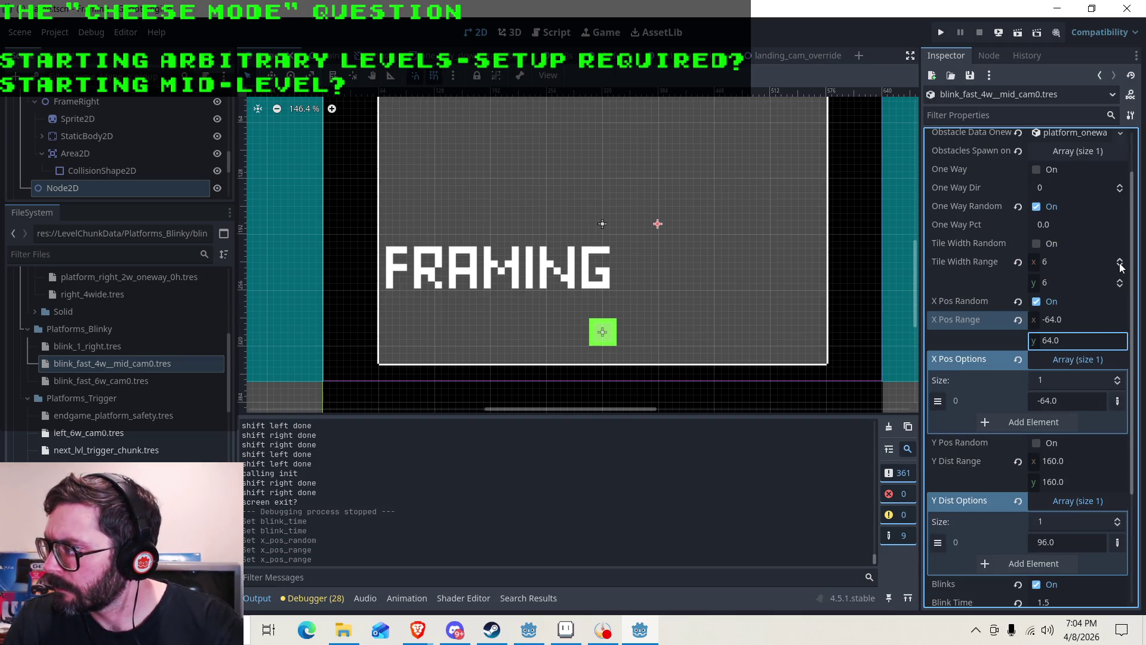
pyautogui.click(1121, 267)
pyautogui.click(1120, 286)
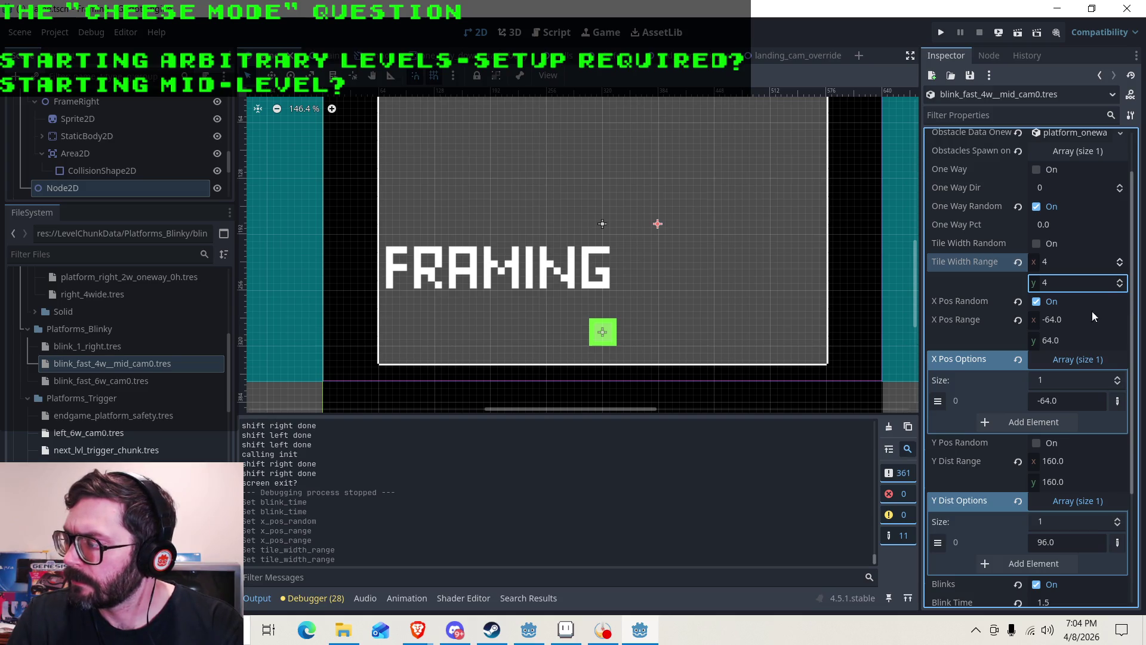
pyautogui.scroll(-2, 975, 290)
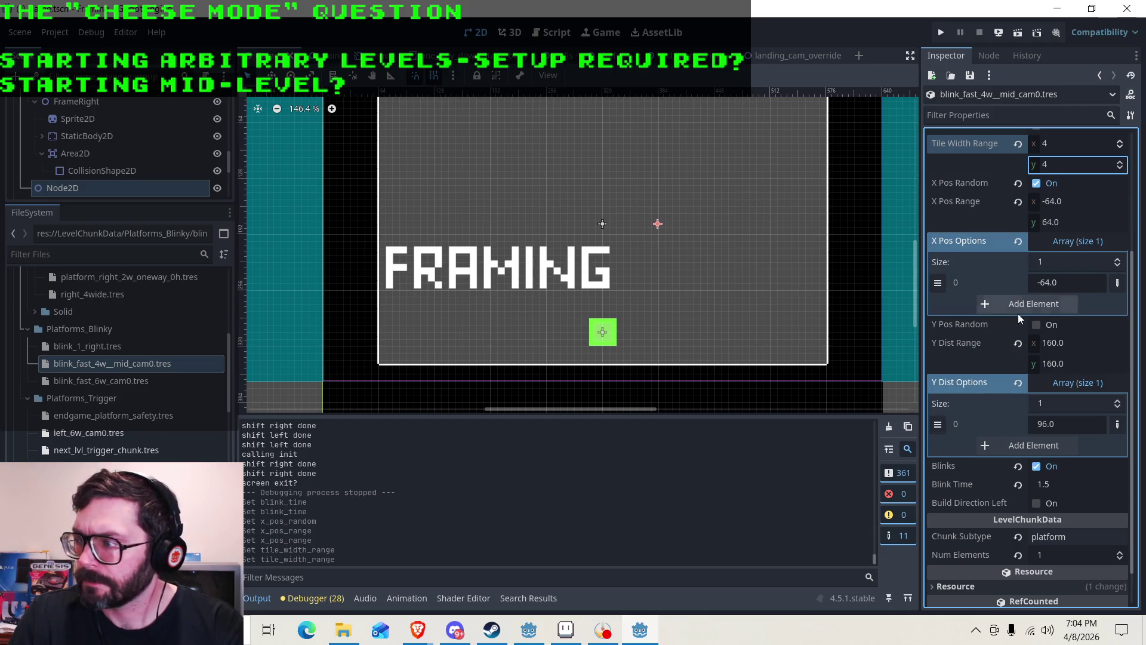
pyautogui.scroll(1, 1116, 204)
pyautogui.click(1121, 206)
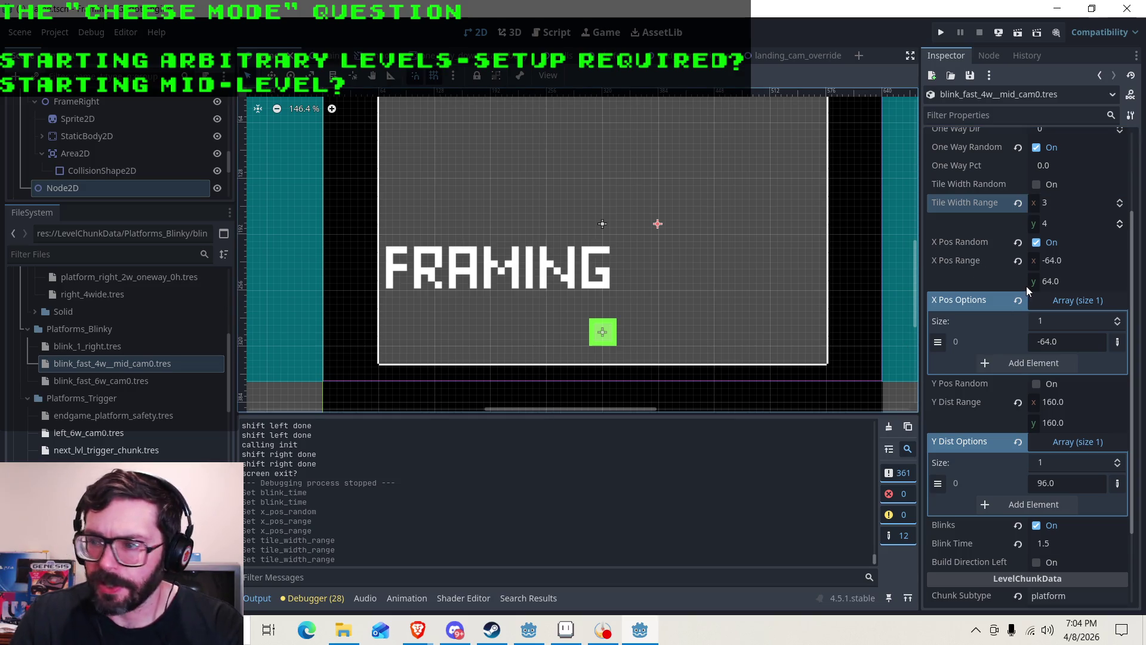
pyautogui.scroll(-2, 1033, 302)
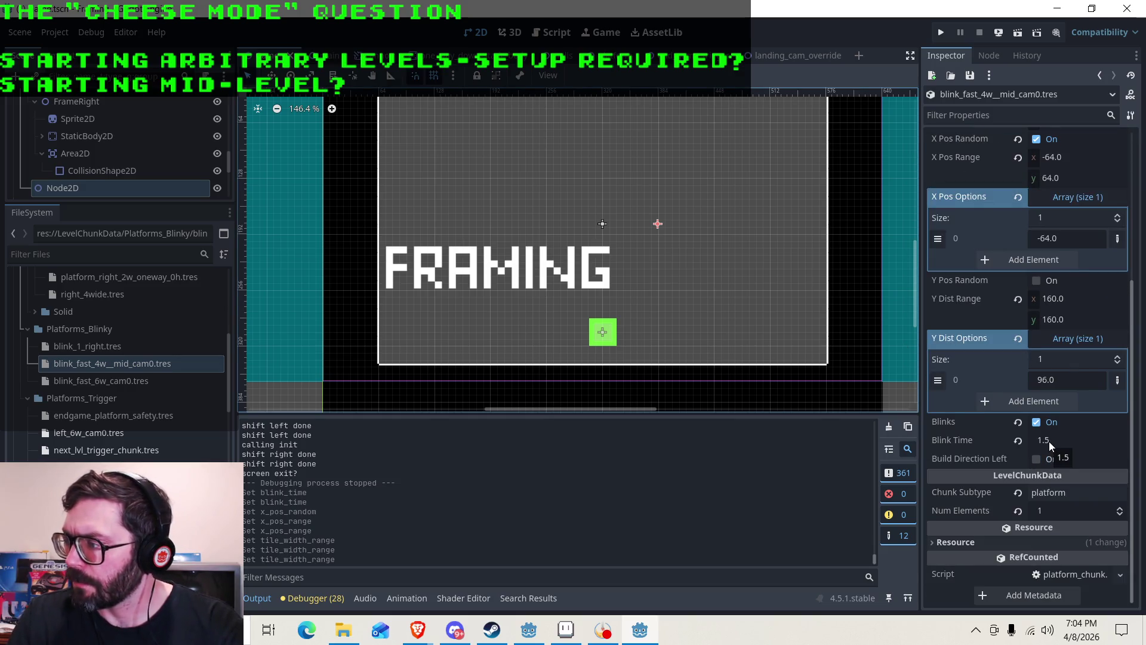
pyautogui.scroll(1, 1057, 410)
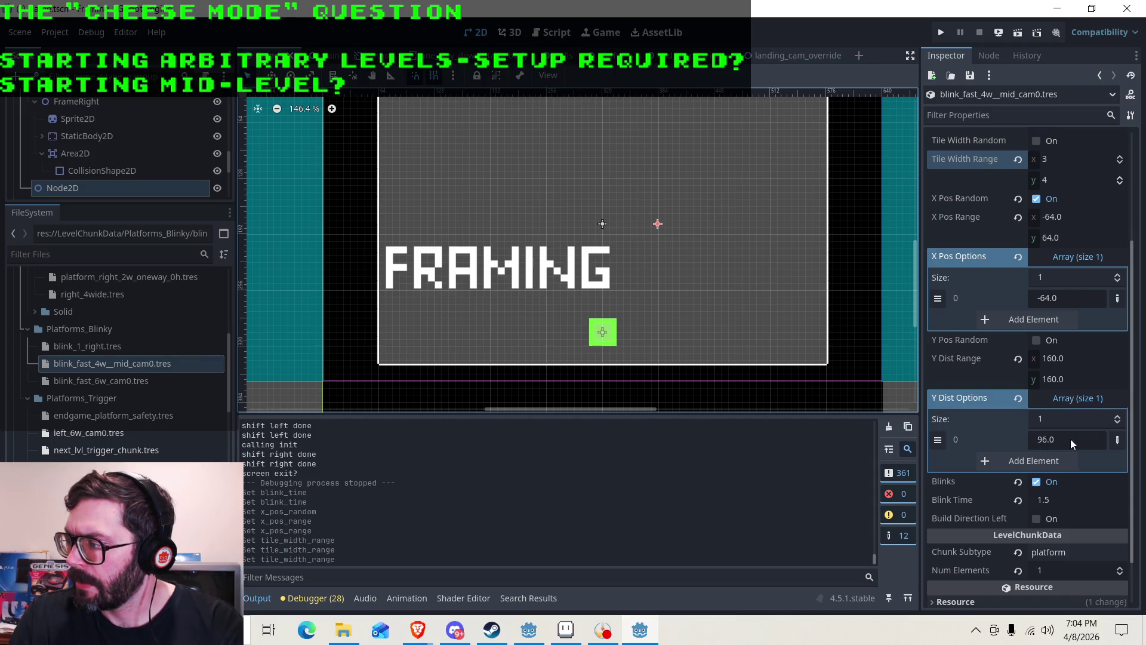
pyautogui.scroll(1, 1064, 378)
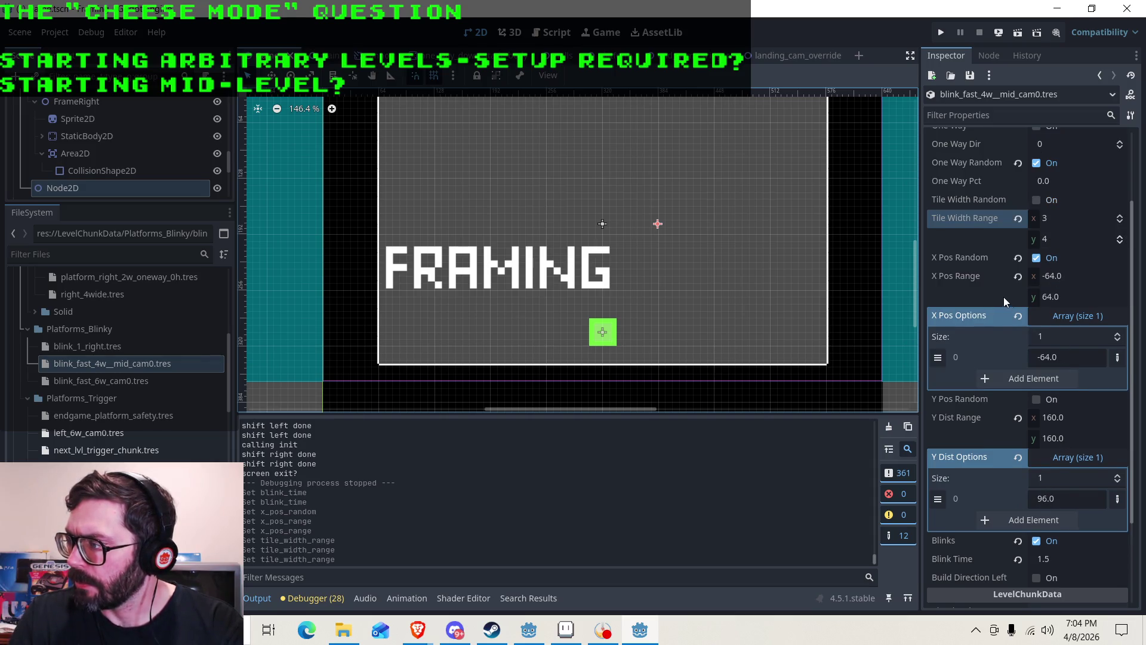
pyautogui.click(1082, 318)
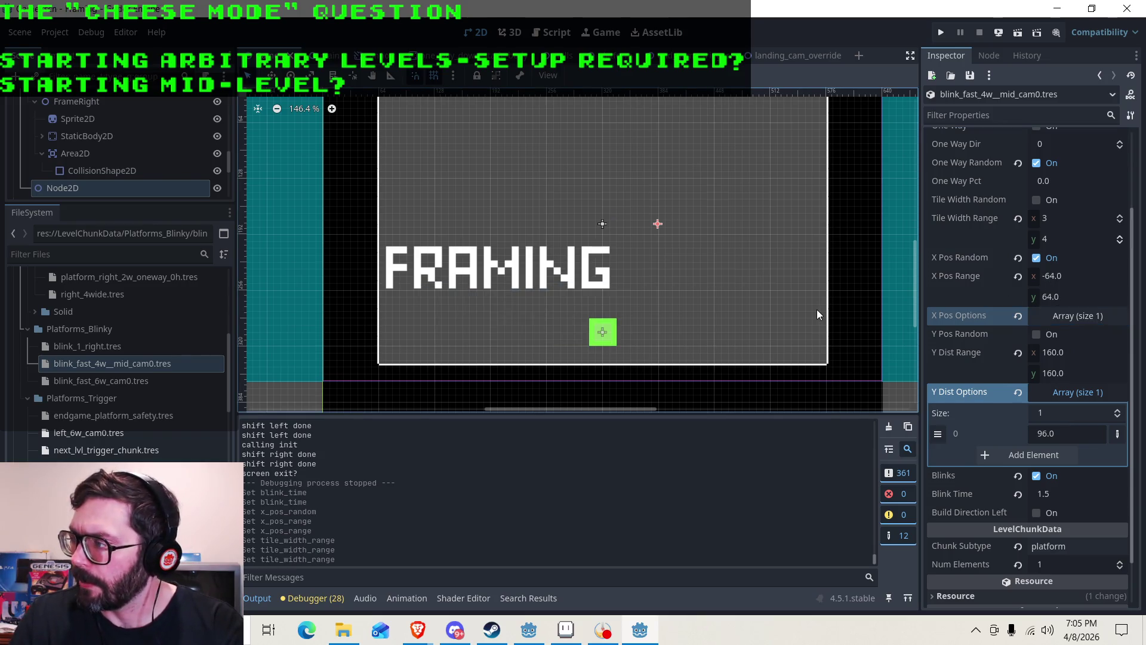
pyautogui.scroll(2, 1012, 280)
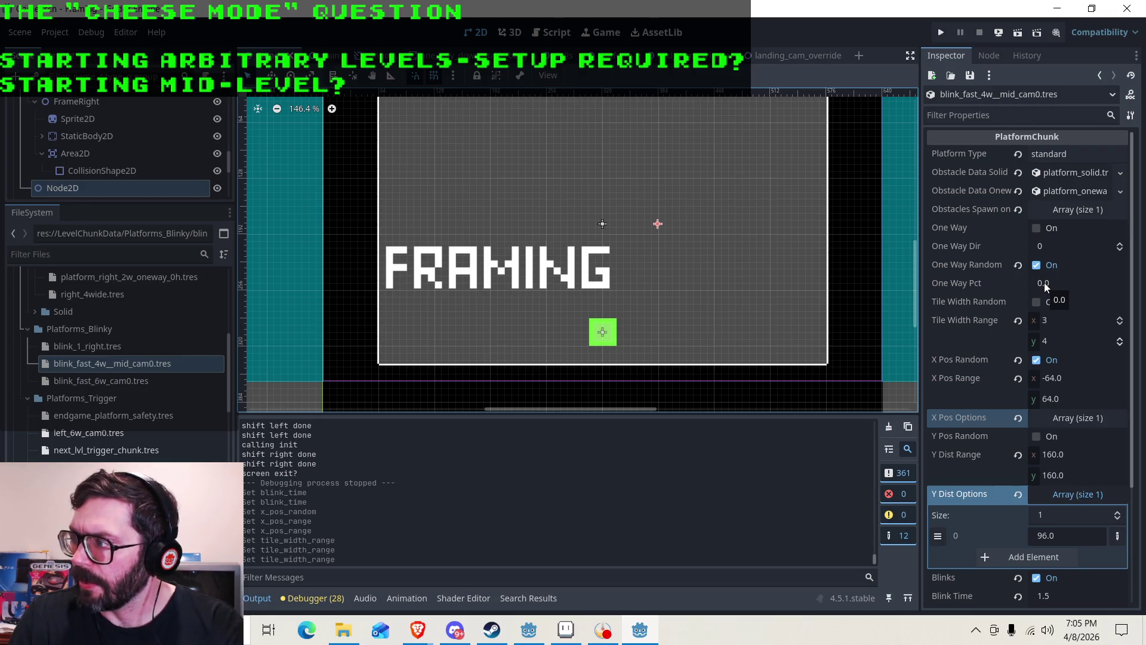
pyautogui.click(85, 365)
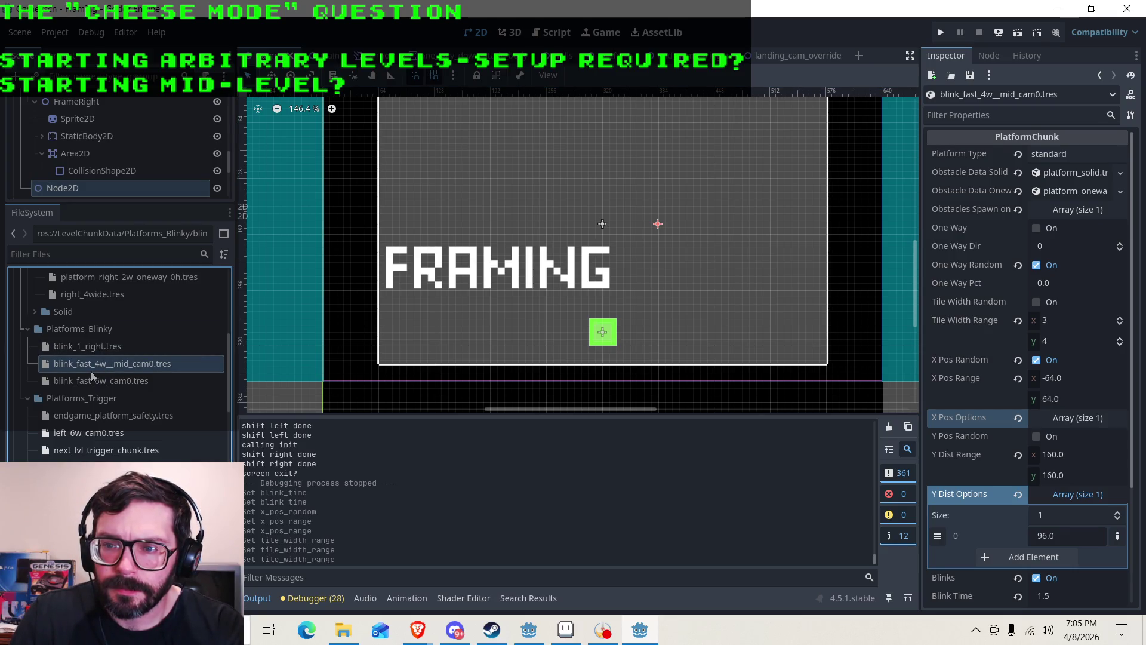
# - Rename the chunk file to blink_1.5_4w__mid_cam0.tres
pyautogui.rightClick(91, 371)
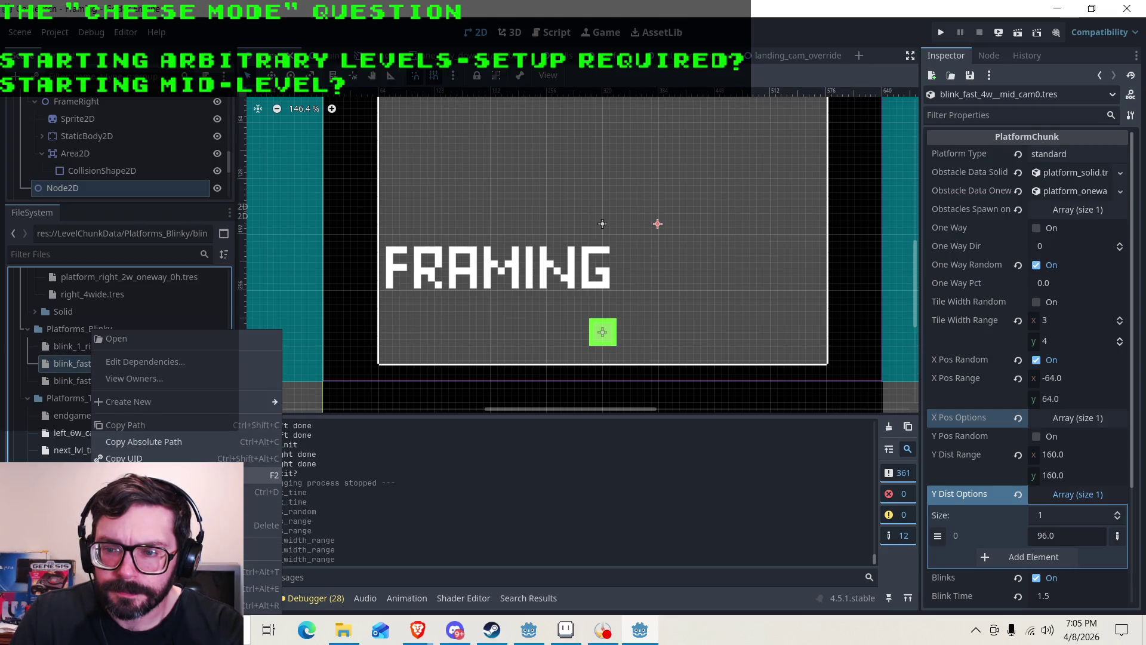
pyautogui.press('F2')
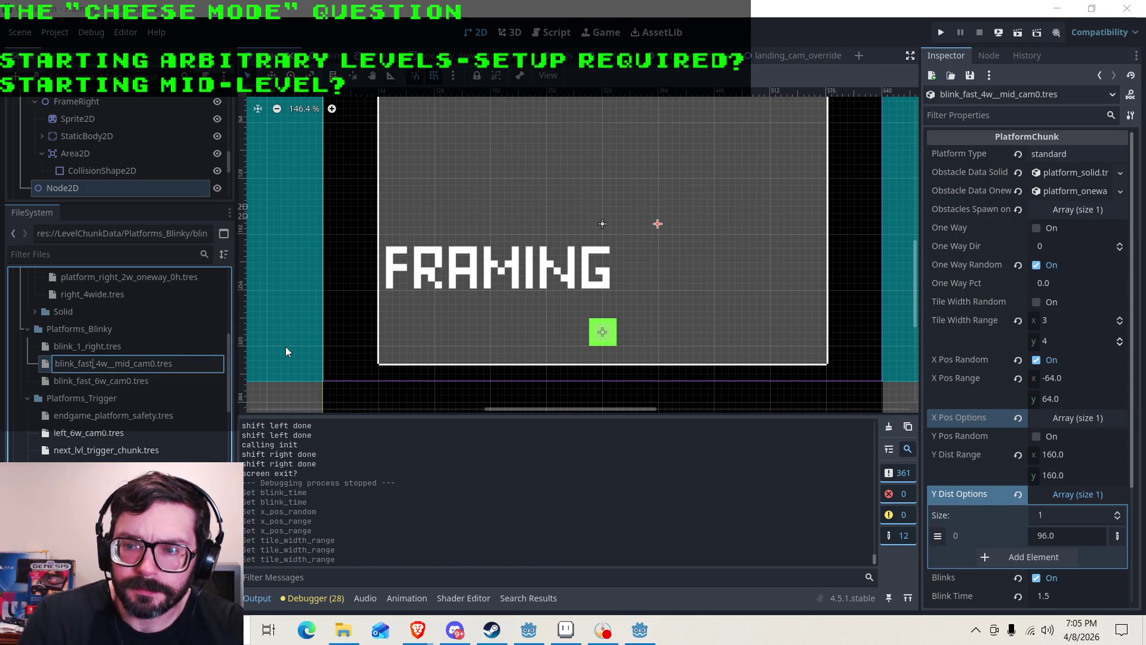
pyautogui.press('BackSpace')
pyautogui.press('BackSpace')
pyautogui.press('BackSpace')
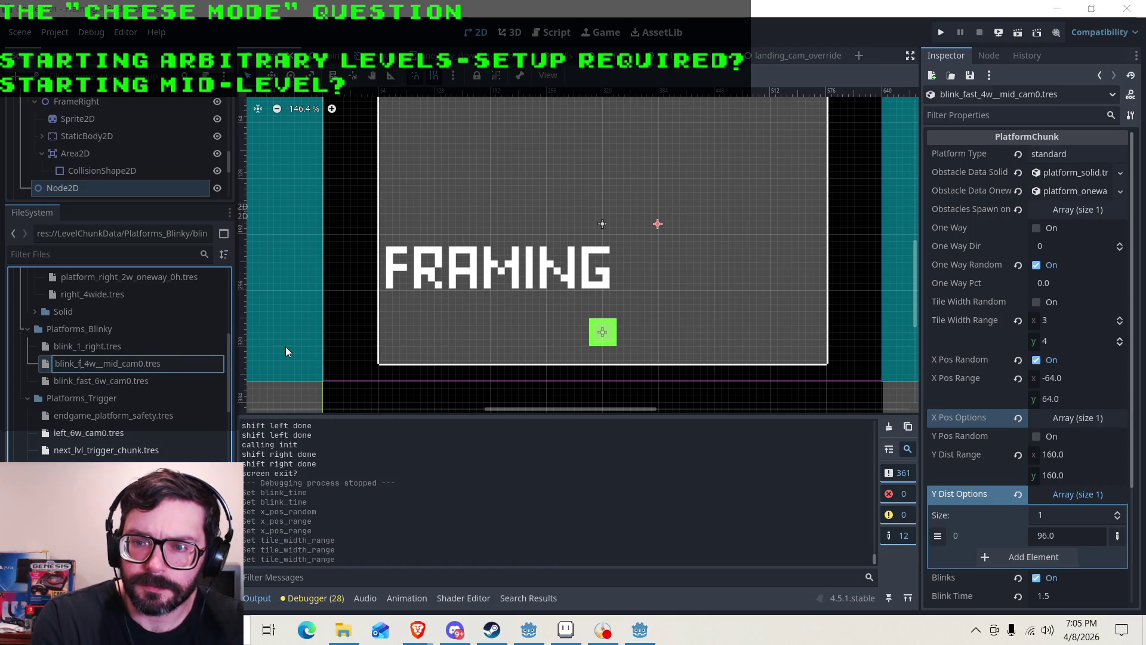
pyautogui.write('1.5')
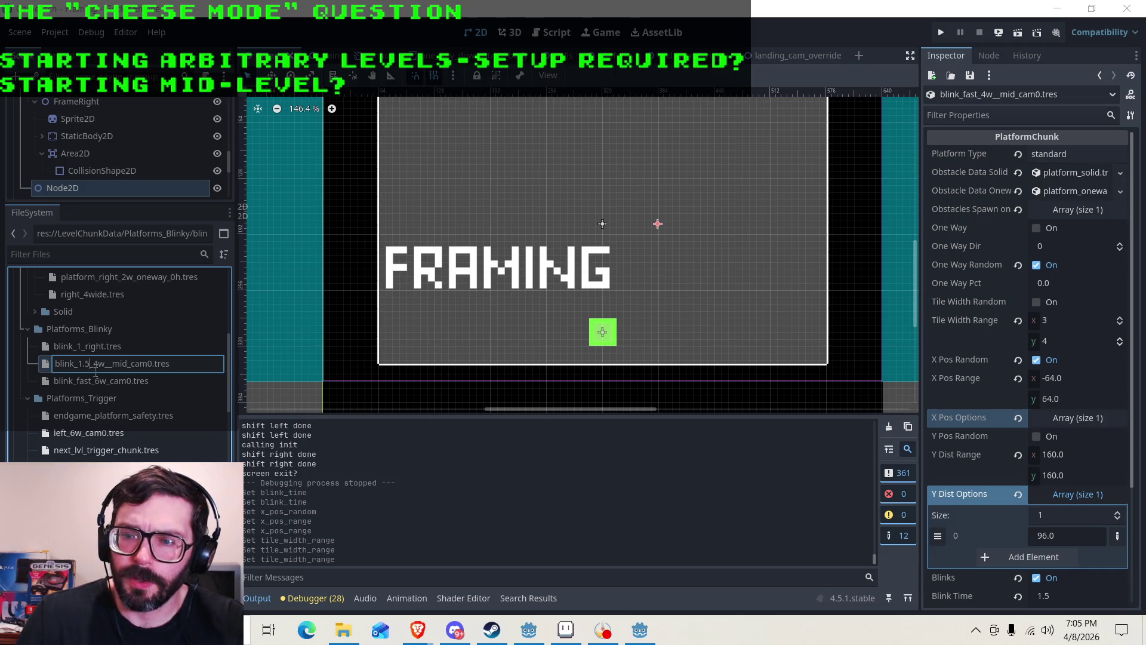
pyautogui.press('Return')
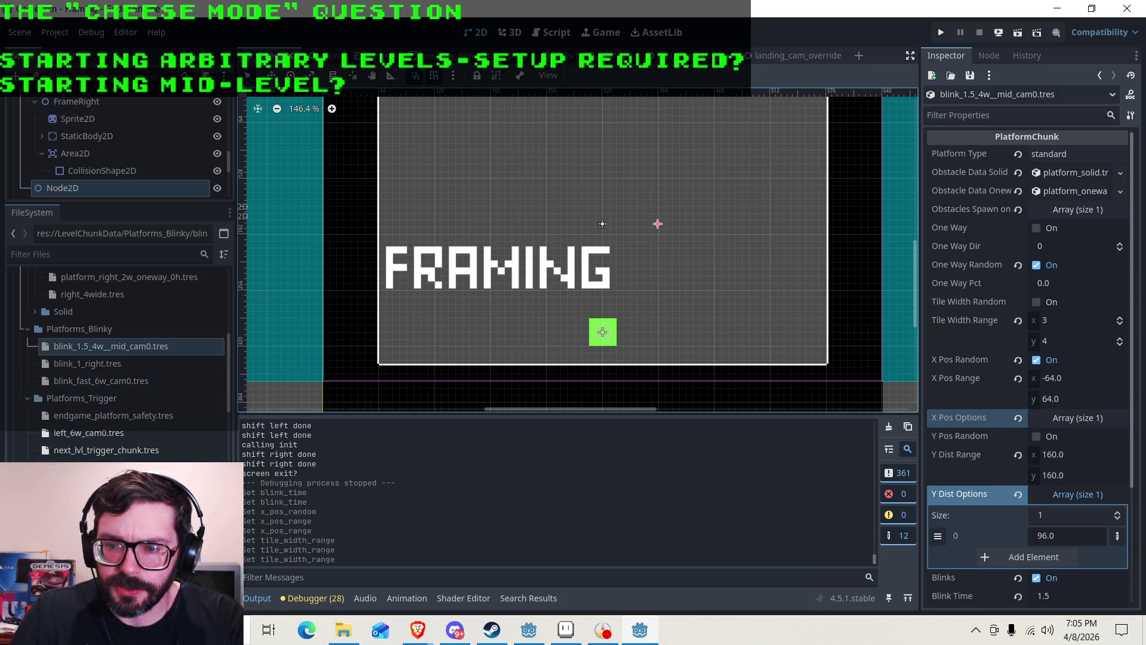
pyautogui.rightClick(77, 332)
# - Add blink_1.5_4w__mid_cam0.tres to test1.tres Level Chunks, move it to slot 10, and save
pyautogui.click(135, 341)
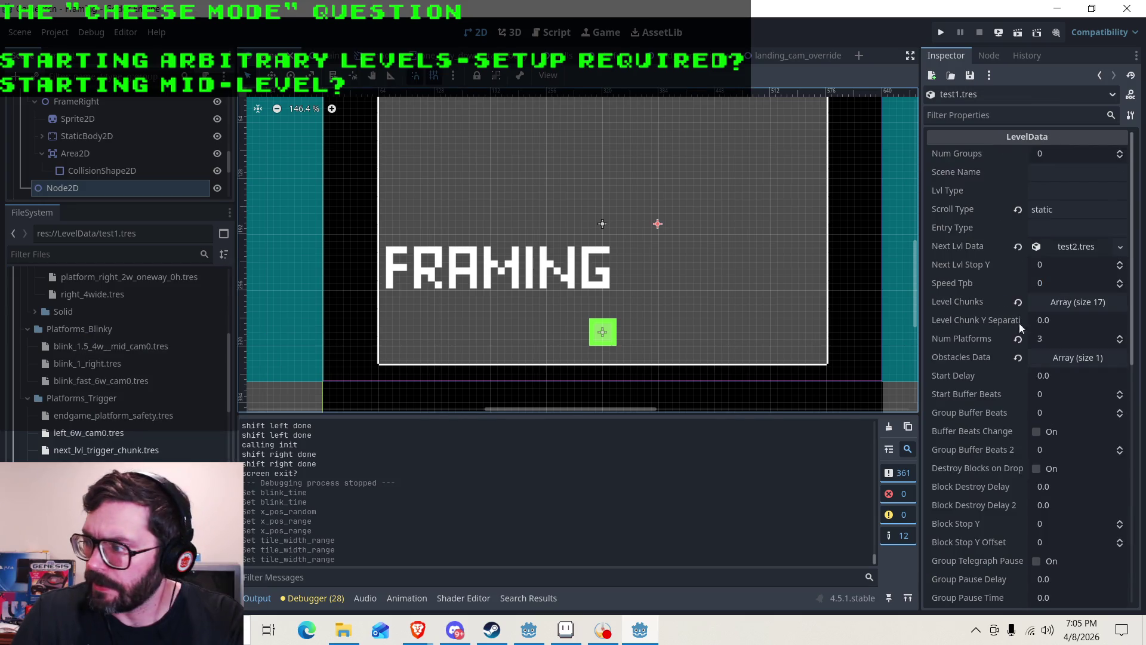
pyautogui.click(1074, 303)
pyautogui.scroll(-3, 1051, 292)
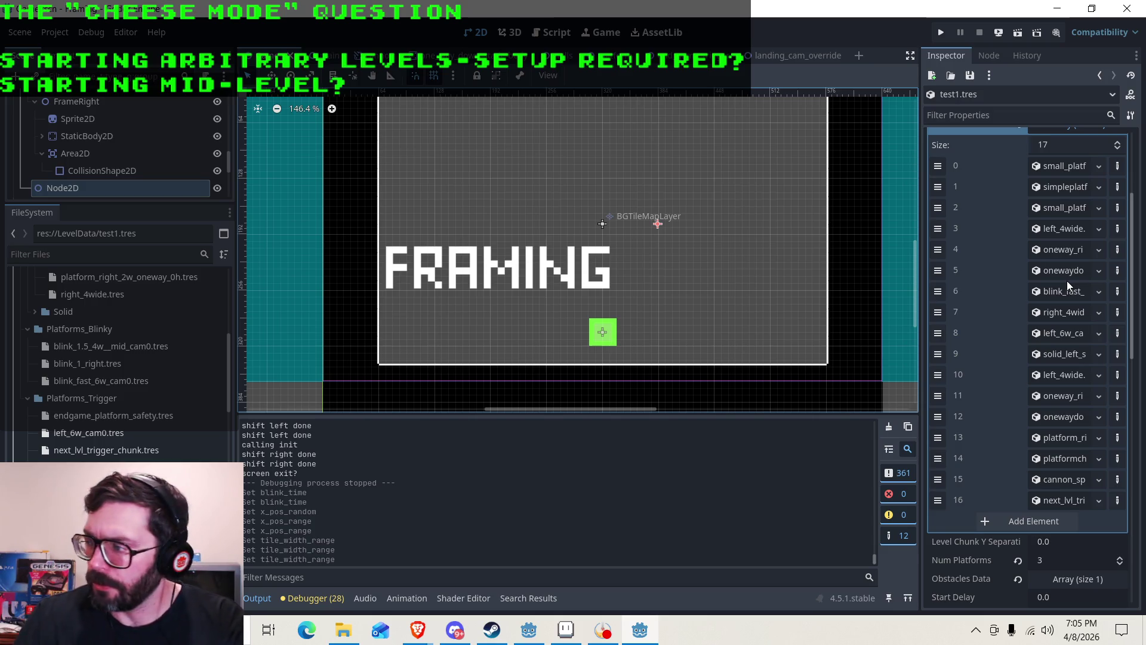
pyautogui.scroll(2, 1026, 239)
pyautogui.scroll(-2, 1027, 489)
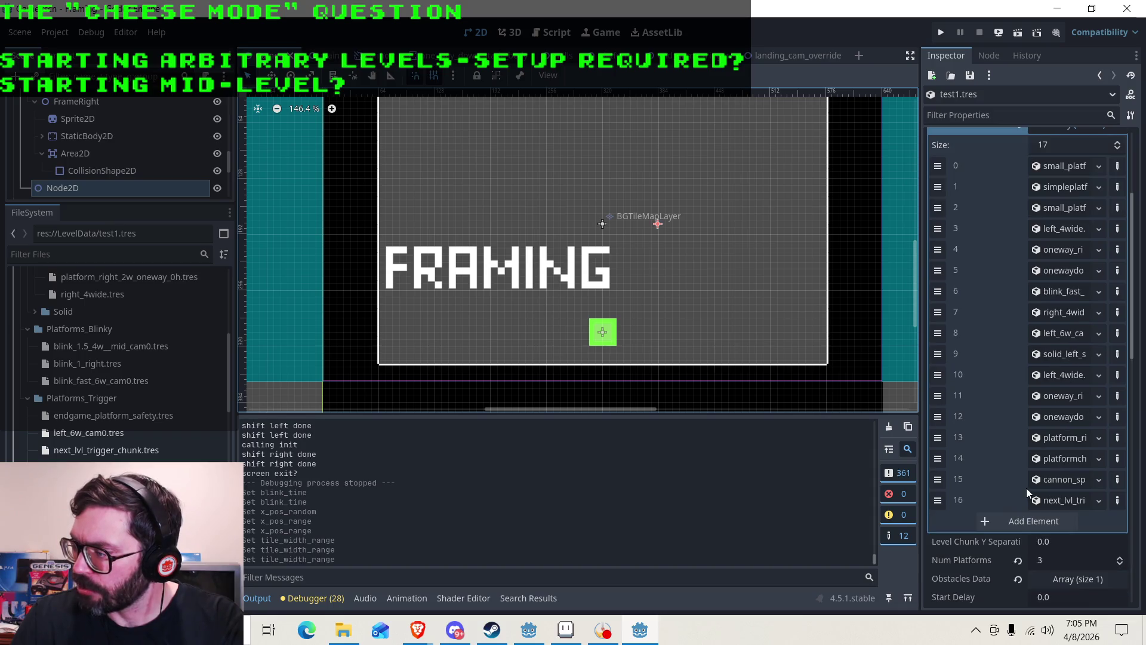
pyautogui.click(1001, 527)
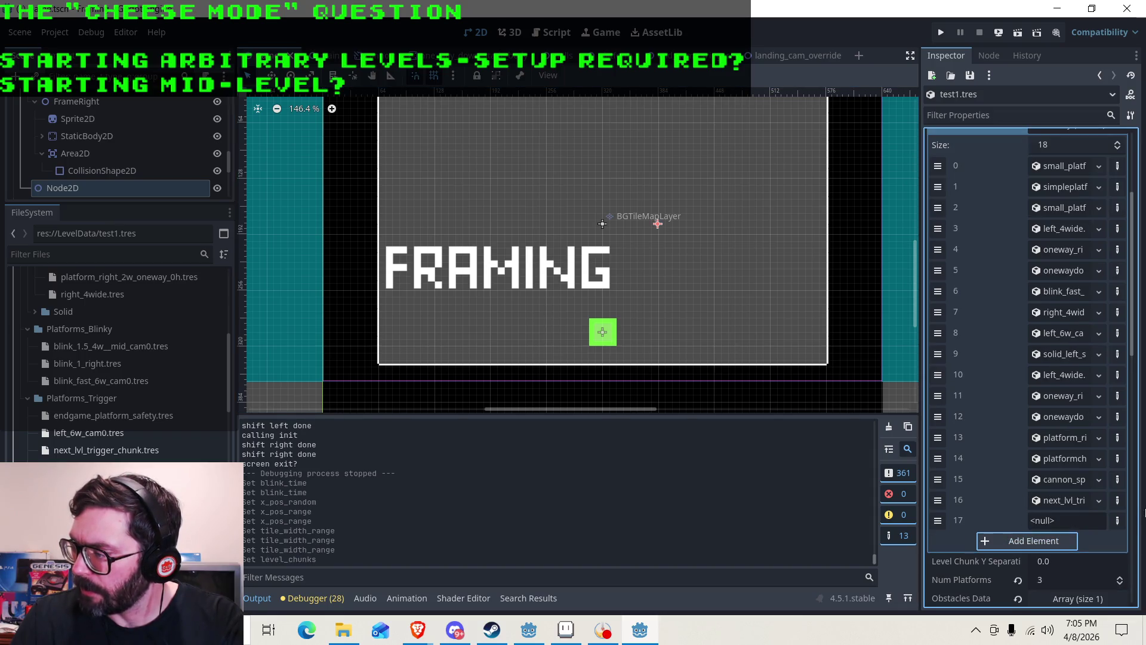
pyautogui.click(1117, 520)
pyautogui.click(1052, 194)
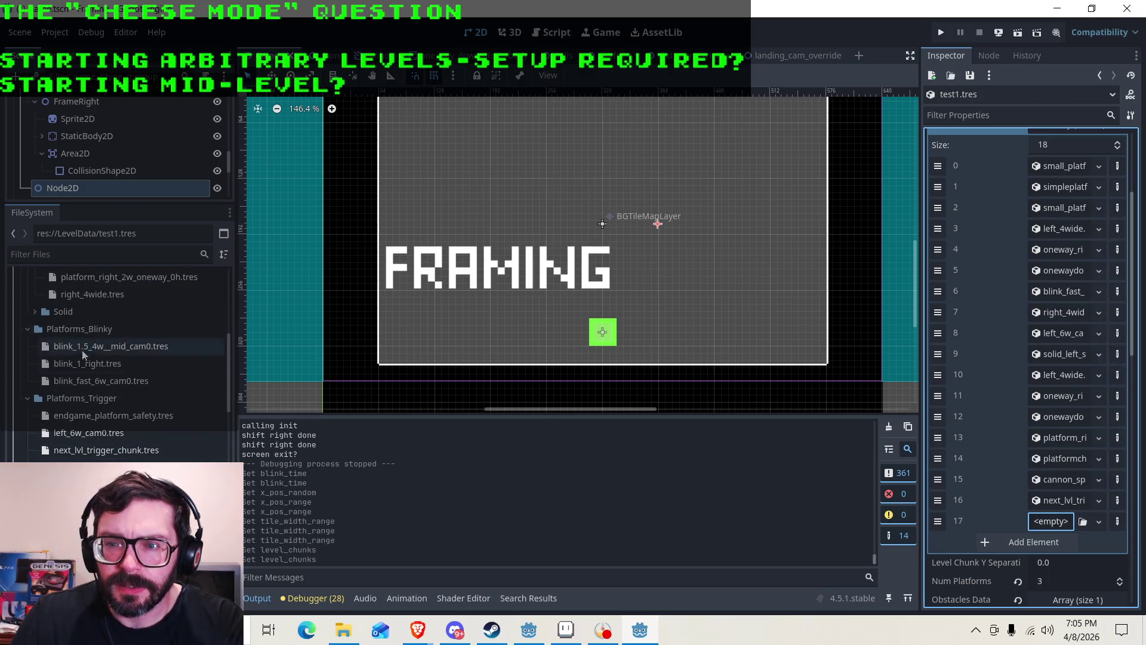
pyautogui.moveTo(107, 349)
pyautogui.mouseDown()
pyautogui.moveTo(769, 482)
pyautogui.moveTo(1040, 522)
pyautogui.mouseUp()
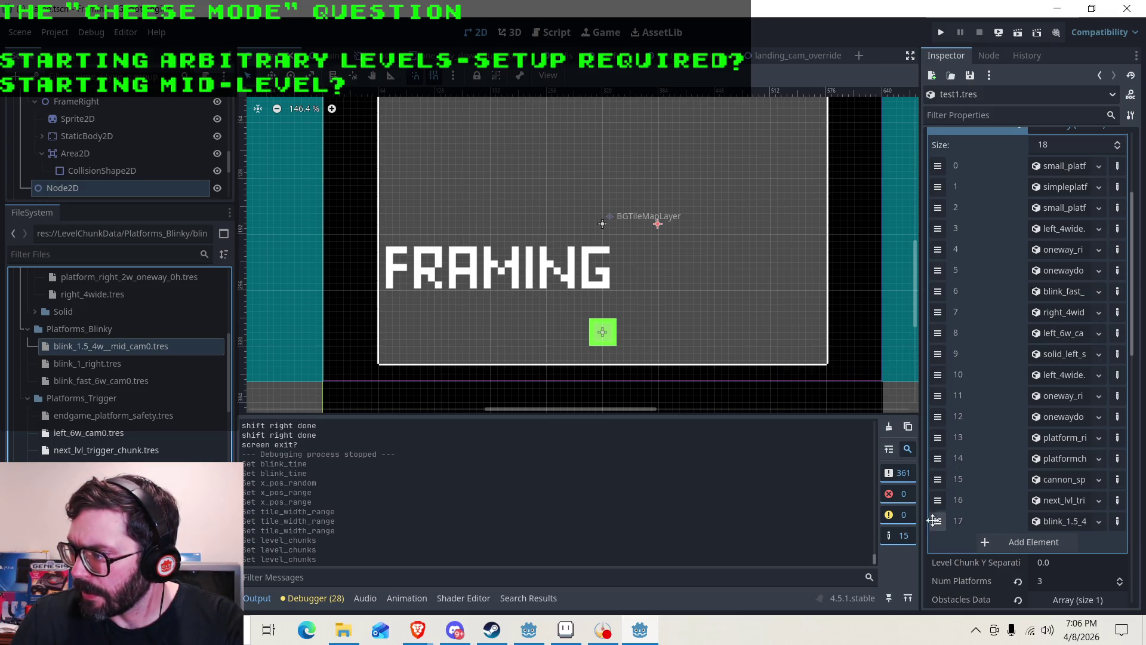
pyautogui.moveTo(938, 521)
pyautogui.mouseDown()
pyautogui.moveTo(937, 353)
pyautogui.moveTo(938, 374)
pyautogui.mouseUp()
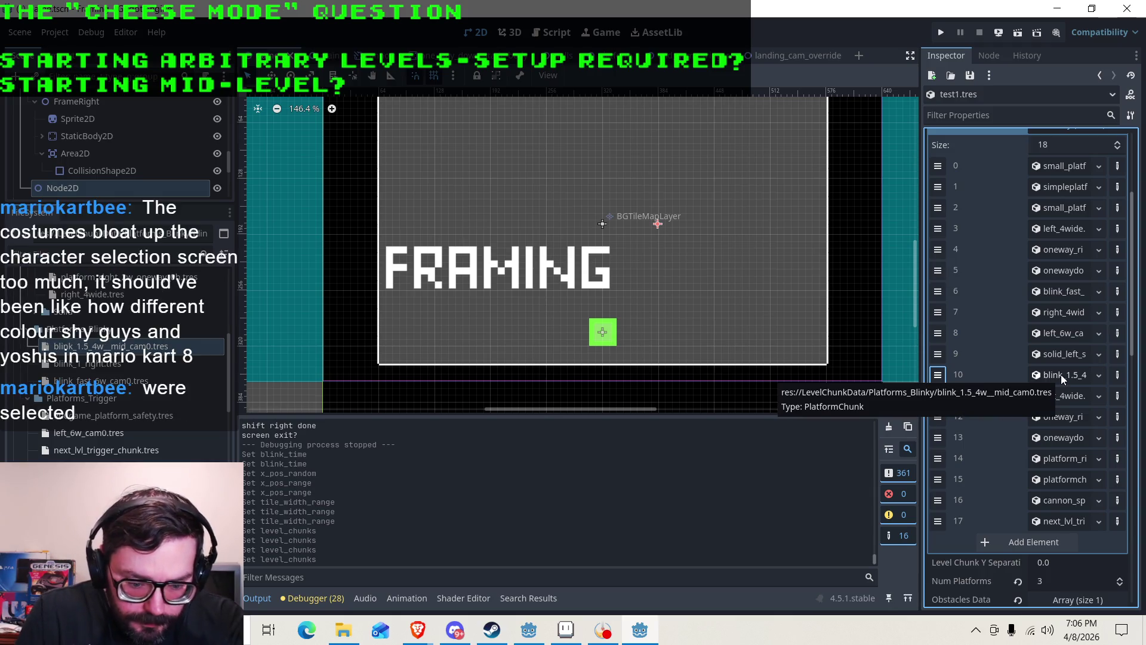
pyautogui.hotkey('ctrl', 's')
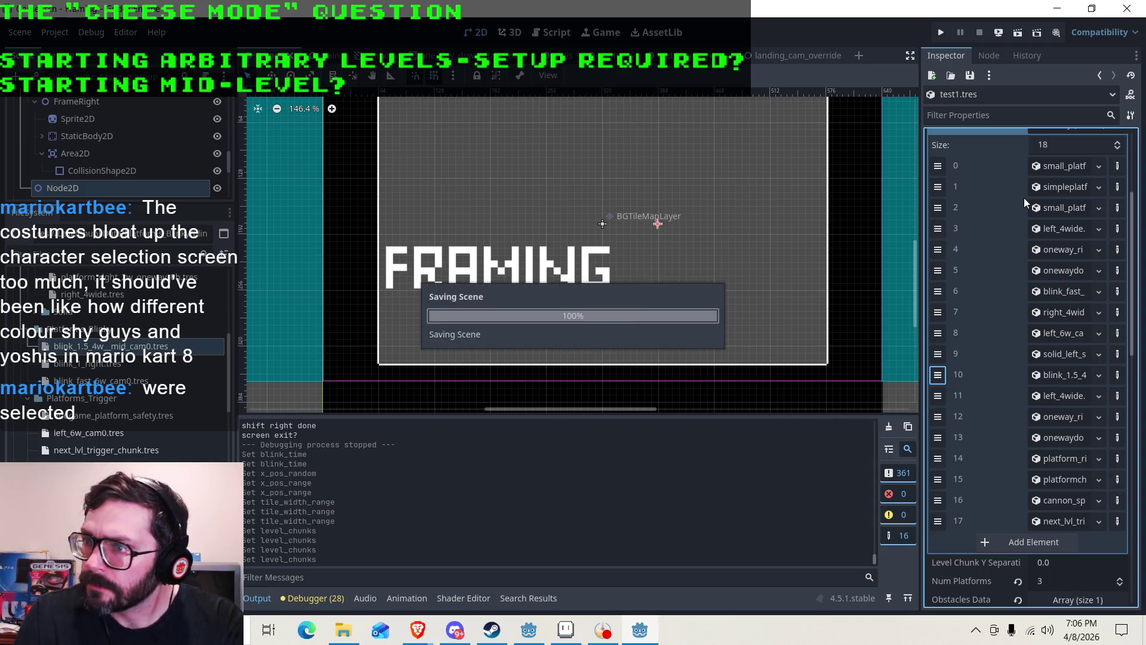
# - Test-run the game, raise element 10's platform count to 3, and relaunch
pyautogui.click(943, 28)
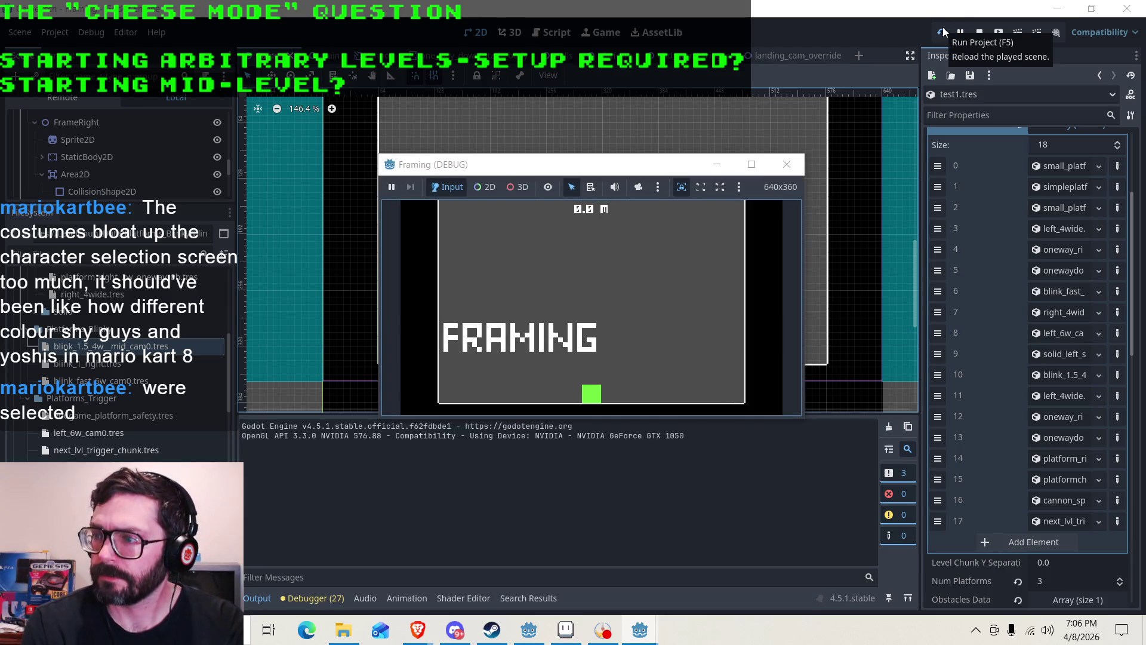
pyautogui.click(779, 167)
pyautogui.click(1052, 369)
pyautogui.scroll(-5, 1051, 394)
pyautogui.click(1047, 419)
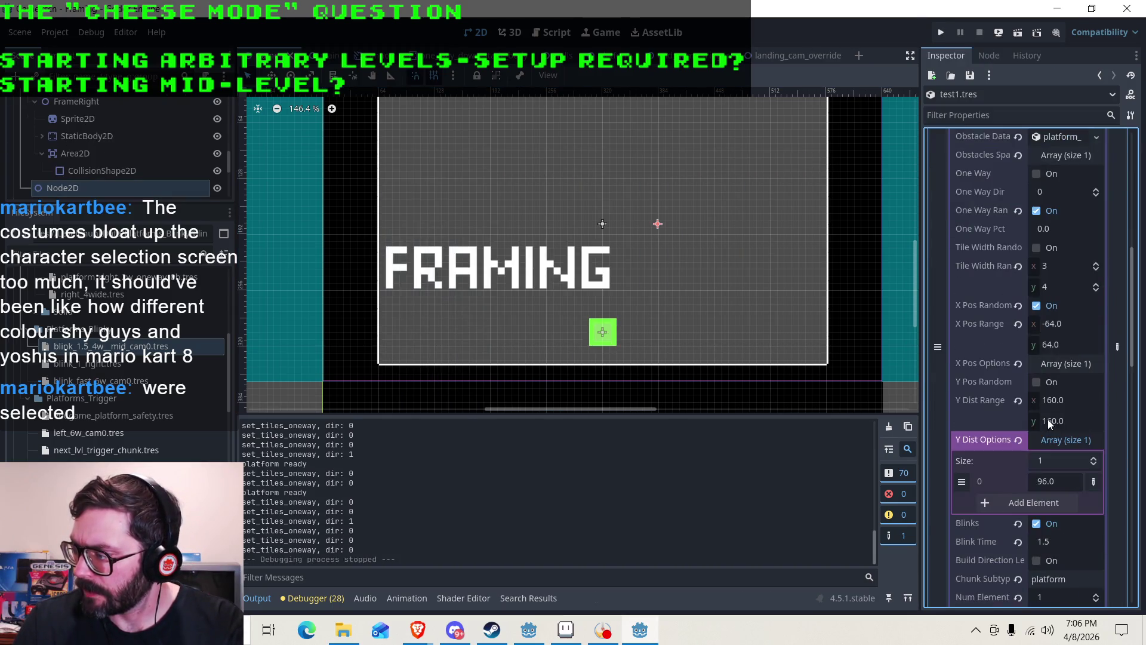
pyautogui.scroll(-4, 1039, 454)
pyautogui.scroll(-2, 1030, 442)
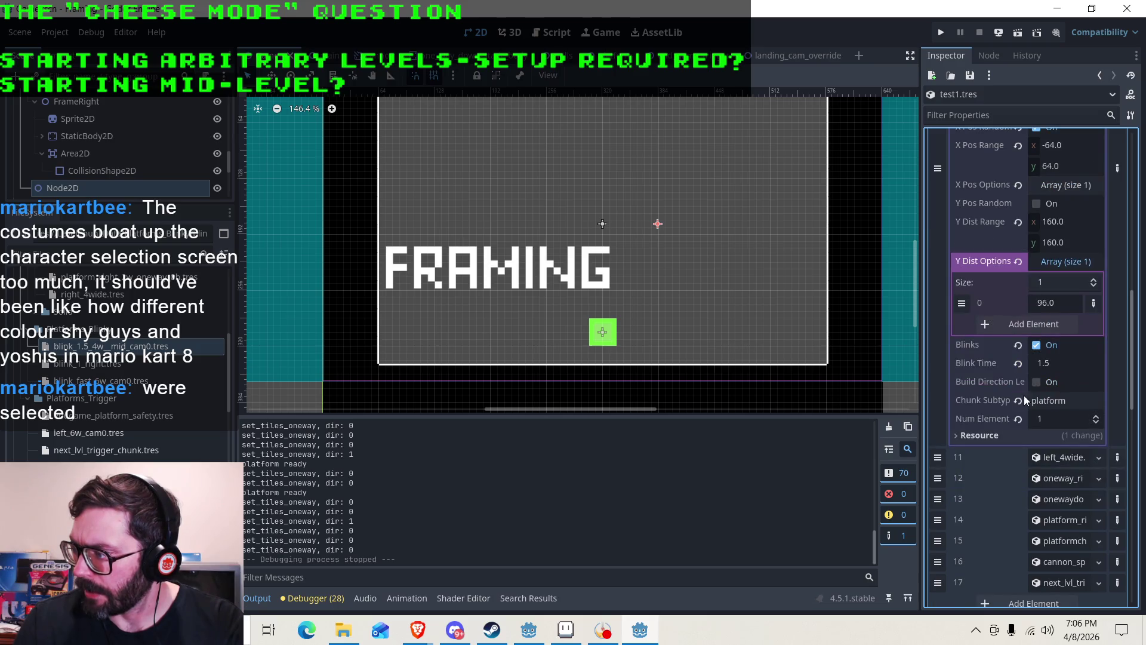
pyautogui.click(1096, 417)
pyautogui.click(1096, 416)
pyautogui.click(941, 33)
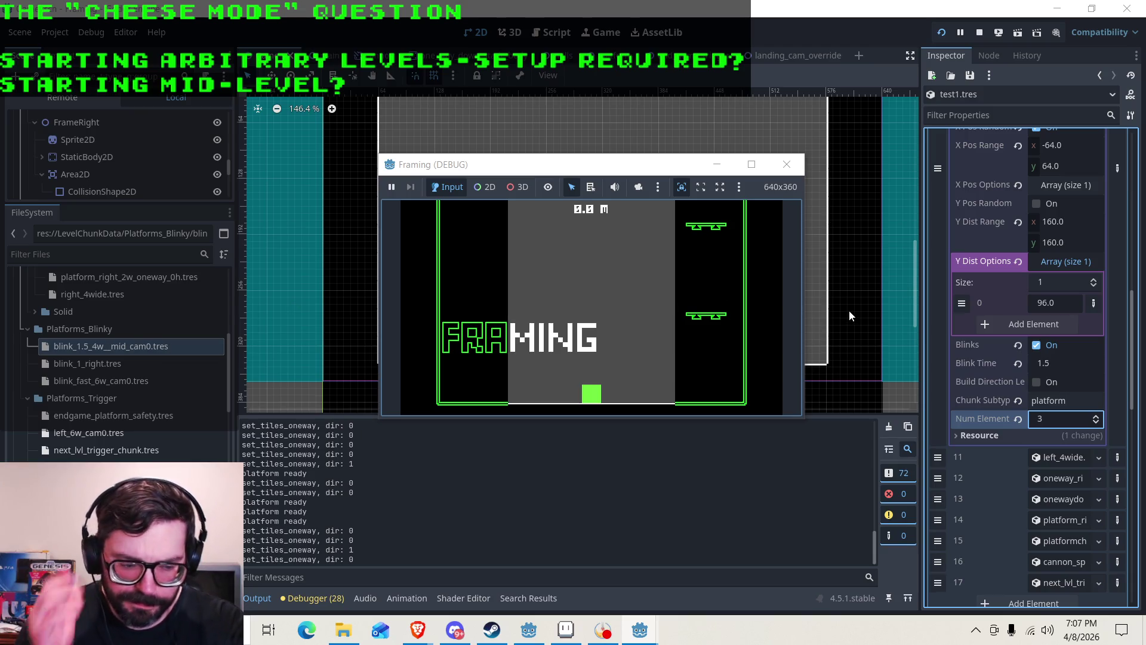
# - Climb the player up through the one-way platforms with arrow keys and jumps
pyautogui.press('Right')
pyautogui.press('Right')
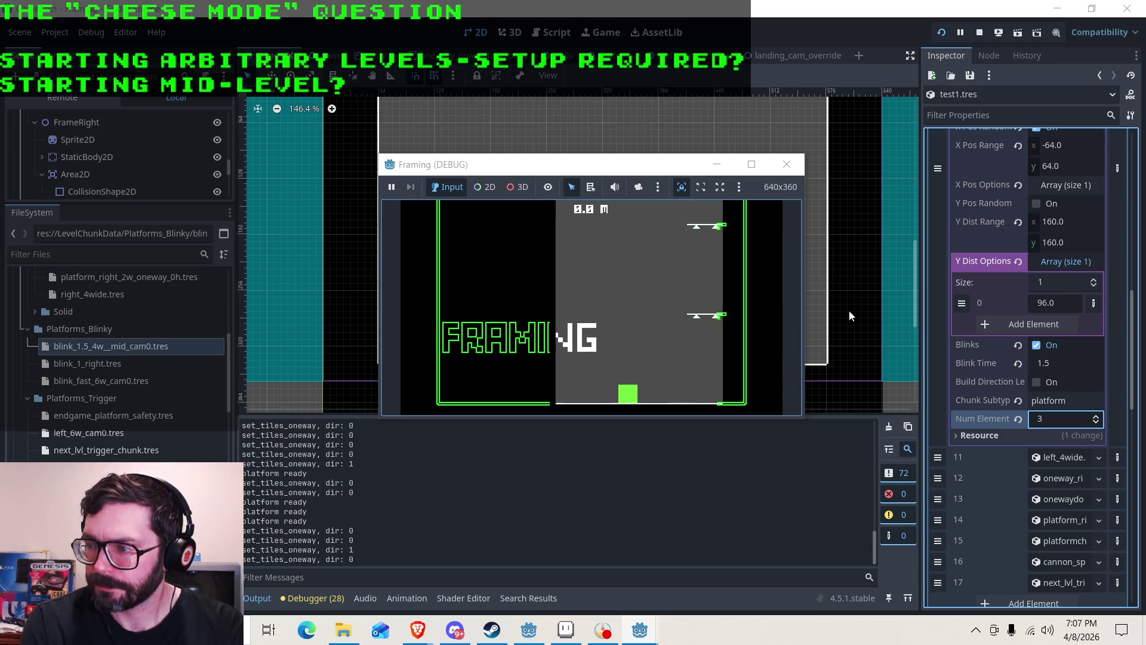
pyautogui.press('space')
pyautogui.press('space')
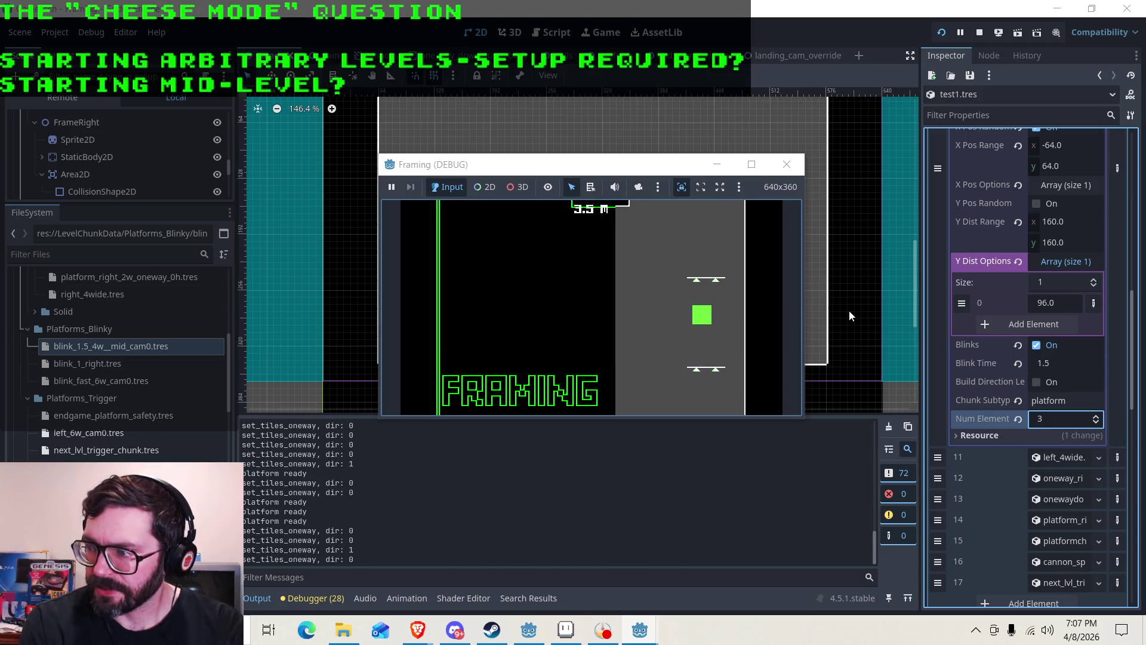
pyautogui.press('Left')
pyautogui.press('space')
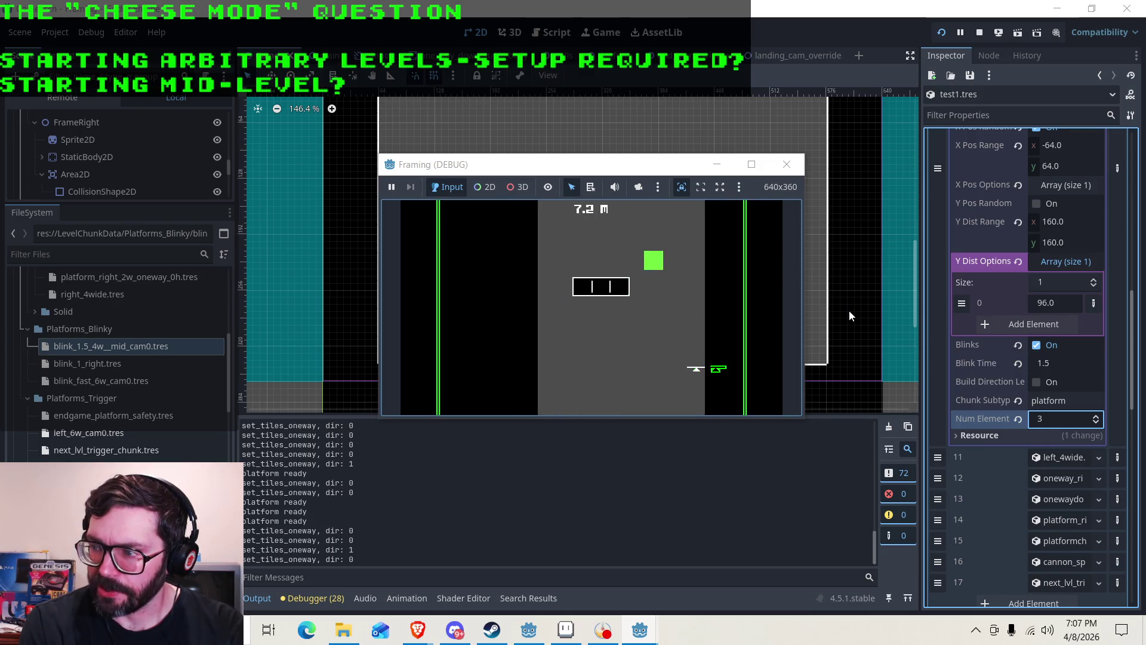
pyautogui.press('space')
pyautogui.press('Left')
pyautogui.press('space')
pyautogui.press('space')
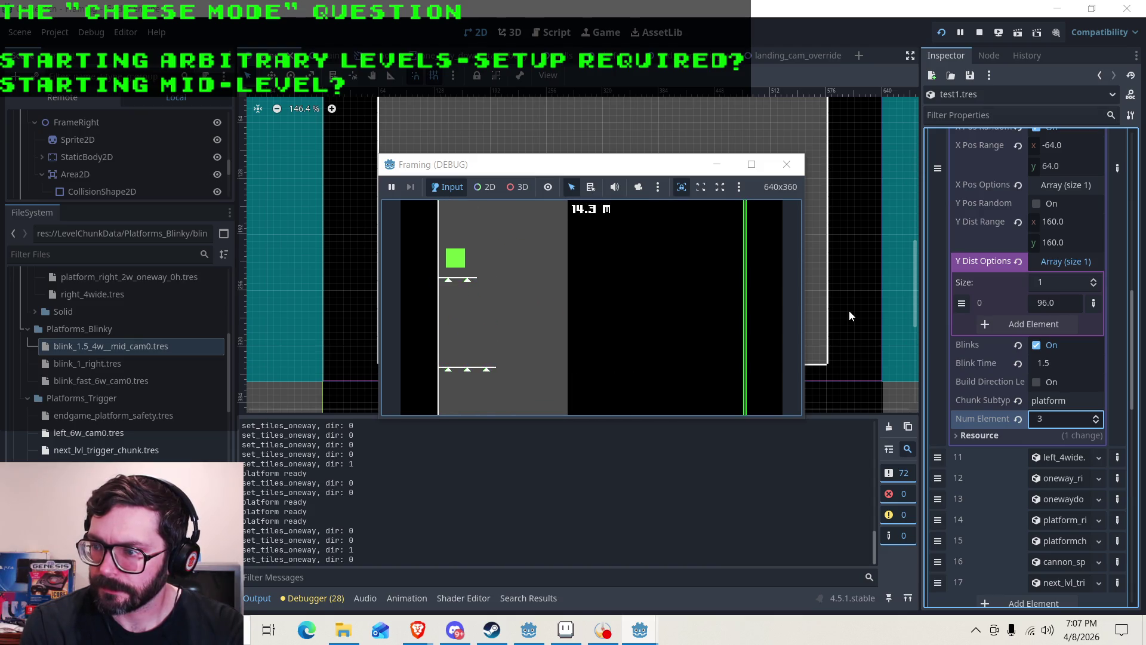
pyautogui.press('Right')
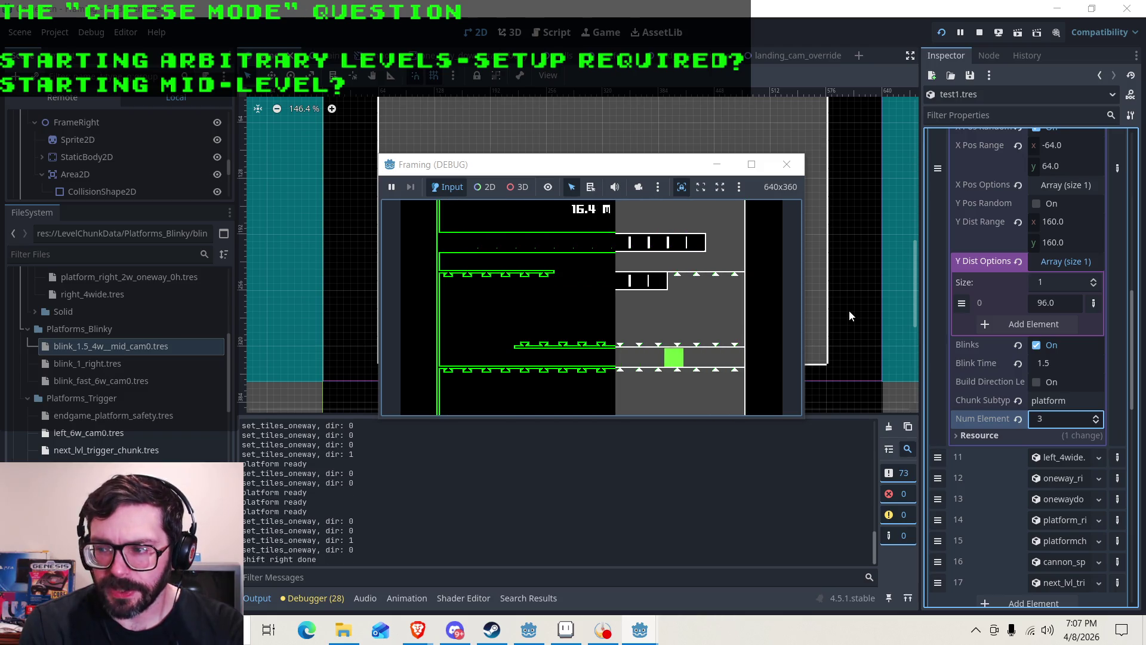
# - Move the player left and right near the blinking platforms, then close the game
pyautogui.press('Left')
pyautogui.press('Right')
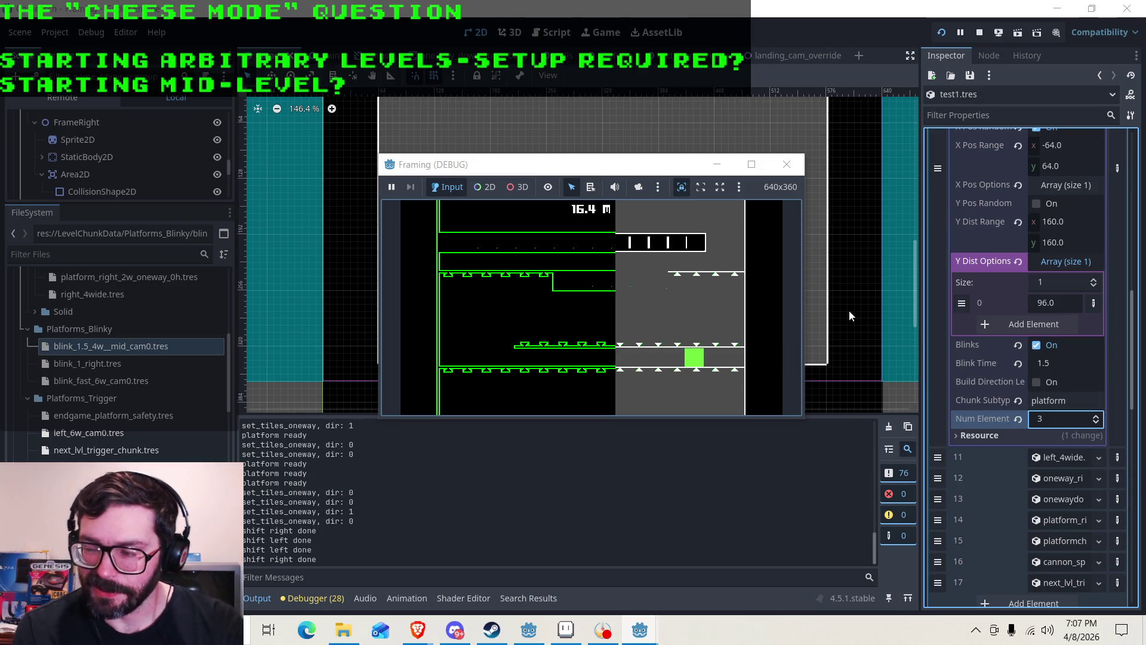
pyautogui.press('Left')
pyautogui.press('Right')
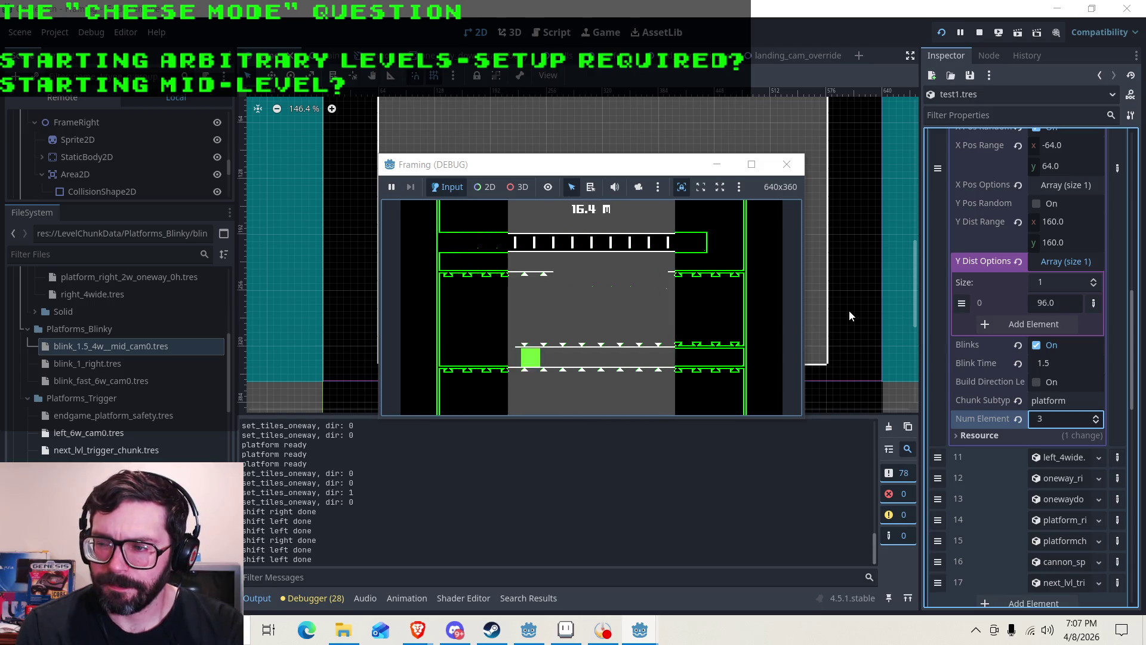
pyautogui.press('Left')
pyautogui.press('Left')
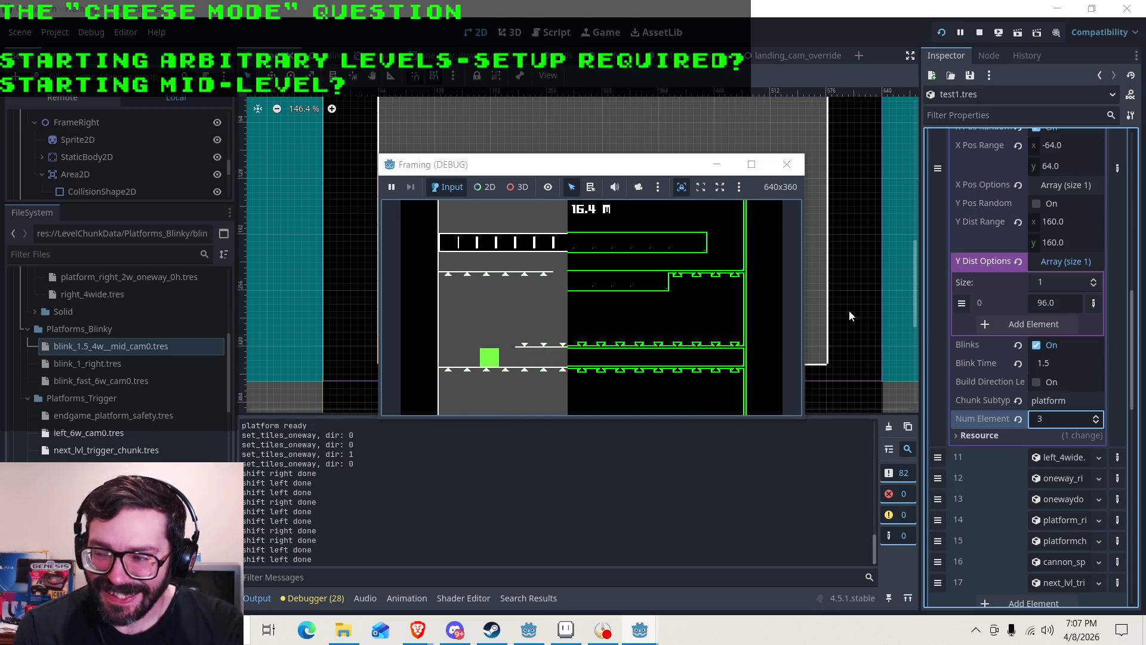
pyautogui.press('Right')
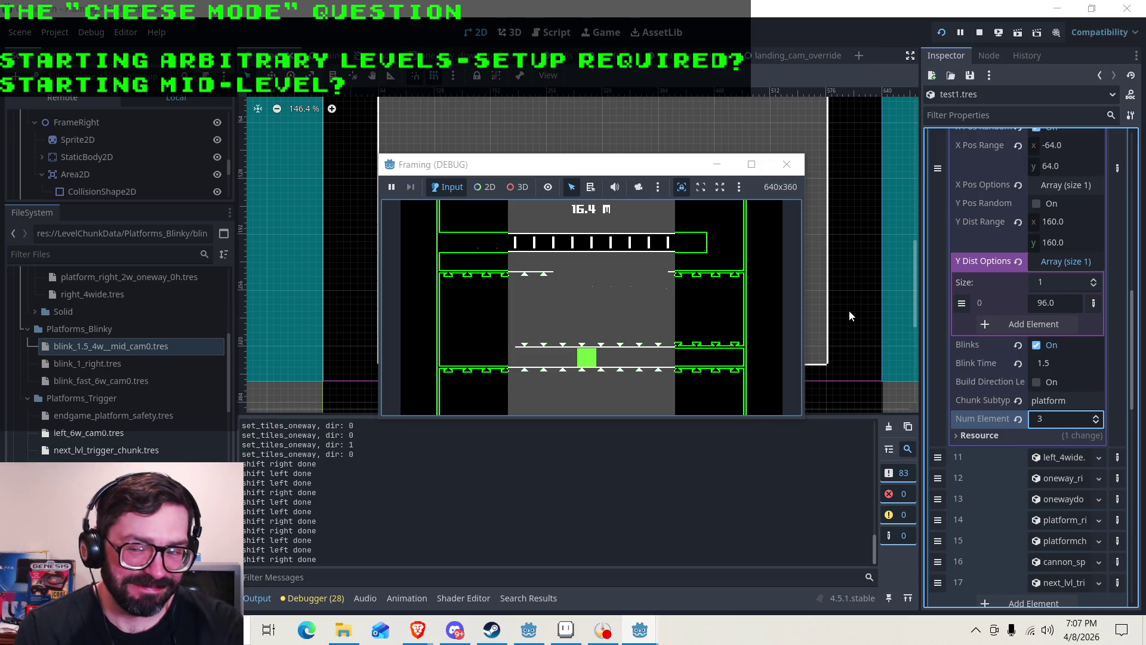
pyautogui.press('Right')
pyautogui.press('Left')
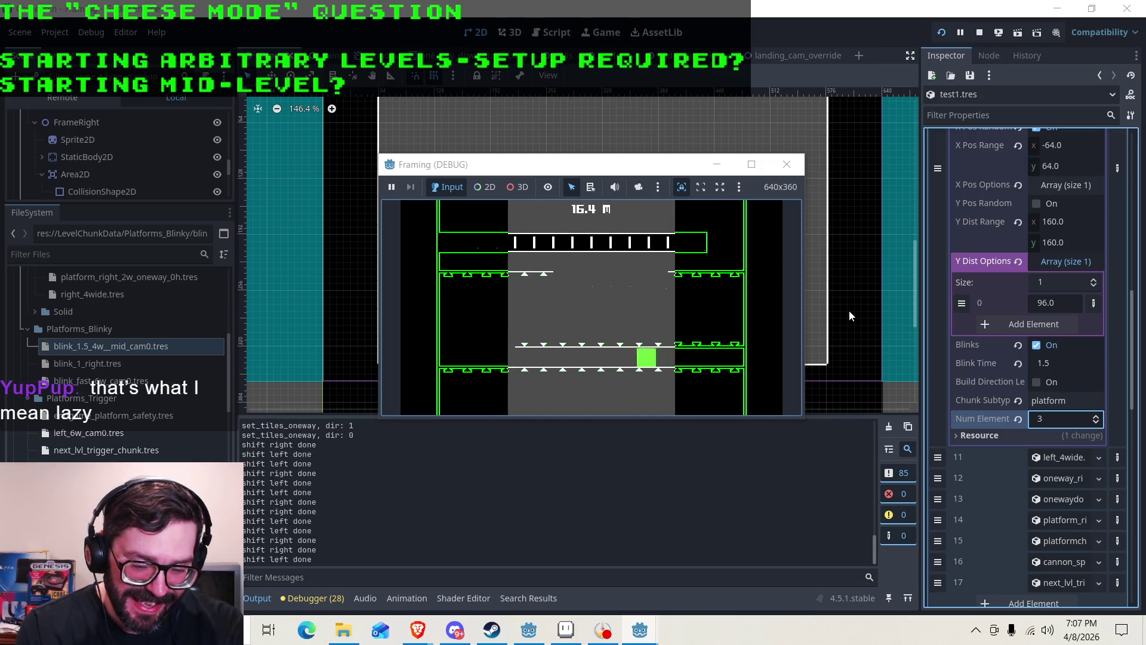
pyautogui.press('Left')
pyautogui.press('Right')
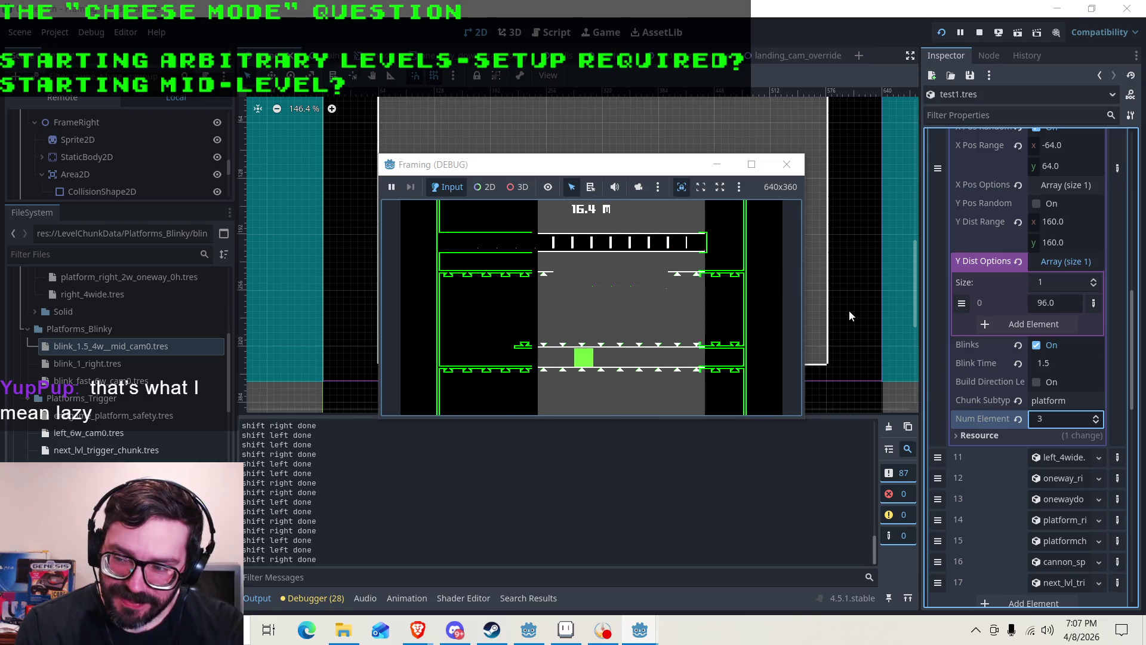
pyautogui.press('Left')
pyautogui.press('Left')
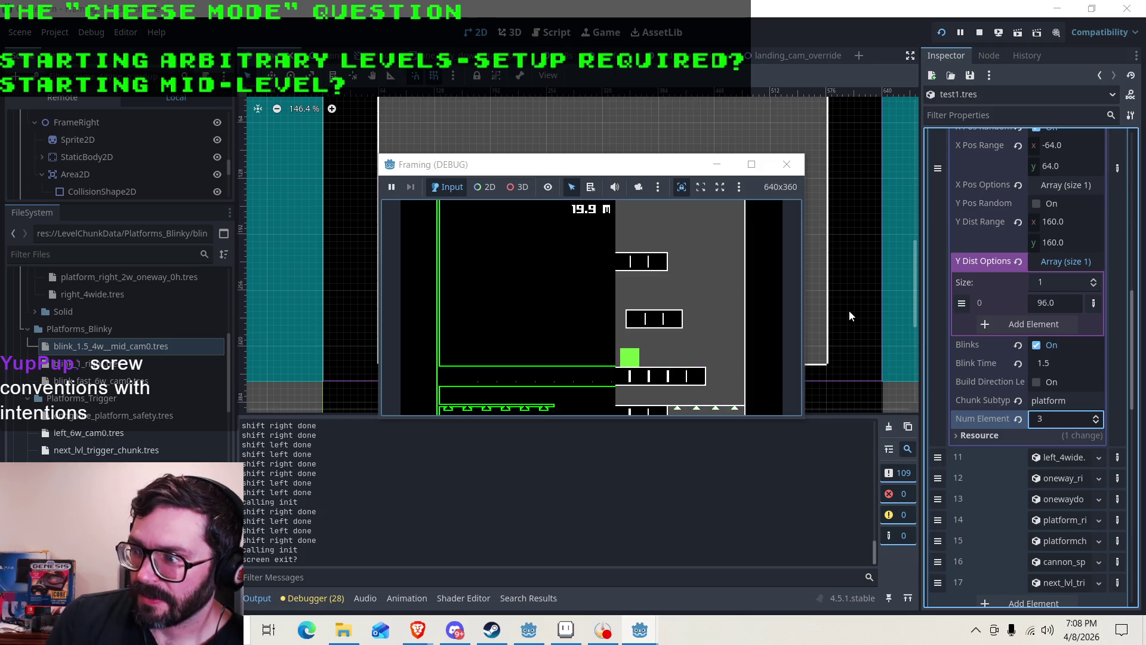
pyautogui.click(788, 167)
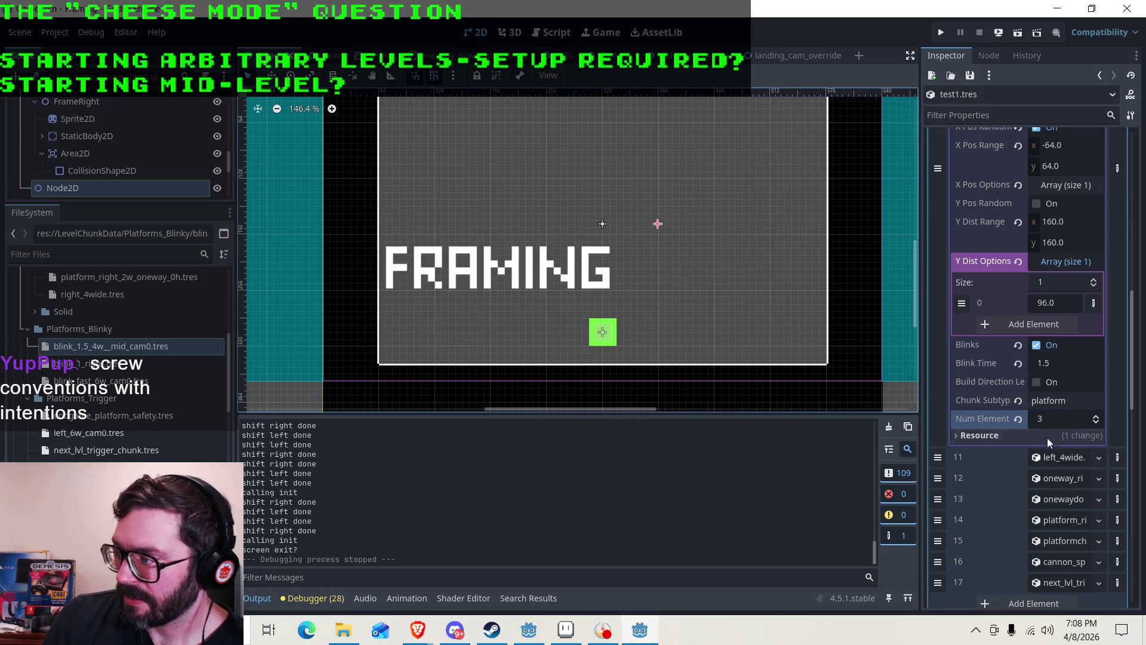
# - Change the first Y Dist Options value to 150 and save the scene
pyautogui.scroll(2, 1044, 335)
pyautogui.click(1047, 367)
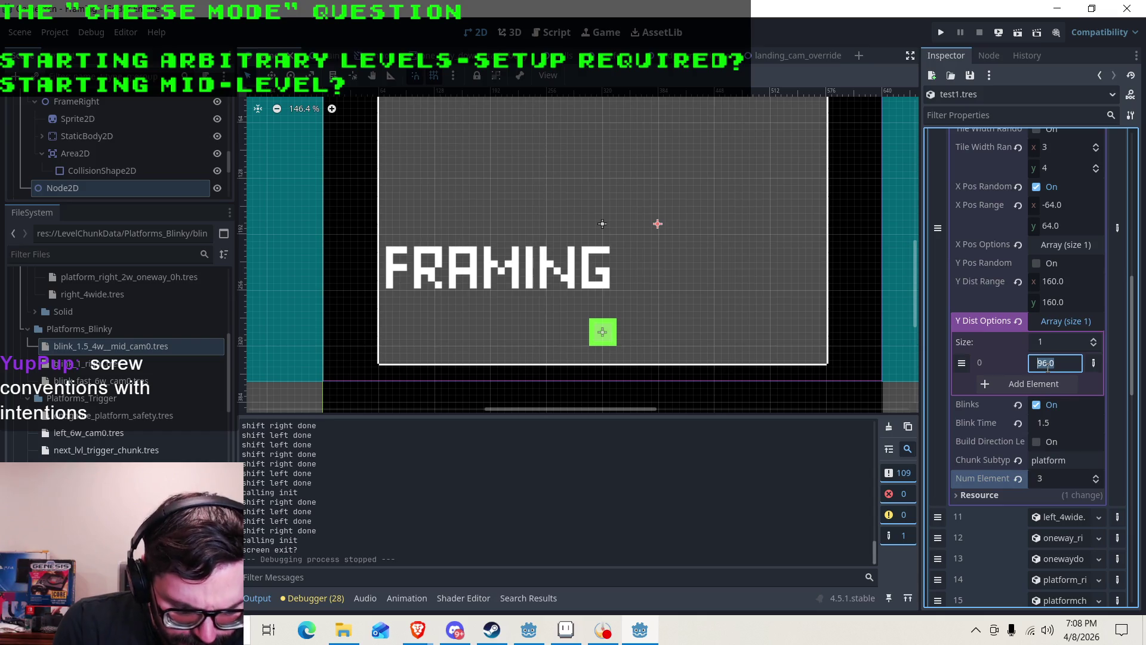
pyautogui.write('150')
pyautogui.press('Return')
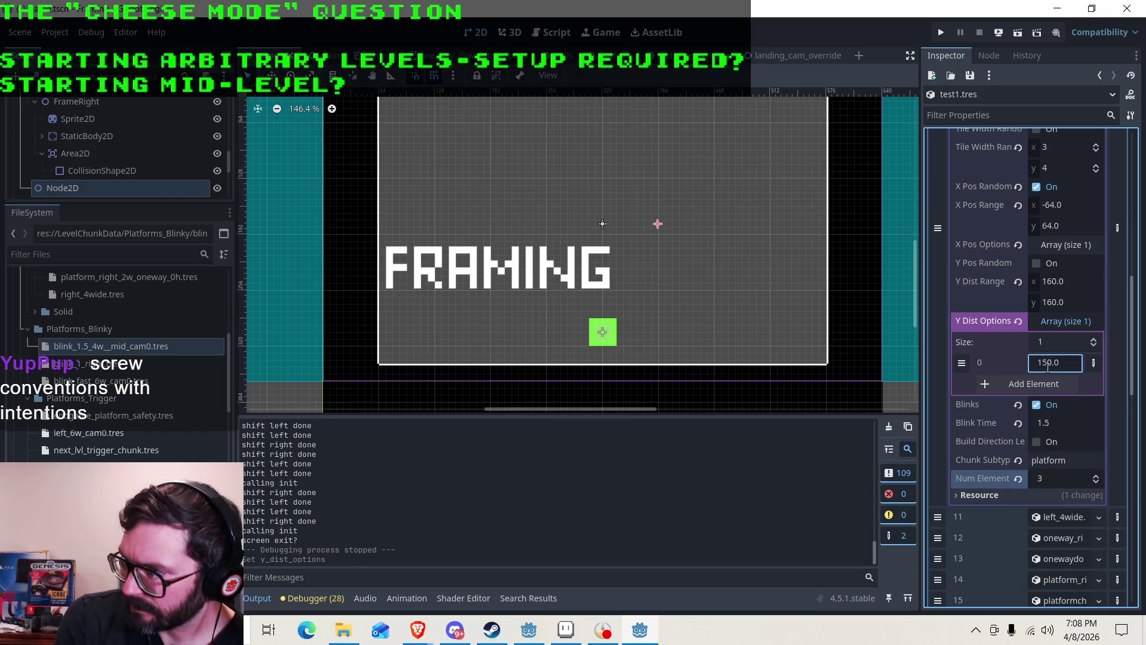
pyautogui.hotkey('ctrl', 's')
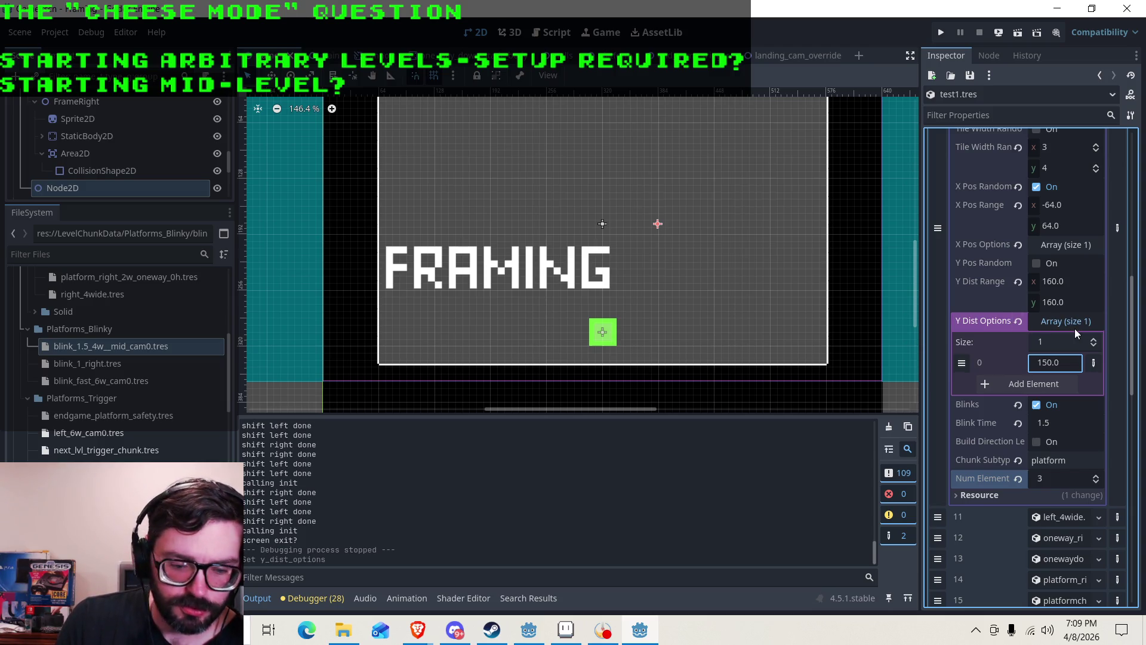
pyautogui.click(1067, 324)
pyautogui.click(1066, 324)
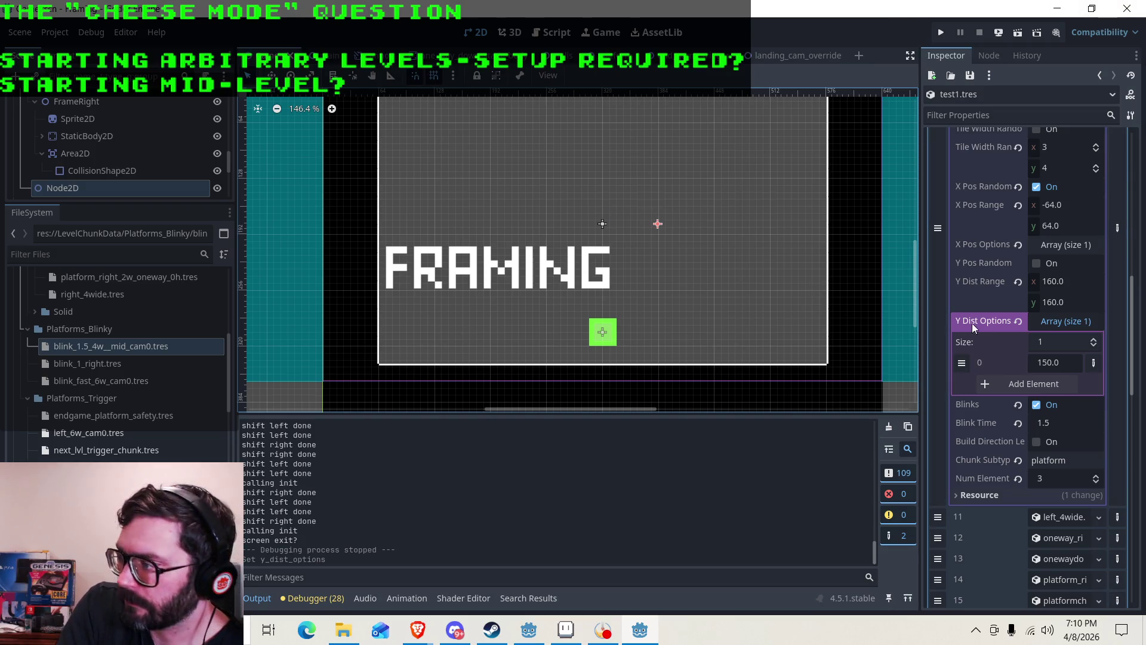
# - Lower Blink Time to 1.0, save, and run the game
pyautogui.scroll(4, 1009, 334)
pyautogui.scroll(-4, 1009, 333)
pyautogui.scroll(1, 1012, 328)
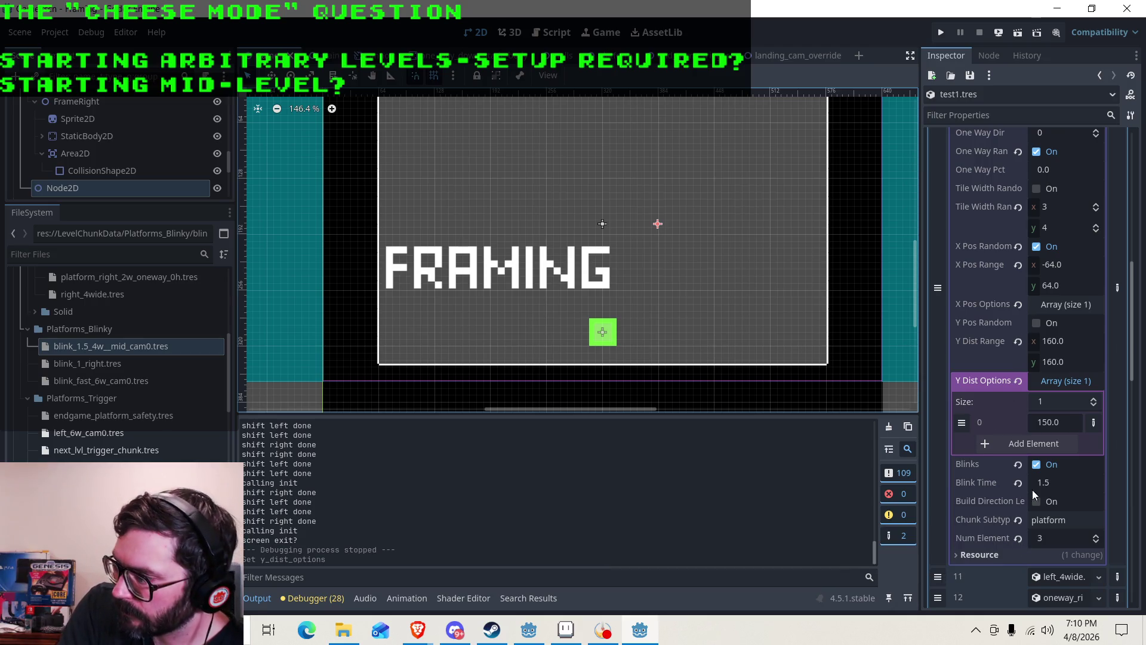
pyautogui.click(1051, 482)
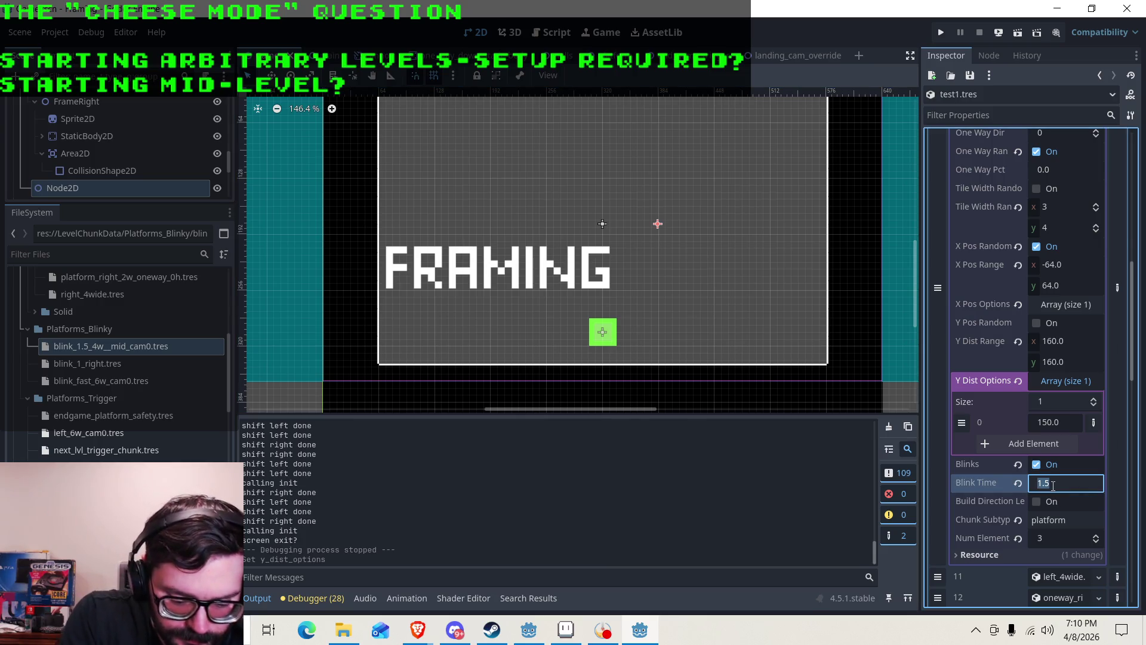
pyautogui.press('Return')
pyautogui.hotkey('ctrl', 's')
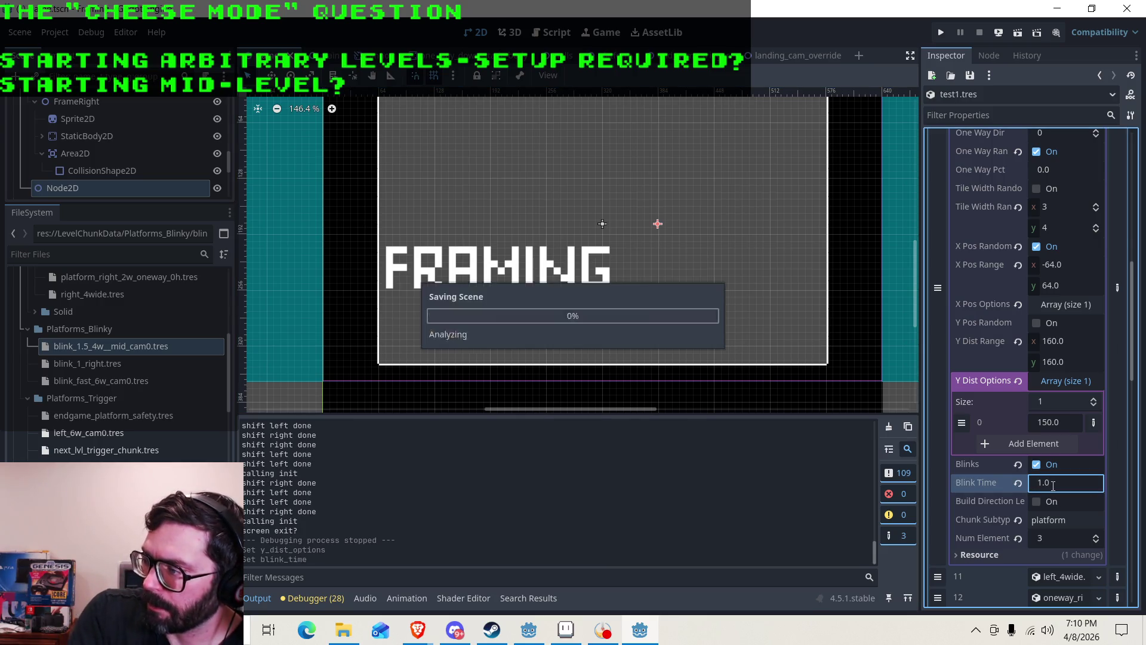
pyautogui.click(941, 33)
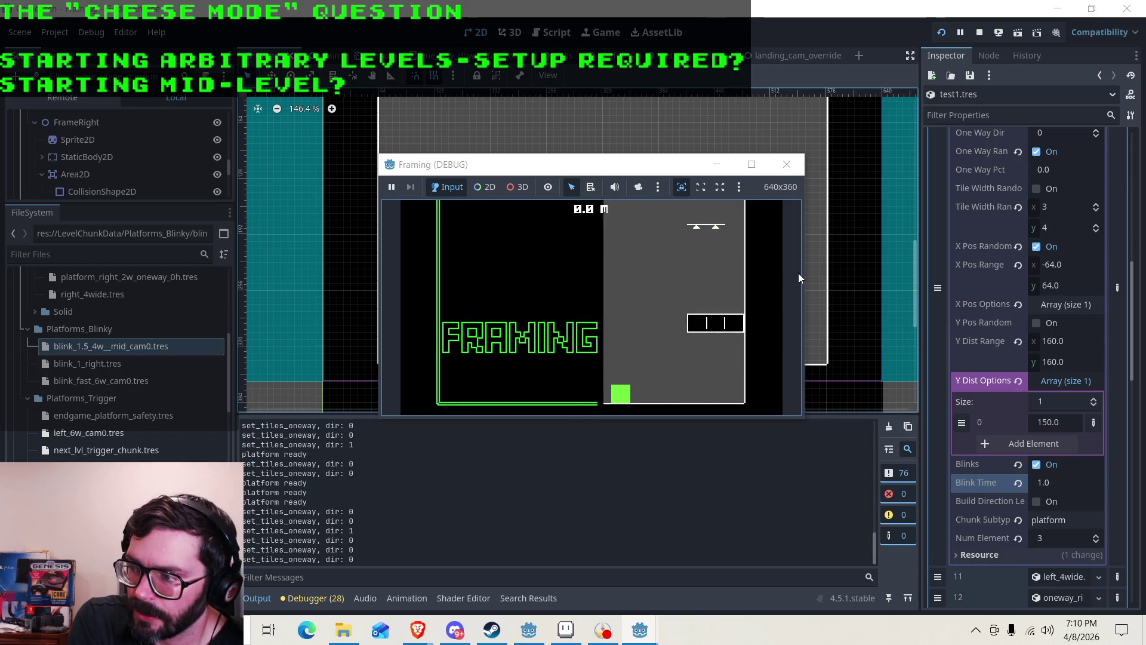
# - Jump the player up onto the first blinking platforms from the start
pyautogui.press('Right')
pyautogui.press('space')
pyautogui.press('space')
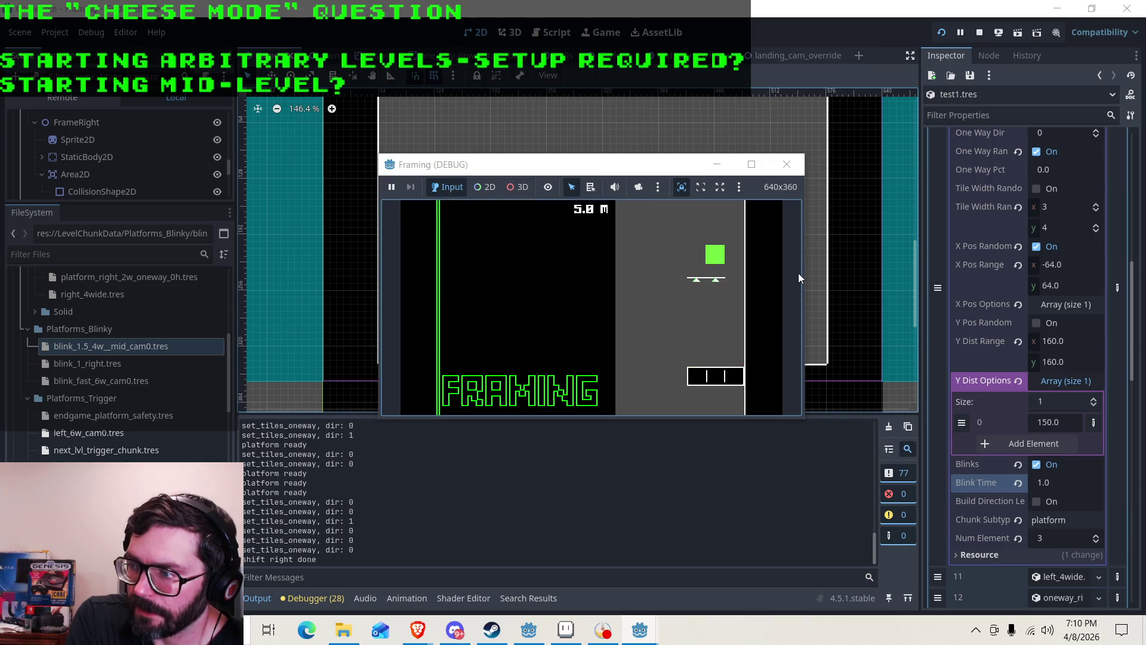
pyautogui.press('Left')
pyautogui.press('space')
pyautogui.press('space')
pyautogui.press('Left')
pyautogui.press('space')
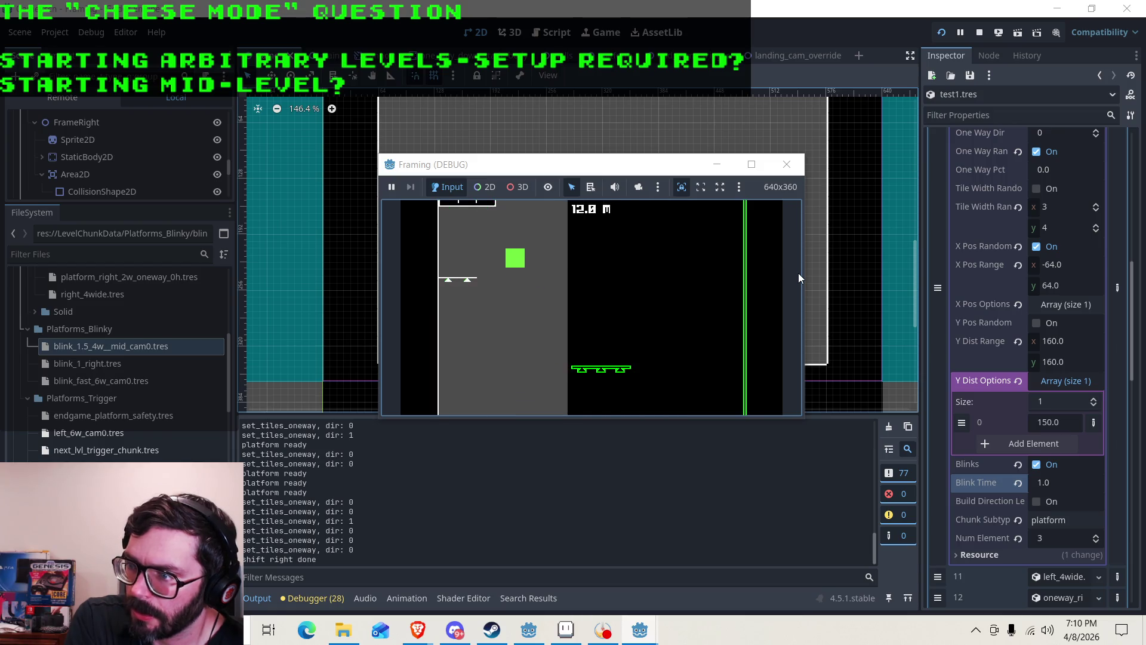
pyautogui.press('space')
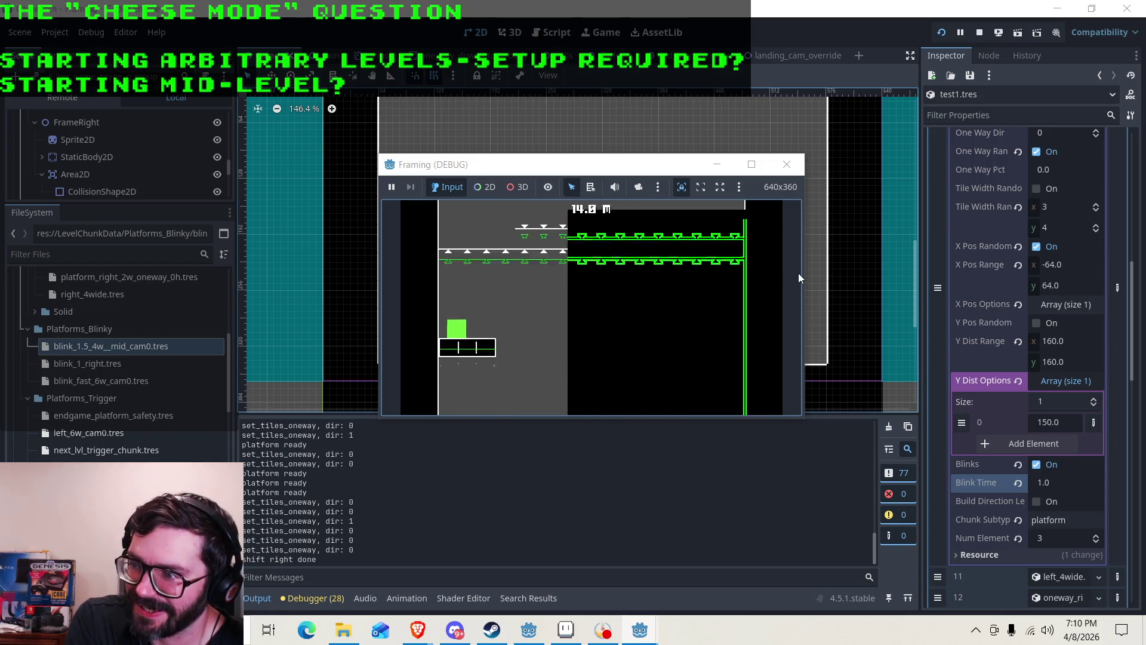
pyautogui.press('space')
pyautogui.press('space')
pyautogui.press('Right')
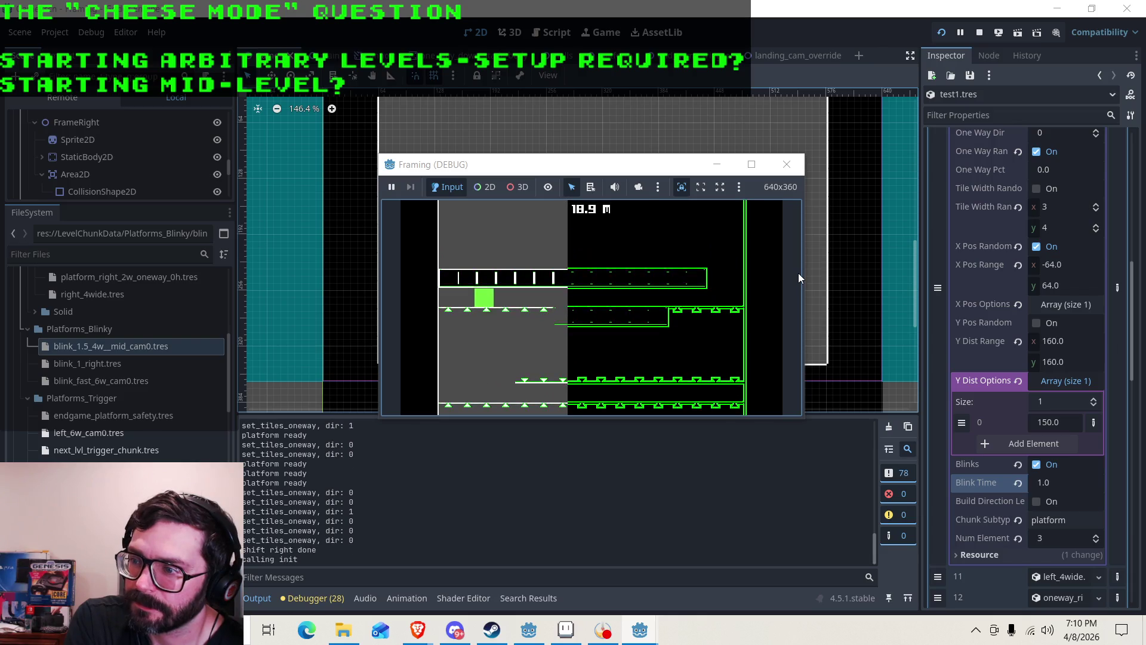
pyautogui.press('Right')
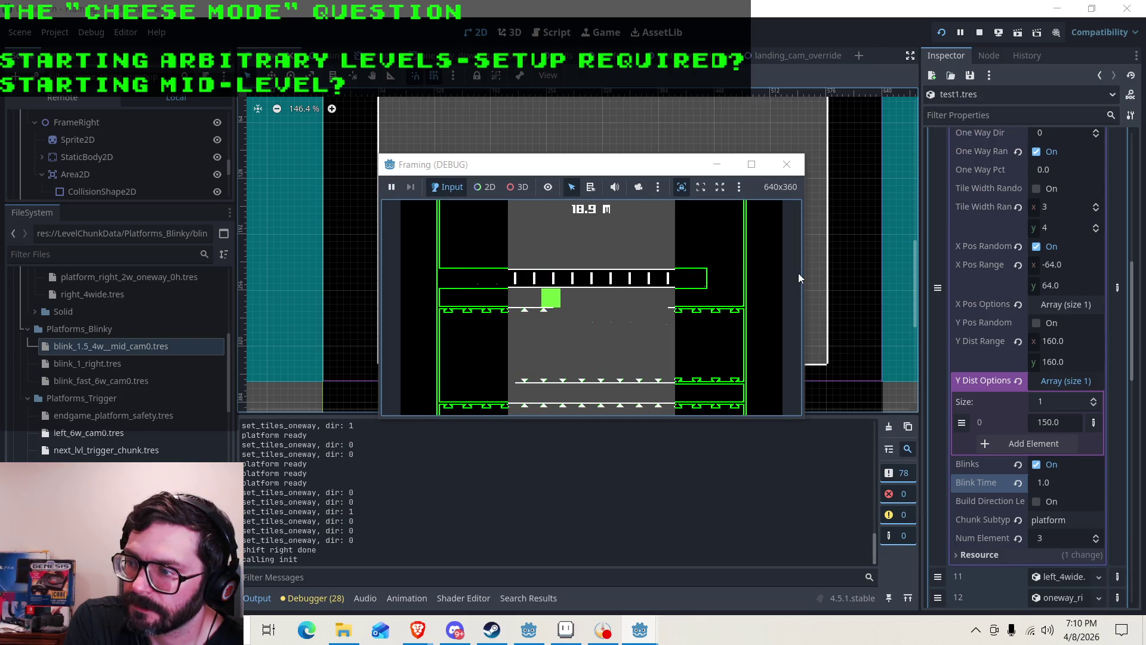
pyautogui.press('Right')
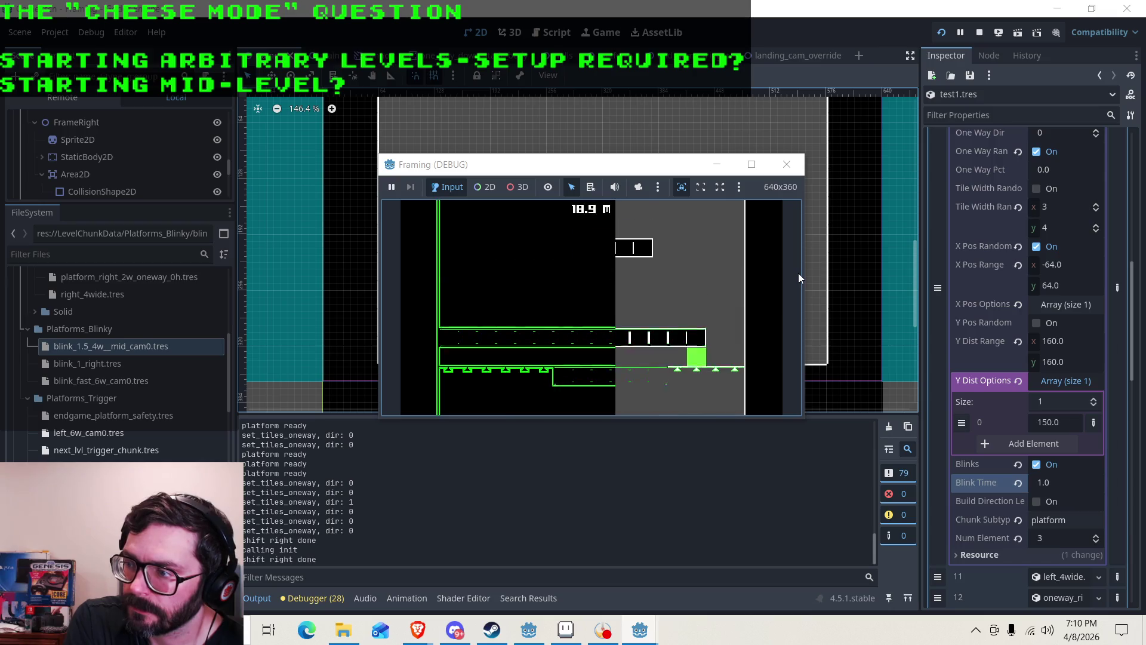
pyautogui.press('space')
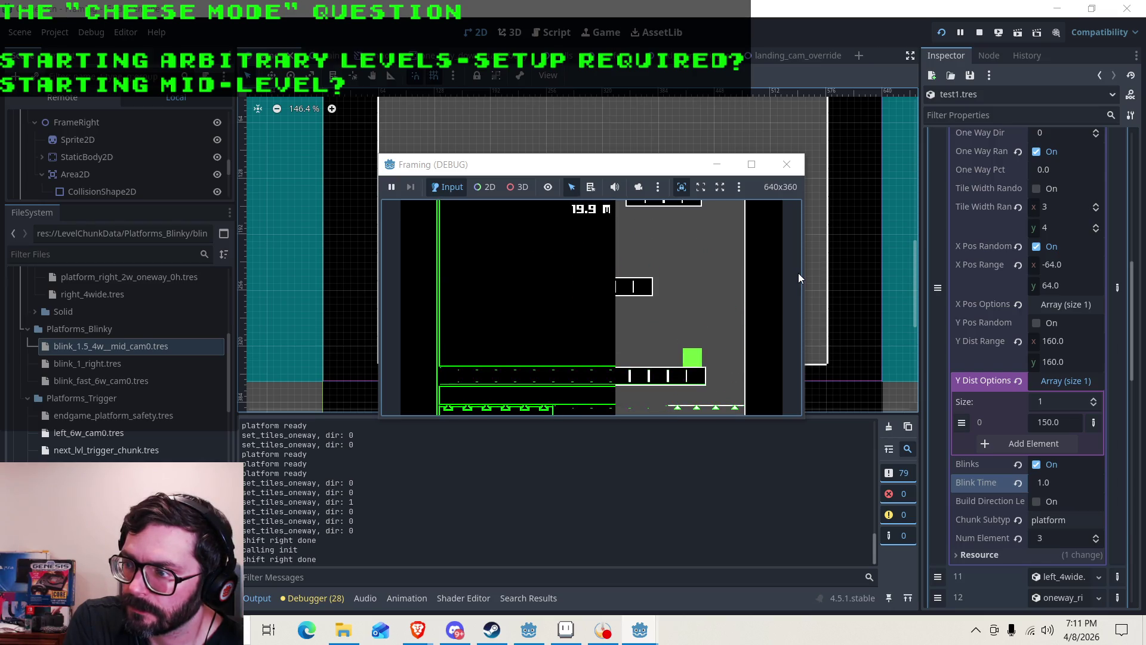
pyautogui.press('space')
# - Keep climbing the blinking platforms to about 23.8 m, then close the game
pyautogui.press('Left')
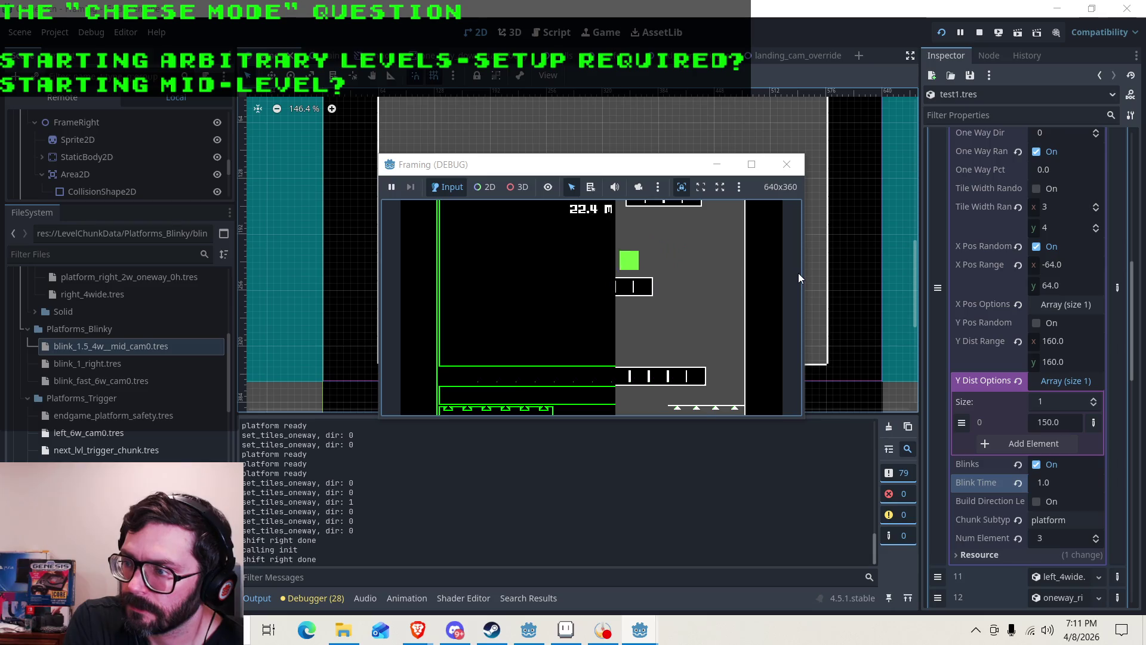
pyautogui.press('Right')
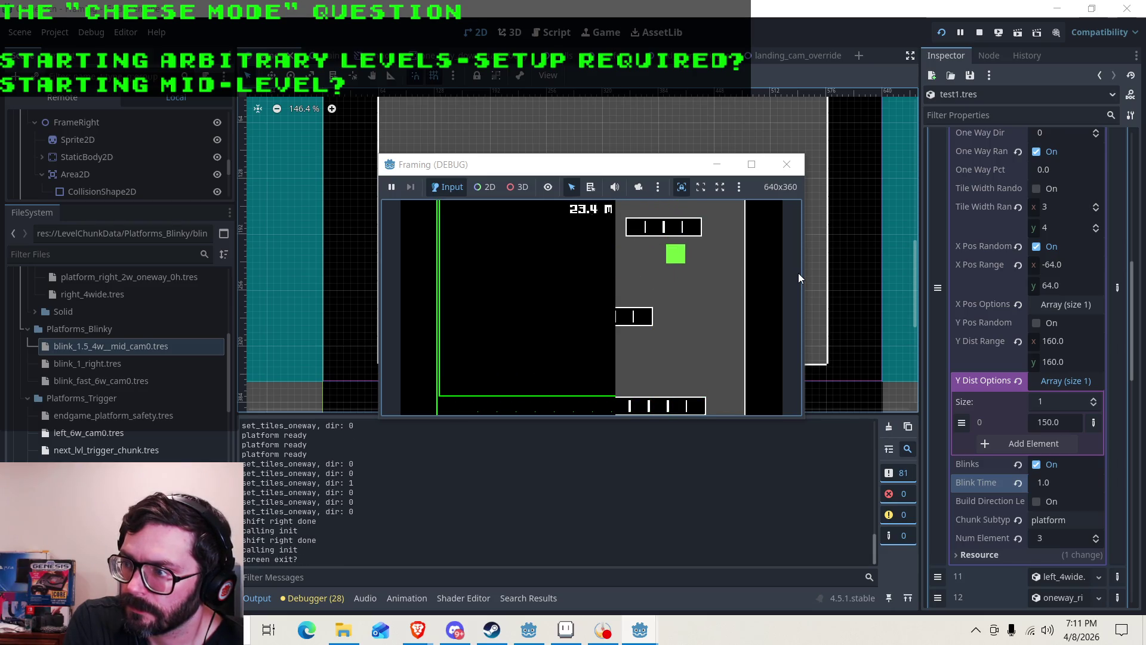
pyautogui.press('space')
pyautogui.press('Left')
pyautogui.press('Right')
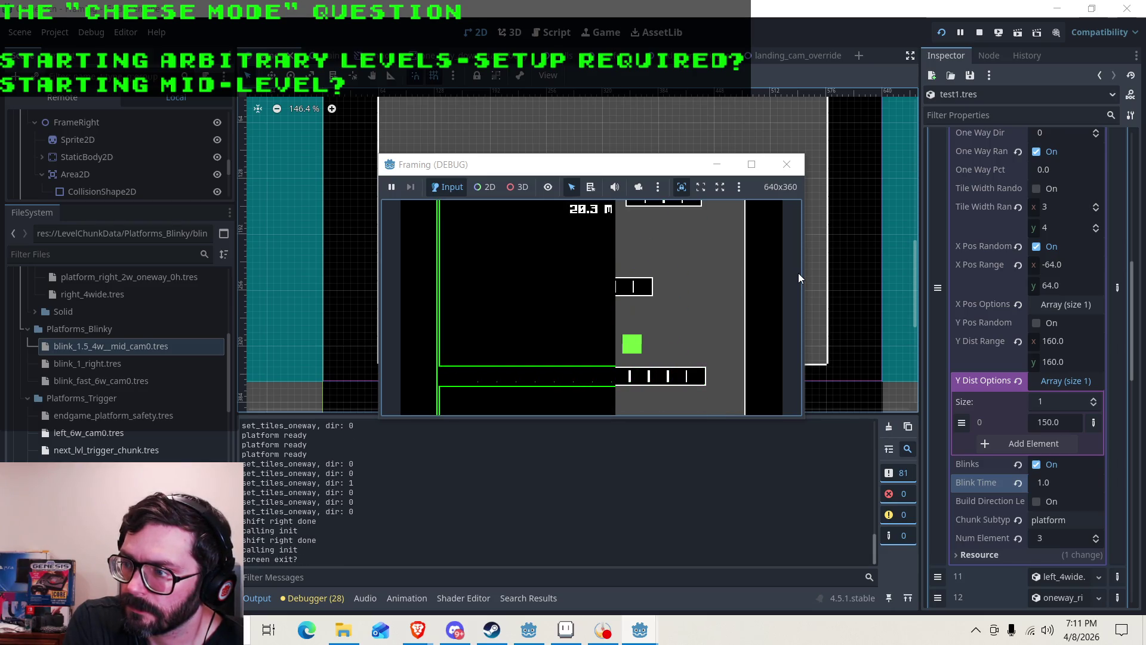
pyautogui.press('space')
pyautogui.press('Left')
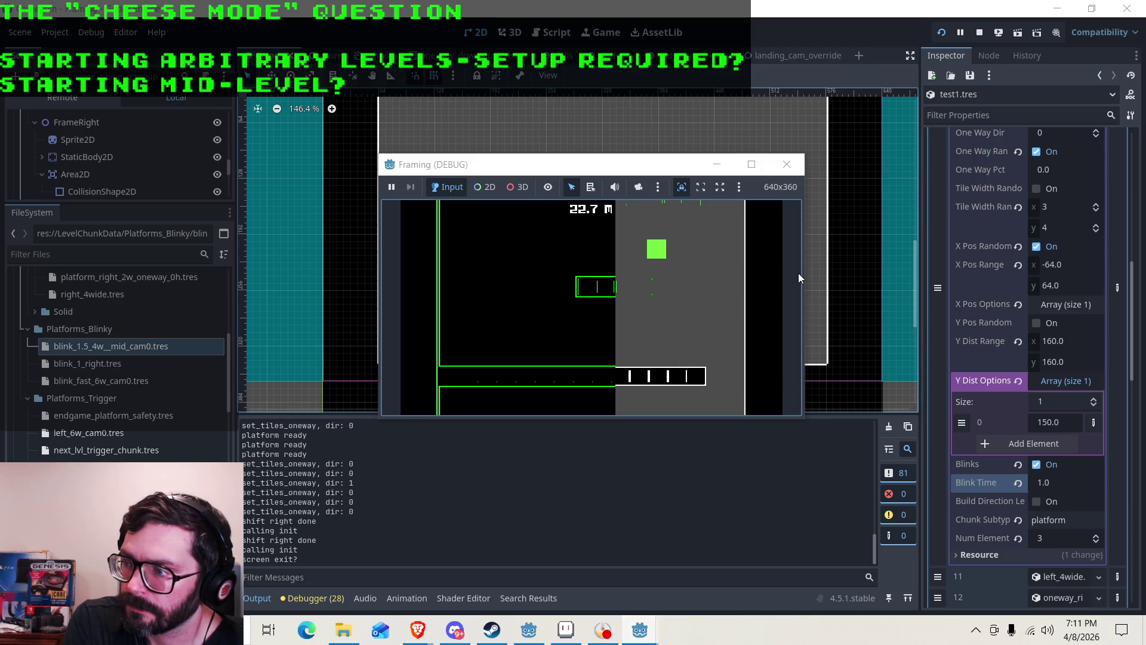
pyautogui.press('Left')
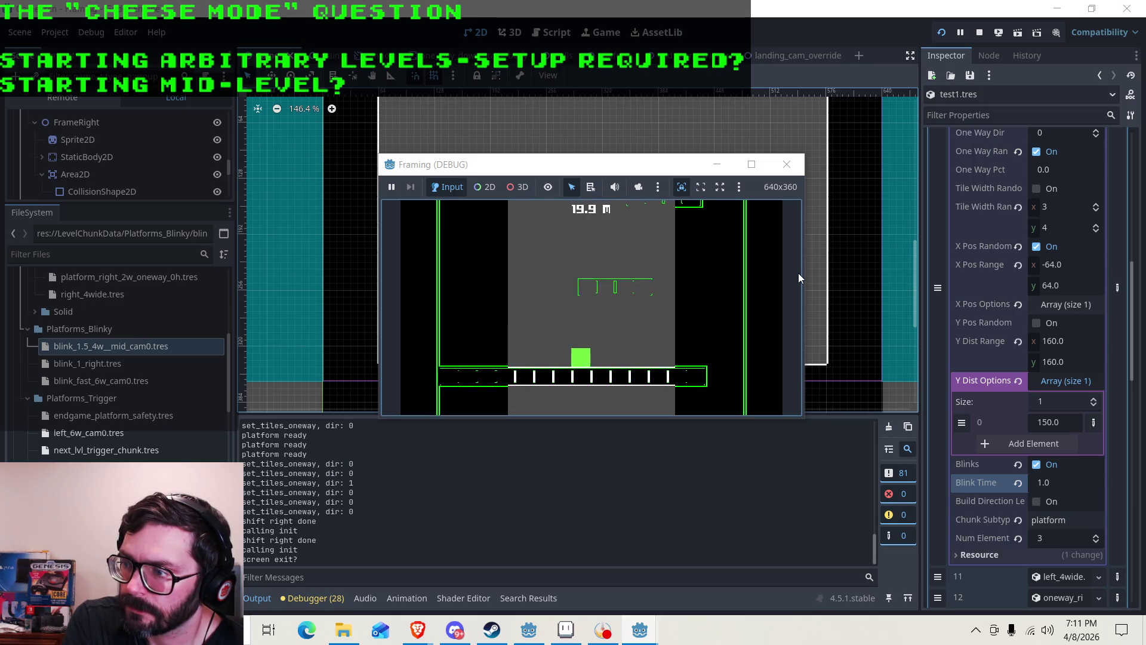
pyautogui.press('space')
pyautogui.press('Right')
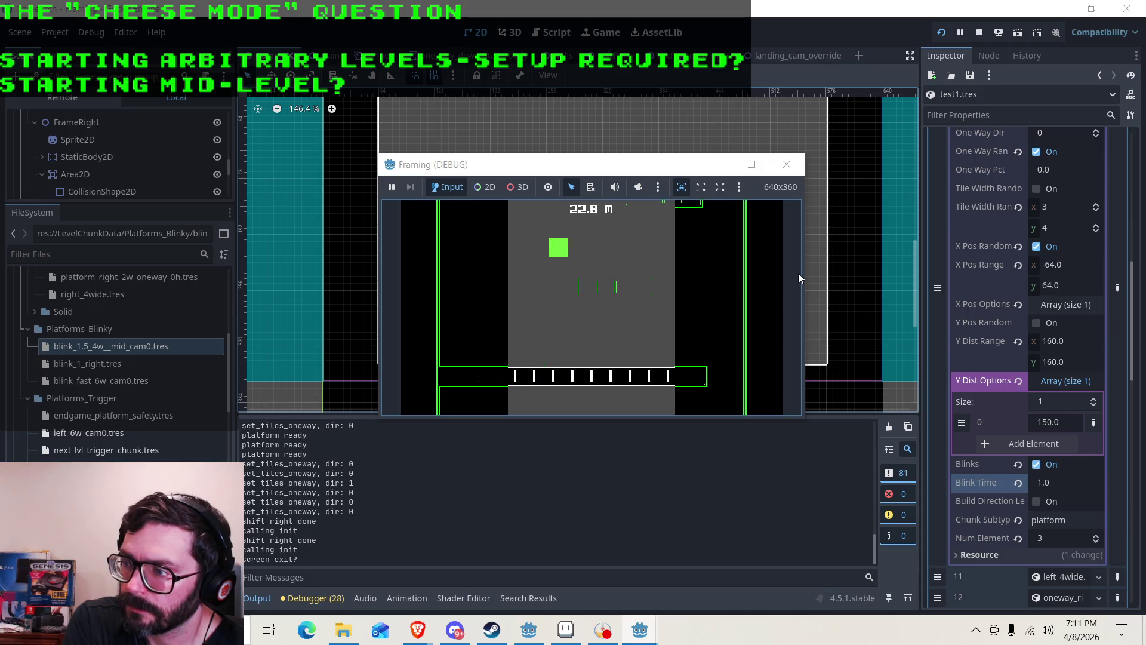
pyautogui.press('space')
pyautogui.press('Right')
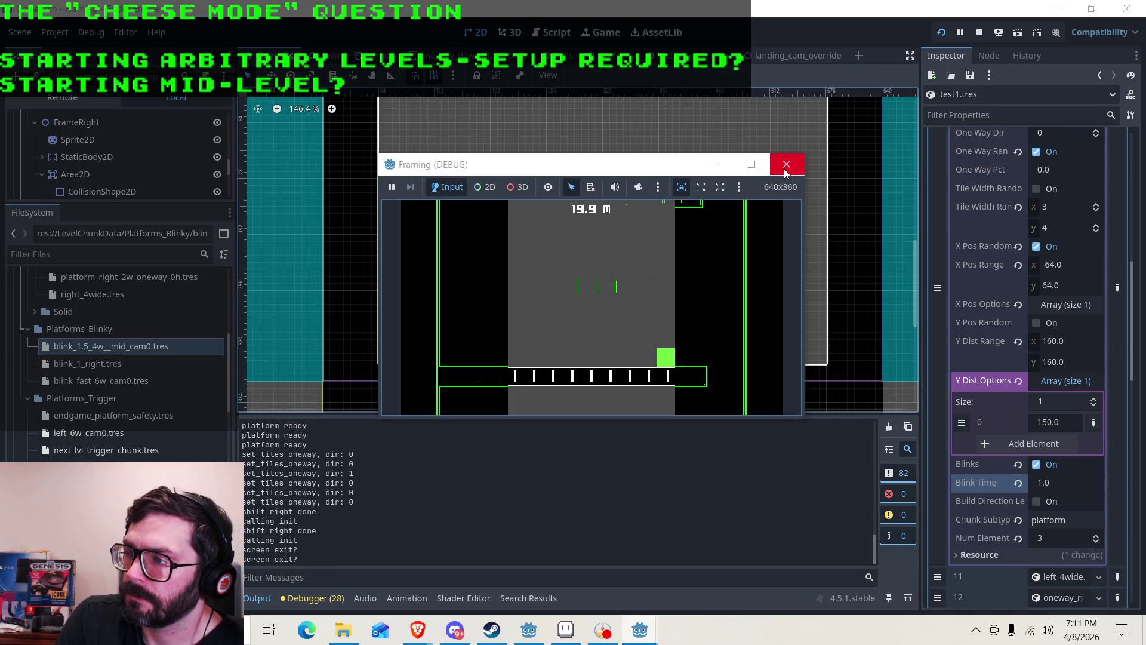
pyautogui.click(786, 170)
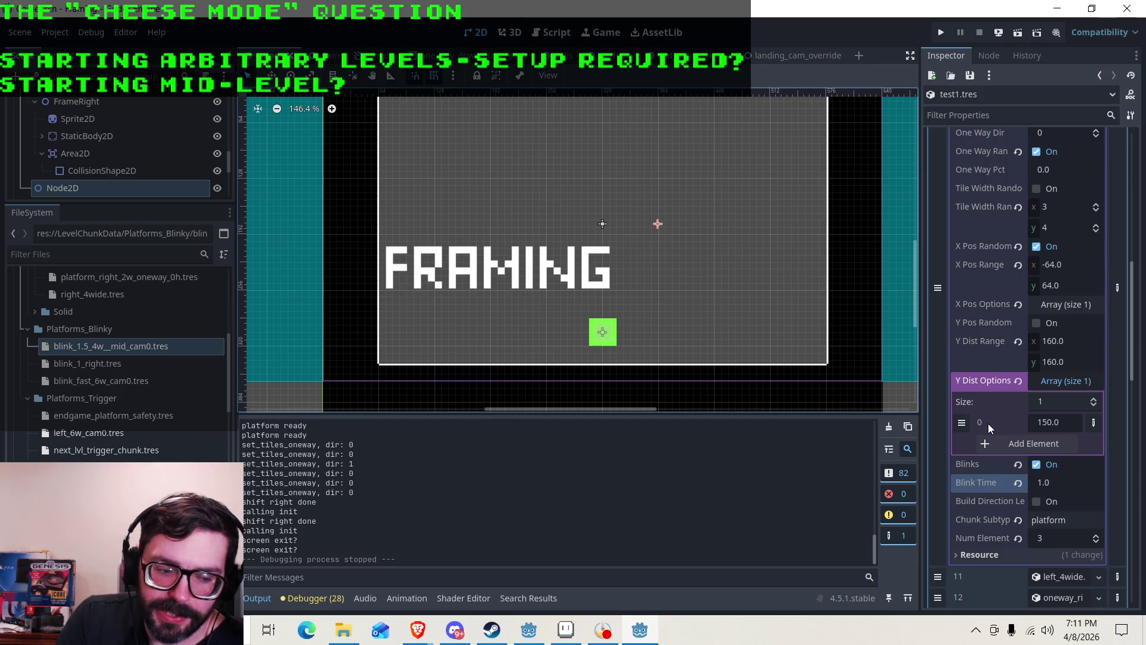
# - Collapse Inspector element 10 and switch to the script editor showing landing_cam_override.gd
pyautogui.scroll(-2, 988, 458)
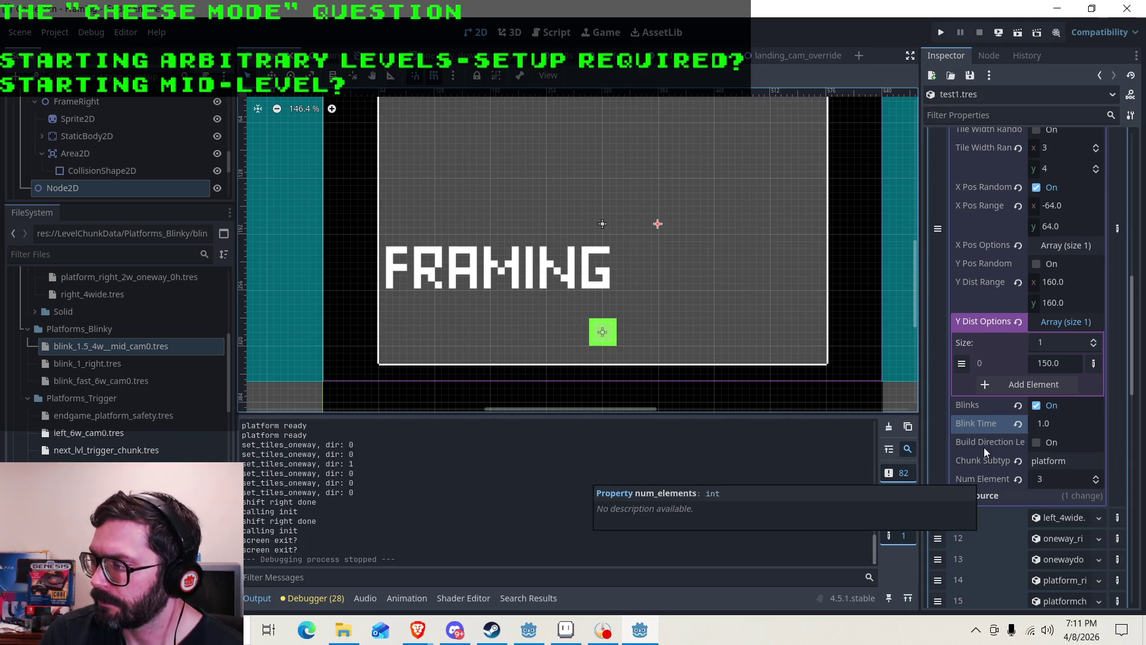
pyautogui.scroll(10, 986, 459)
pyautogui.scroll(-3, 1015, 421)
pyautogui.click(1058, 431)
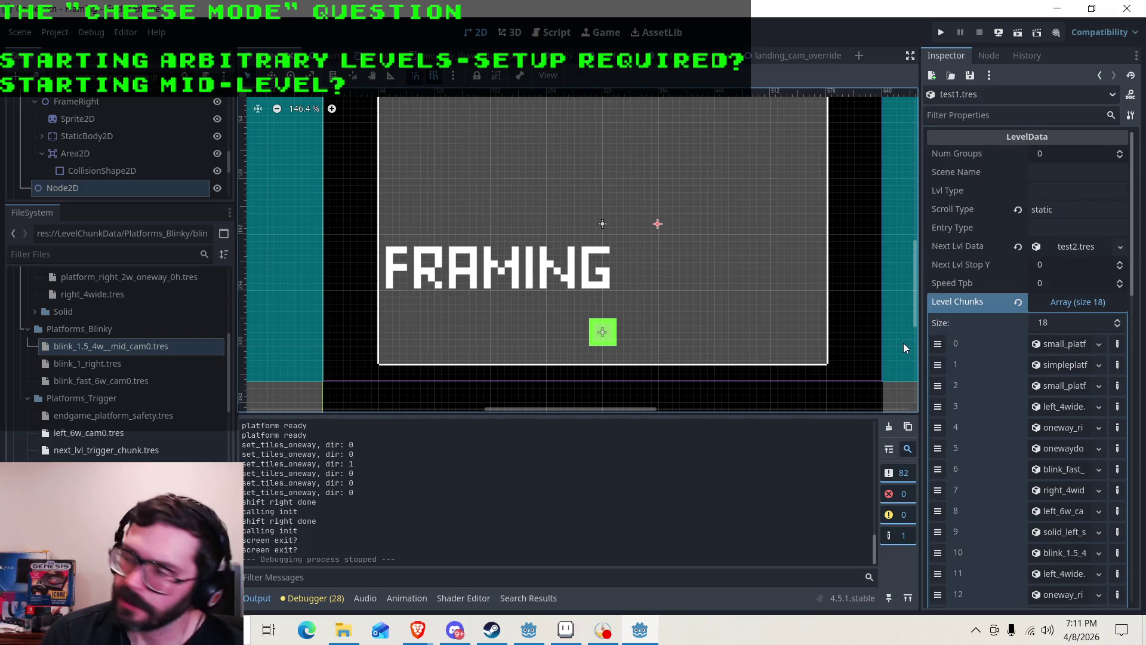
pyautogui.click(543, 32)
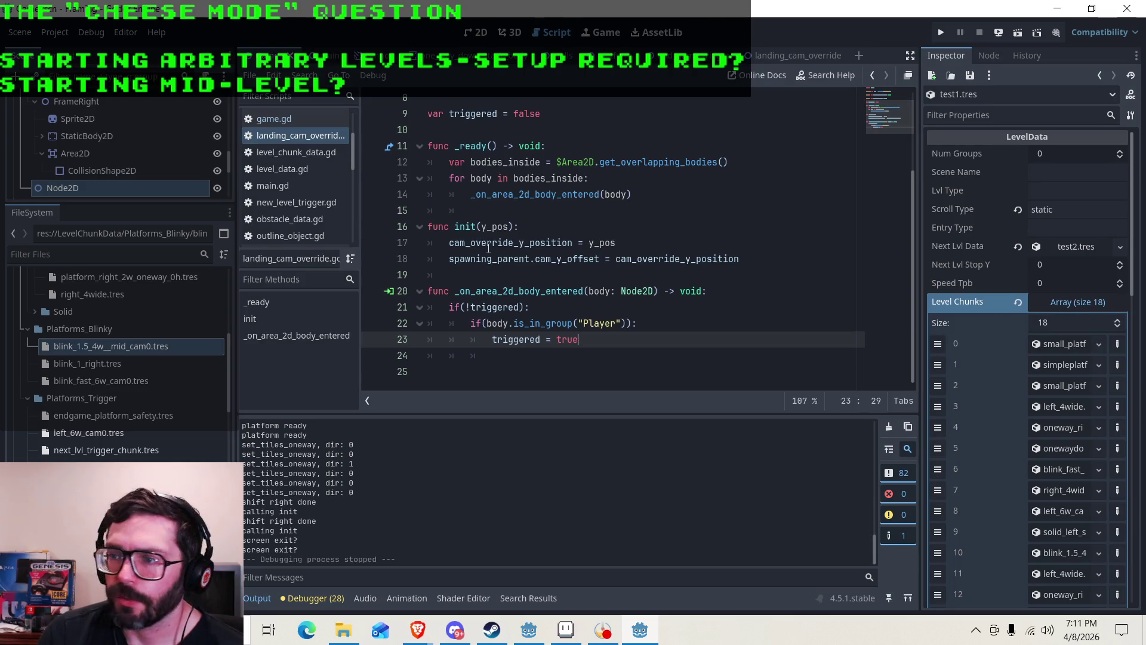
# - Collapse the Level Chunks array in the Inspector
pyautogui.scroll(3, 488, 248)
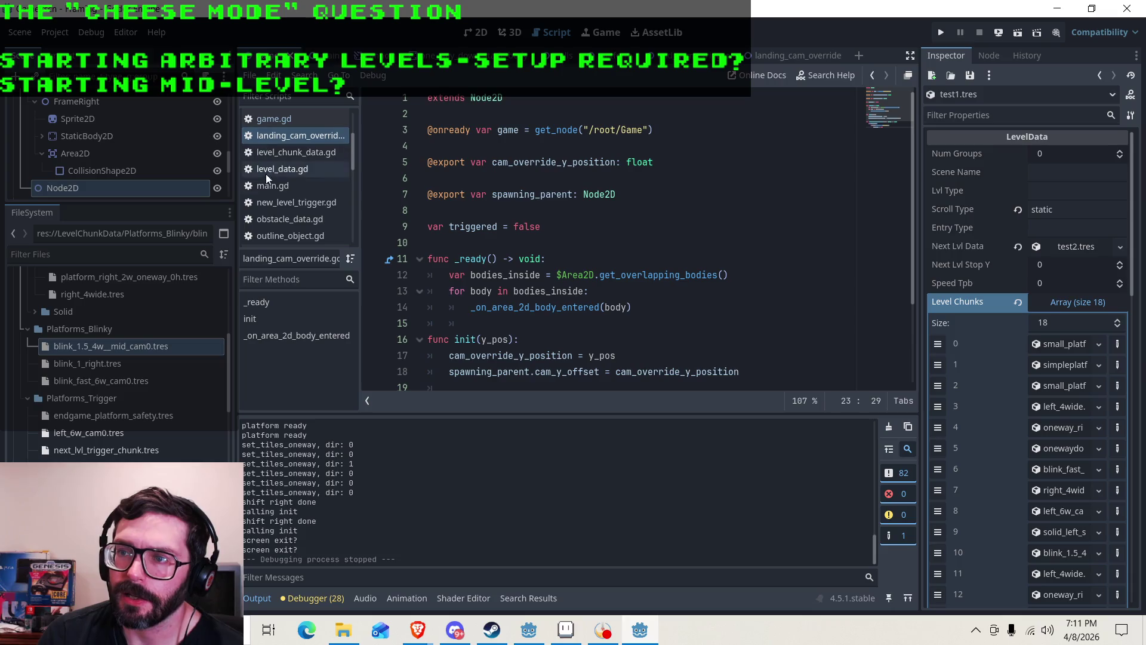
pyautogui.scroll(-3, 324, 177)
pyautogui.scroll(-4, 291, 187)
pyautogui.scroll(1, 291, 202)
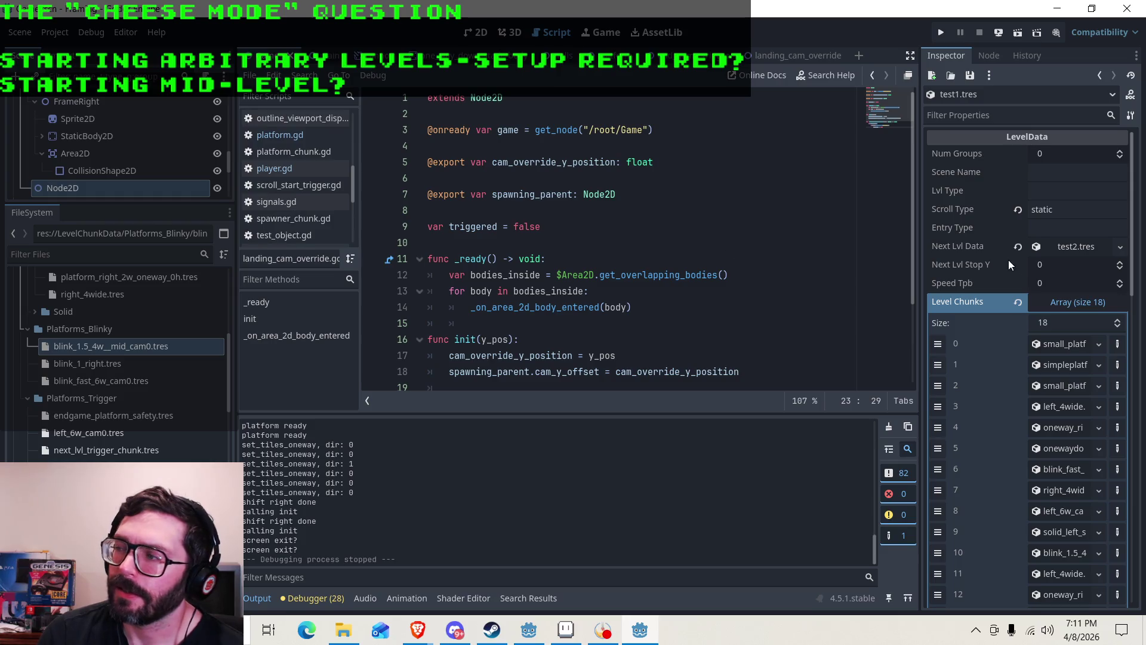
pyautogui.click(1069, 302)
# - Open platform_chunk.gd from the script list
pyautogui.scroll(2, 95, 417)
pyautogui.scroll(2, 96, 417)
pyautogui.scroll(-5, 91, 368)
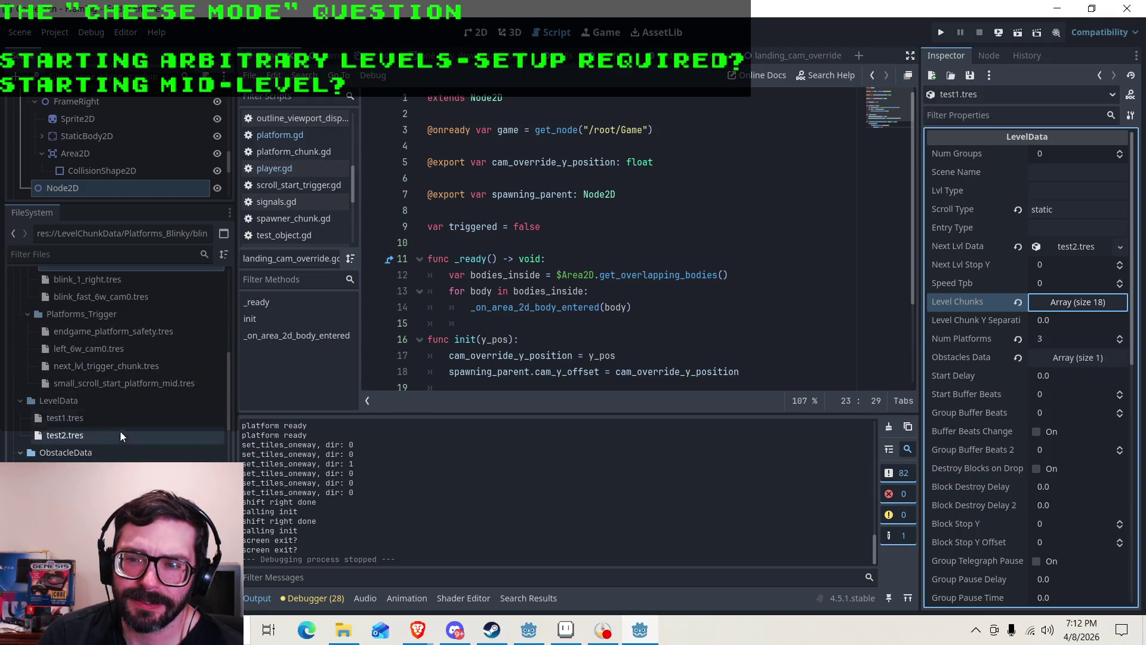
pyautogui.scroll(-1, 125, 447)
pyautogui.scroll(4, 120, 444)
pyautogui.scroll(2, 119, 445)
pyautogui.scroll(4, 42, 321)
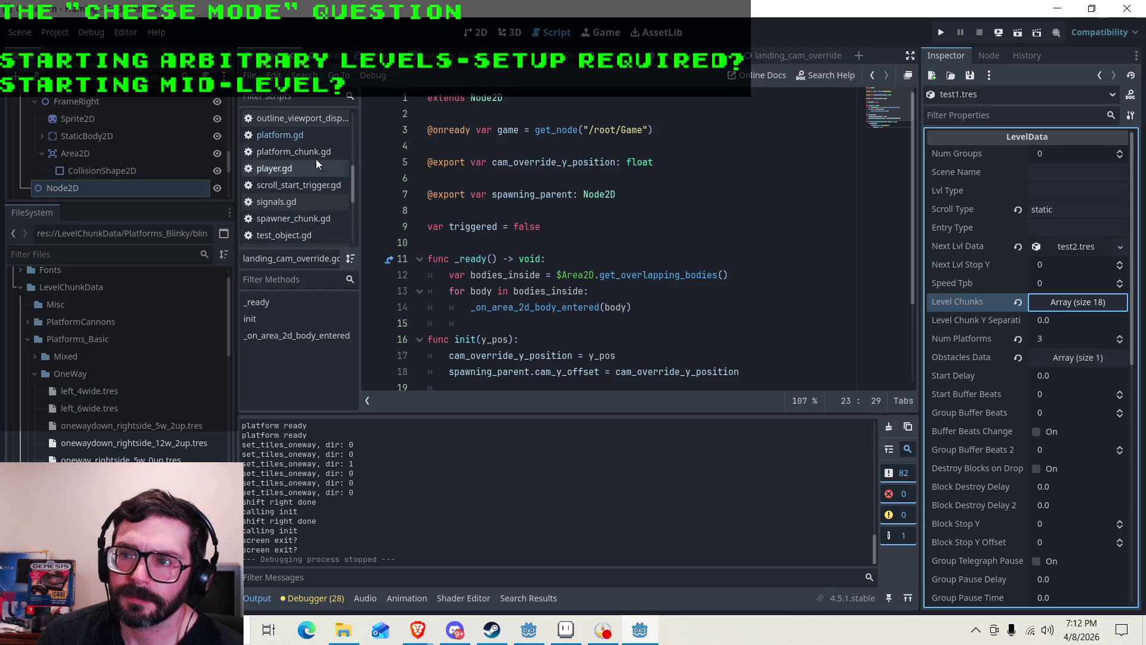
pyautogui.scroll(3, 307, 169)
pyautogui.click(293, 202)
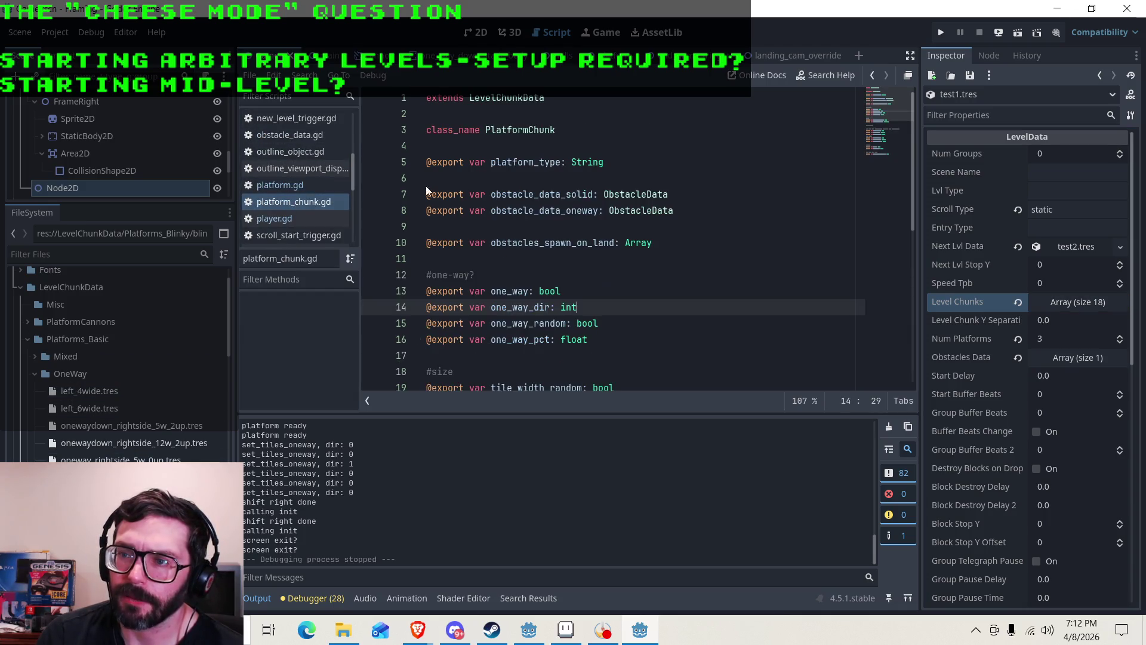
pyautogui.scroll(-1, 478, 239)
pyautogui.click(536, 194)
pyautogui.press('Down')
pyautogui.press('Down')
pyautogui.scroll(-6, 519, 222)
pyautogui.click(631, 310)
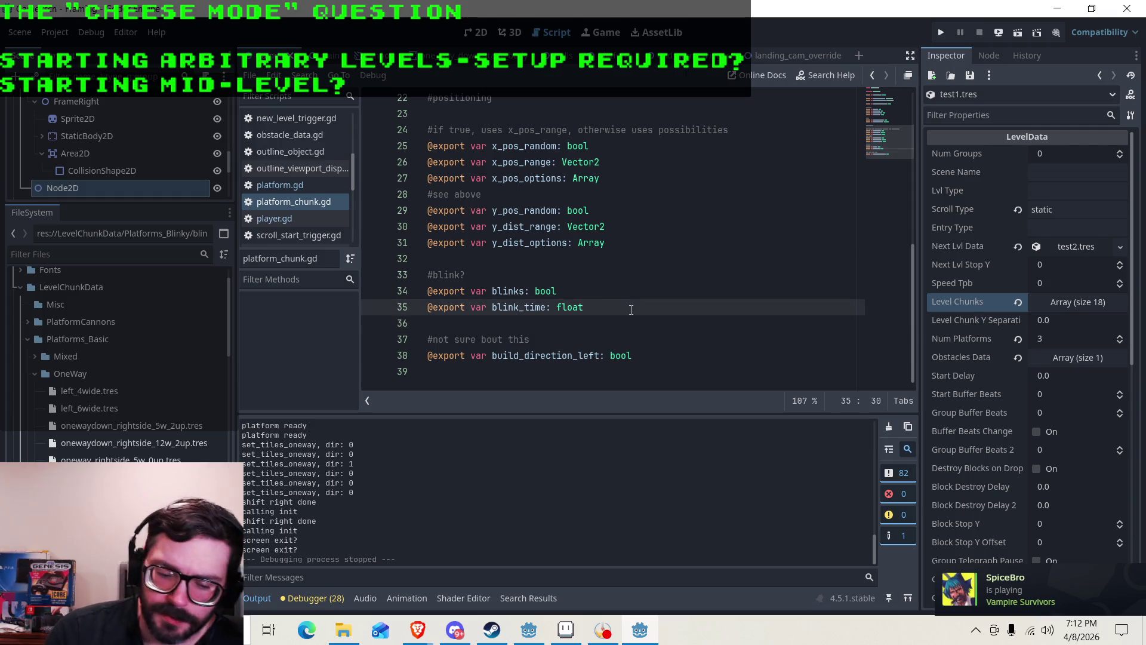
pyautogui.press('Return')
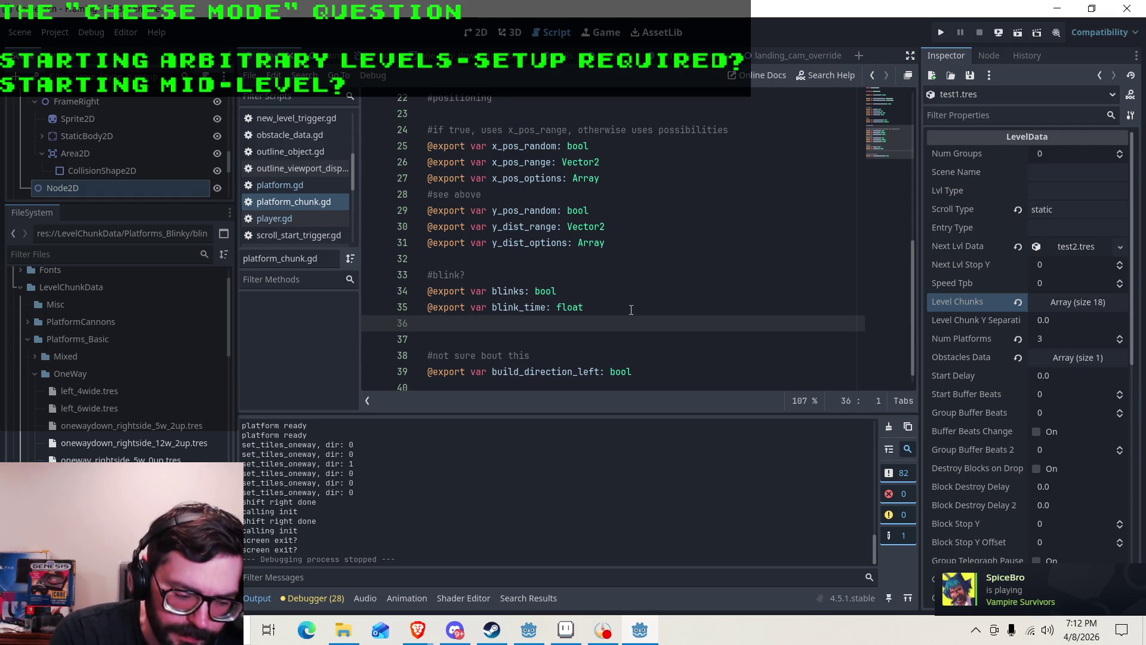
pyautogui.write('@export ')
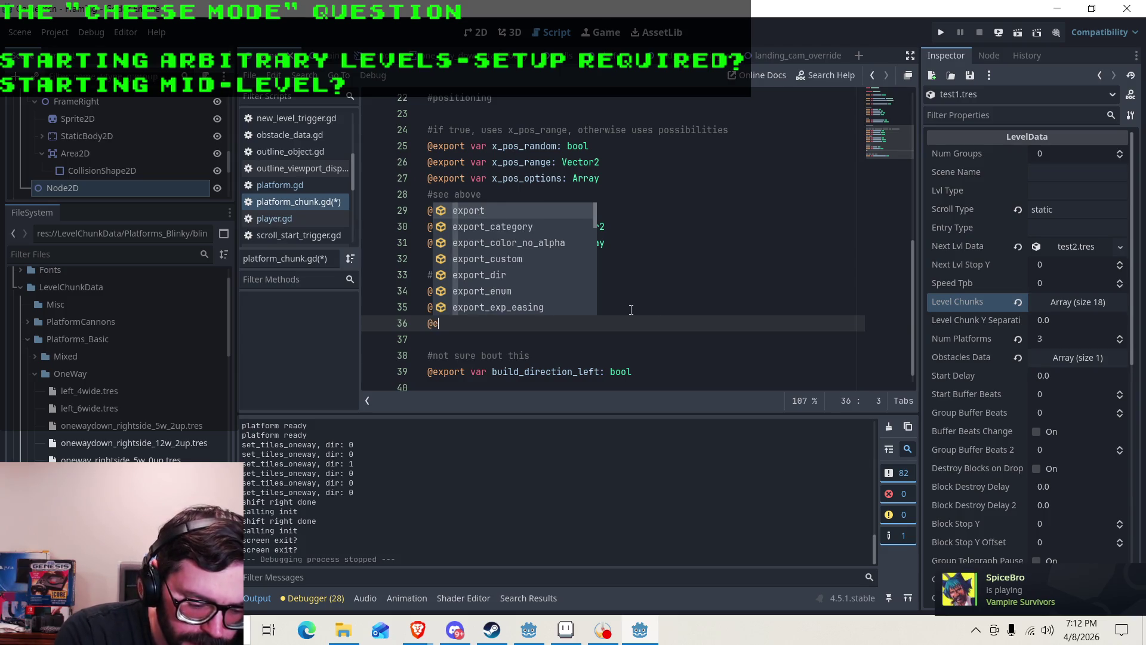
pyautogui.write('var ')
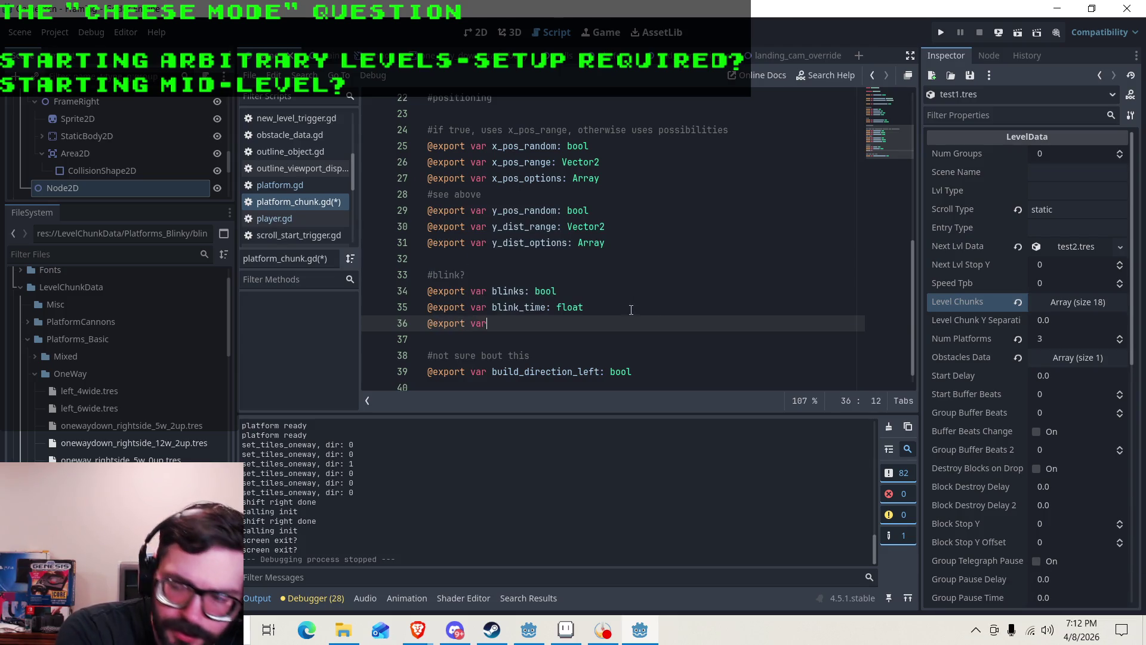
pyautogui.write('blink')
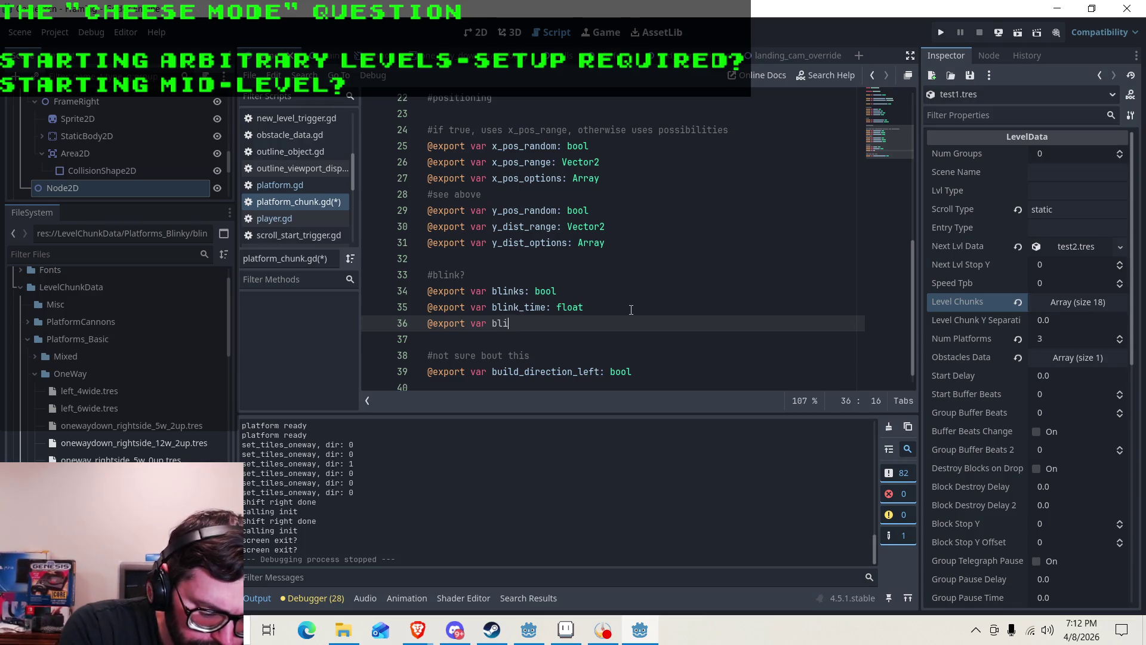
pyautogui.write('_state_alternates: bool')
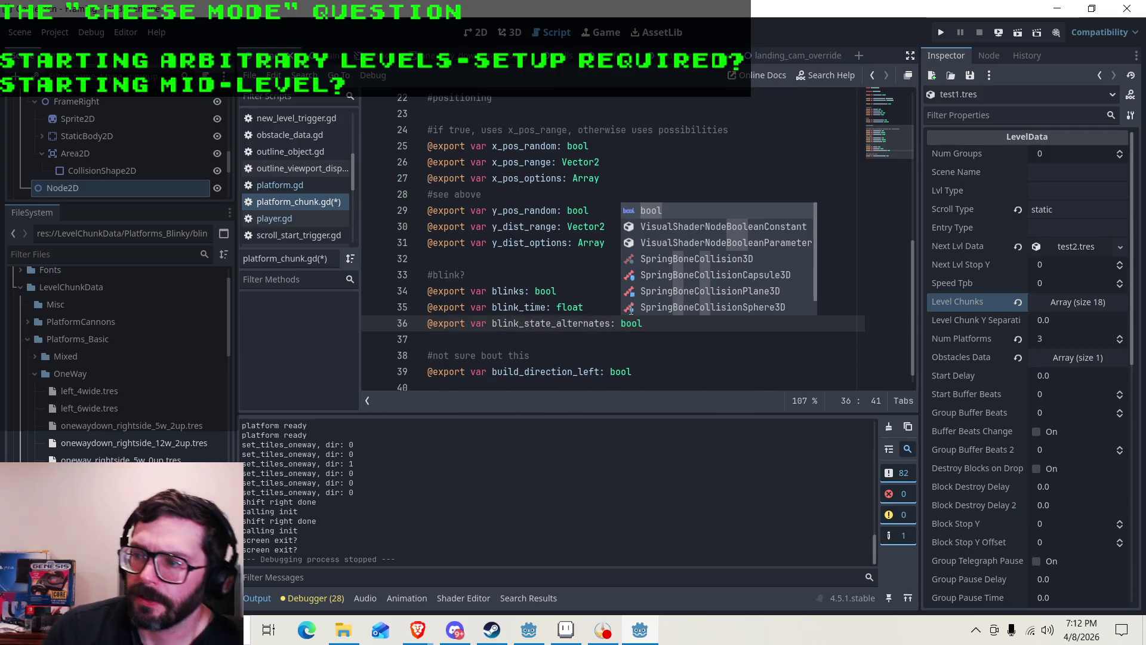
pyautogui.click(656, 322)
pyautogui.hotkey('ctrl', 's')
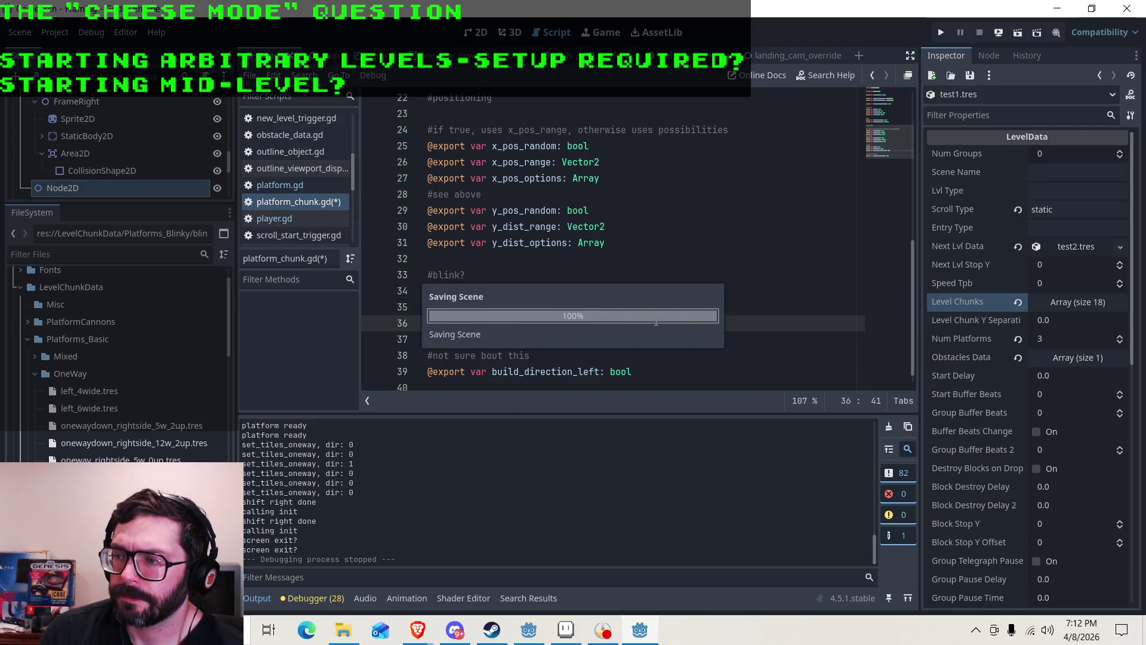
# - Insert an explanatory # comment line above the blink_state_alternates declaration
pyautogui.click(586, 306)
pyautogui.press('Return')
pyautogui.write('#')
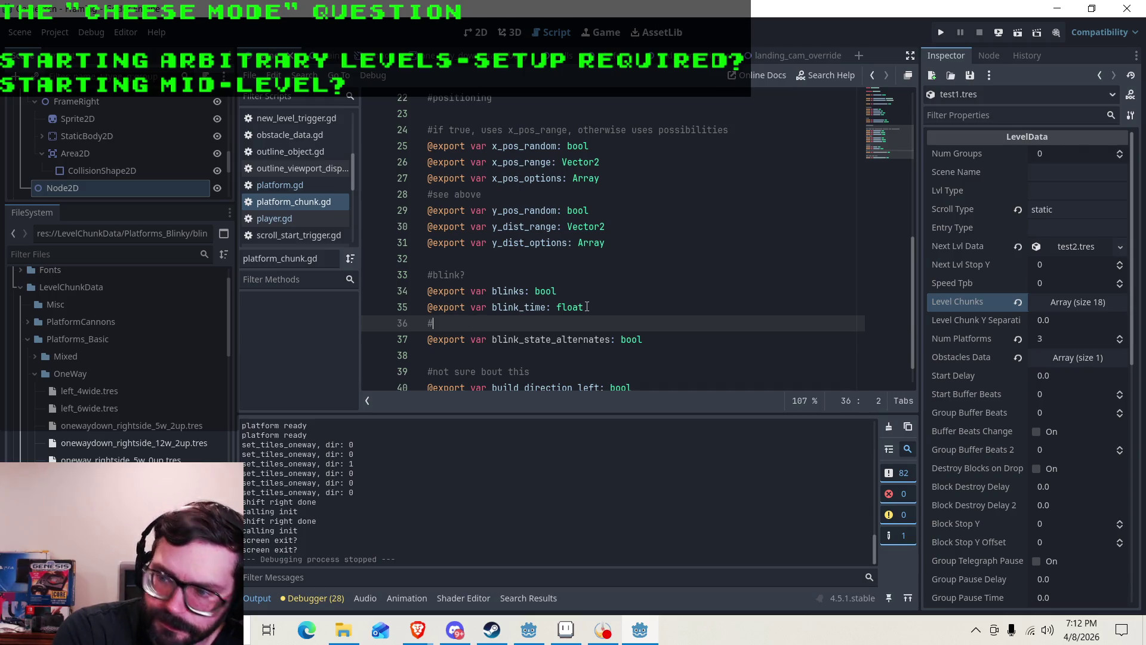
pyautogui.write('cessive pla')
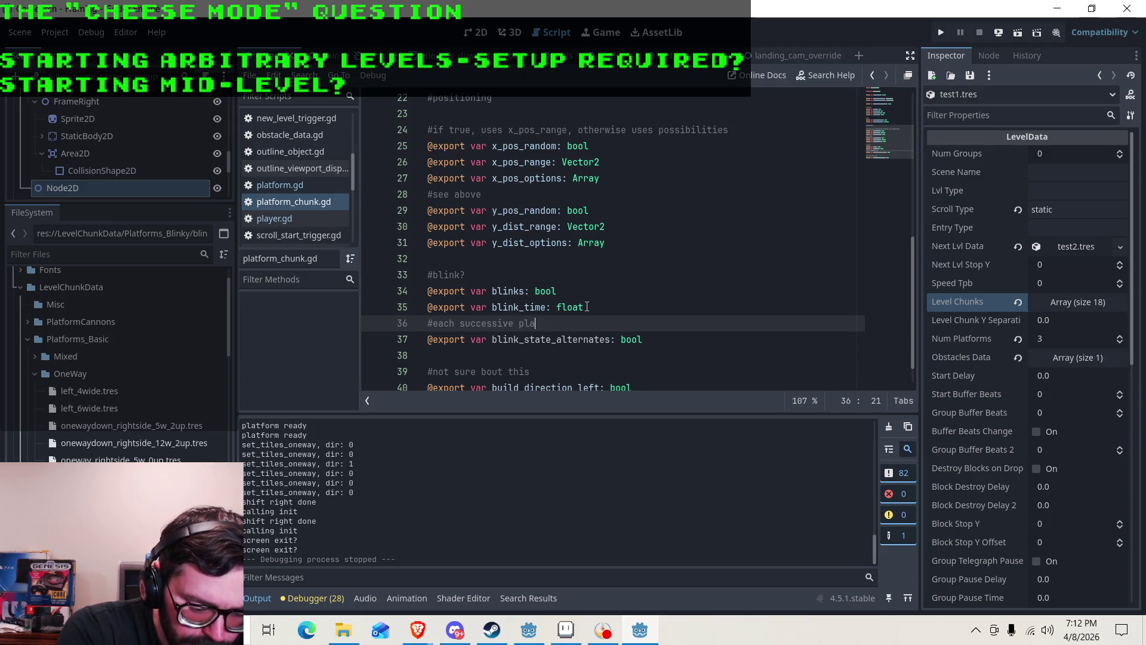
pyautogui.write(' blinks opposite')
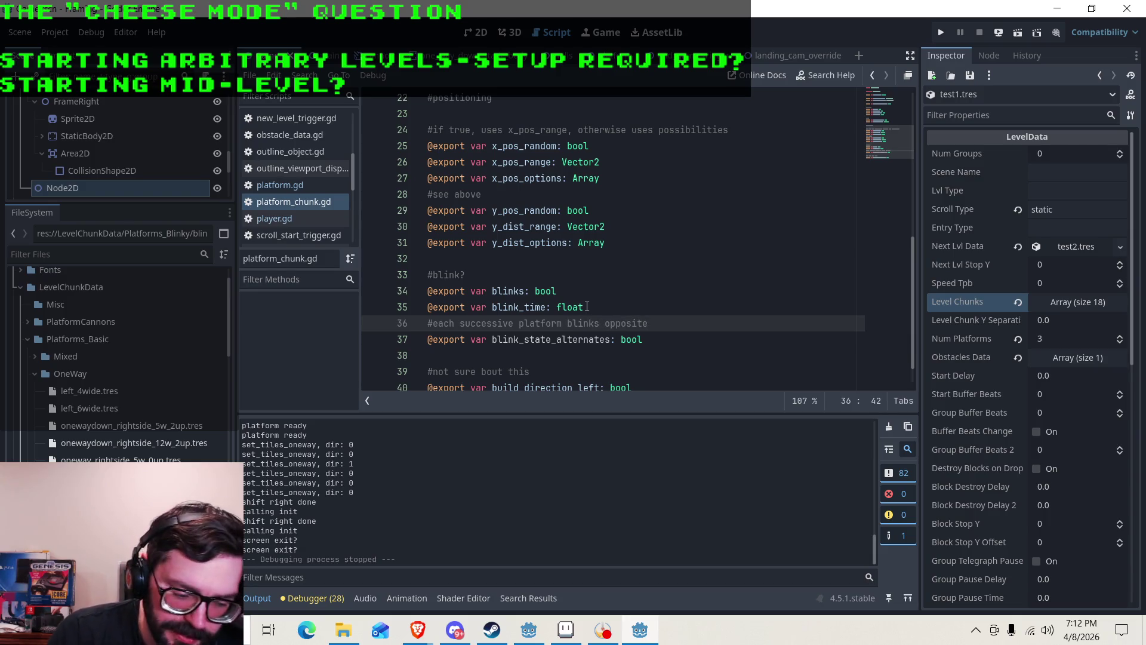
pyautogui.click(668, 341)
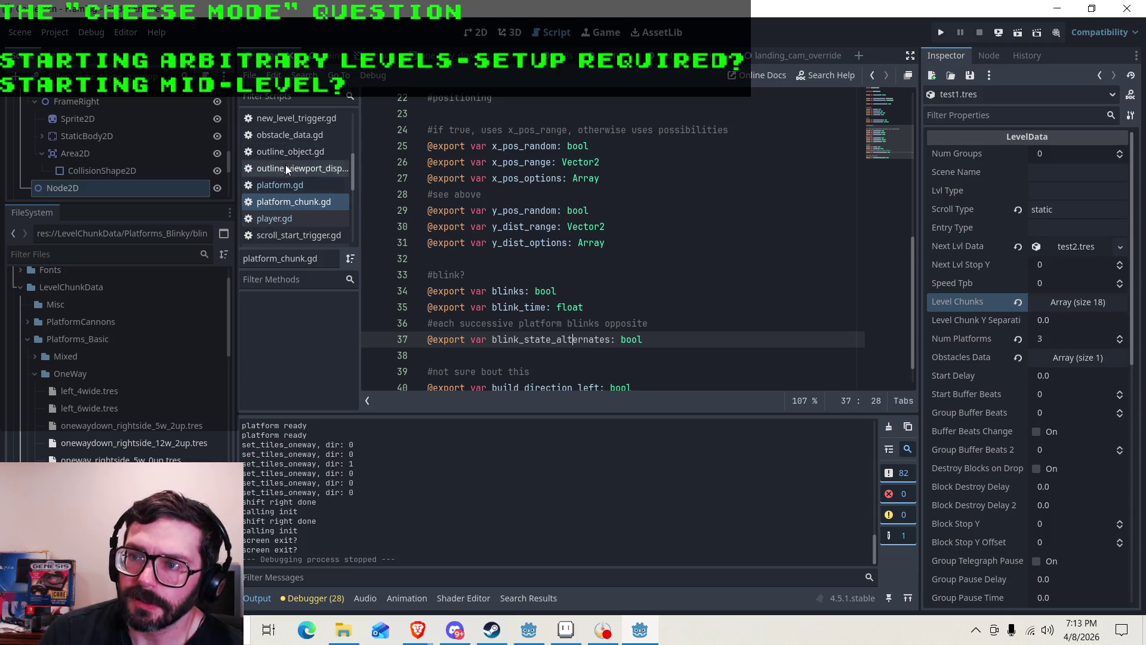
# - Switch to game.gd in the script list
pyautogui.scroll(3, 281, 185)
pyautogui.scroll(1, 287, 167)
pyautogui.click(286, 135)
pyautogui.scroll(5, 600, 253)
pyautogui.scroll(-2, 514, 260)
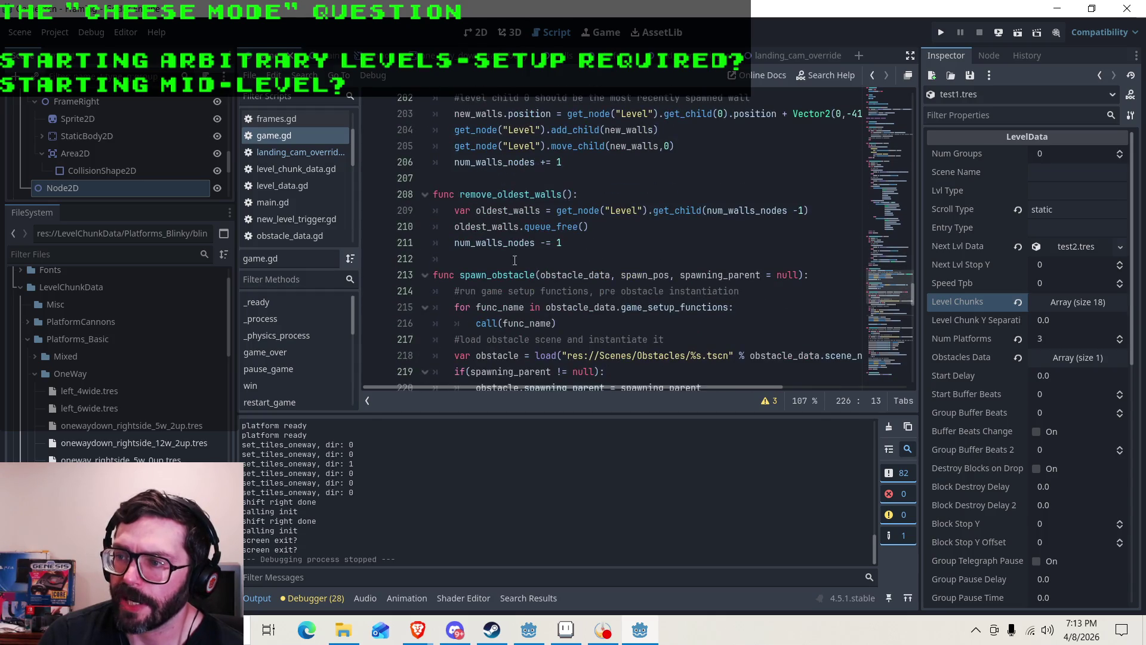
# - Declare 'var spawn_blink_state = true' before the spawn loop in spawn_platform_chunk and save game.gd
pyautogui.click(510, 274)
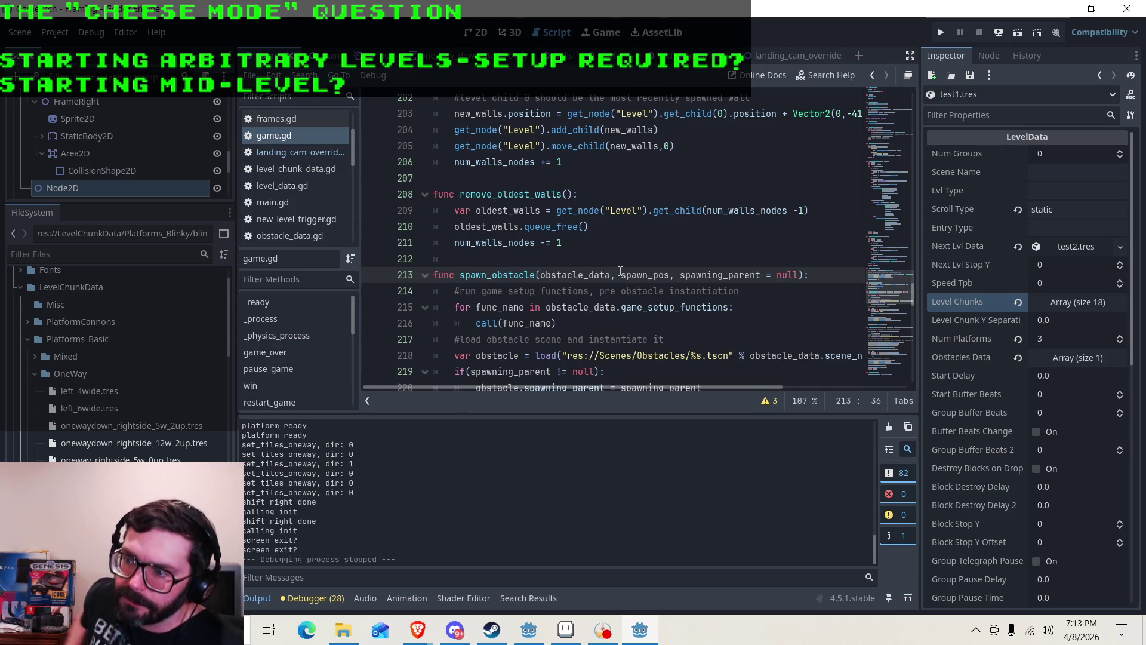
pyautogui.scroll(15, 620, 272)
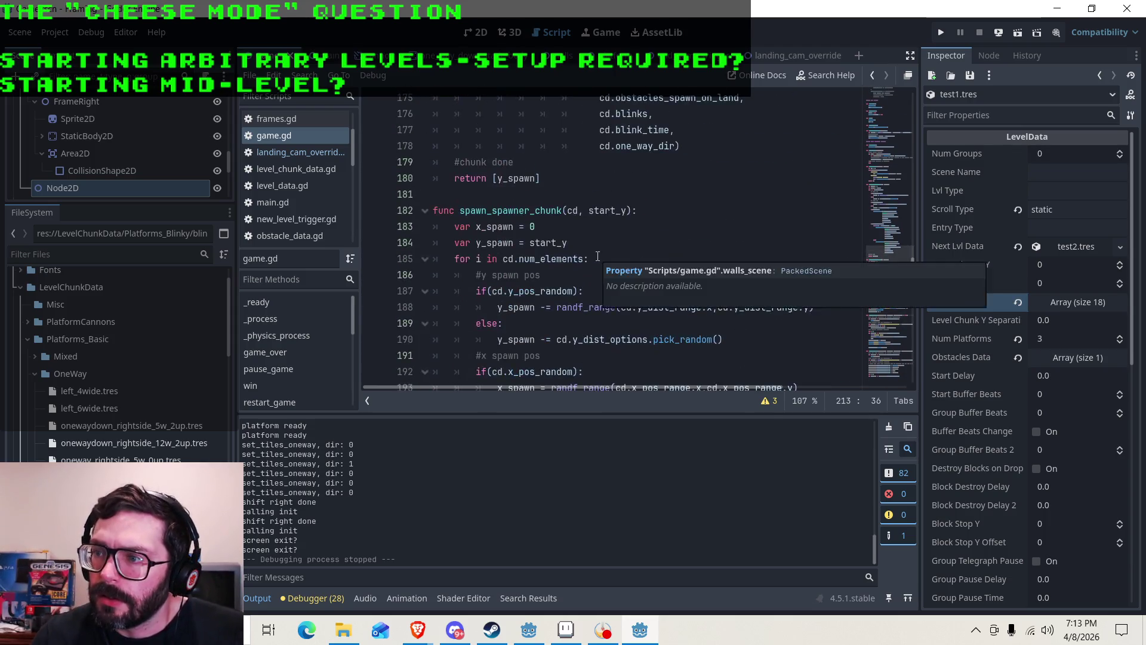
pyautogui.scroll(6, 585, 255)
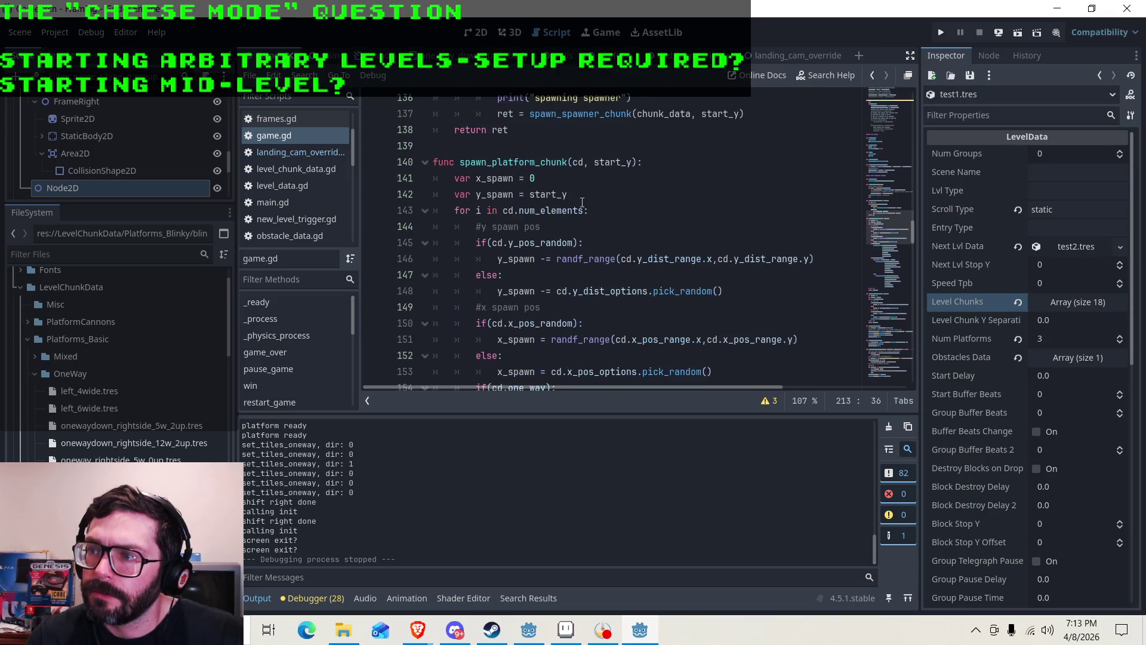
pyautogui.click(588, 177)
pyautogui.click(599, 202)
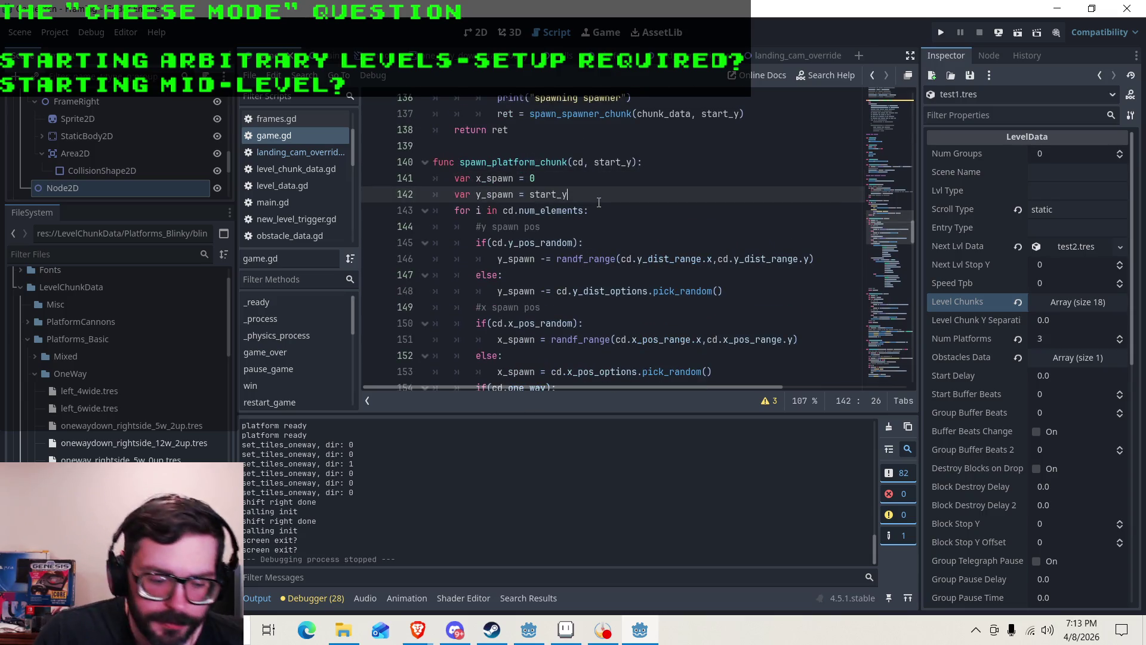
pyautogui.press('Return')
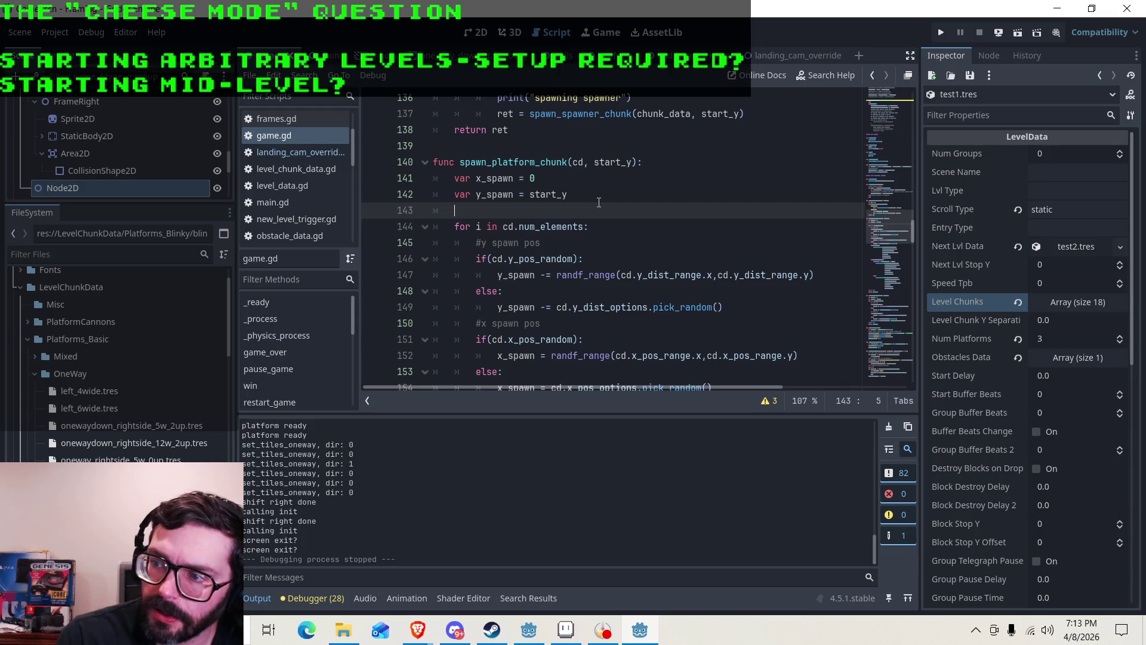
pyautogui.write('var ')
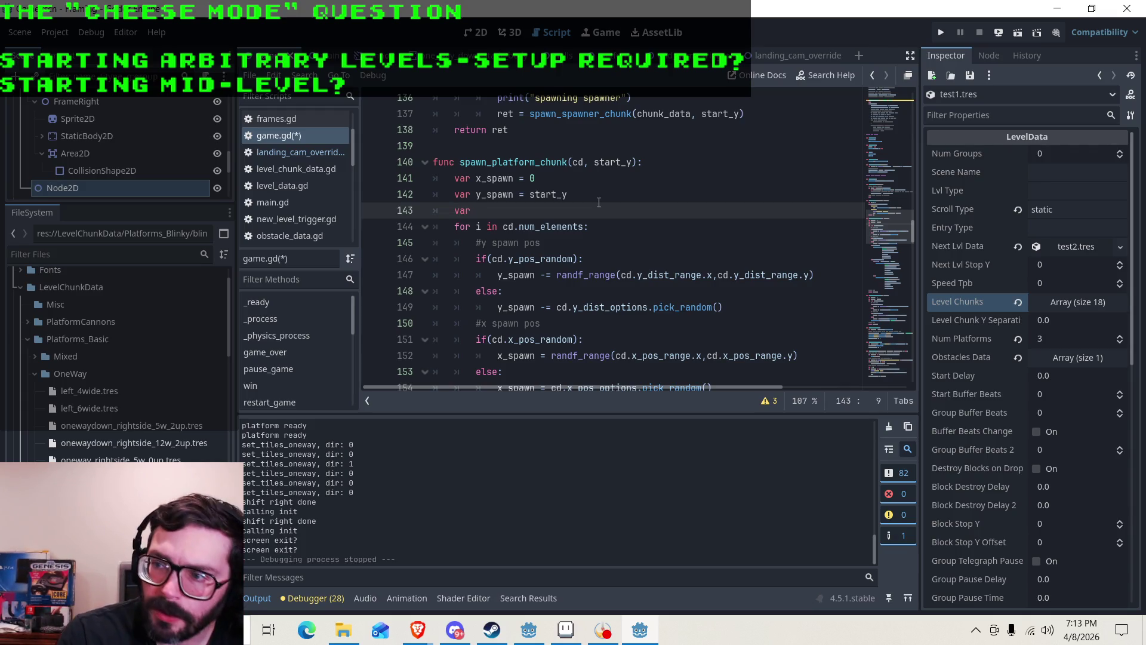
pyautogui.write('spawn_nl')
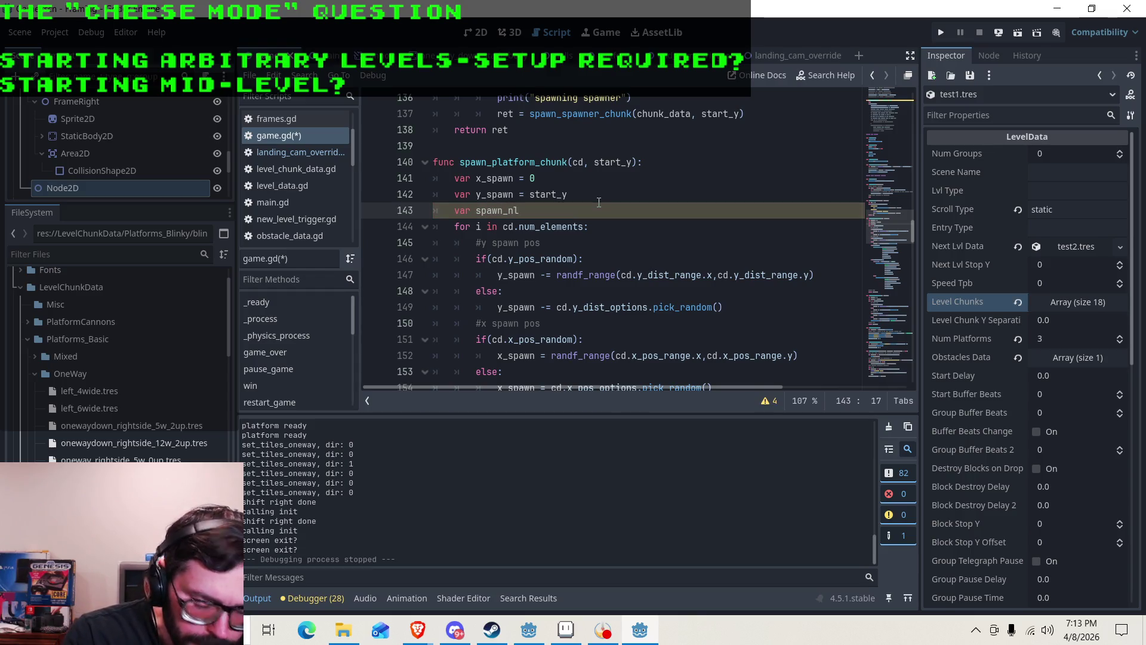
pyautogui.press('BackSpace')
pyautogui.press('BackSpace')
pyautogui.write('blink')
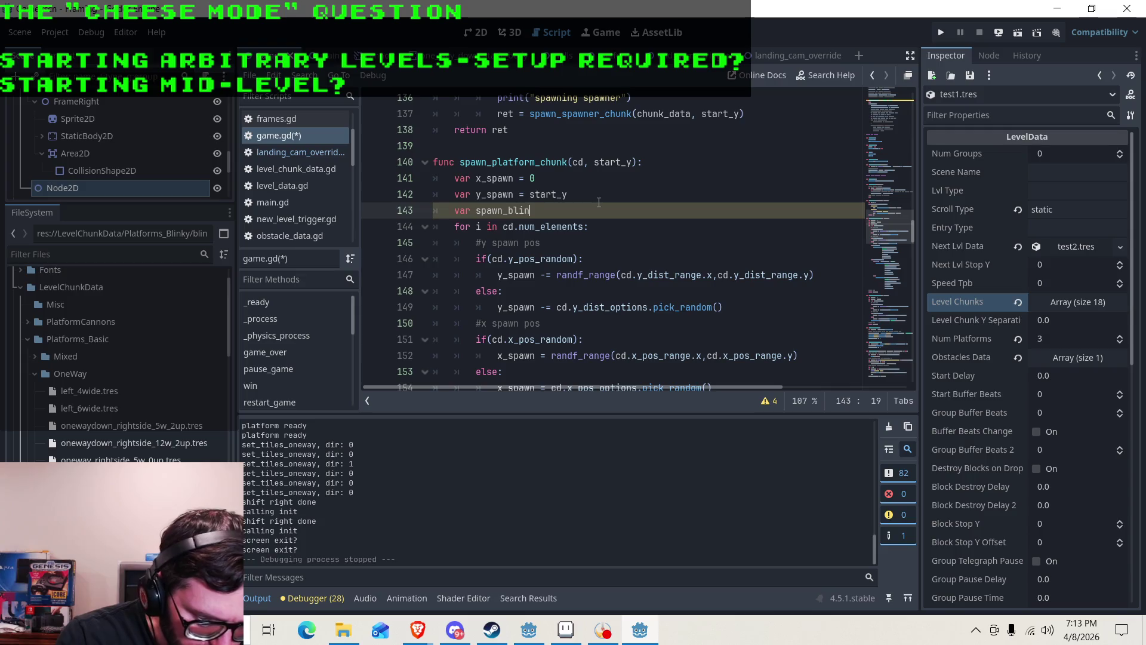
pyautogui.write('_state = ')
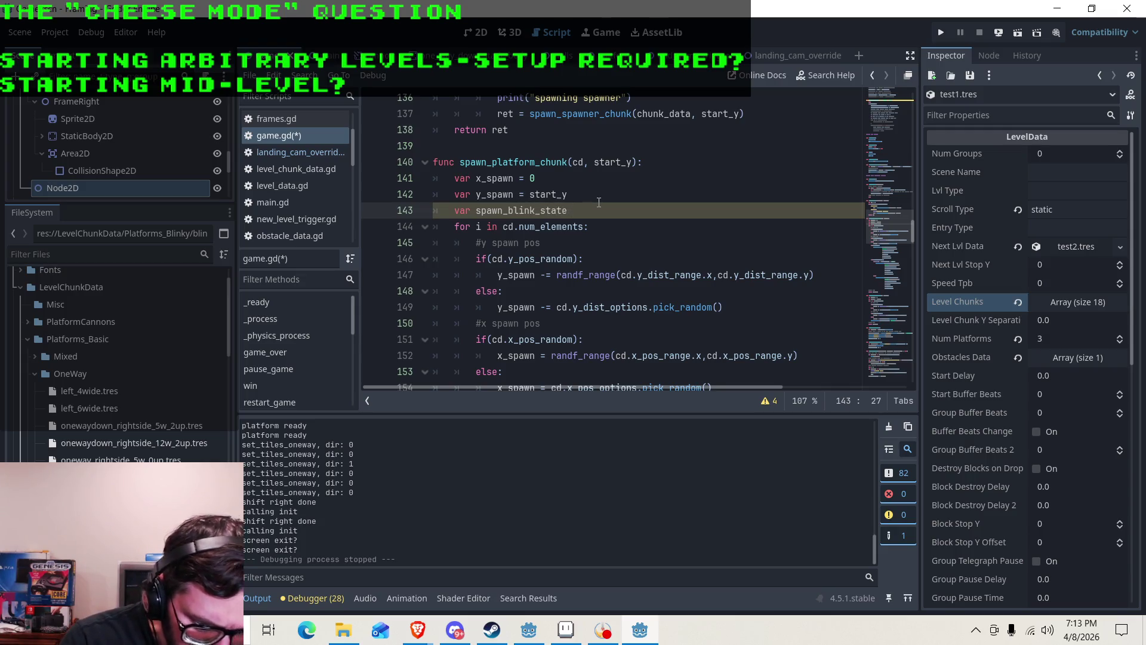
pyautogui.write('true')
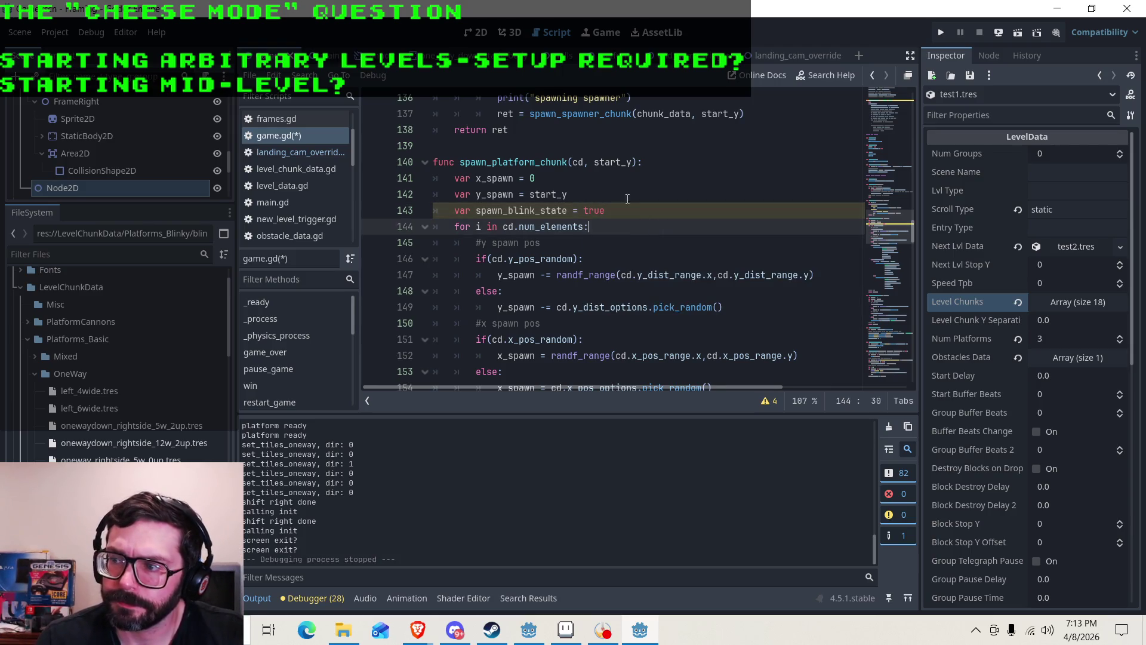
pyautogui.hotkey('ctrl', 's')
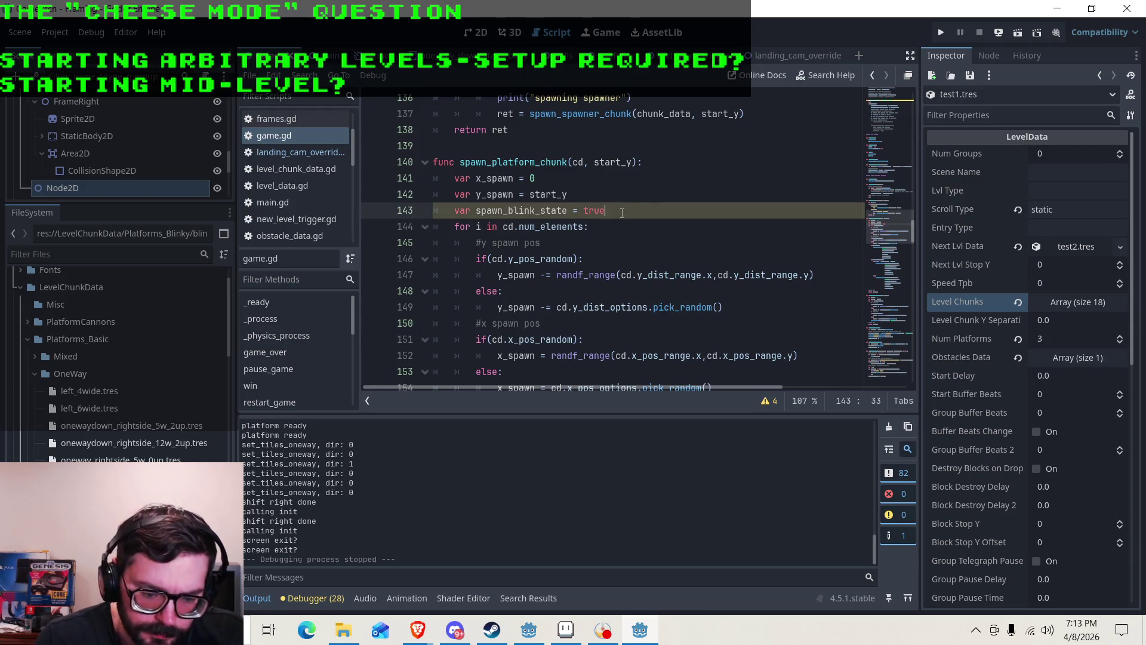
# - Switch to platform.gd in the script list
pyautogui.click(612, 223)
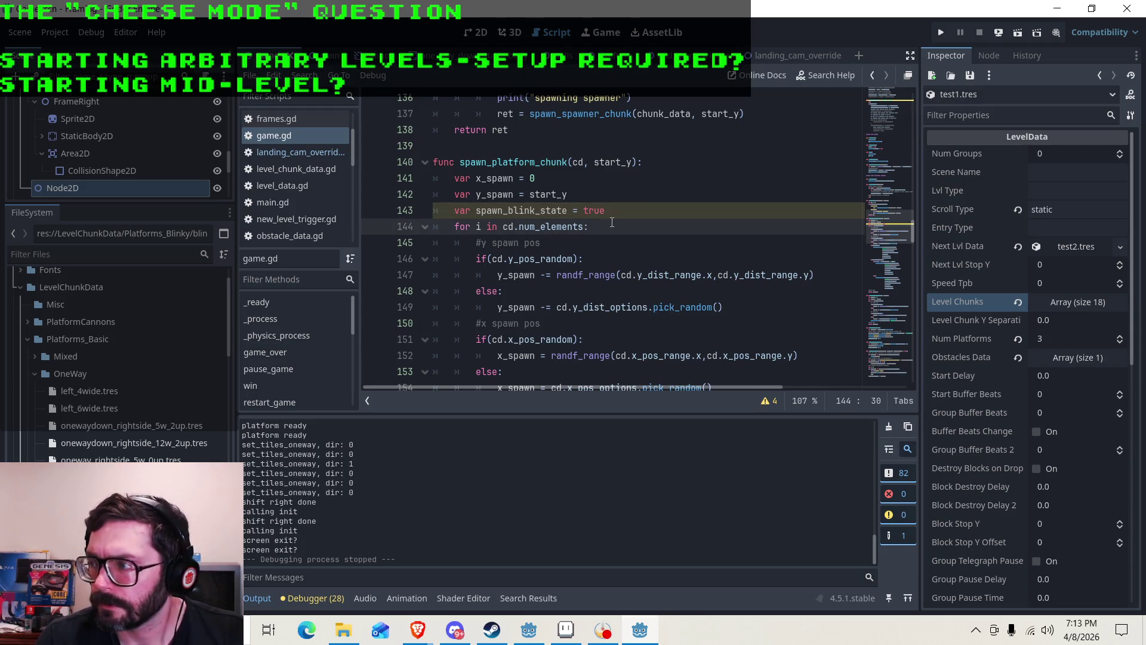
pyautogui.scroll(3, 292, 195)
pyautogui.scroll(-5, 294, 196)
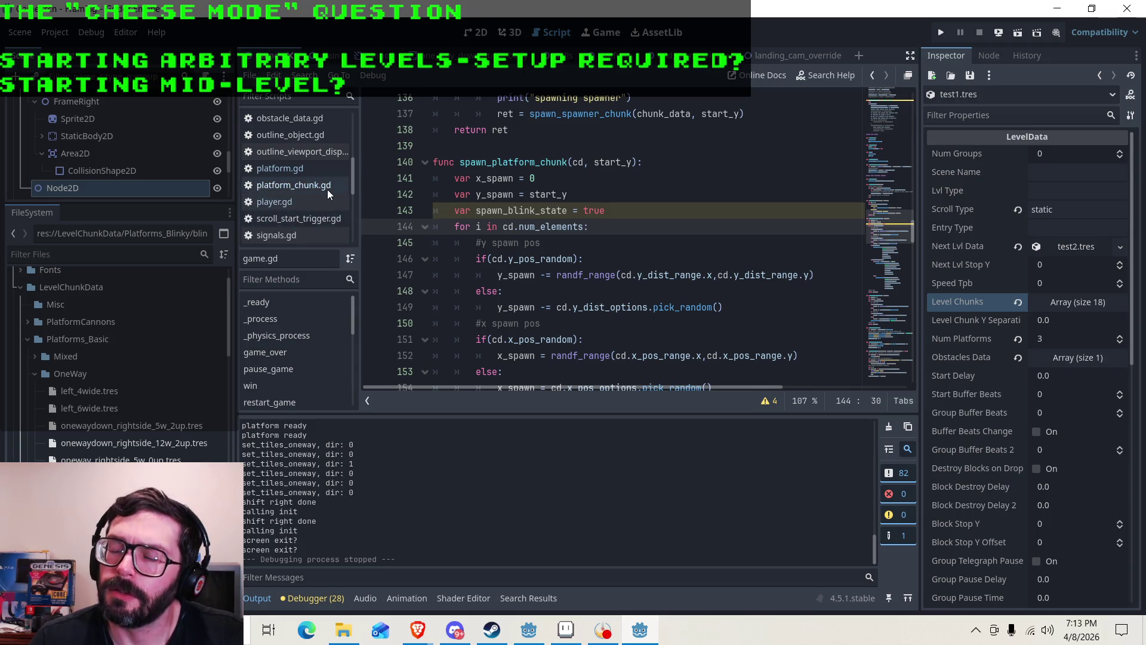
pyautogui.click(301, 166)
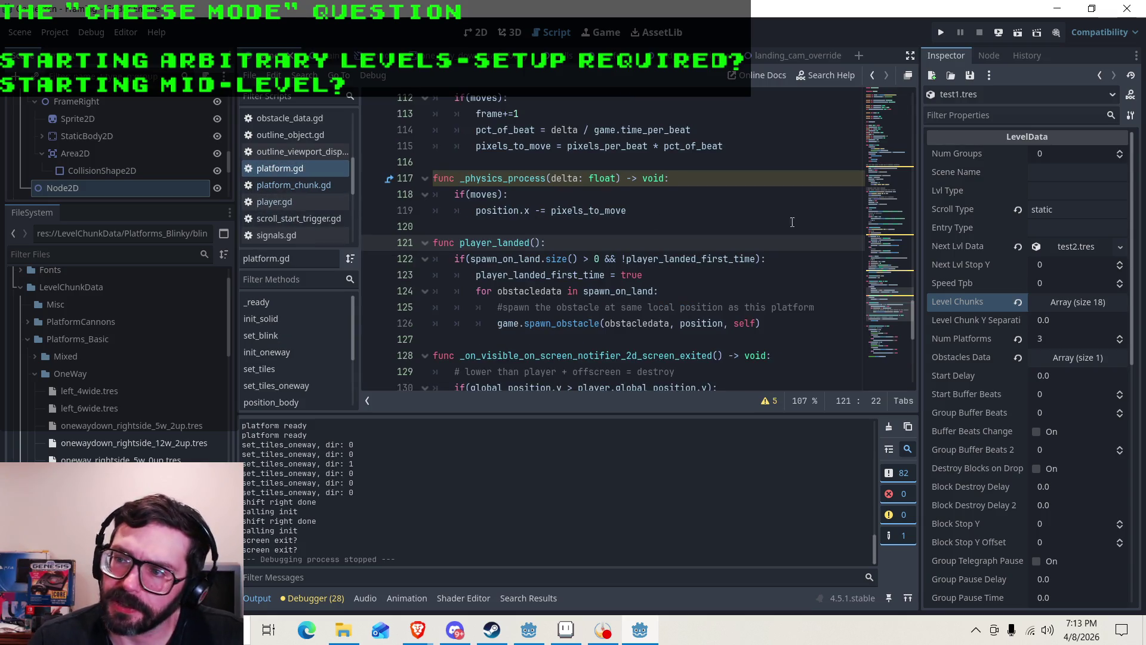
# - Check how set_blink assigns blink_state = 1 in platform.gd
pyautogui.scroll(15, 621, 251)
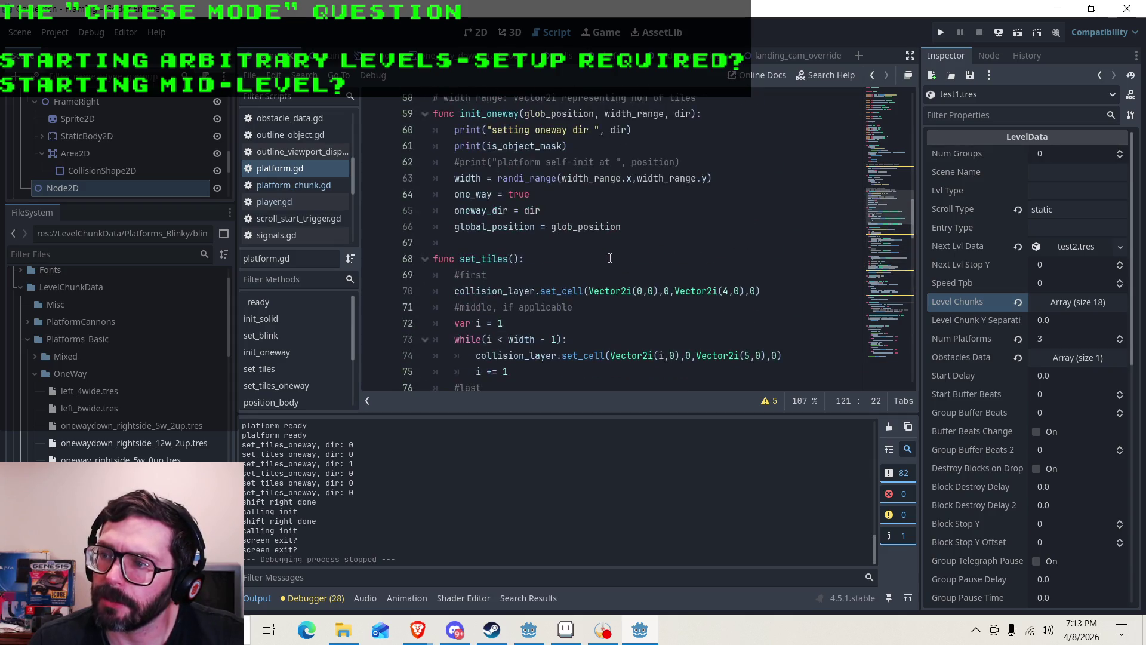
pyautogui.scroll(7, 524, 258)
pyautogui.scroll(-7, 519, 239)
pyautogui.click(517, 212)
pyautogui.moveTo(557, 227); pyautogui.dragTo(478, 230)
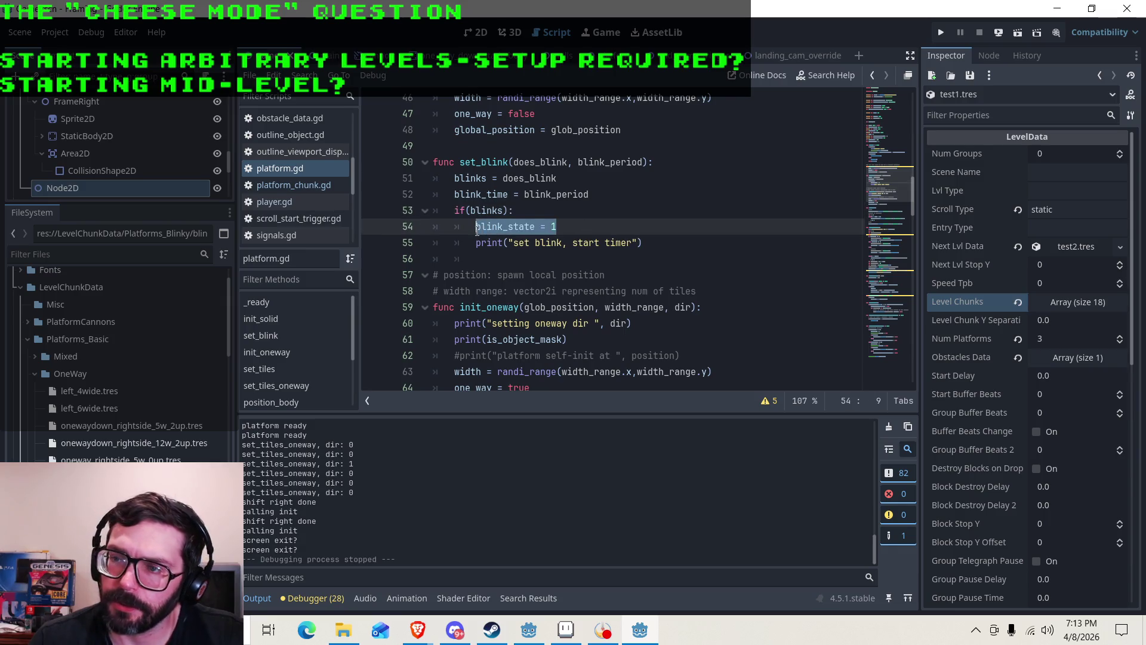
pyautogui.click(569, 226)
# - Comment the blink_state declaration '#1 = on, 0 = off', save, and return to game.gd
pyautogui.scroll(10, 571, 225)
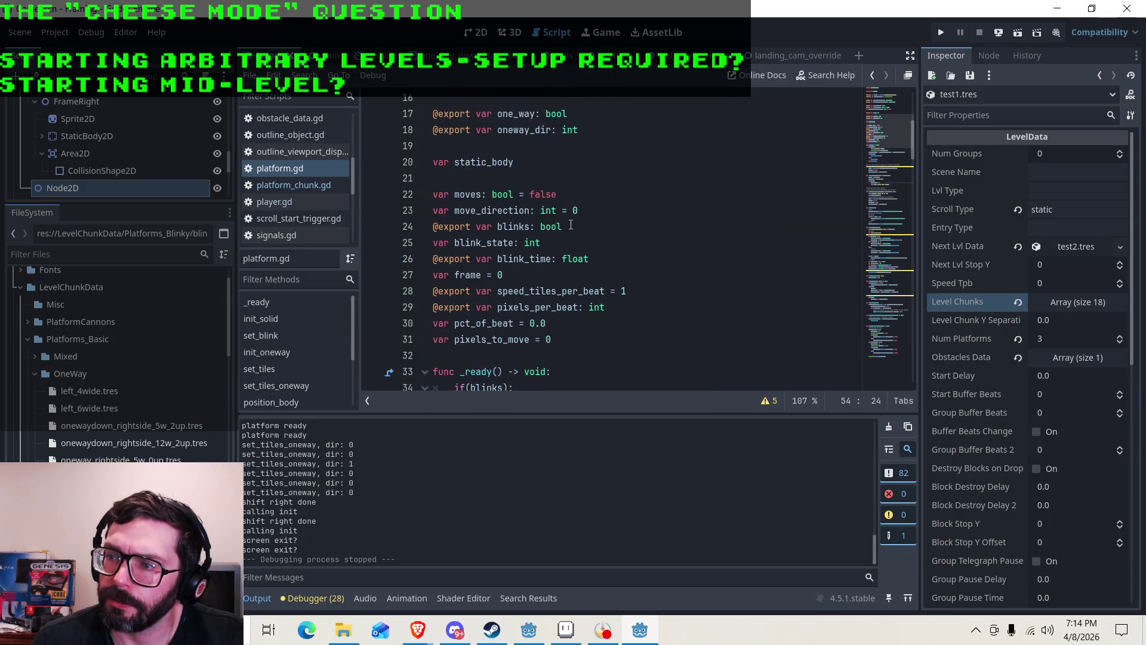
pyautogui.click(581, 213)
pyautogui.click(587, 226)
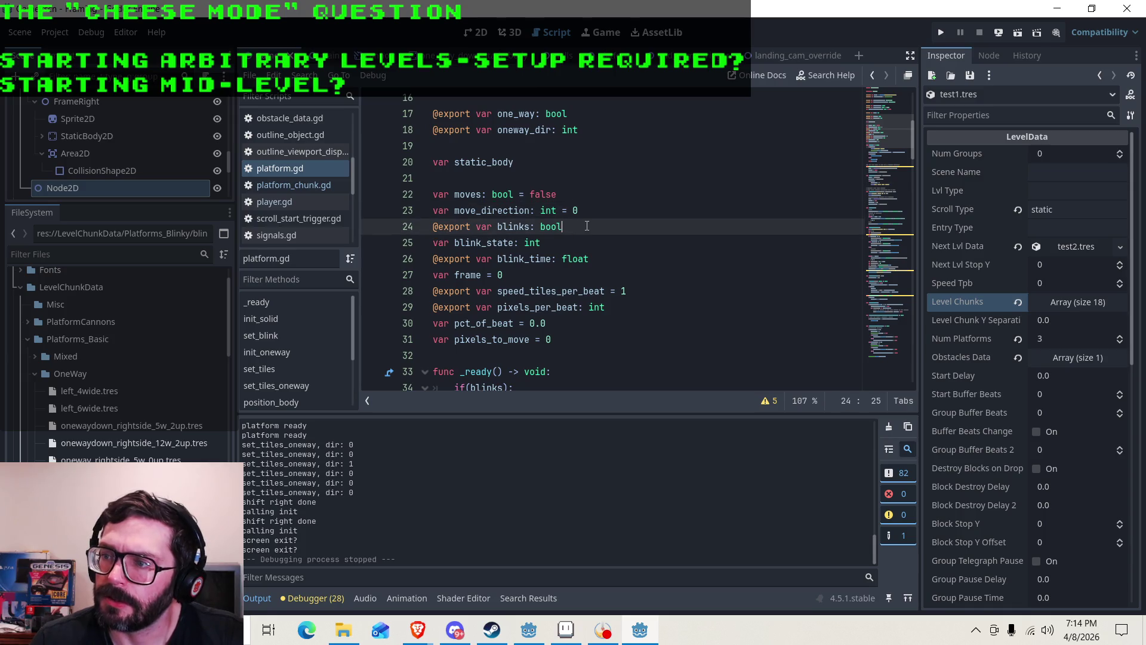
pyautogui.click(586, 242)
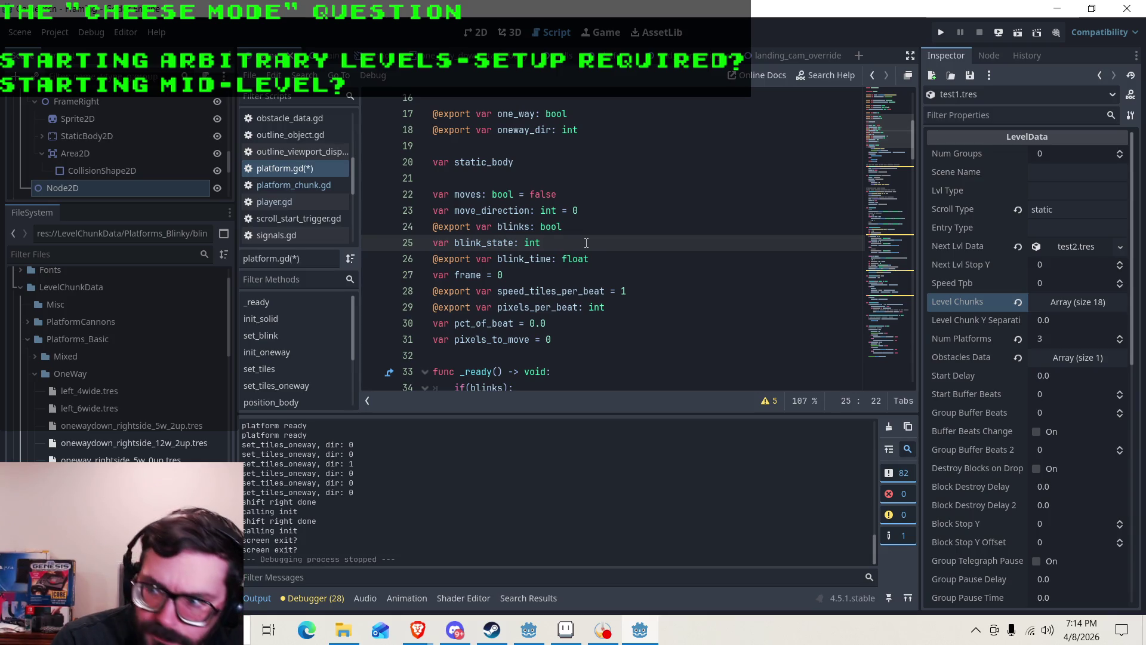
pyautogui.write('#1 = ')
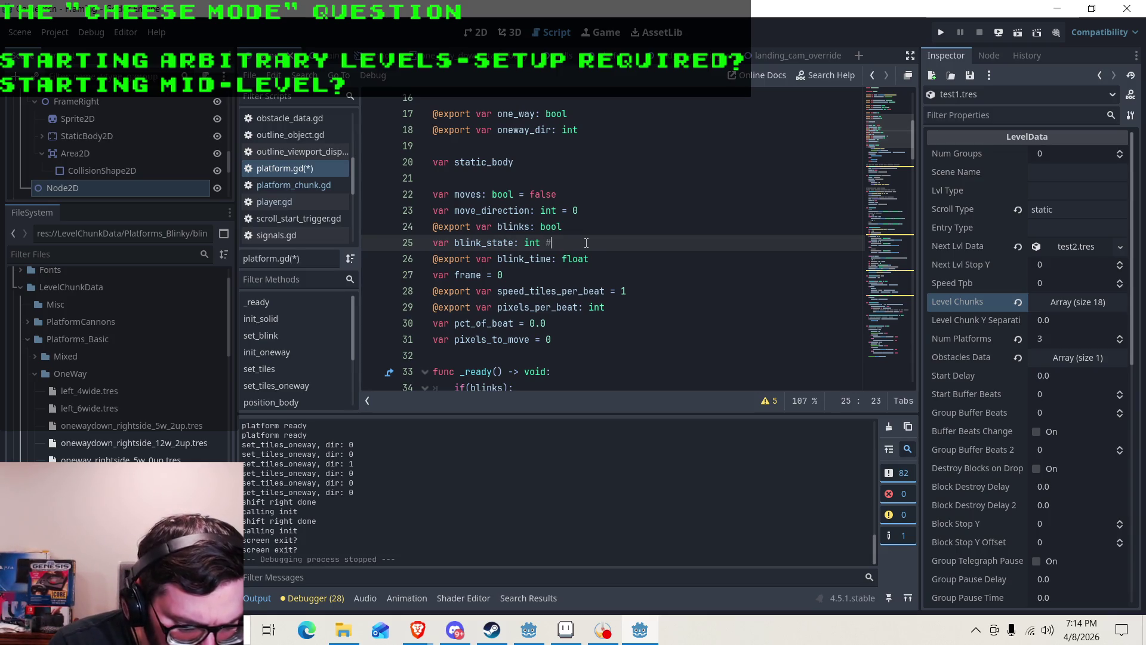
pyautogui.write('on, 0 = ')
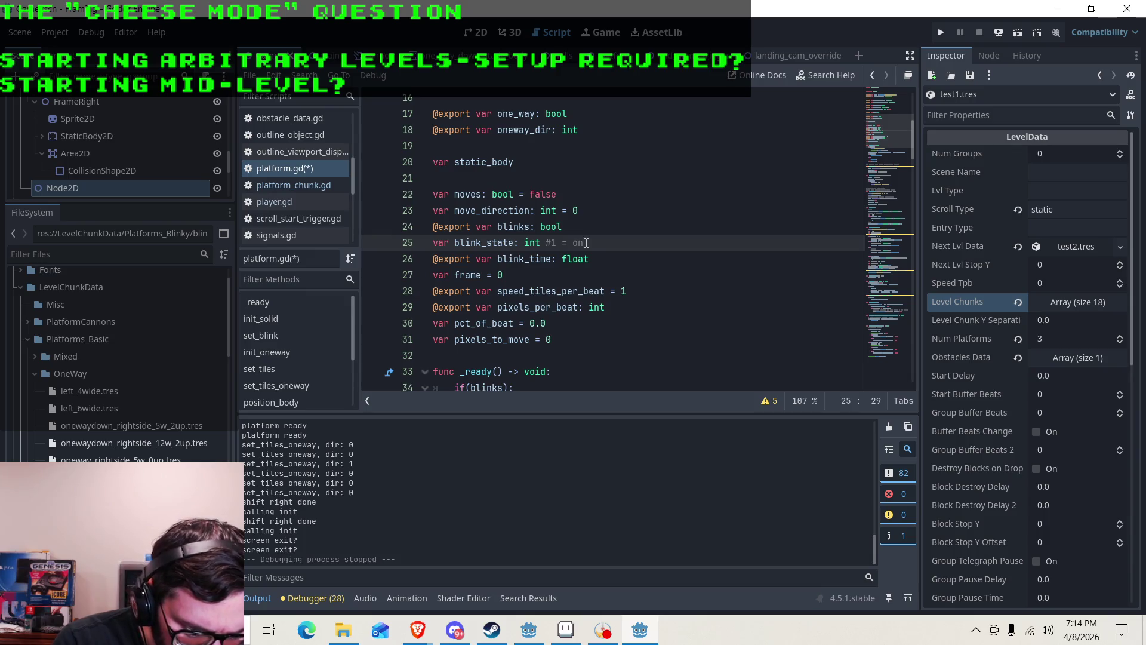
pyautogui.write('off')
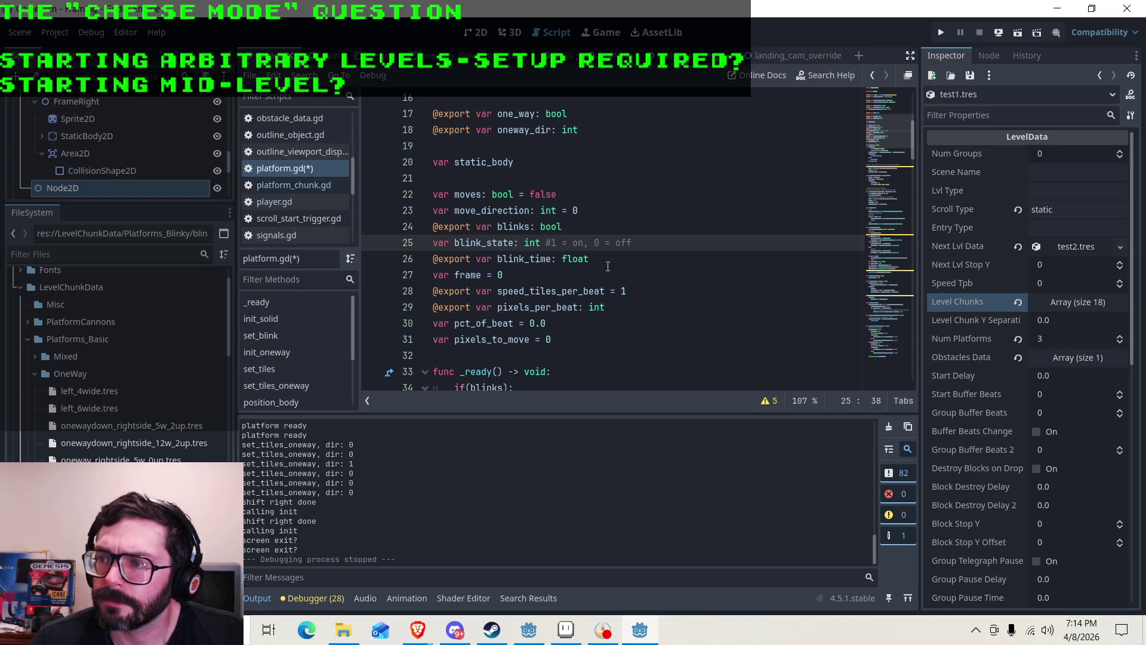
pyautogui.click(551, 243)
pyautogui.hotkey('ctrl', 's')
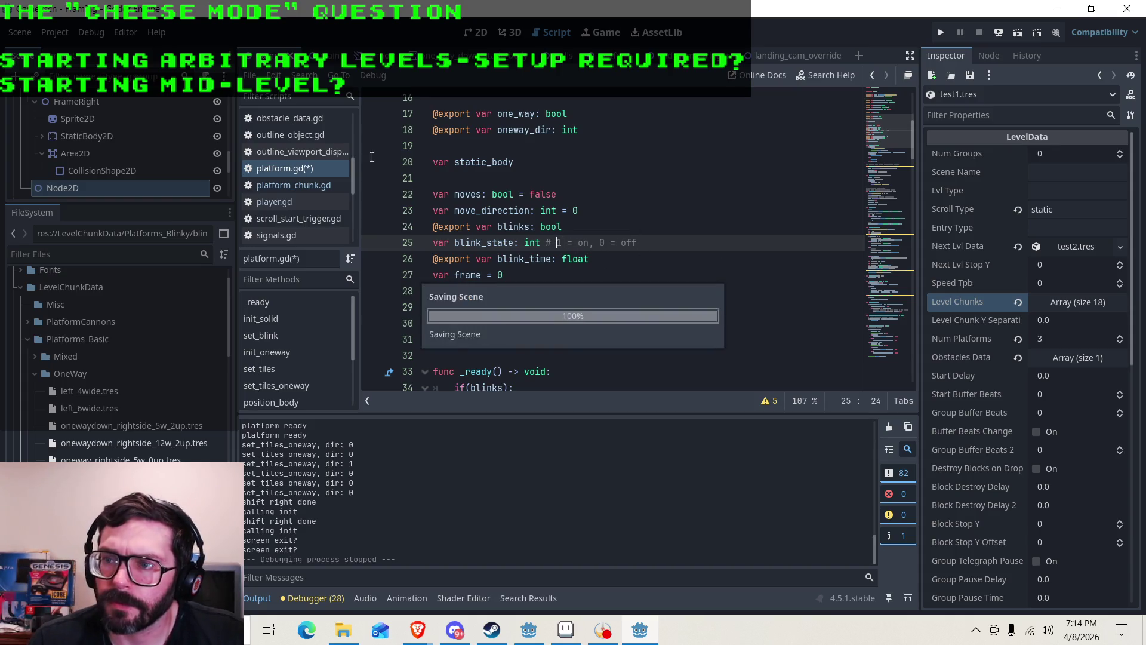
pyautogui.scroll(3, 296, 170)
pyautogui.click(292, 203)
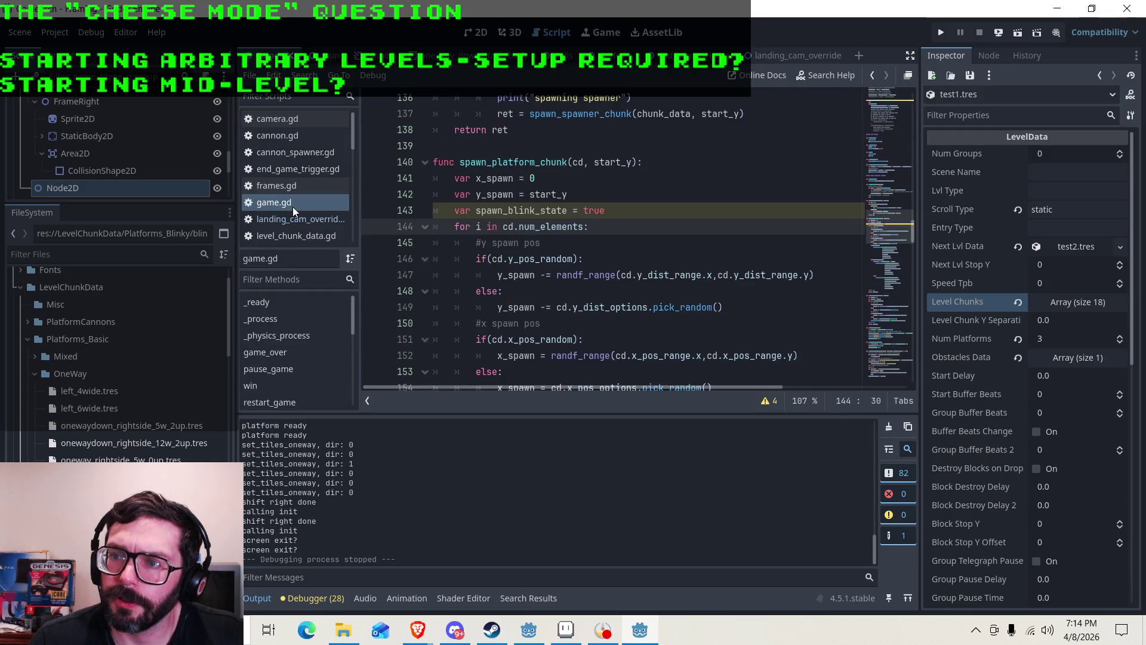
# - Replace spawn_blink_state's initial value true with 1 and save game.gd
pyautogui.moveTo(605, 210); pyautogui.dragTo(584, 210)
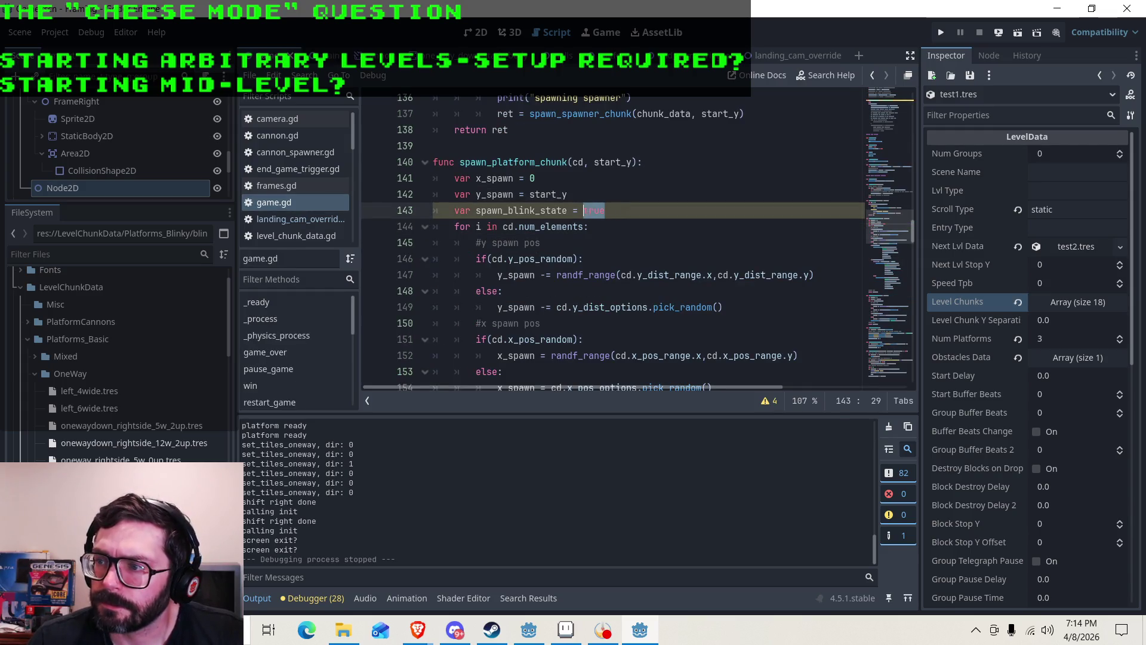
pyautogui.write('1')
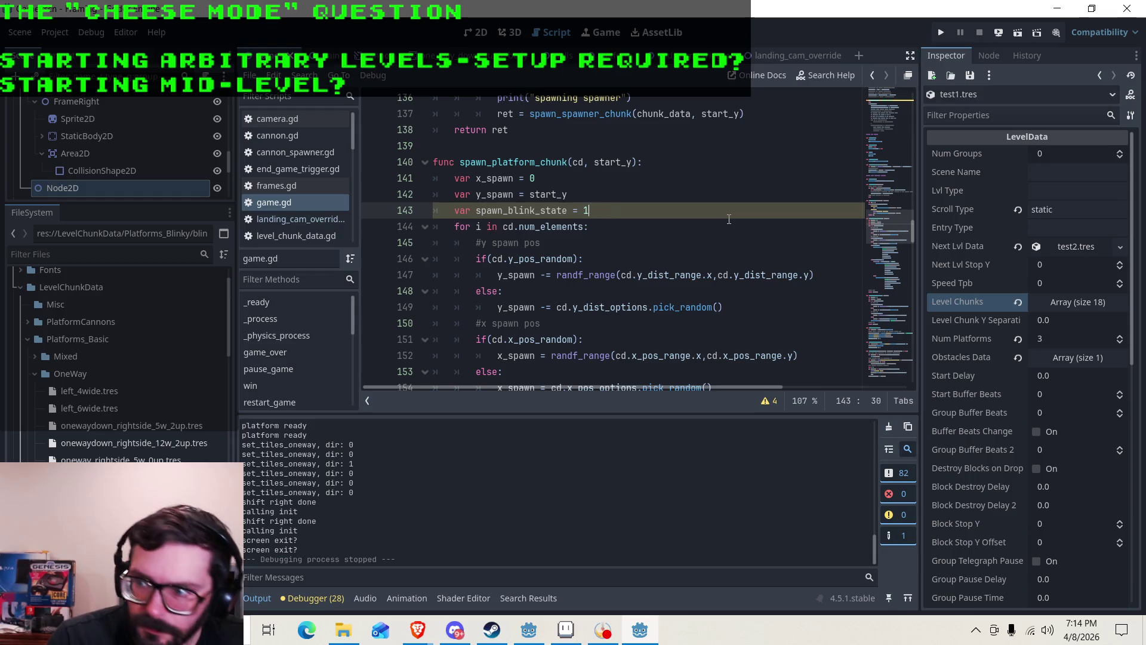
pyautogui.hotkey('ctrl', 's')
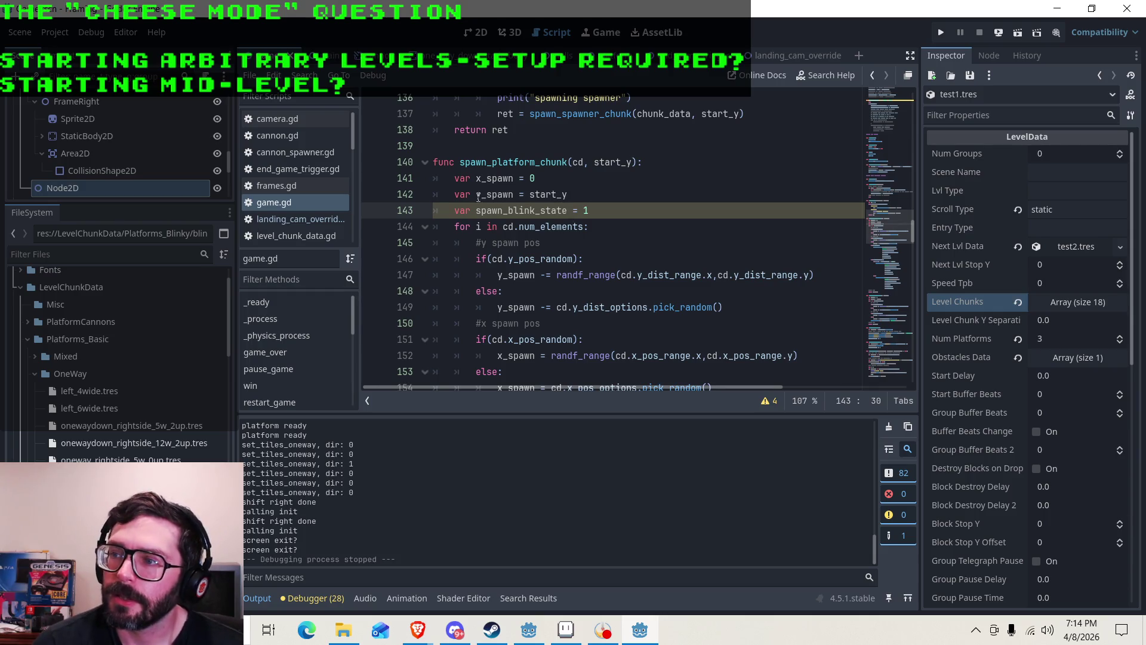
pyautogui.scroll(-1, 509, 205)
pyautogui.press('Down')
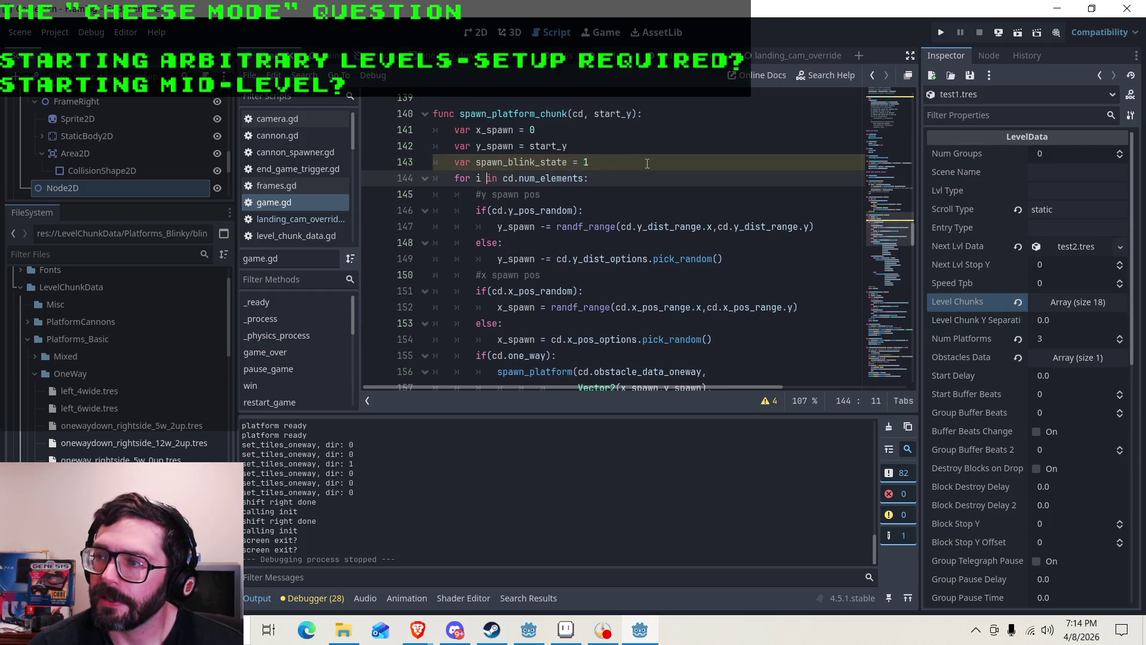
# - Start a new 'cd.' argument on its own line at the end of the one-way spawn_platform call
pyautogui.press('Down')
pyautogui.press('Down')
pyautogui.press('Down')
pyautogui.scroll(-2, 523, 223)
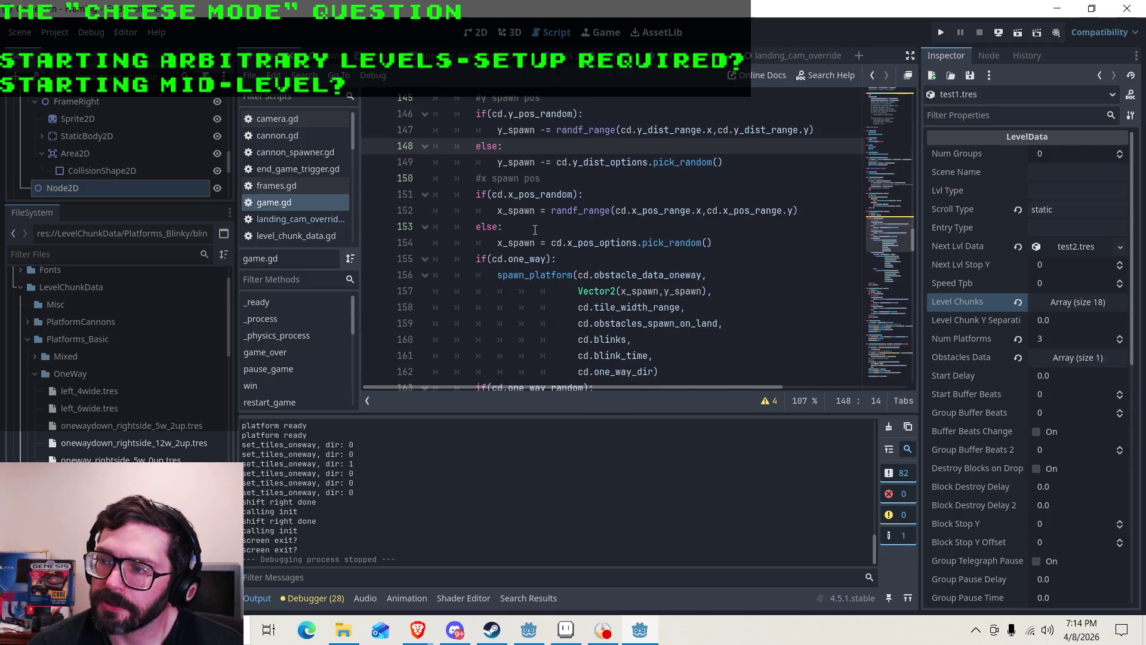
pyautogui.click(524, 223)
pyautogui.scroll(-1, 555, 229)
pyautogui.press('Down')
pyautogui.press('Down')
pyautogui.press('Down')
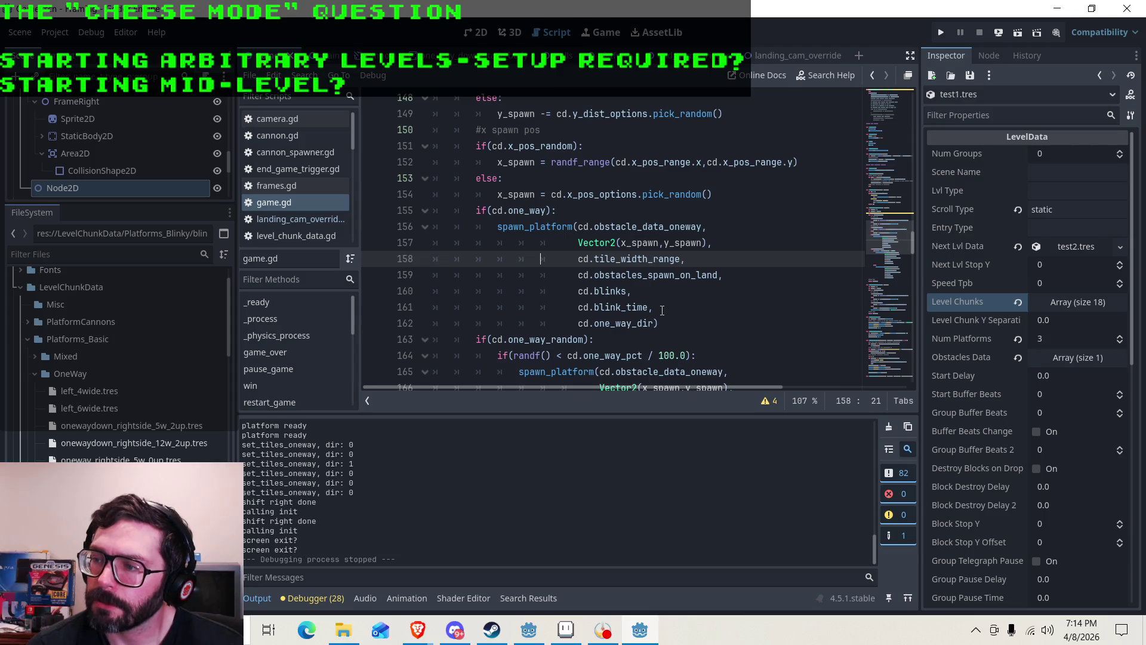
pyautogui.press('Down')
pyautogui.press('Down')
pyautogui.press('Down')
pyautogui.click(669, 334)
pyautogui.click(657, 324)
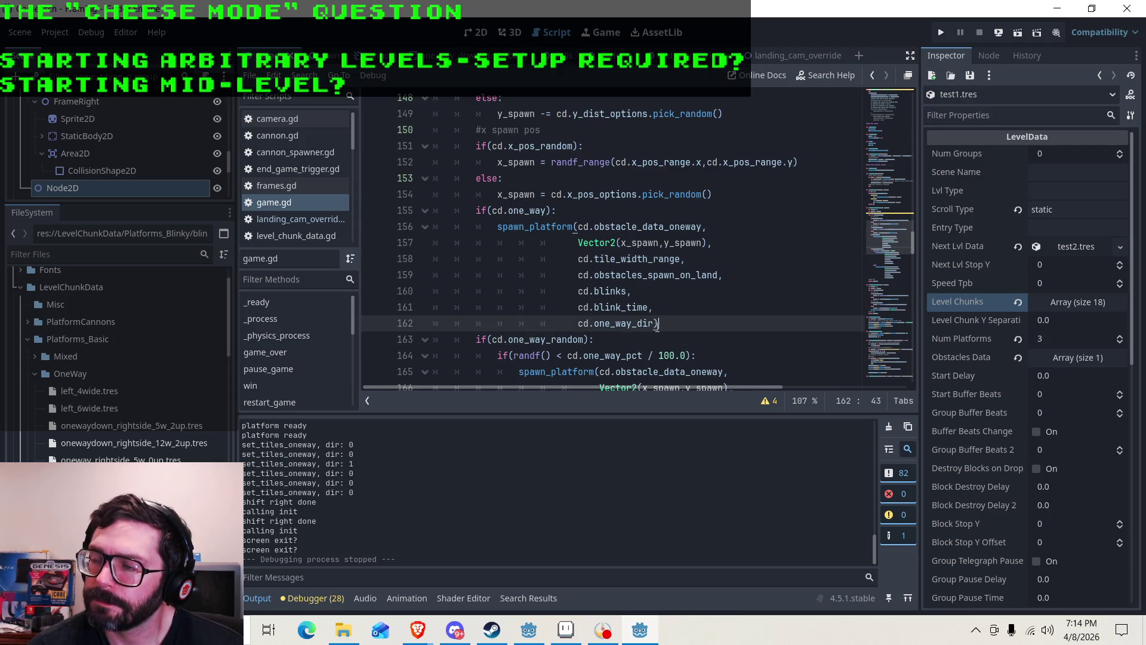
pyautogui.press('Left')
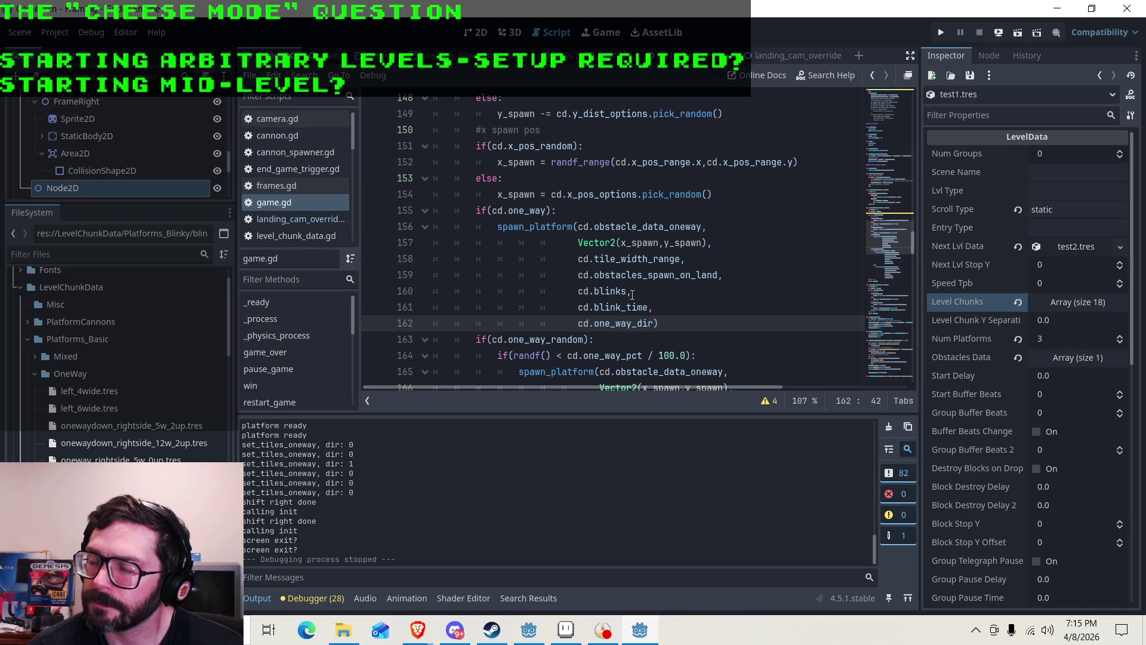
pyautogui.scroll(-3, 628, 295)
pyautogui.scroll(-4, 659, 249)
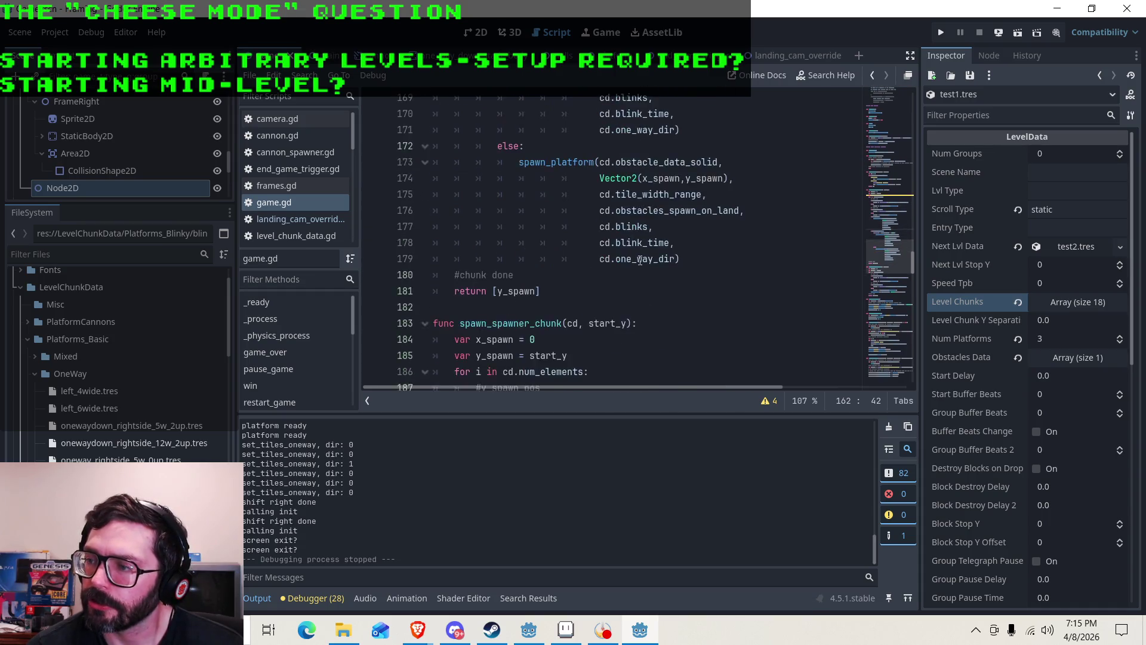
pyautogui.scroll(4, 640, 261)
pyautogui.write(',')
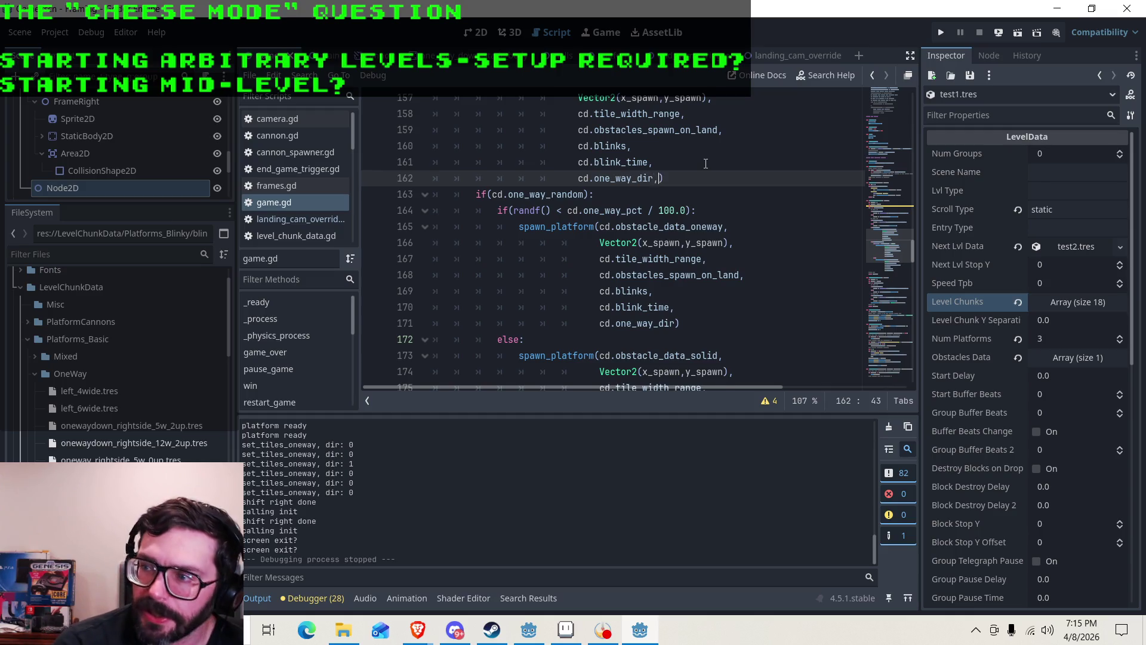
pyautogui.press('Return')
pyautogui.write('cd.')
pyautogui.press('Escape')
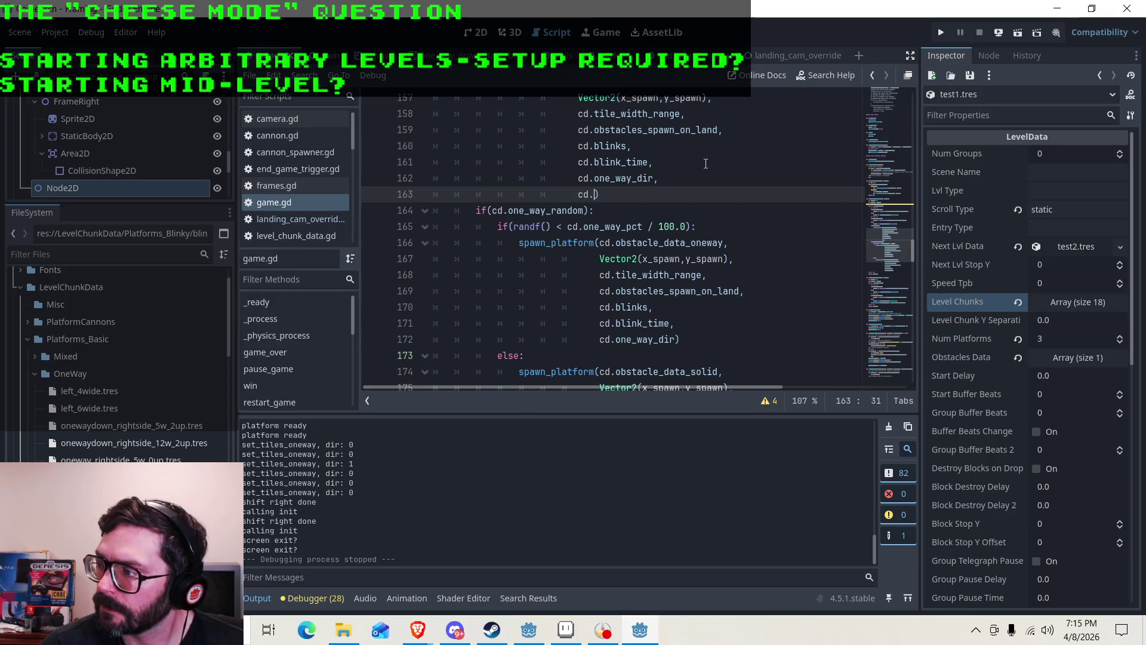
# - Copy blink_state_alternates from platform_chunk.gd and paste it to complete the cd.blink_state_alternates argument
pyautogui.scroll(-5, 1083, 312)
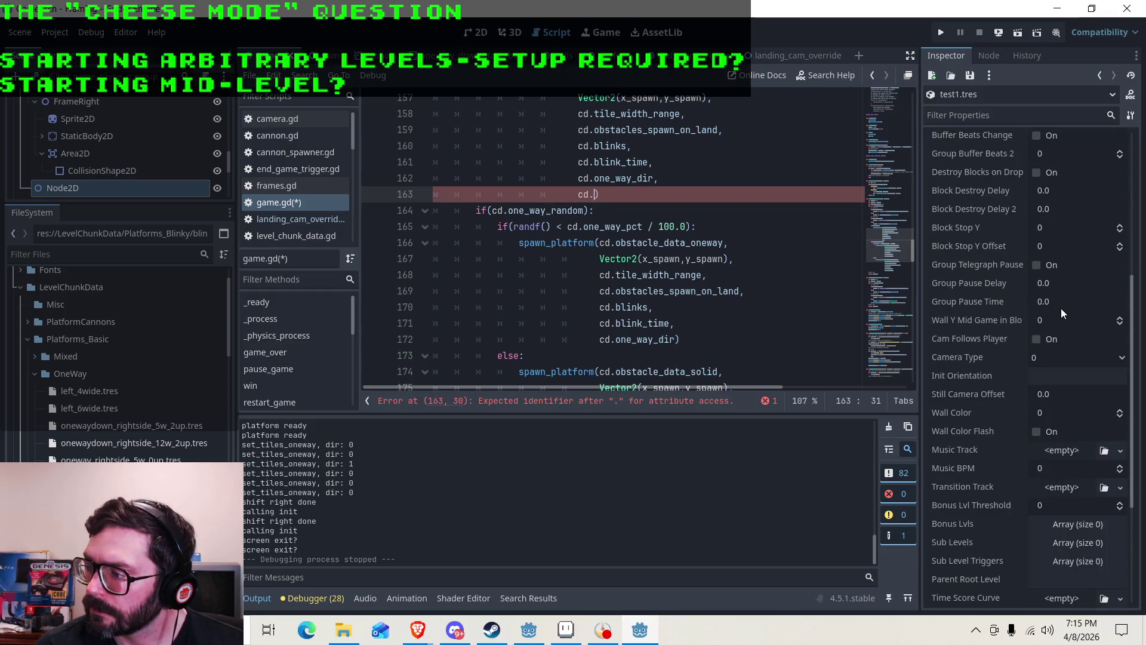
pyautogui.scroll(5, 1059, 291)
pyautogui.scroll(1, 597, 298)
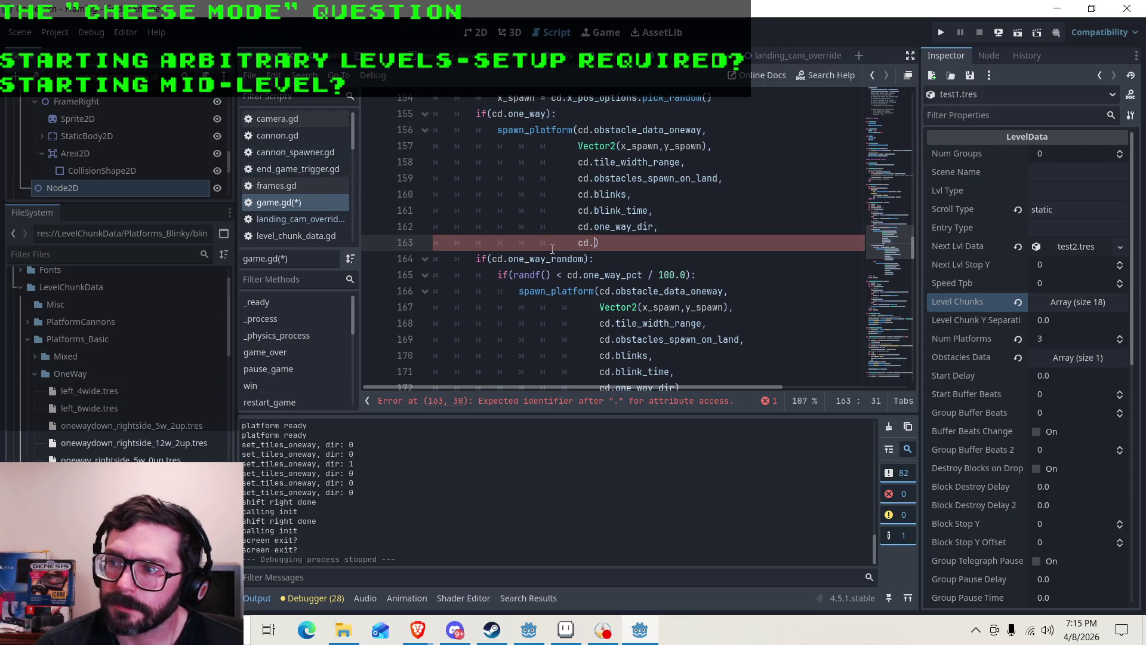
pyautogui.scroll(-5, 259, 170)
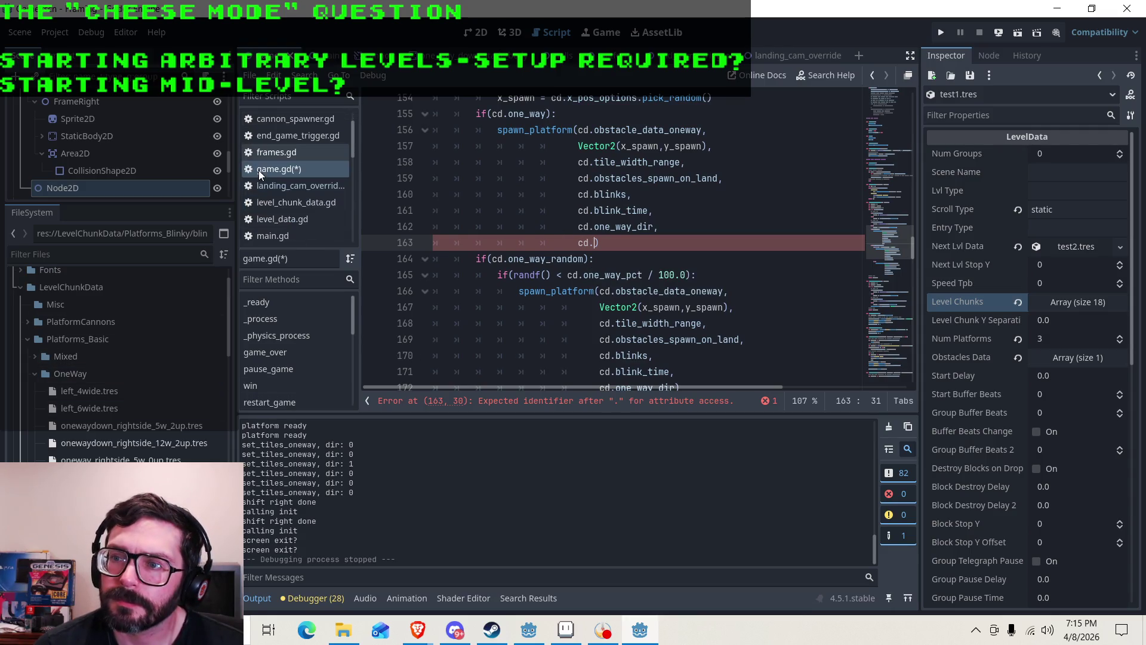
pyautogui.scroll(-1, 267, 199)
pyautogui.click(274, 216)
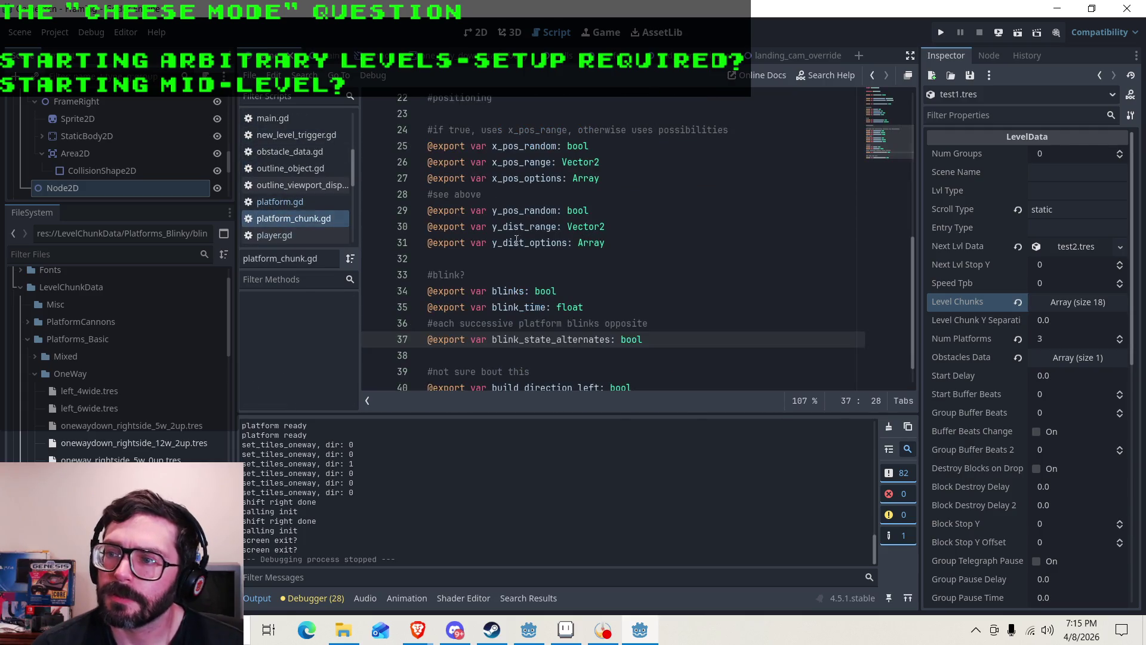
pyautogui.scroll(-1, 546, 297)
pyautogui.moveTo(608, 307)
pyautogui.mouseDown()
pyautogui.moveTo(492, 307)
pyautogui.moveTo(612, 307)
pyautogui.mouseUp()
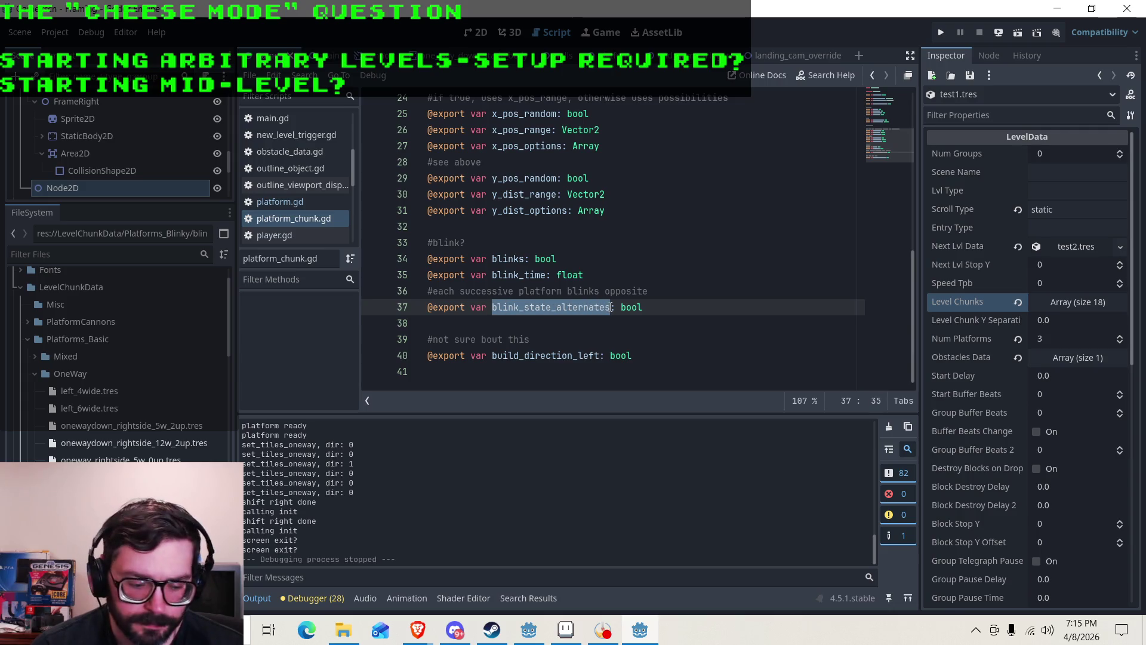
pyautogui.scroll(3, 266, 176)
pyautogui.click(273, 136)
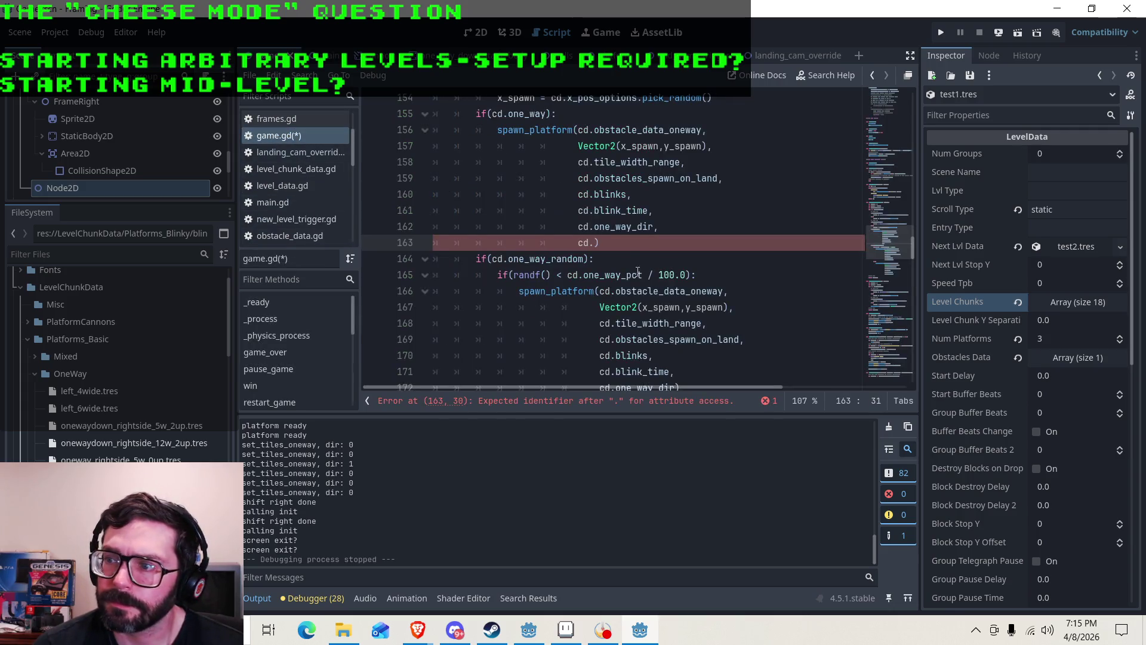
pyautogui.write('blink_state_alternates')
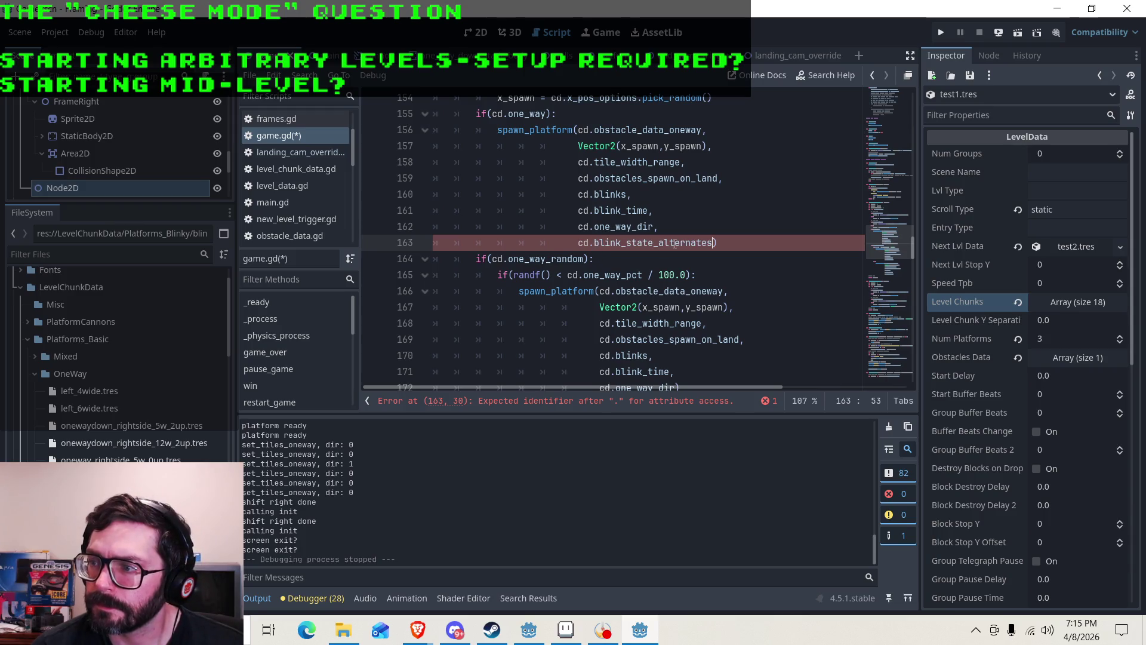
pyautogui.keyDown('ctrl'); pyautogui.click(573, 291); pyautogui.keyUp('ctrl')
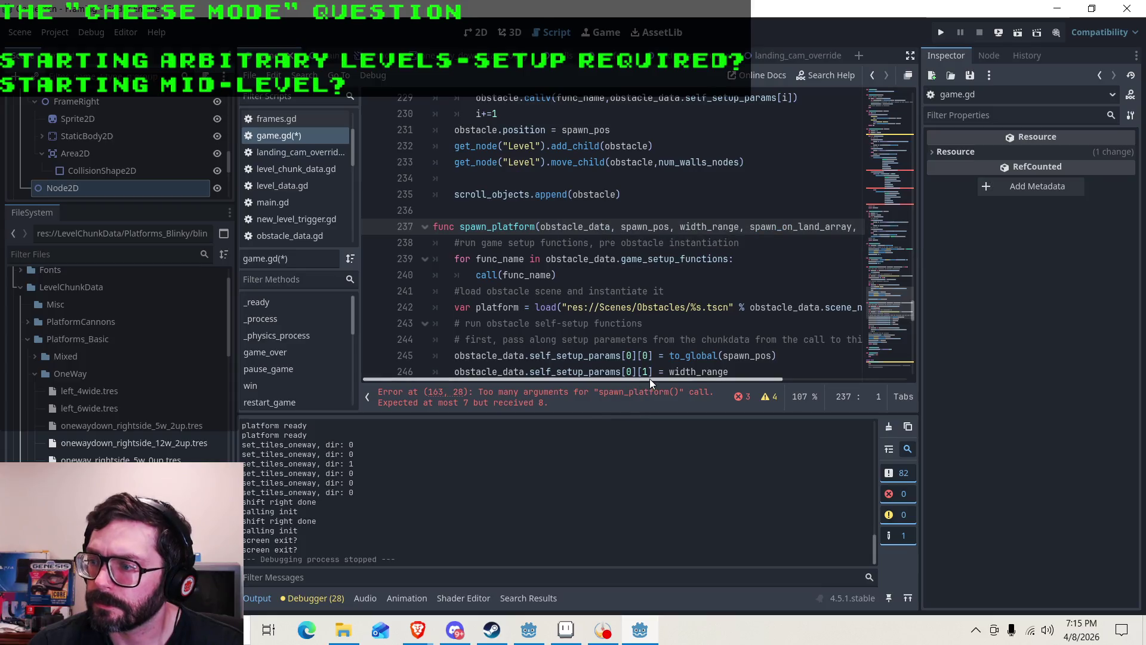
# - Append a blink_state_altern parameter to the spawn_platform function signature
pyautogui.moveTo(649, 380); pyautogui.dragTo(824, 370)
pyautogui.click(855, 225)
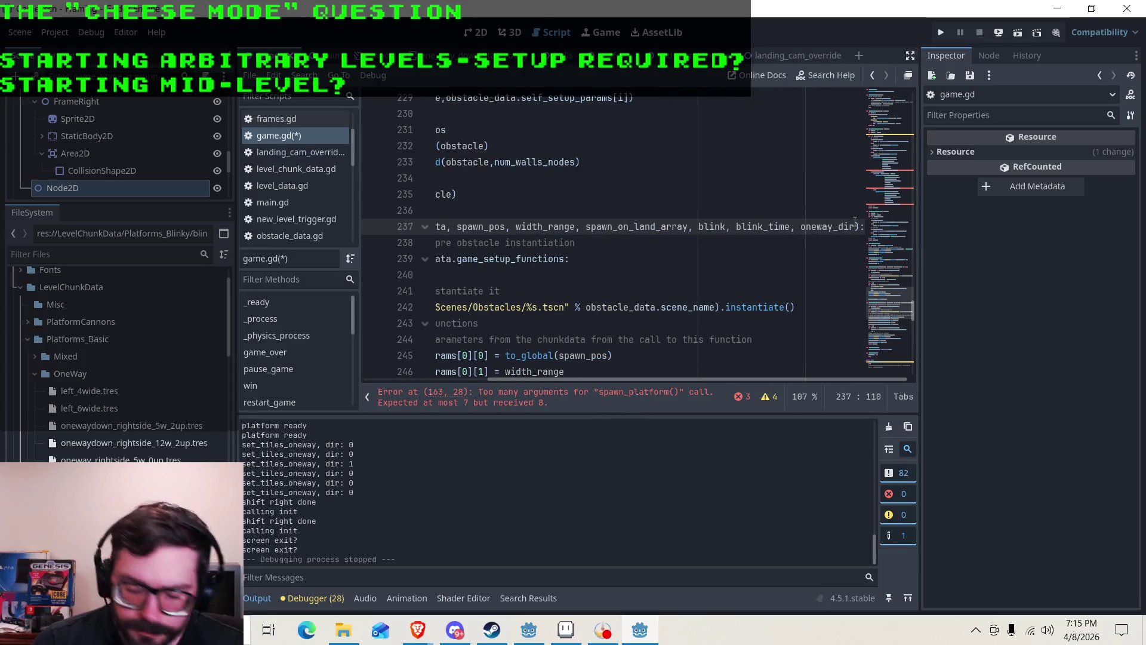
pyautogui.write(', blink')
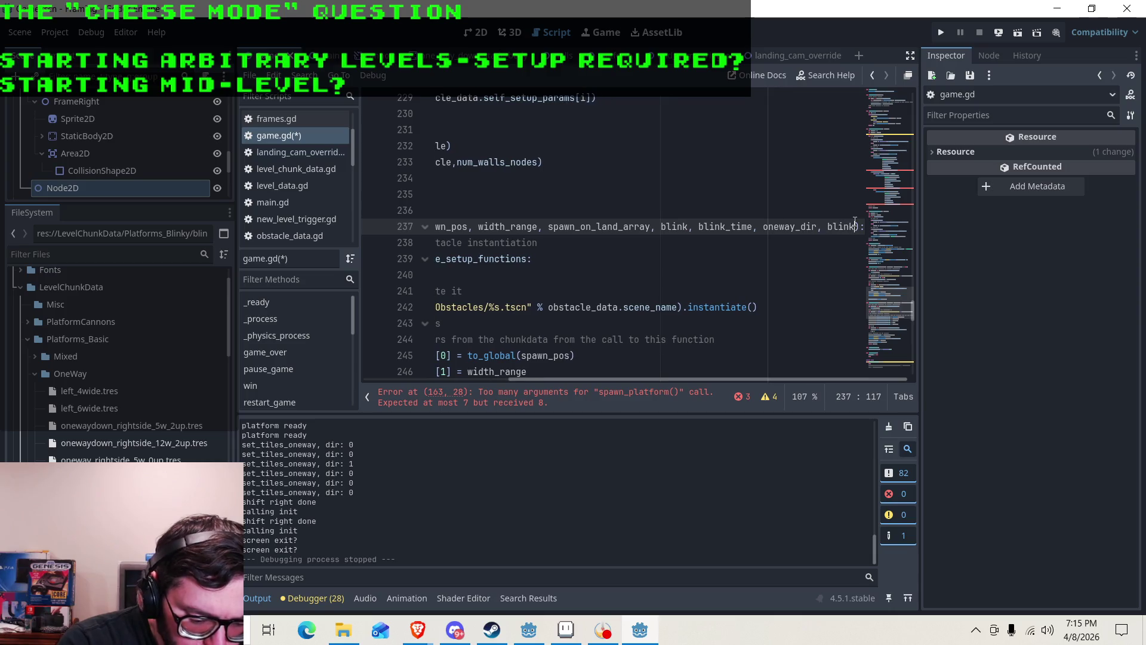
pyautogui.write('_state_altern')
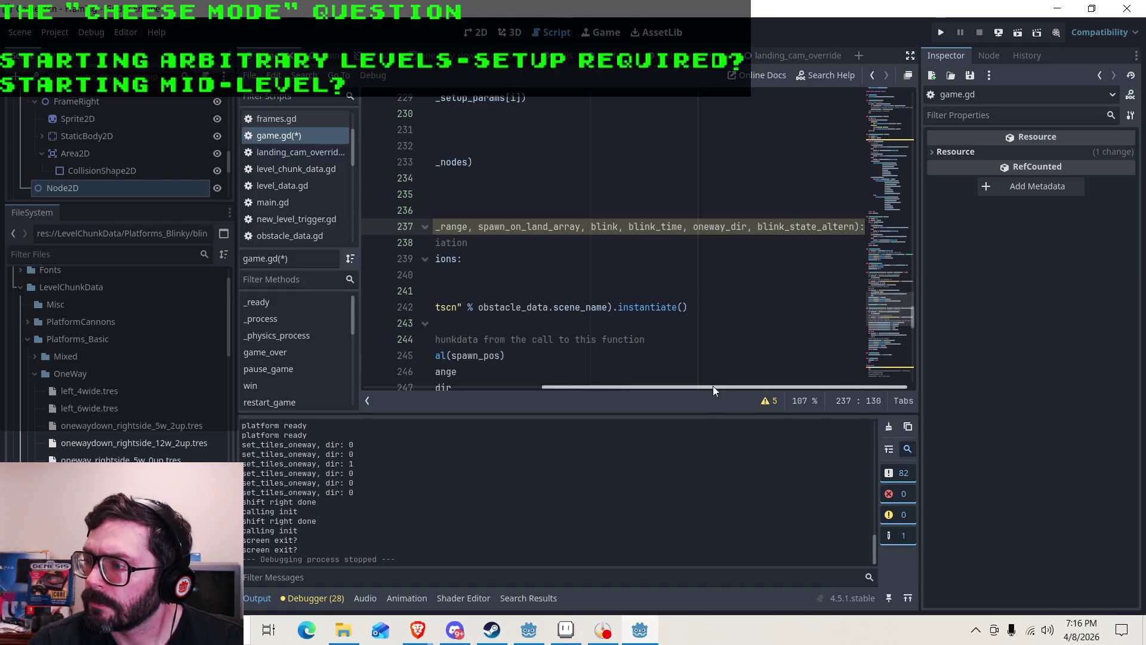
pyautogui.moveTo(722, 385)
pyautogui.mouseDown()
pyautogui.moveTo(679, 374)
pyautogui.moveTo(743, 379)
pyautogui.moveTo(537, 340)
pyautogui.moveTo(505, 316)
pyautogui.mouseUp()
pyautogui.scroll(-3, 596, 190)
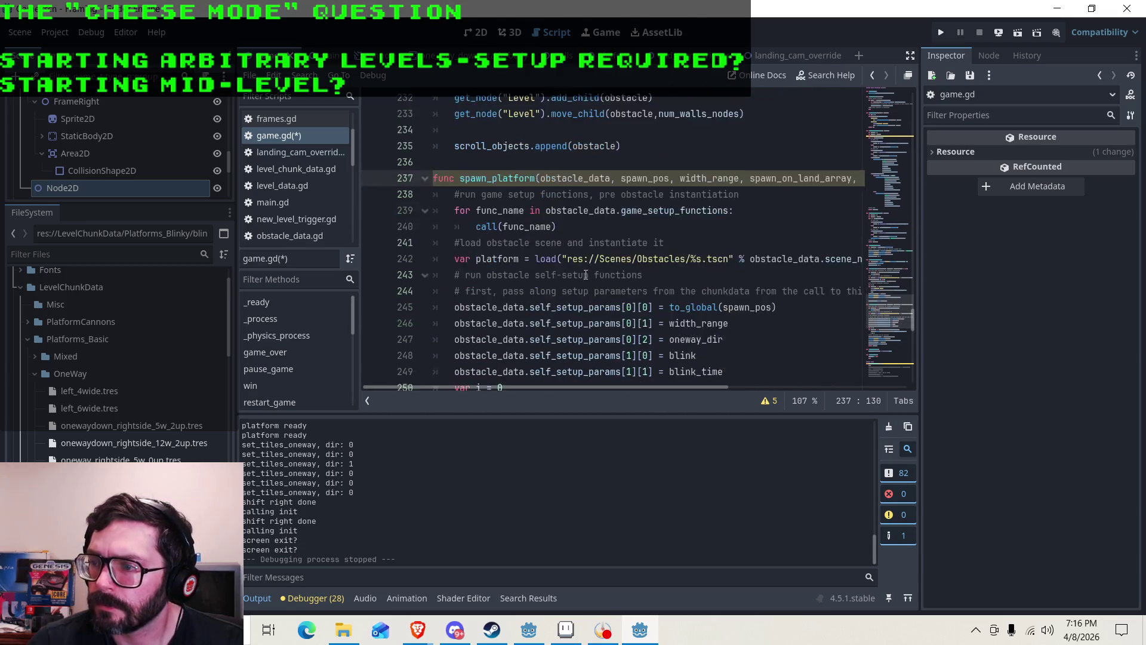
pyautogui.scroll(1, 744, 319)
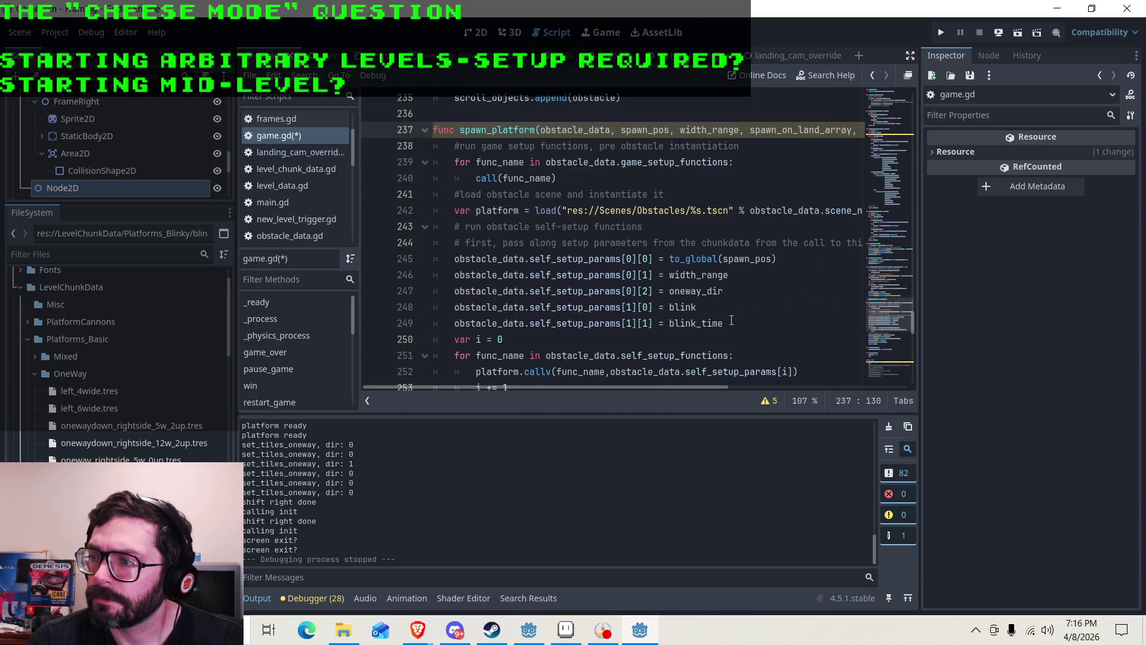
# - Add a line after blink_time assigning obstacle_data.self_setup_params[1][2] from cd.blink_state_altern
pyautogui.click(744, 322)
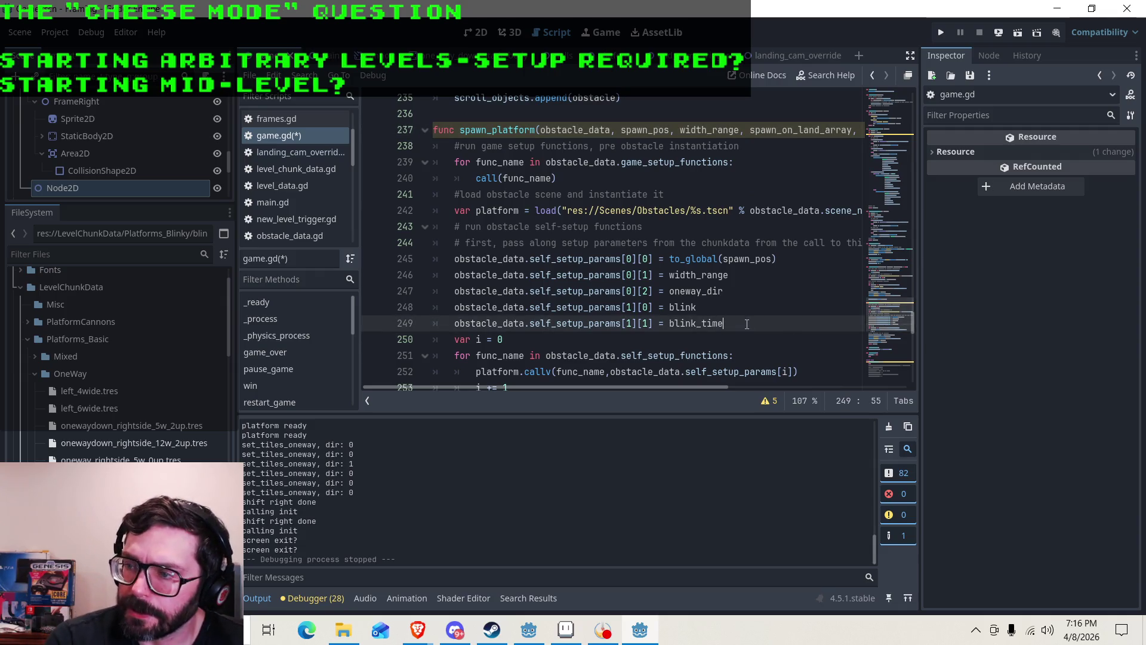
pyautogui.press('Return')
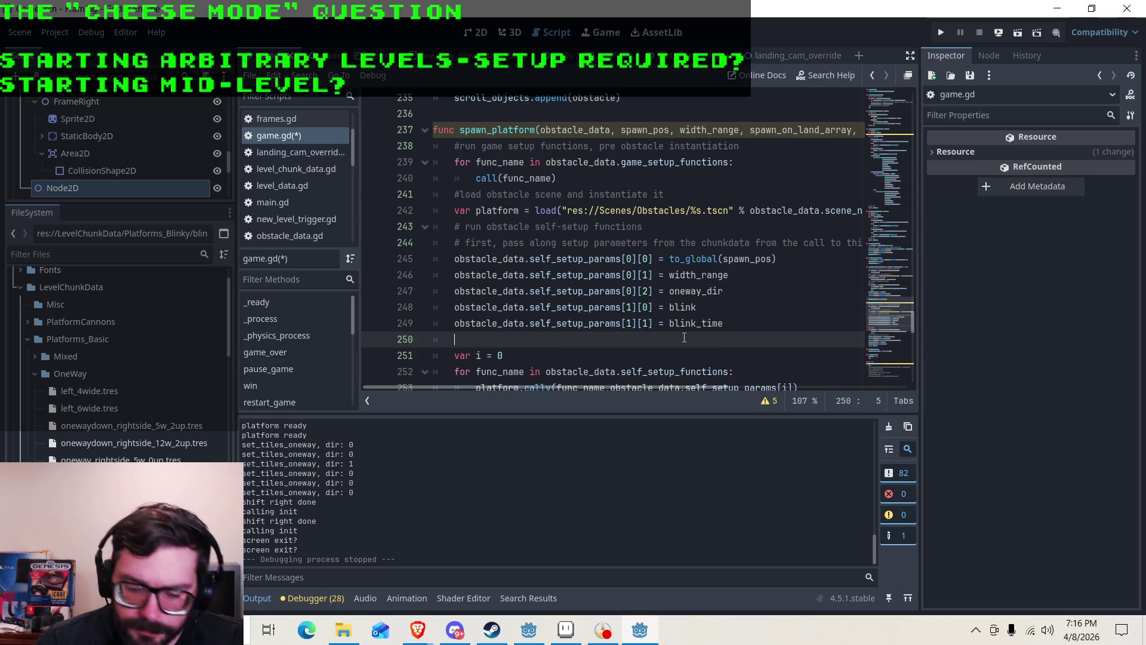
pyautogui.write('= cd.blink_state_alternates')
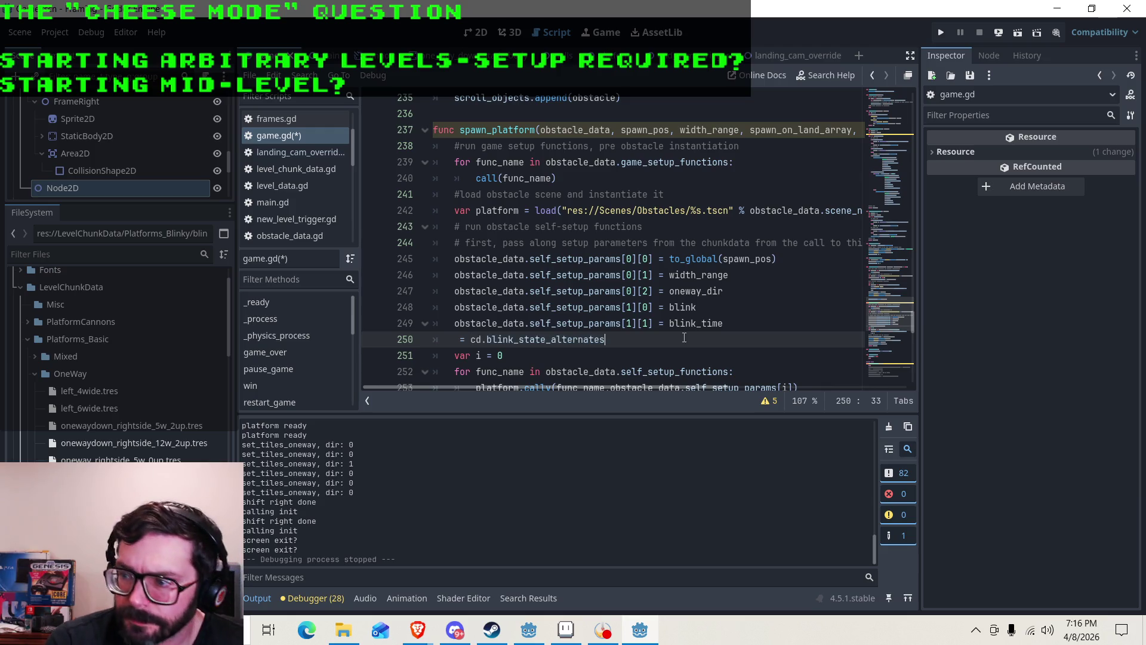
pyautogui.press('BackSpace')
pyautogui.press('BackSpace')
pyautogui.press('BackSpace')
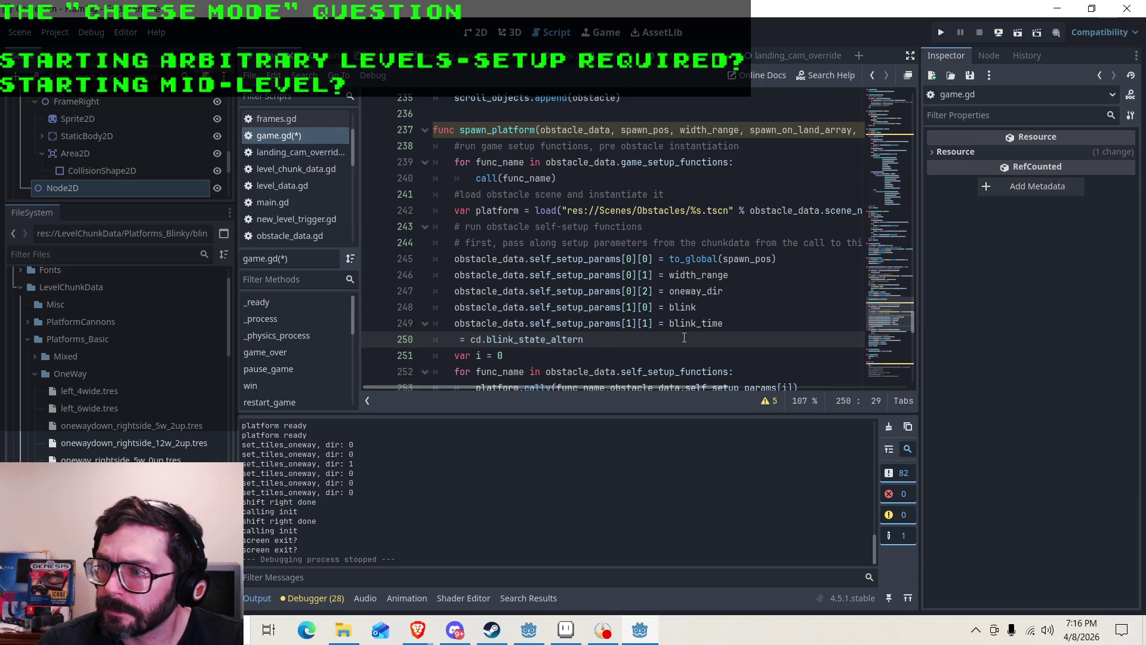
pyautogui.moveTo(654, 323); pyautogui.dragTo(454, 325)
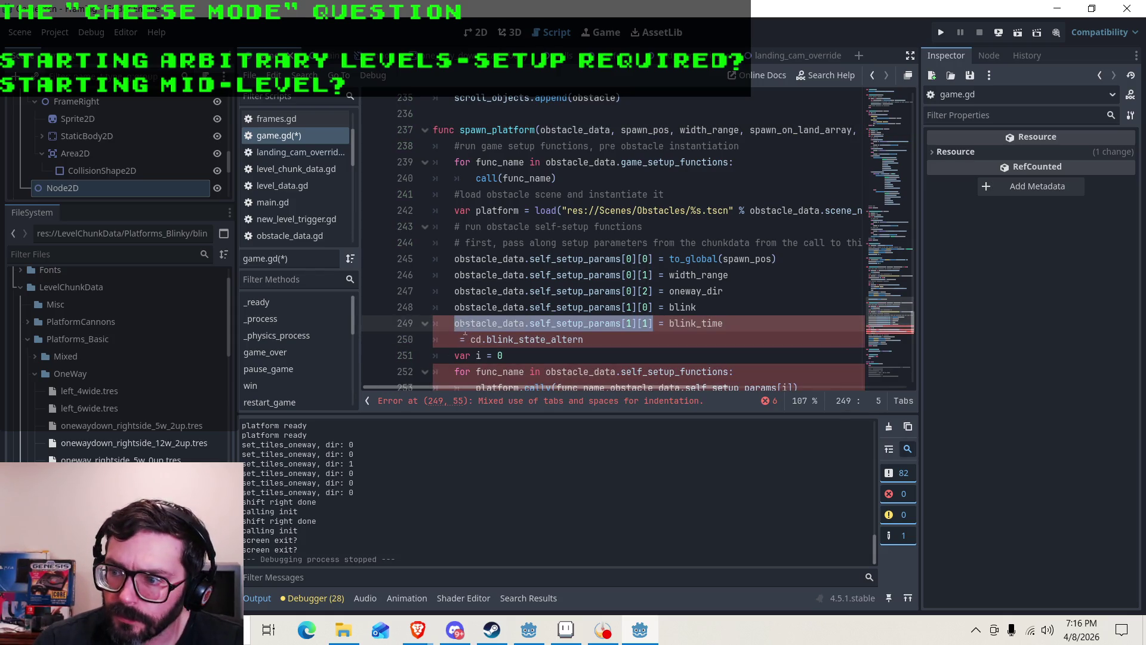
pyautogui.hotkey('ctrl', 'c')
pyautogui.click(458, 340)
pyautogui.hotkey('ctrl', 'v')
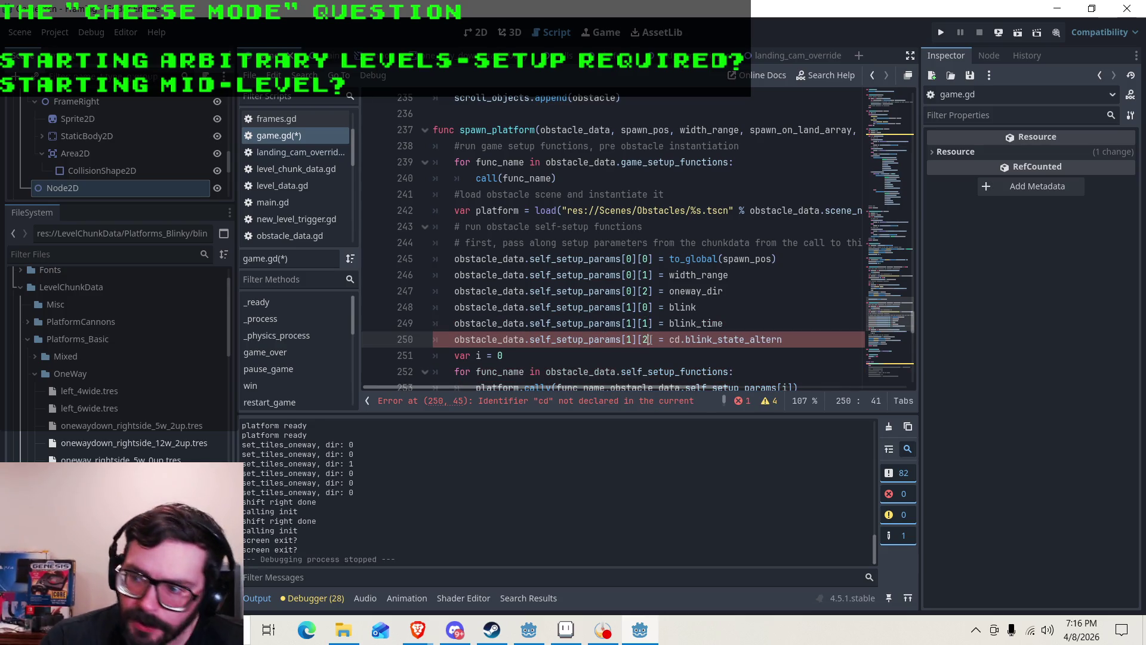
pyautogui.press('BackSpace')
pyautogui.write('2')
pyautogui.press('End')
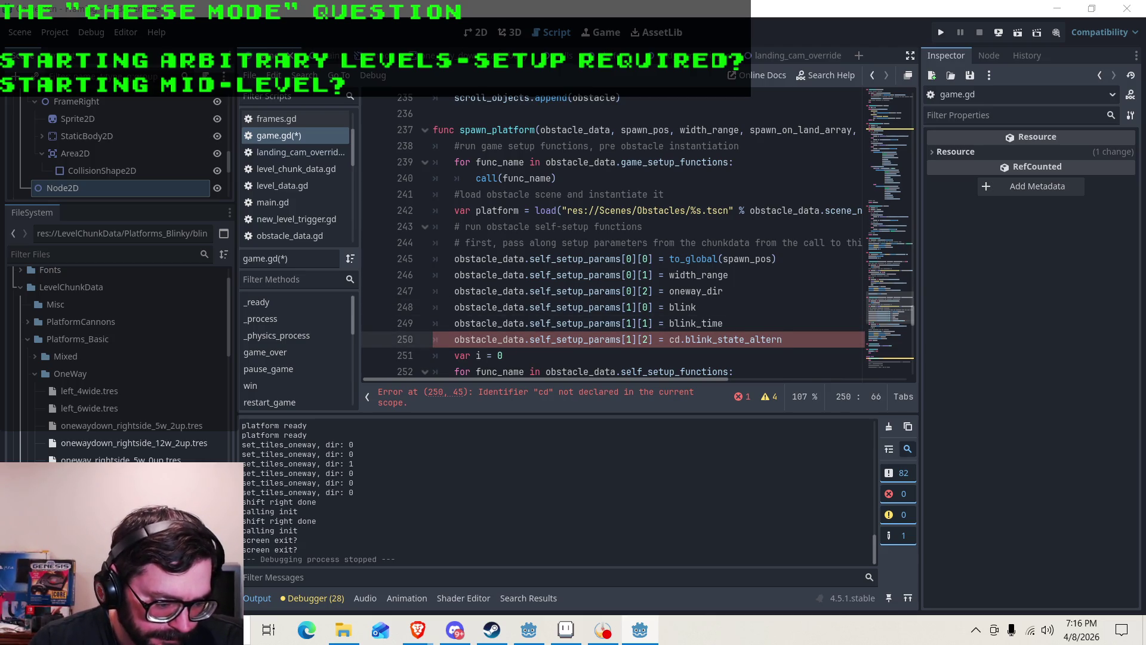
# - Drop the cd. prefix so the line assigns blink_state_altern, and save game.gd
pyautogui.hotkey('alt', 'Tab')
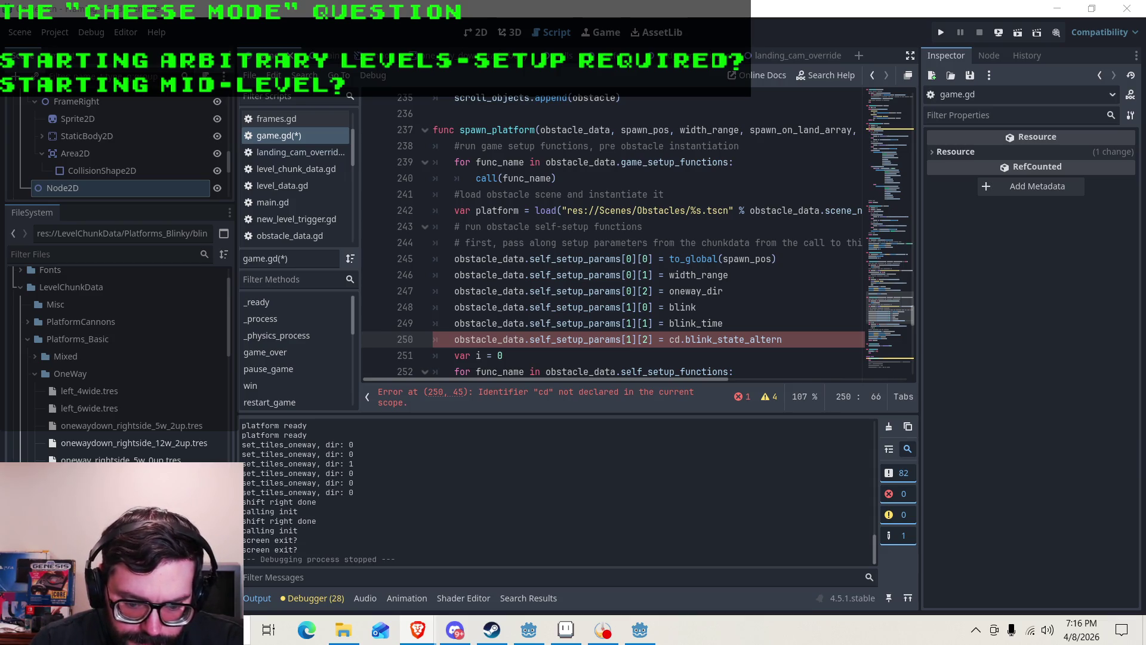
pyautogui.hotkey('alt', 'Tab')
pyautogui.hotkey('alt', 'Tab')
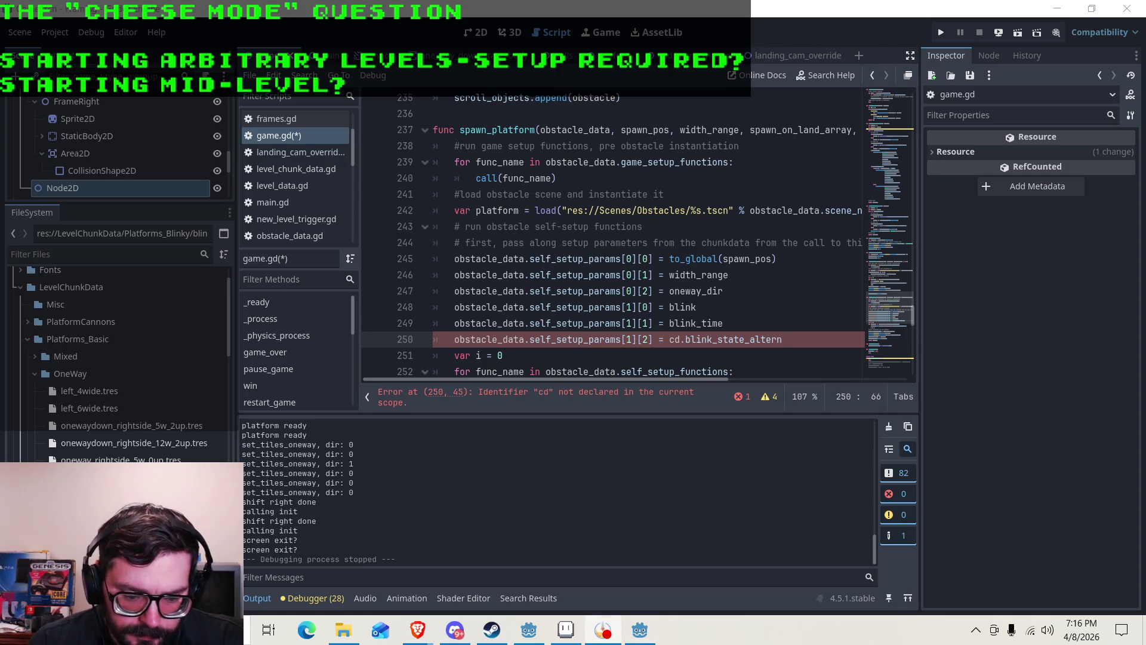
pyautogui.hotkey('alt', 'Tab')
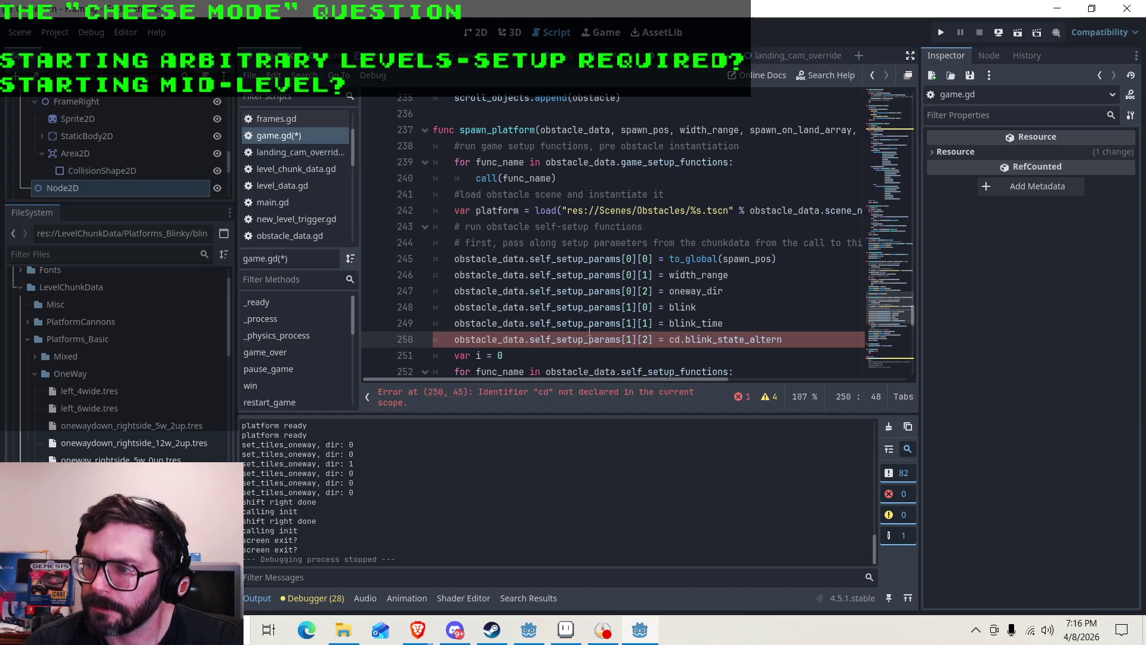
pyautogui.scroll(-1, 686, 342)
pyautogui.click(583, 292)
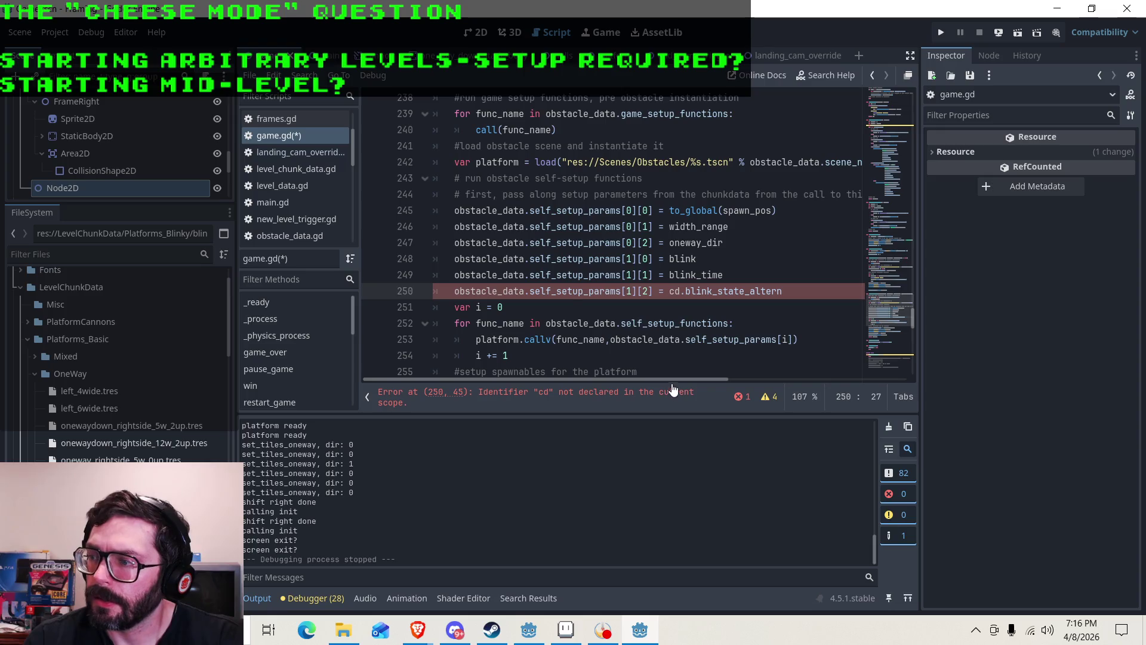
pyautogui.moveTo(678, 380); pyautogui.dragTo(717, 381)
pyautogui.click(627, 292)
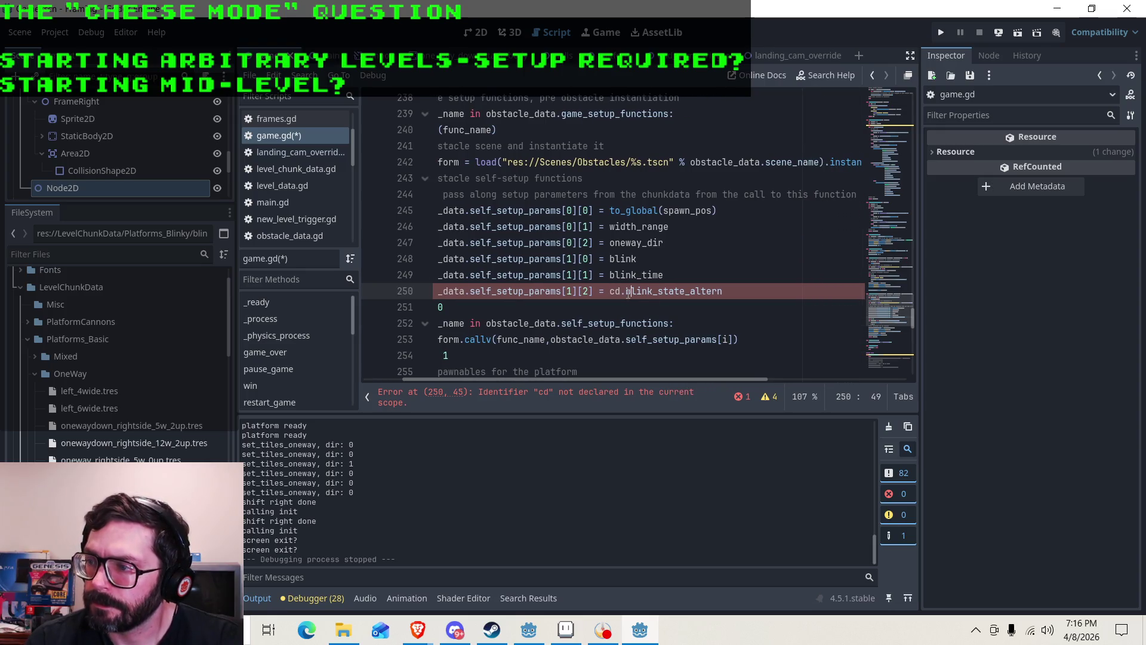
pyautogui.press('BackSpace')
pyautogui.press('BackSpace')
pyautogui.press('BackSpace')
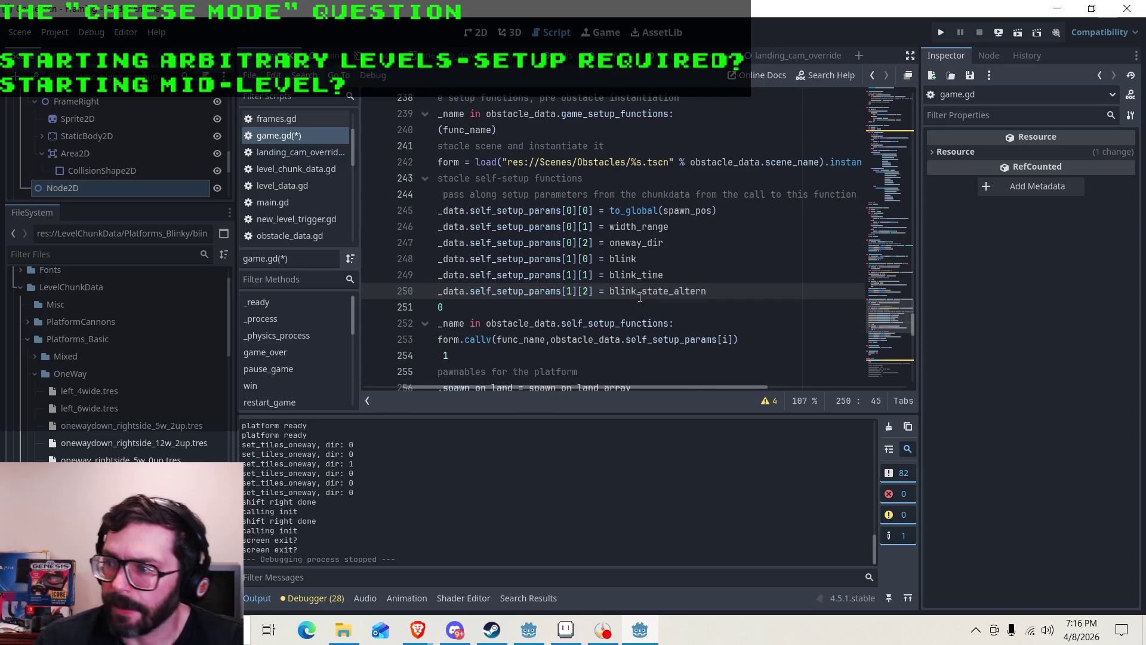
pyautogui.moveTo(585, 386); pyautogui.dragTo(507, 389)
pyautogui.scroll(-1, 653, 290)
pyautogui.scroll(1, 652, 289)
pyautogui.click(703, 275)
pyautogui.press('Down')
pyautogui.press('End')
pyautogui.hotkey('ctrl', 's')
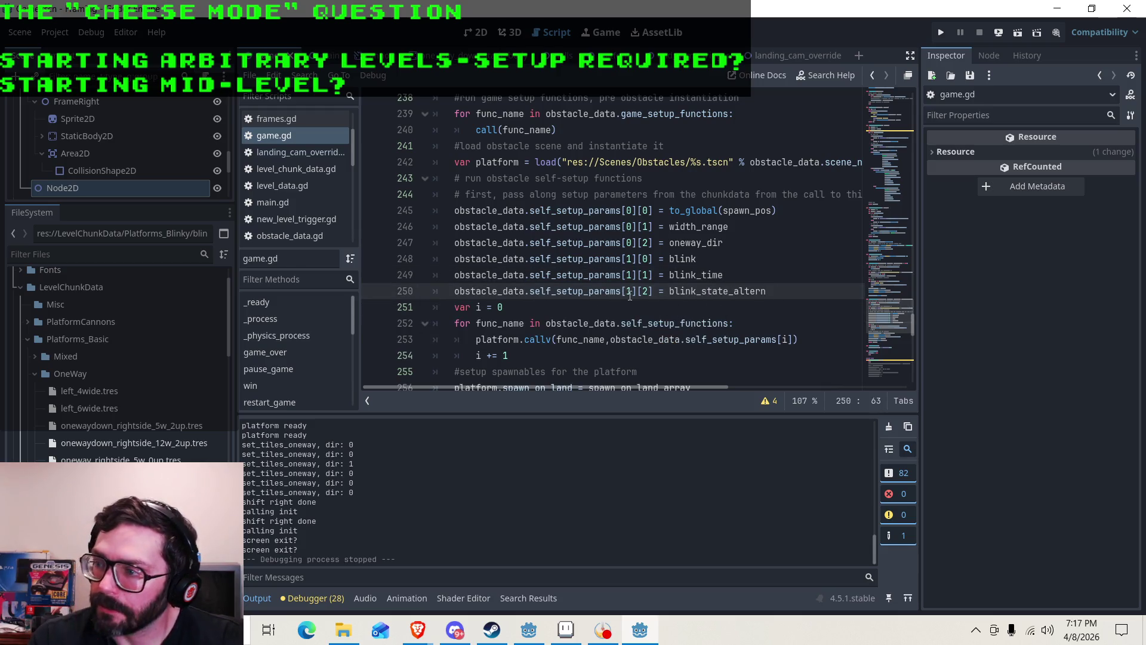
pyautogui.click(606, 292)
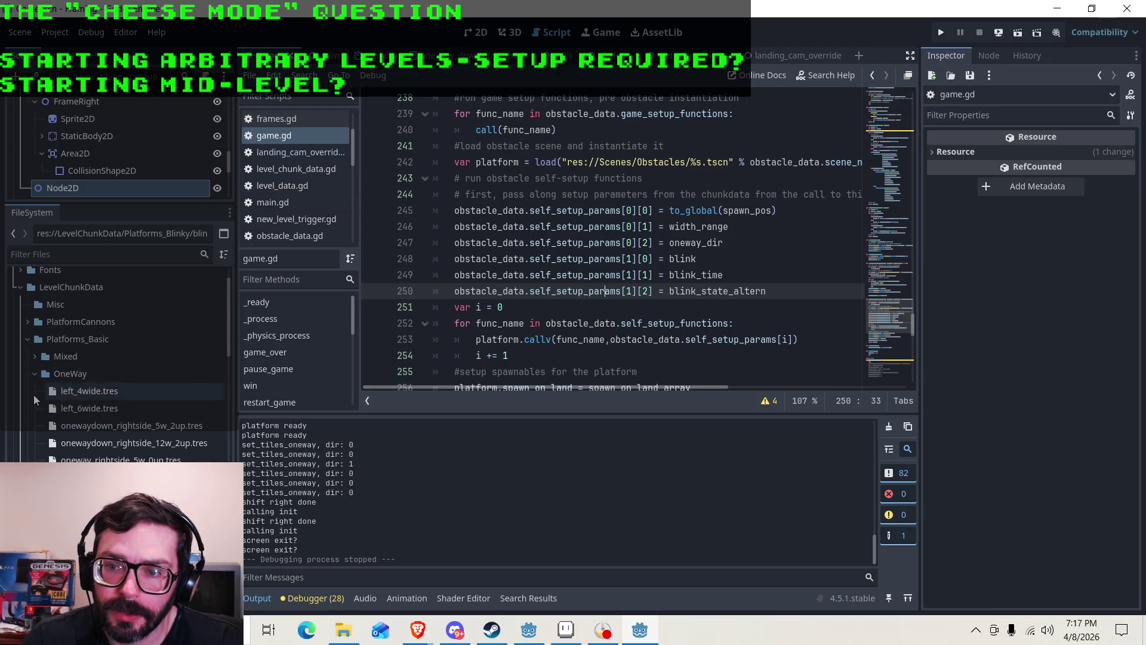
# - Open Platforms_Blinky/blink_1.5_4w_mid_cam0.tres and tick Blink State Alternates in the Inspector
pyautogui.scroll(-3, 131, 407)
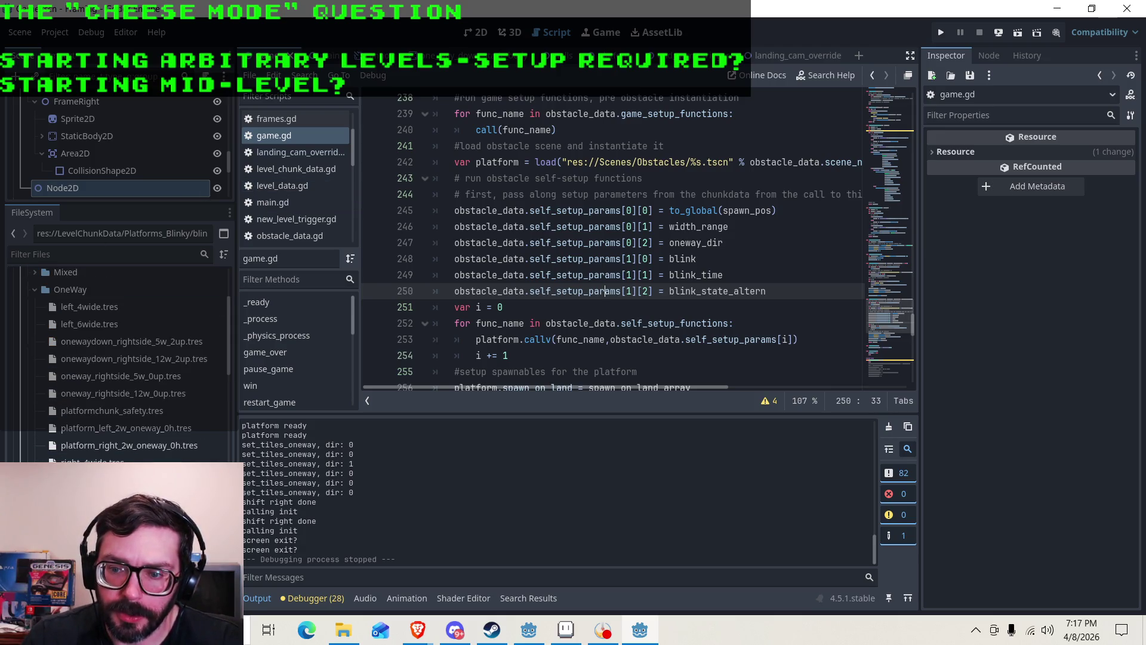
pyautogui.scroll(-2, 131, 445)
pyautogui.scroll(-3, 139, 353)
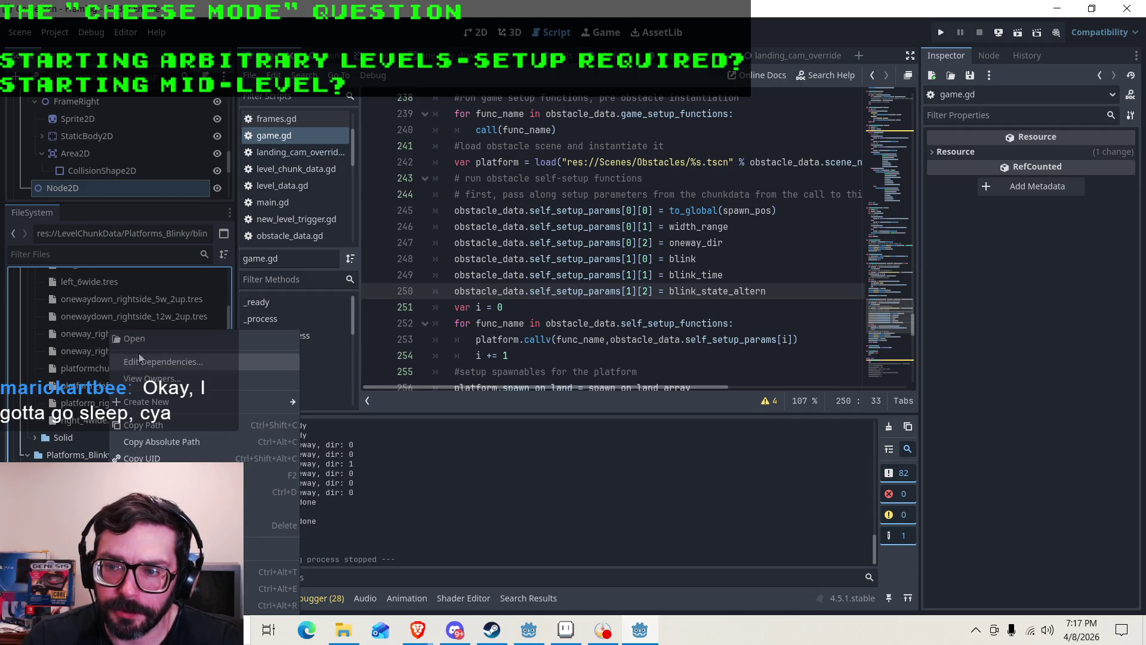
pyautogui.click(137, 346)
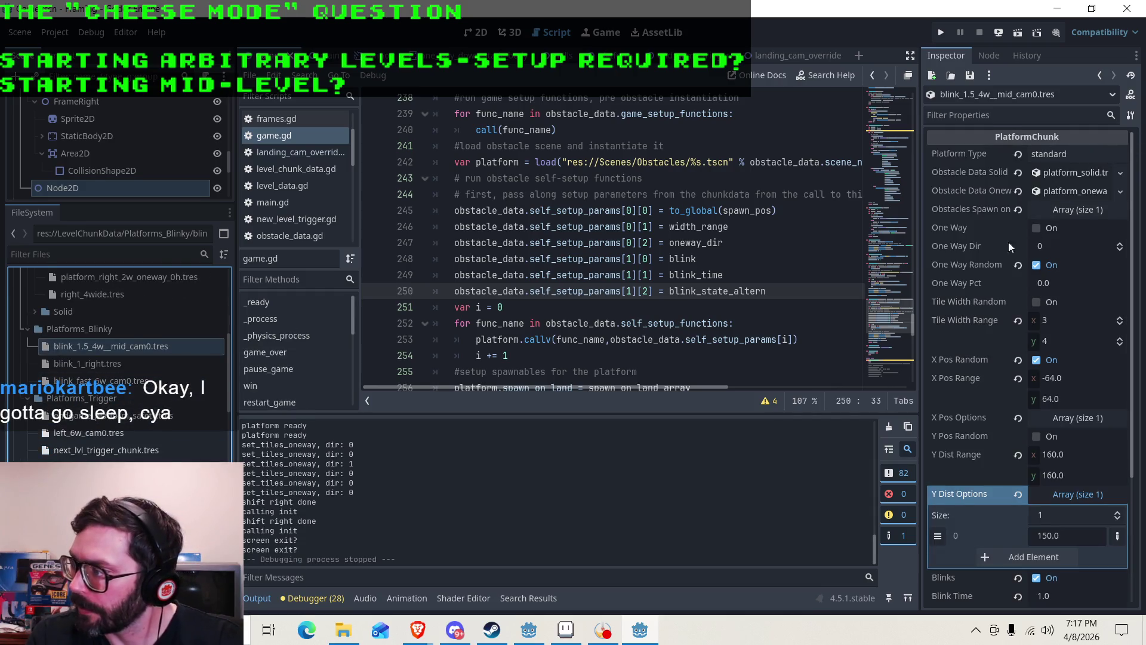
pyautogui.scroll(-4, 1004, 317)
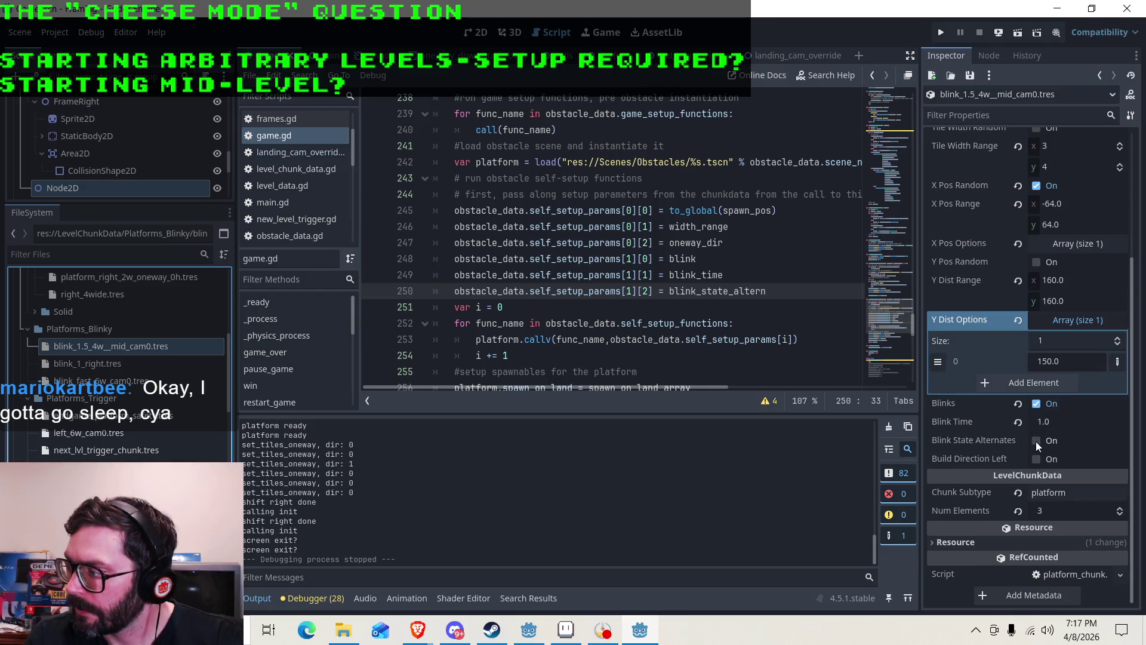
pyautogui.click(1037, 441)
pyautogui.scroll(4, 1006, 334)
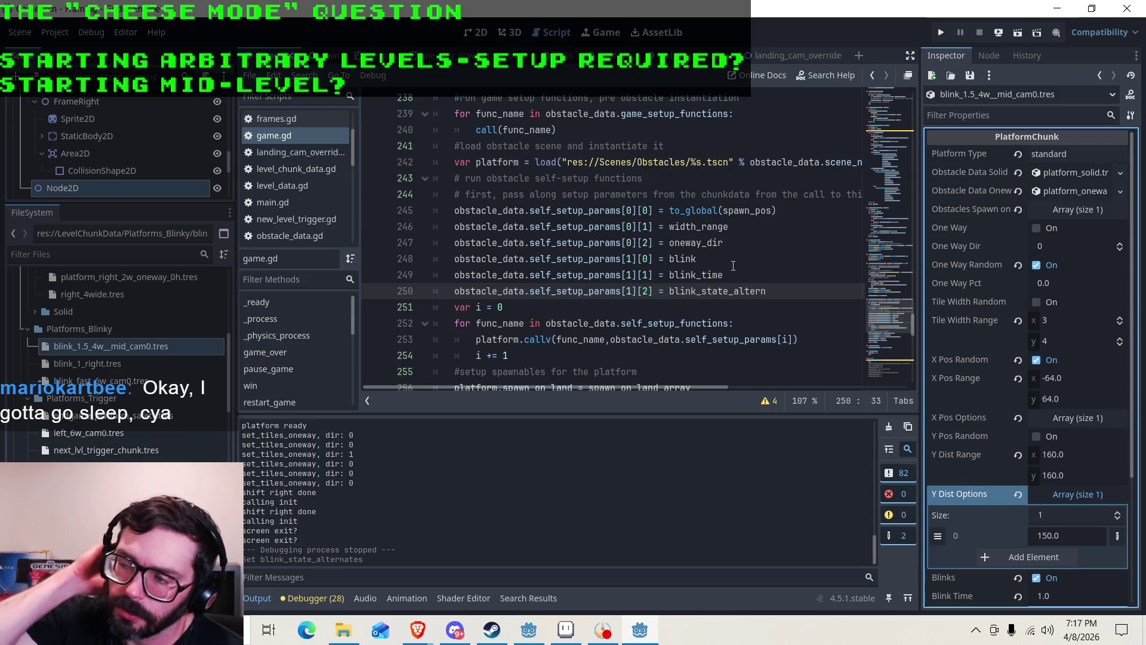
# - Change 'altern' to 'starting' on line 250 so it reads blink_state_starting
pyautogui.scroll(2, 744, 313)
pyautogui.scroll(-1, 737, 329)
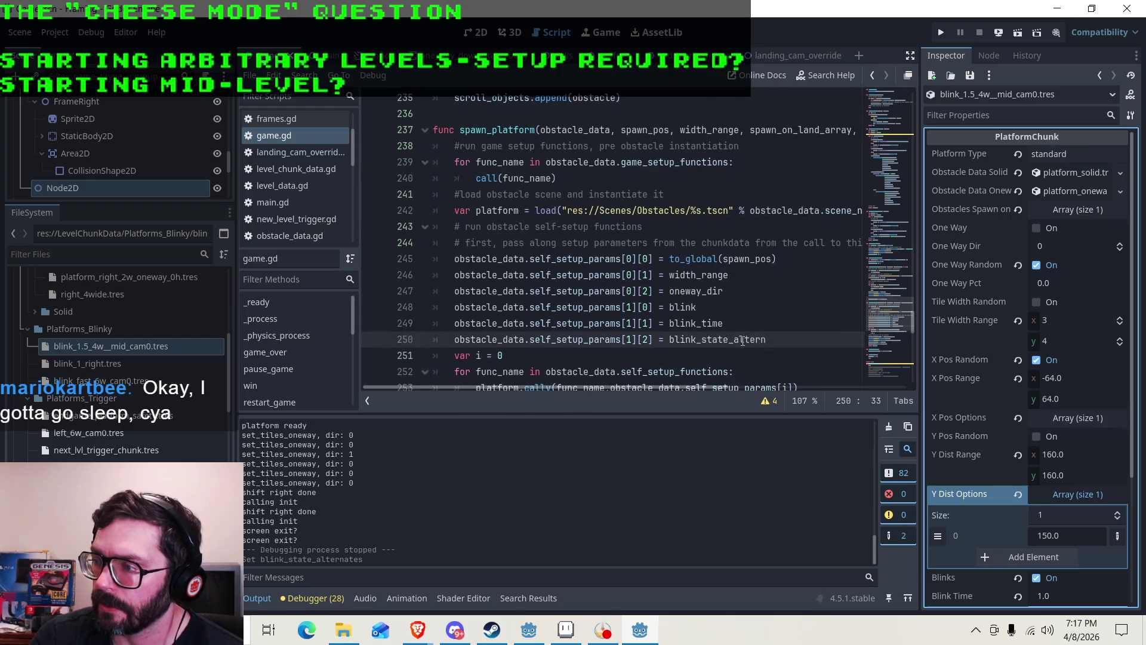
pyautogui.moveTo(732, 342); pyautogui.dragTo(768, 336)
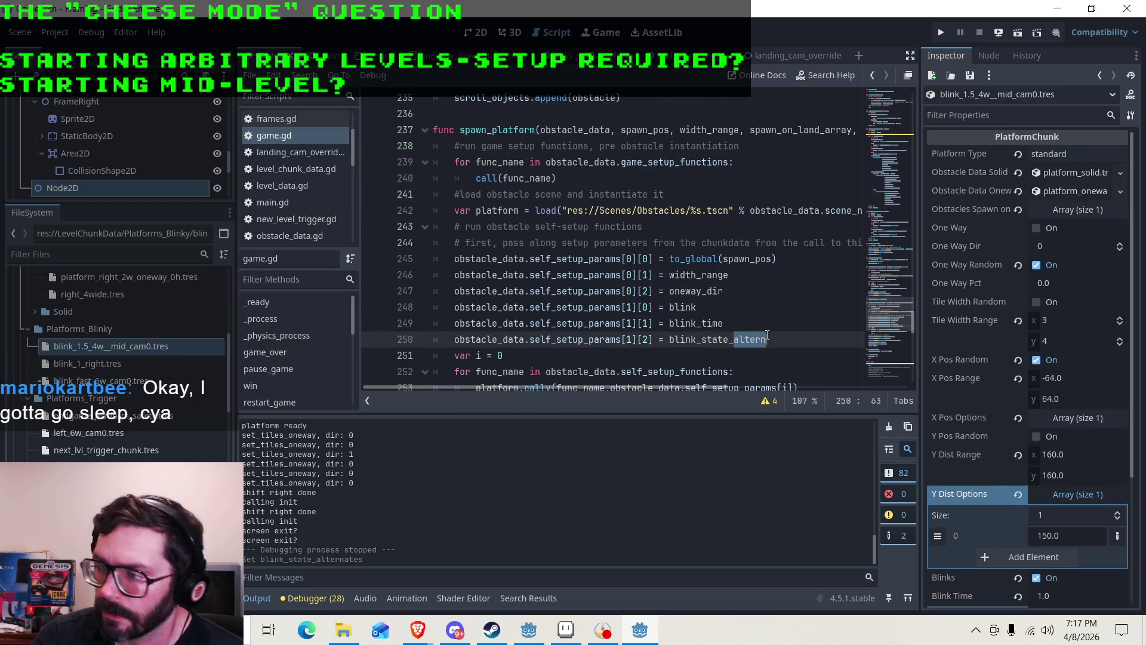
pyautogui.write('starting')
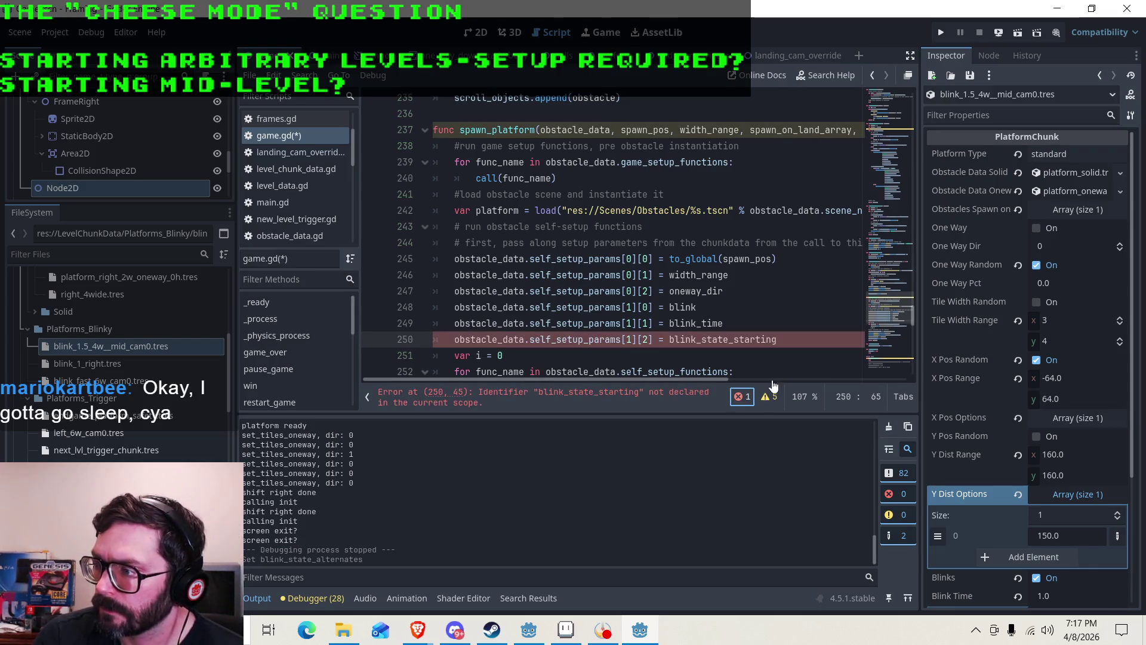
# - Rename spawn_platform's last parameter to blink_state_starting
pyautogui.moveTo(708, 378); pyautogui.dragTo(827, 377)
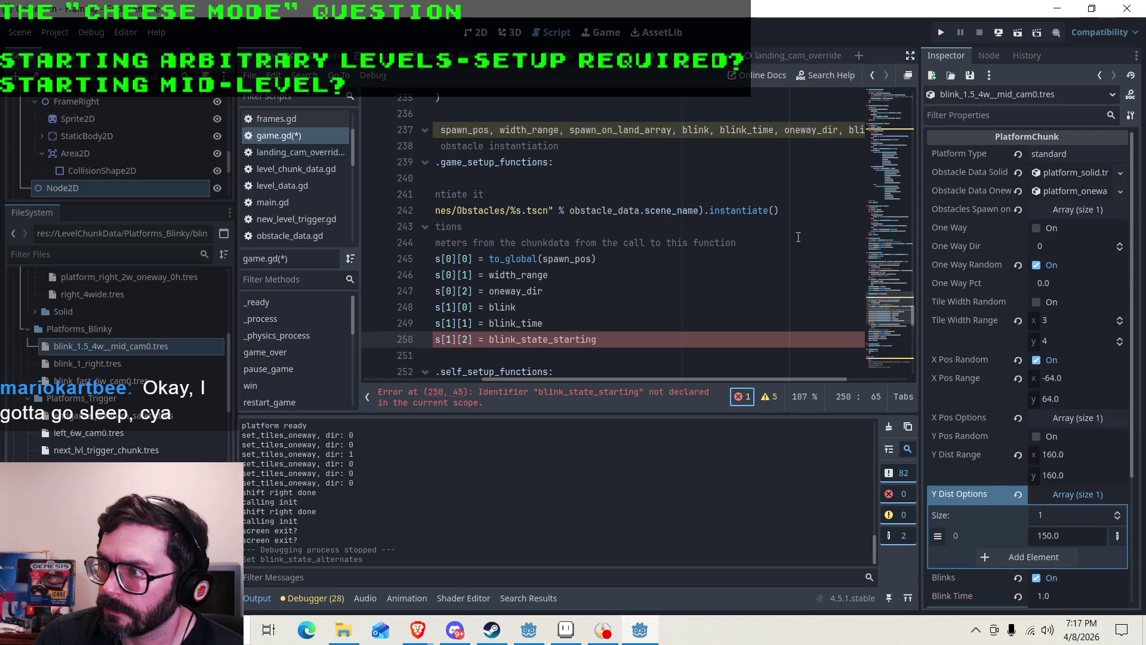
pyautogui.moveTo(710, 379); pyautogui.dragTo(770, 378)
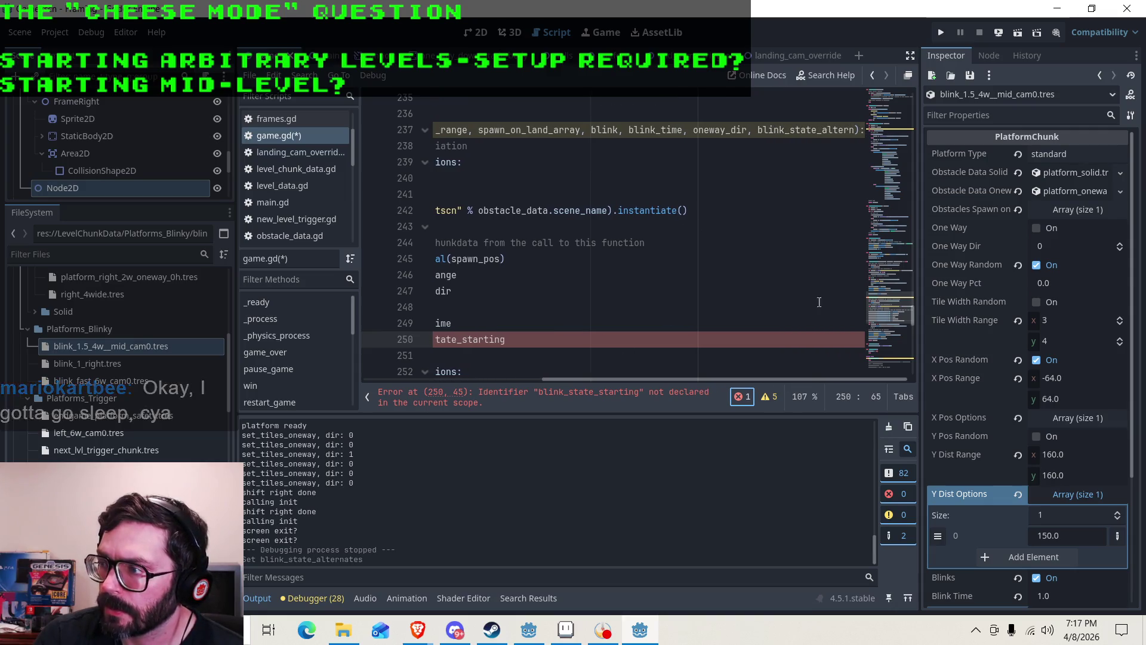
pyautogui.moveTo(855, 131); pyautogui.dragTo(824, 130)
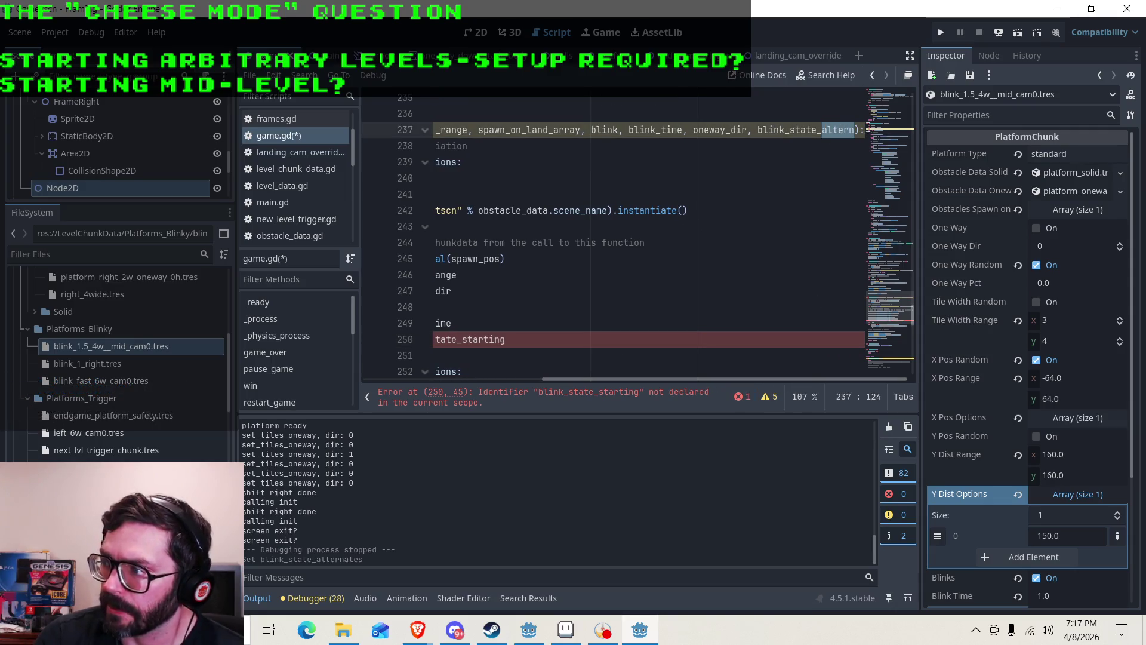
pyautogui.write('start')
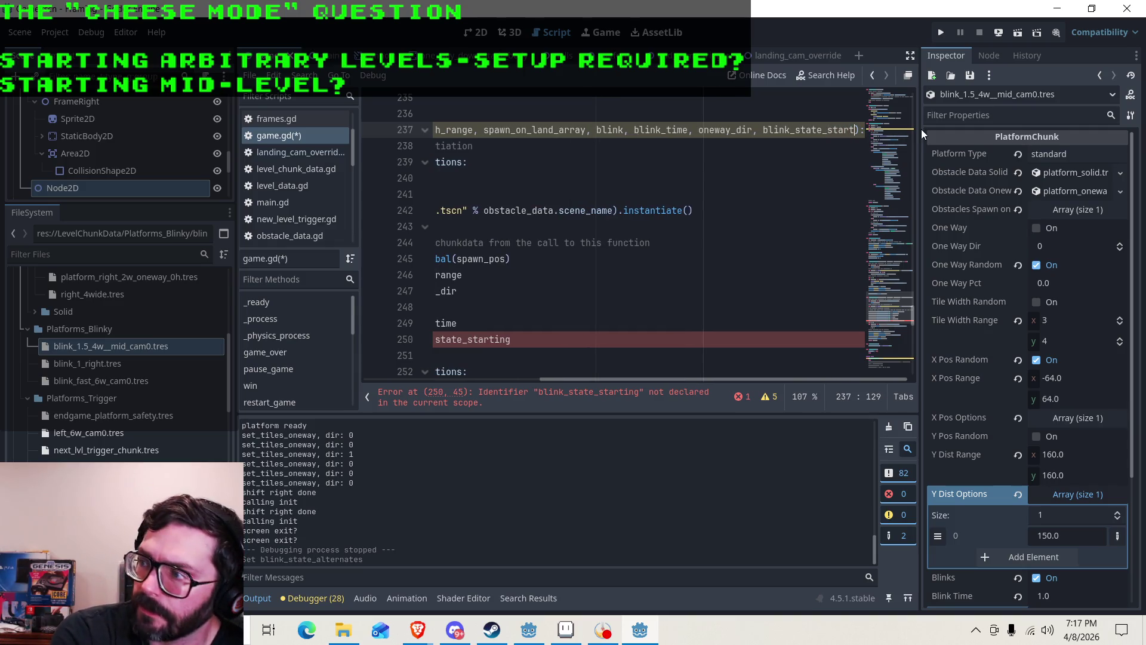
pyautogui.write('ing')
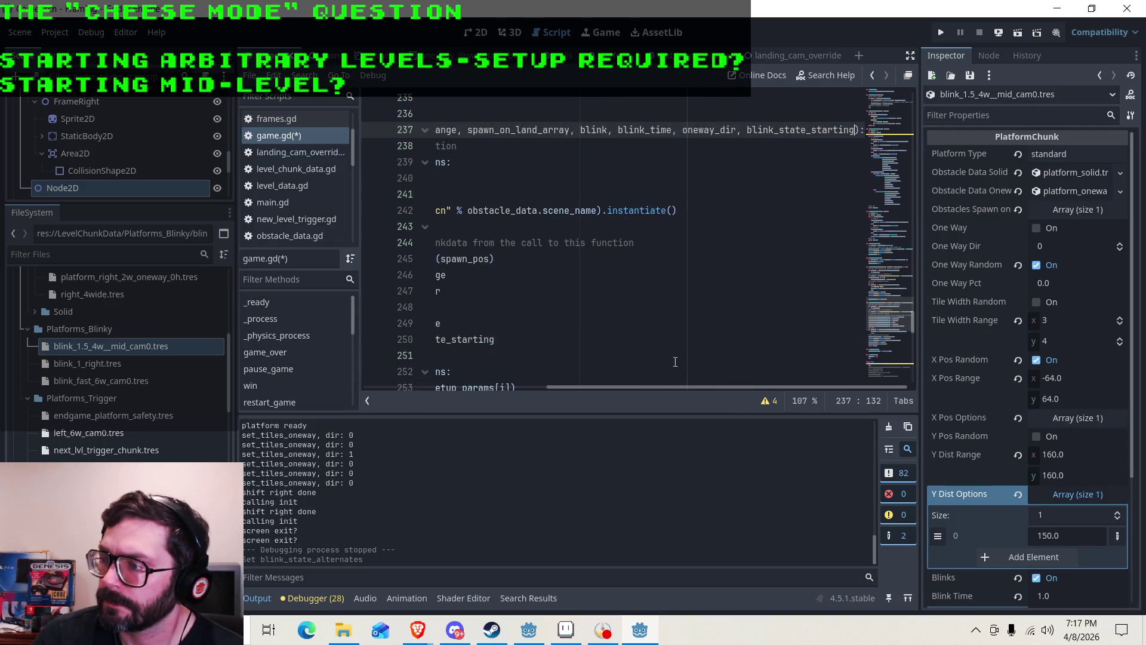
pyautogui.moveTo(672, 388); pyautogui.dragTo(522, 387)
pyautogui.scroll(7, 469, 273)
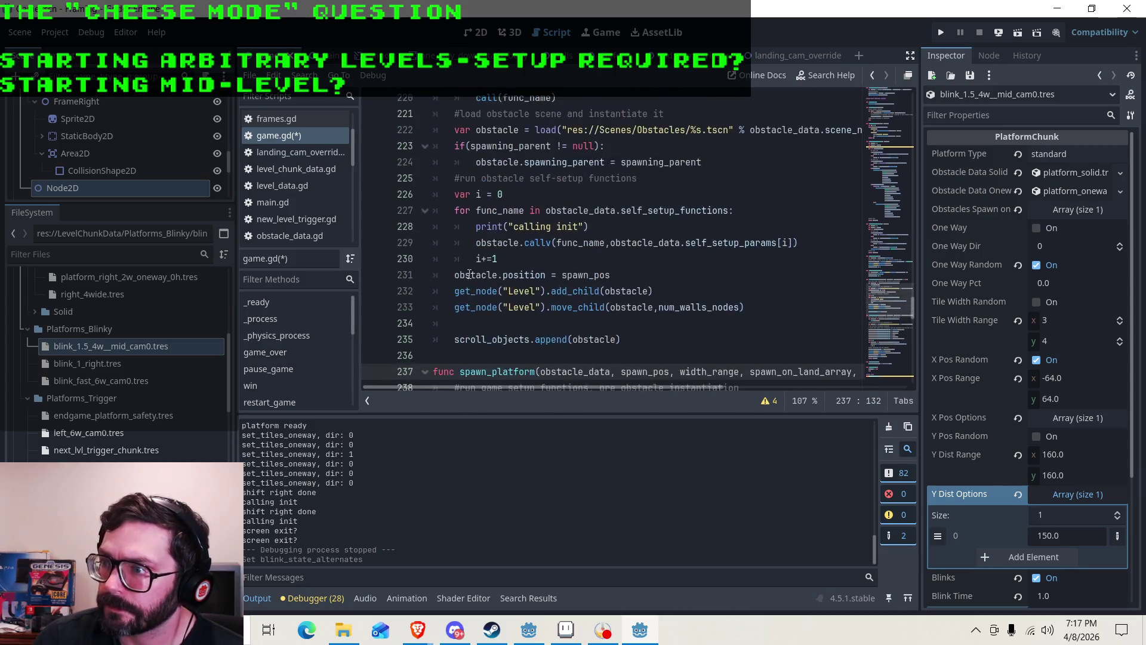
# - Copy the cd.blink_state_alternates argument from line 173
pyautogui.scroll(17, 469, 274)
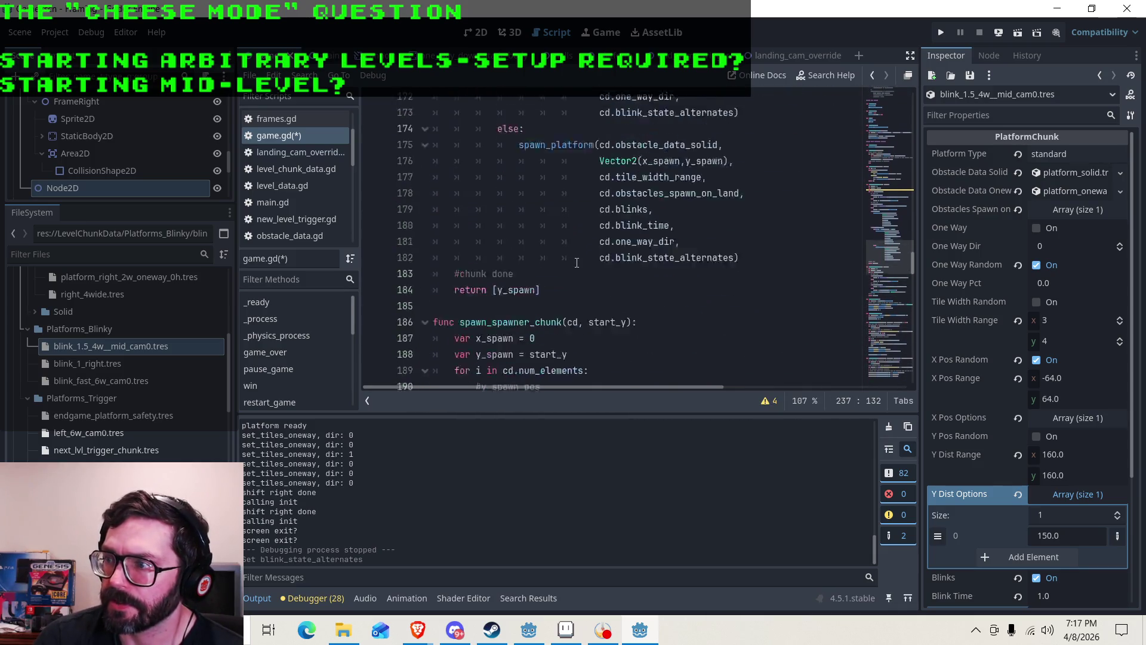
pyautogui.scroll(-2, 577, 262)
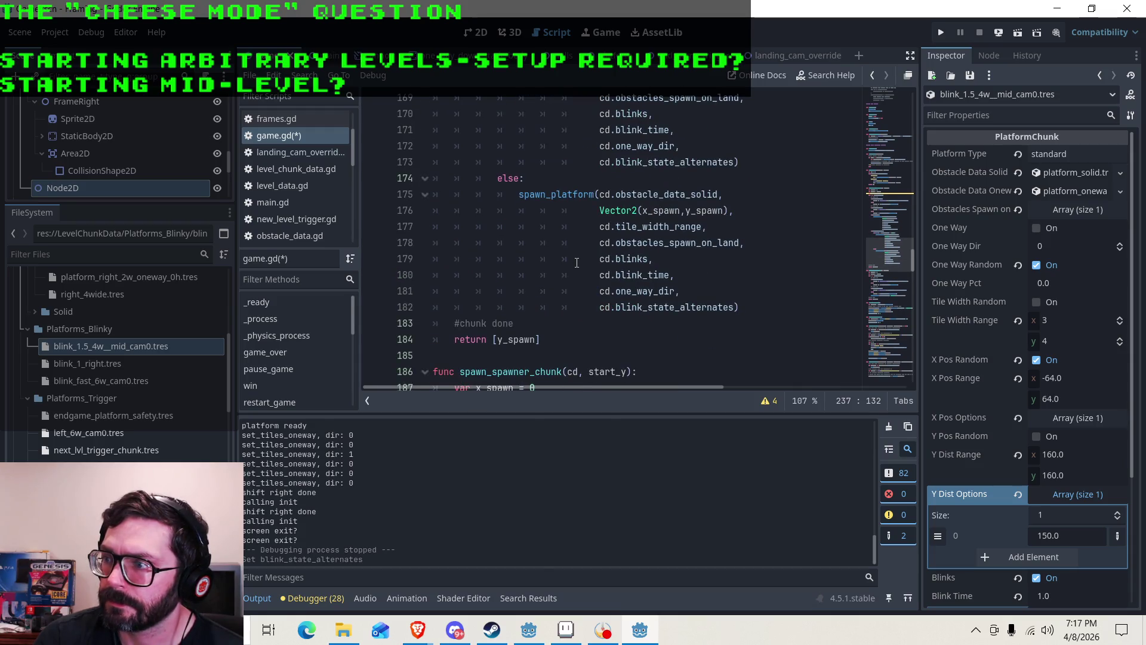
pyautogui.scroll(1, 652, 174)
pyautogui.click(684, 216)
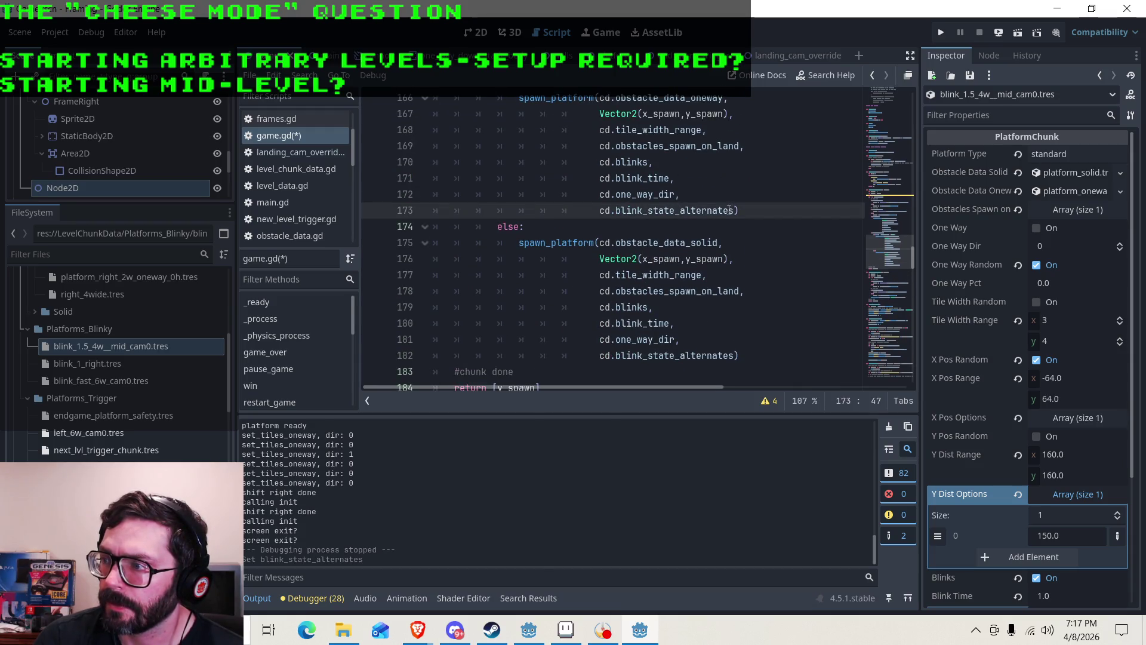
pyautogui.moveTo(735, 212); pyautogui.dragTo(599, 210)
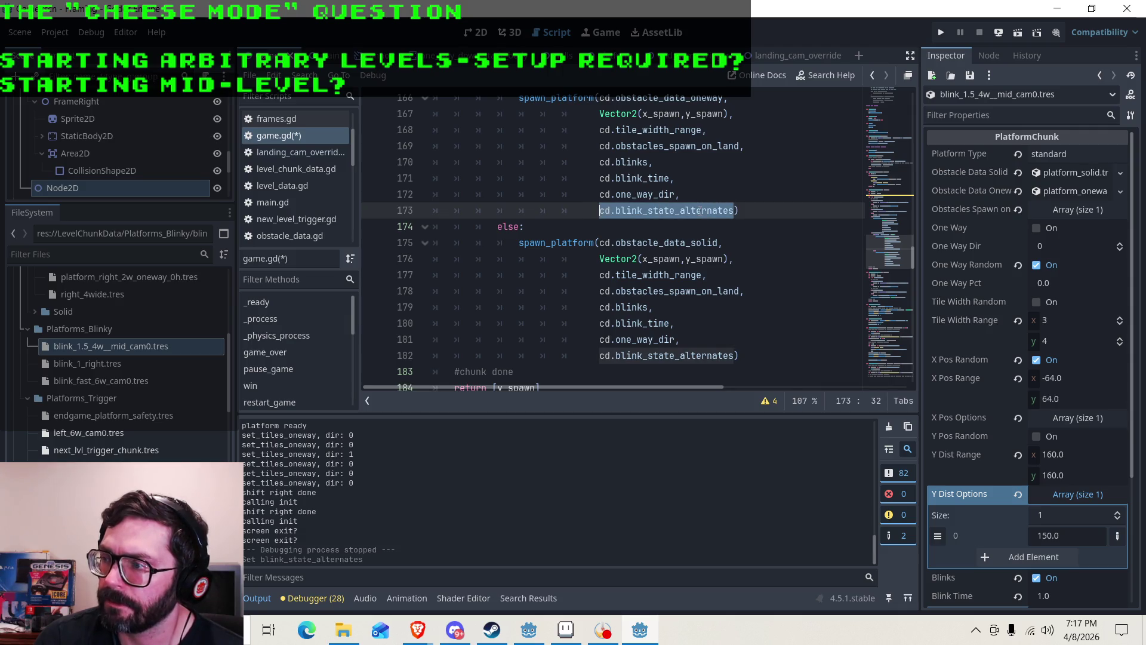
pyautogui.rightClick(645, 210)
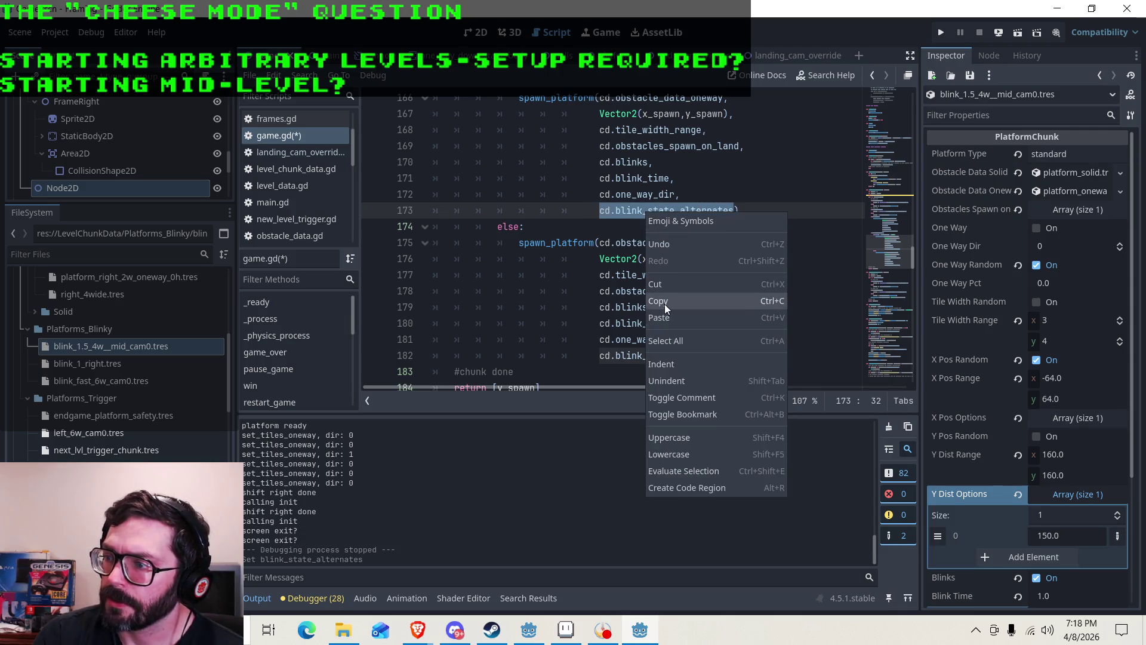
pyautogui.click(665, 303)
# - Insert a '#sset starting blink state' comment line after line 154 at loop-body level
pyautogui.scroll(10, 522, 246)
pyautogui.scroll(-1, 504, 254)
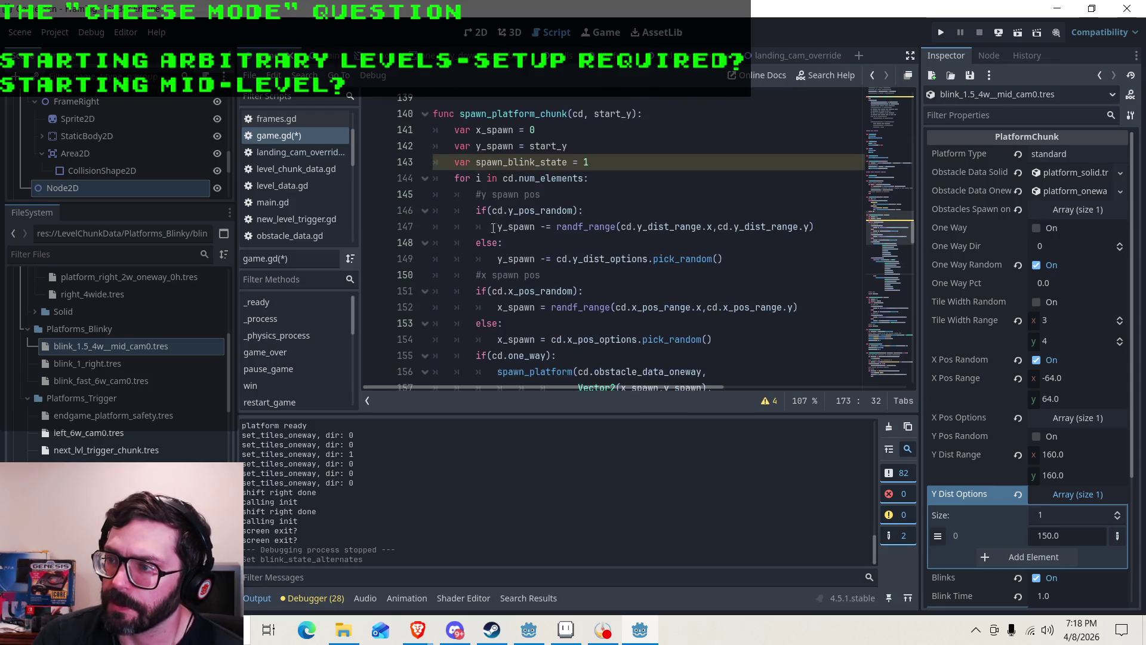
pyautogui.click(621, 161)
pyautogui.press('Down')
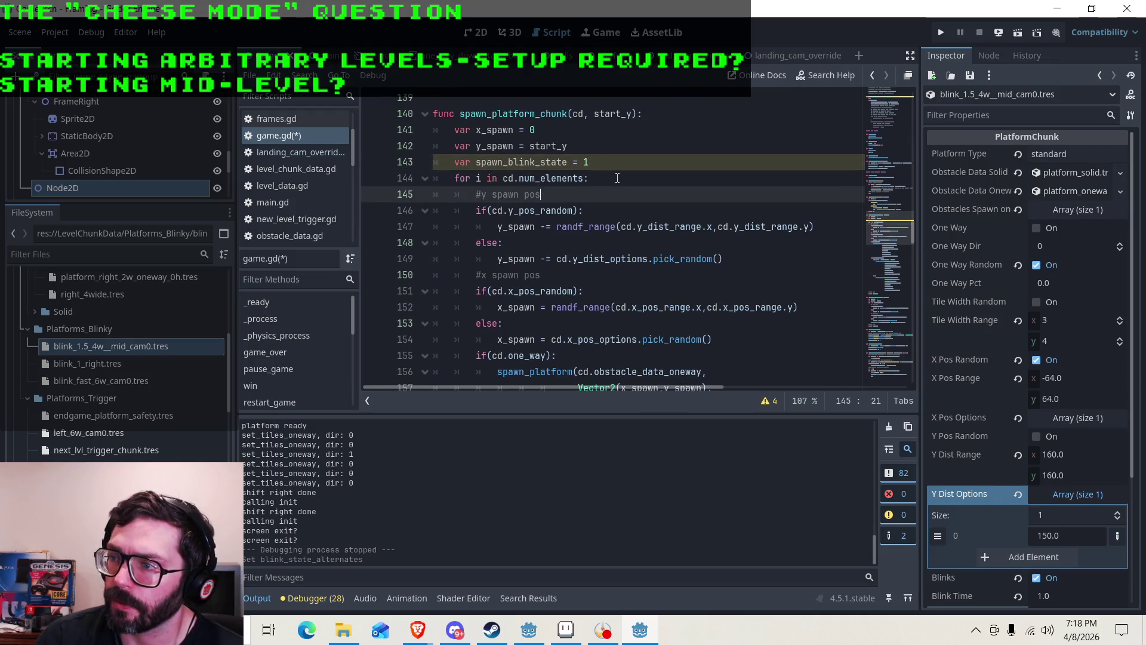
pyautogui.scroll(-3, 590, 216)
pyautogui.scroll(1, 581, 219)
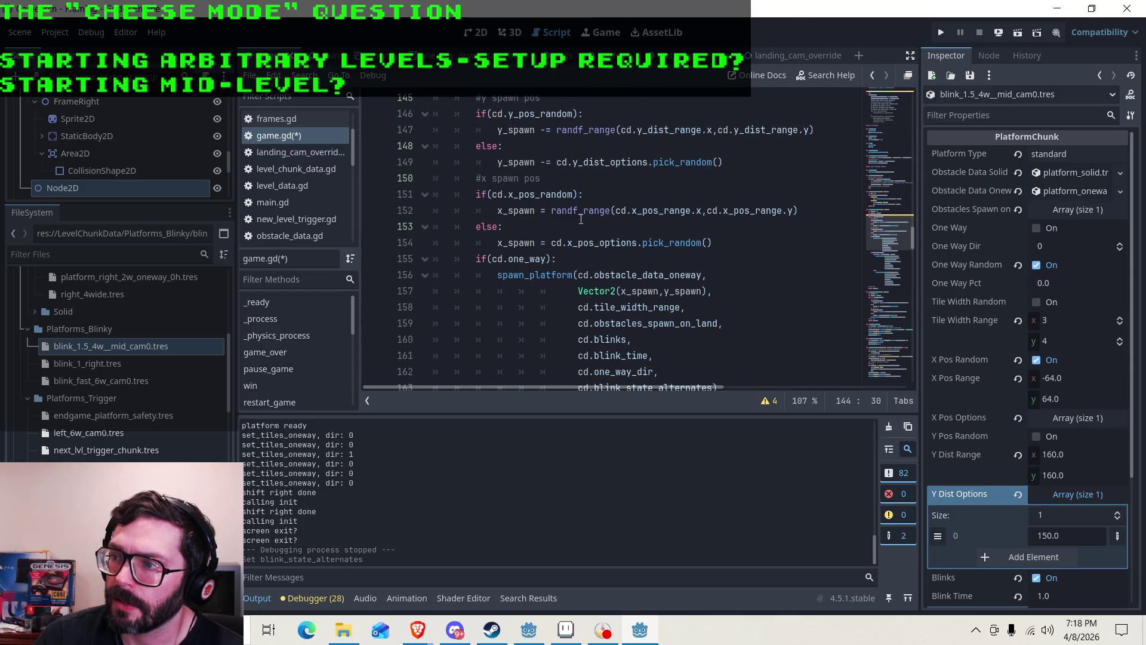
pyautogui.click(748, 243)
pyautogui.press('Return')
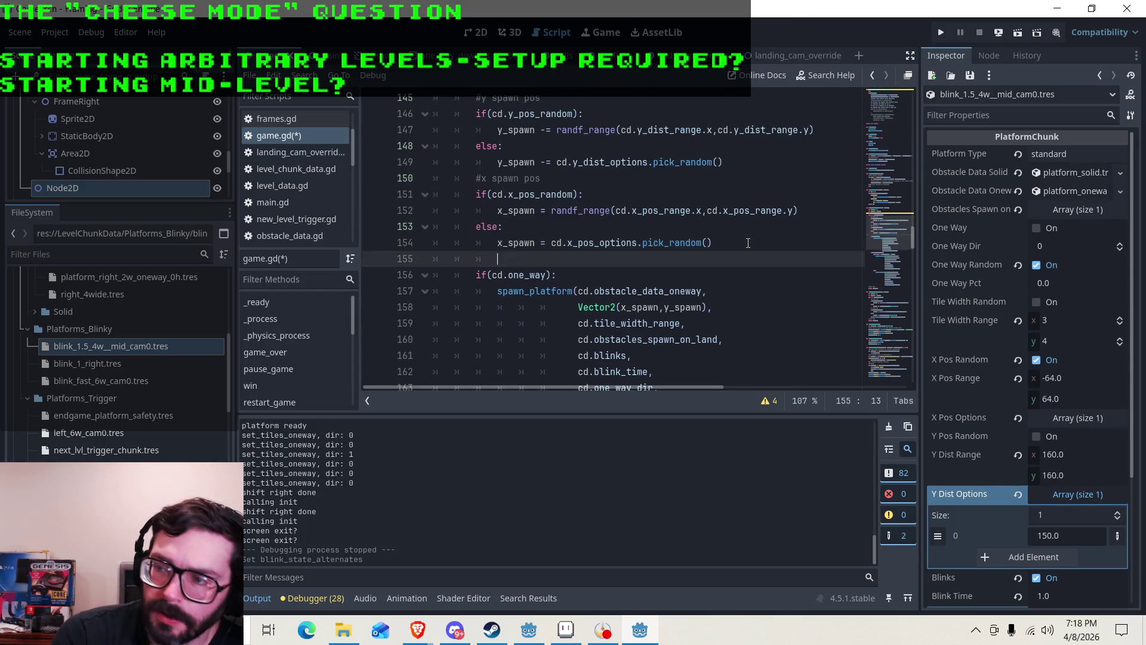
pyautogui.press('BackSpace')
pyautogui.write('#')
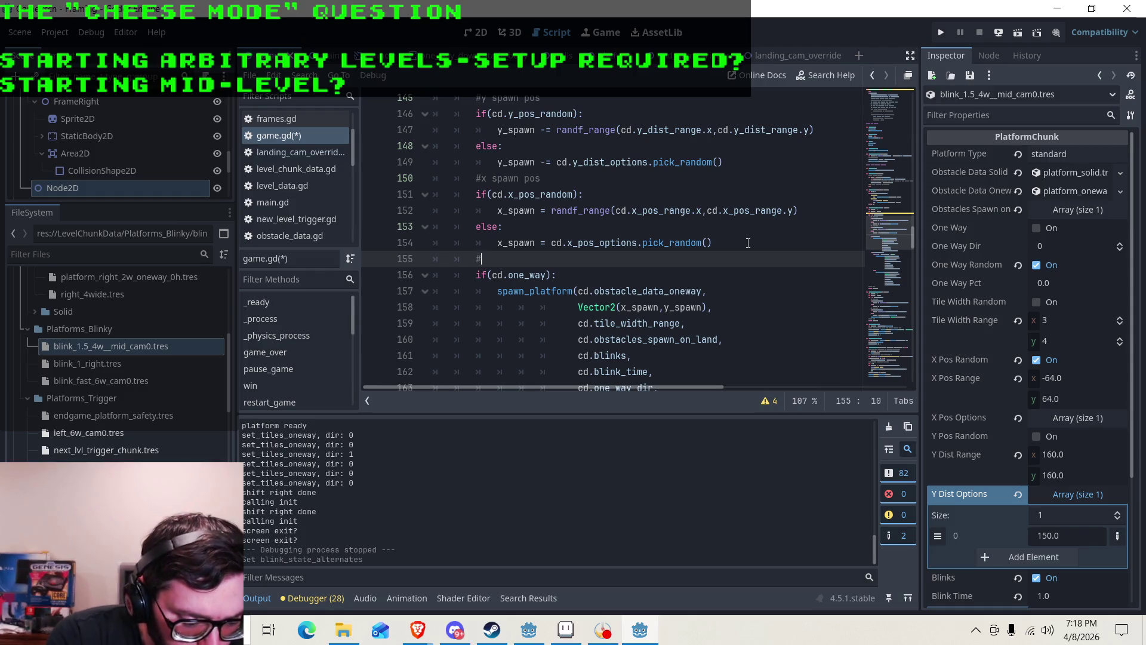
pyautogui.write('s')
pyautogui.write('set starti')
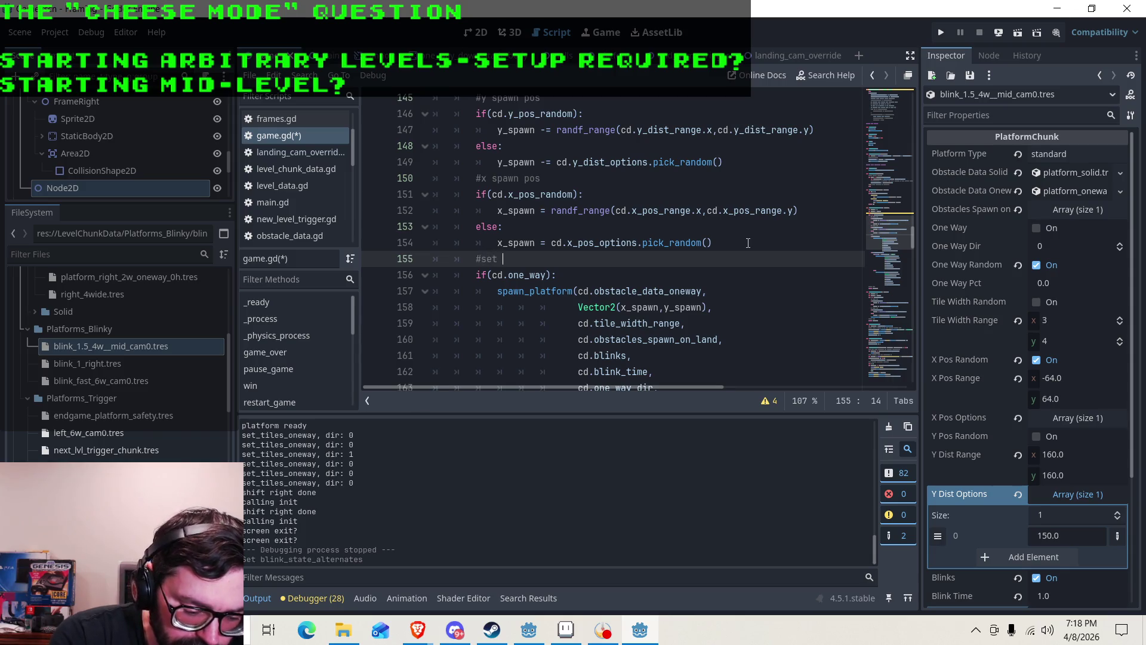
pyautogui.write('ng blink state')
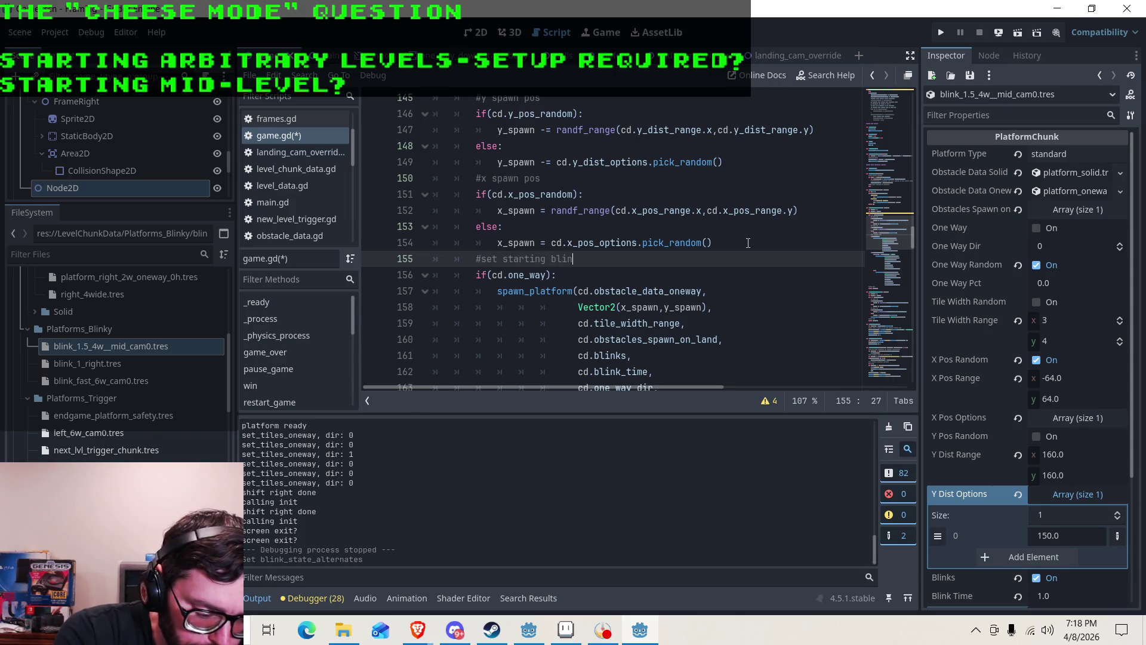
# - Below the comment, start an if statement conditioned on cd.blink_state_alternates
pyautogui.press('Return')
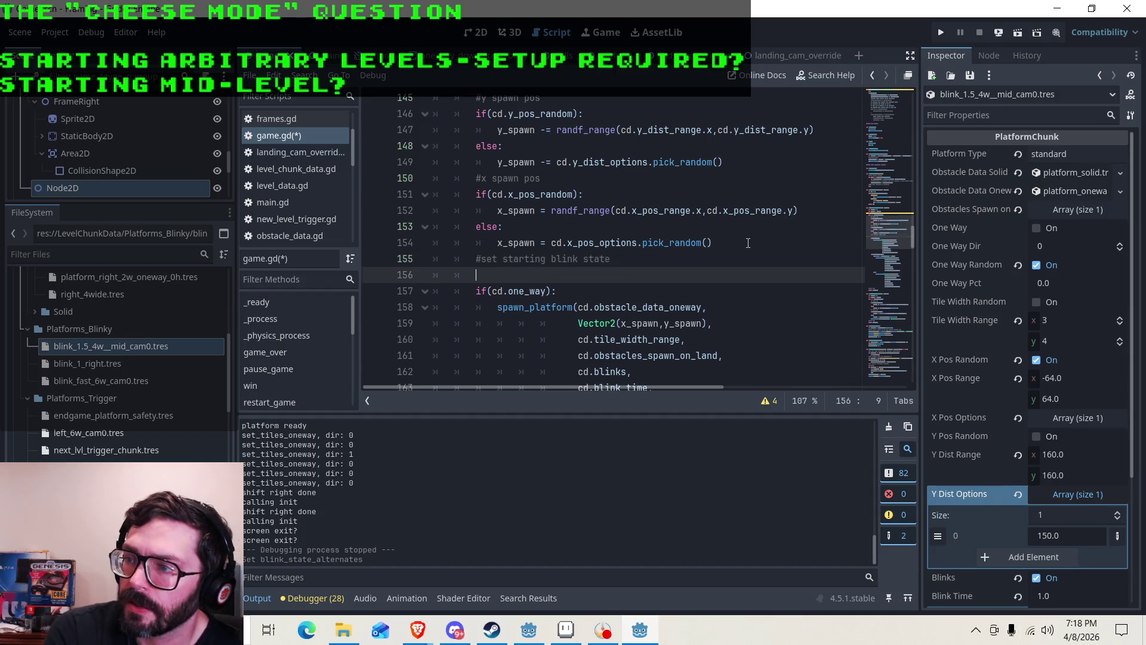
pyautogui.write('if(')
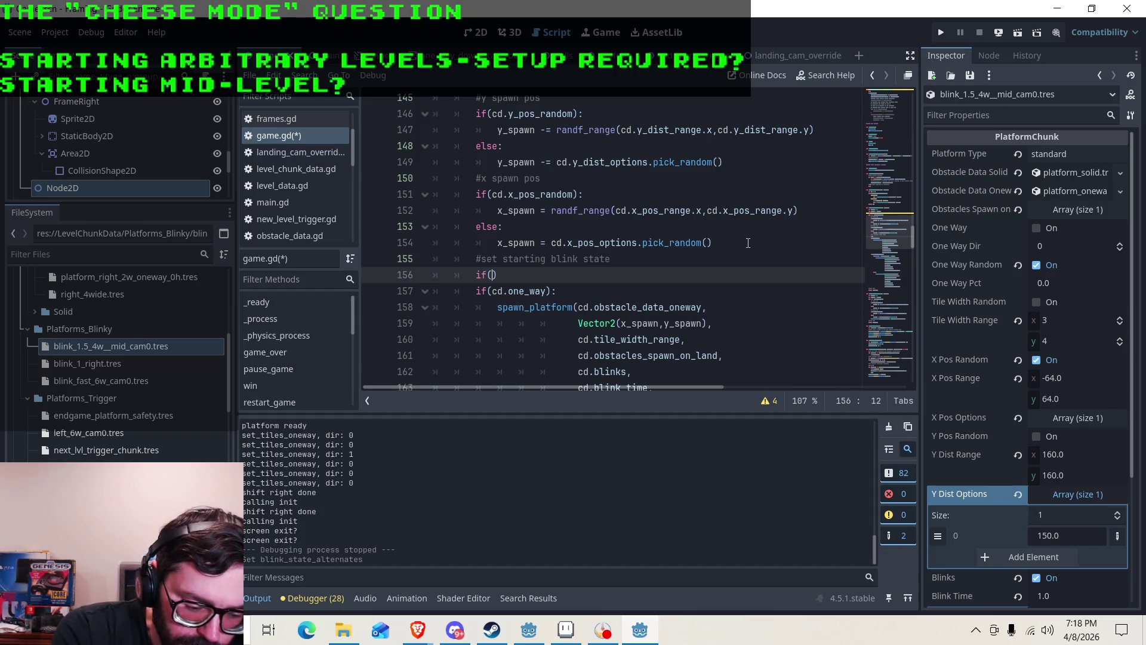
pyautogui.write('cd.')
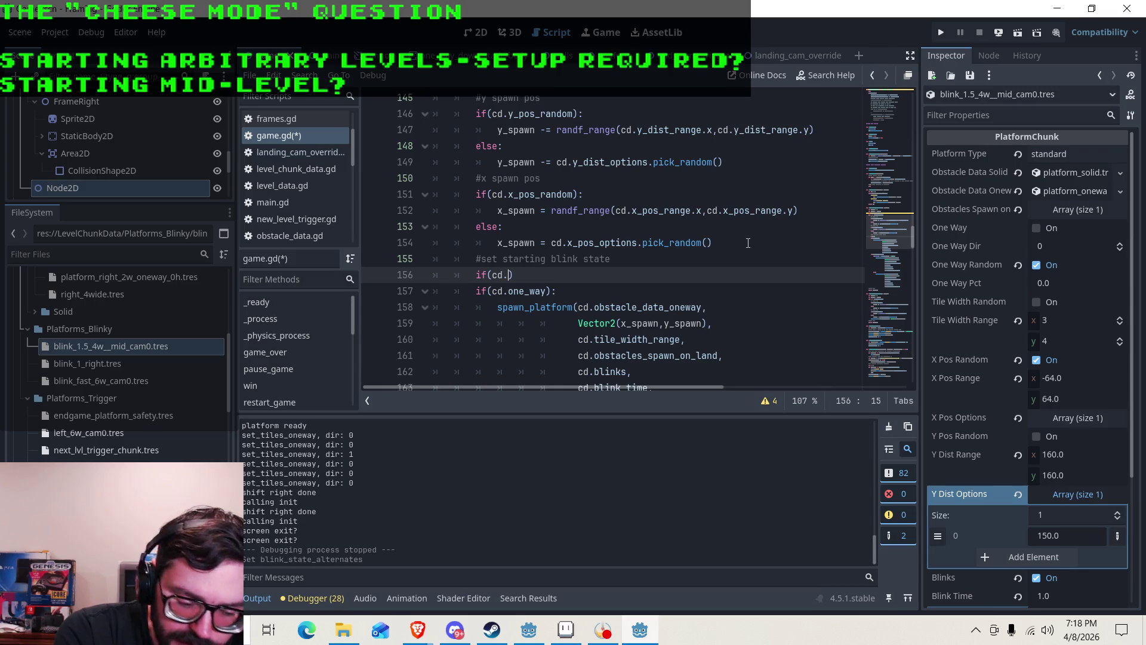
pyautogui.hotkey('ctrl', 'v')
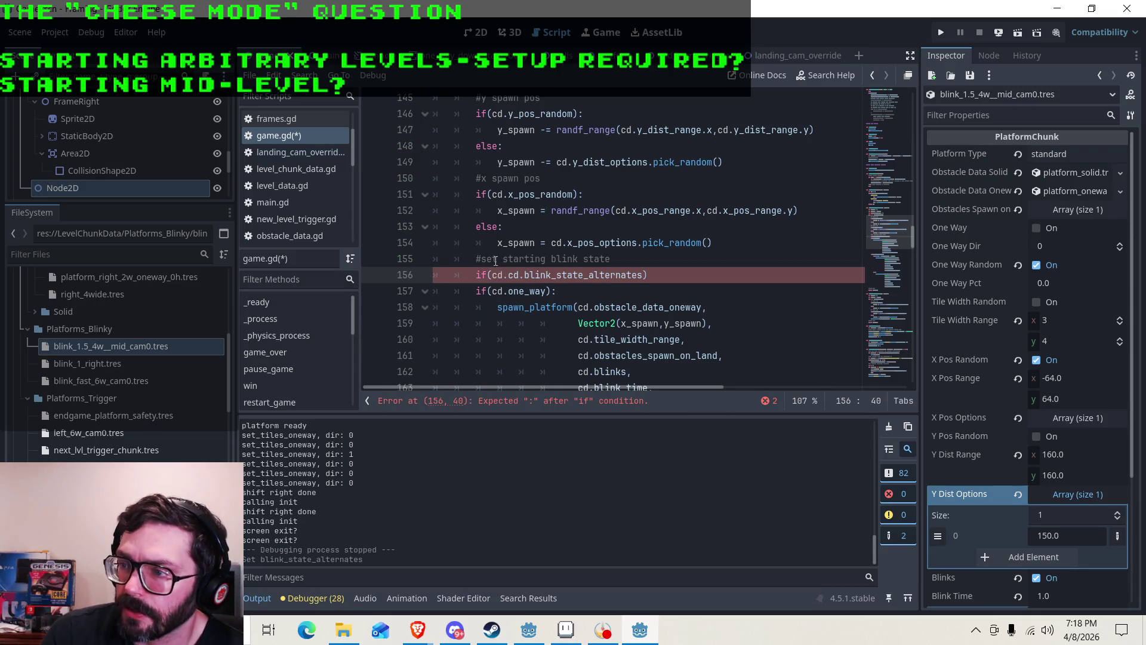
pyautogui.press('BackSpace')
pyautogui.press('BackSpace')
pyautogui.press('BackSpace')
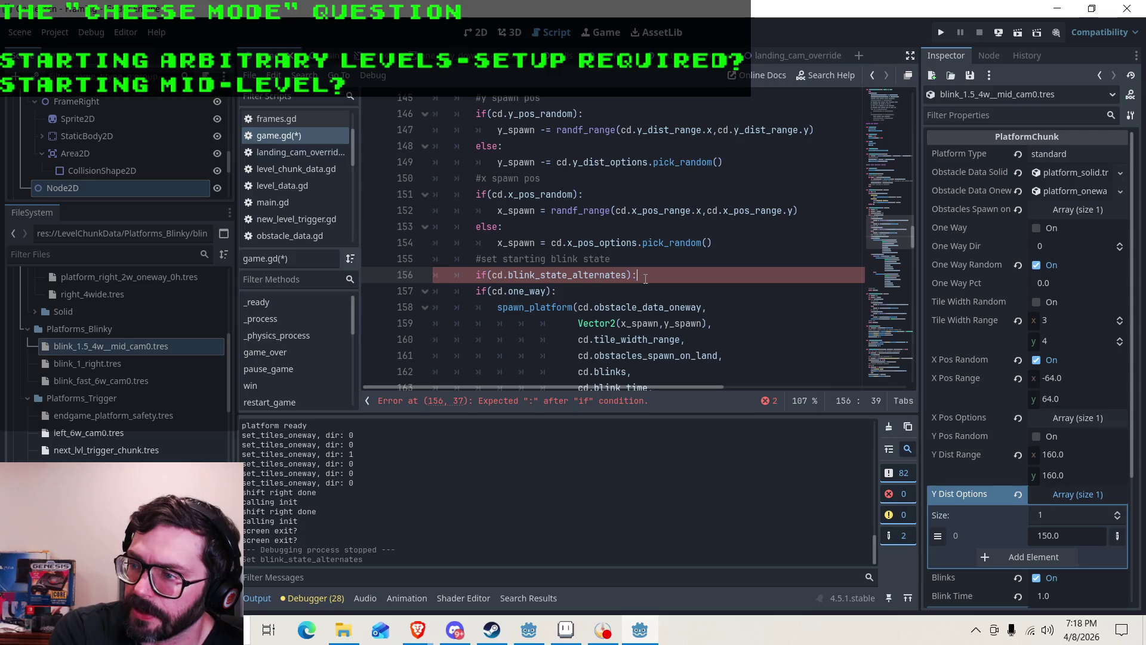
pyautogui.press('Return')
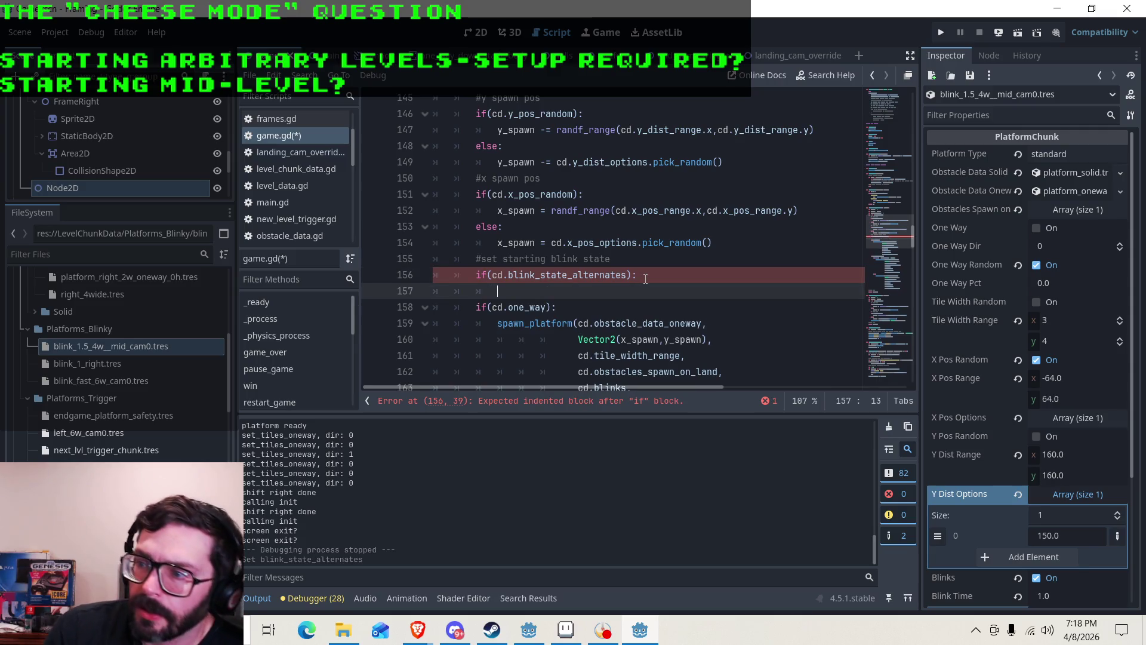
# - Paste spawn_blink_state = 1, copied from line 143, into the if body
pyautogui.scroll(3, 646, 264)
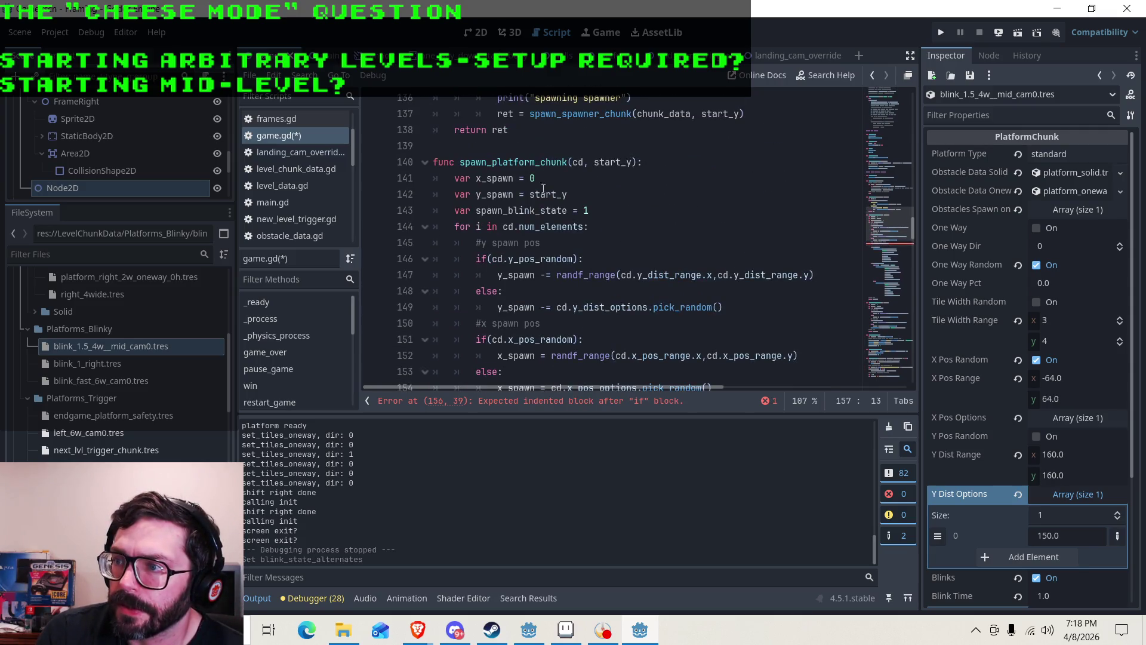
pyautogui.click(520, 194)
pyautogui.moveTo(587, 210); pyautogui.dragTo(479, 215)
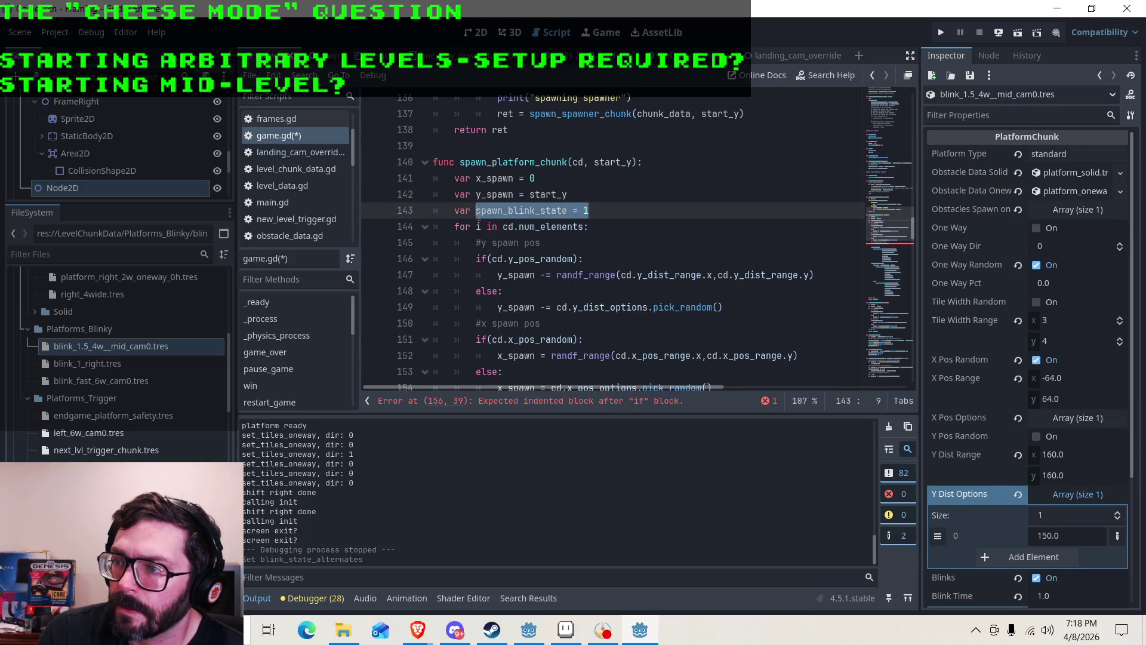
pyautogui.rightClick(479, 215)
pyautogui.click(506, 299)
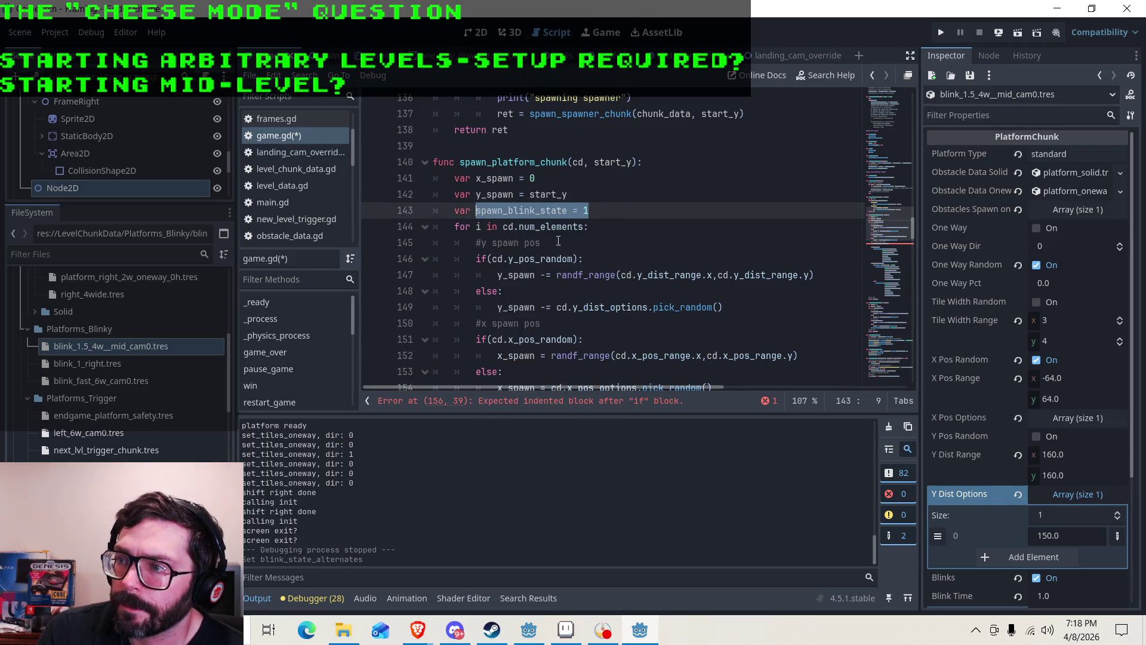
pyautogui.scroll(-5, 523, 233)
pyautogui.click(514, 193)
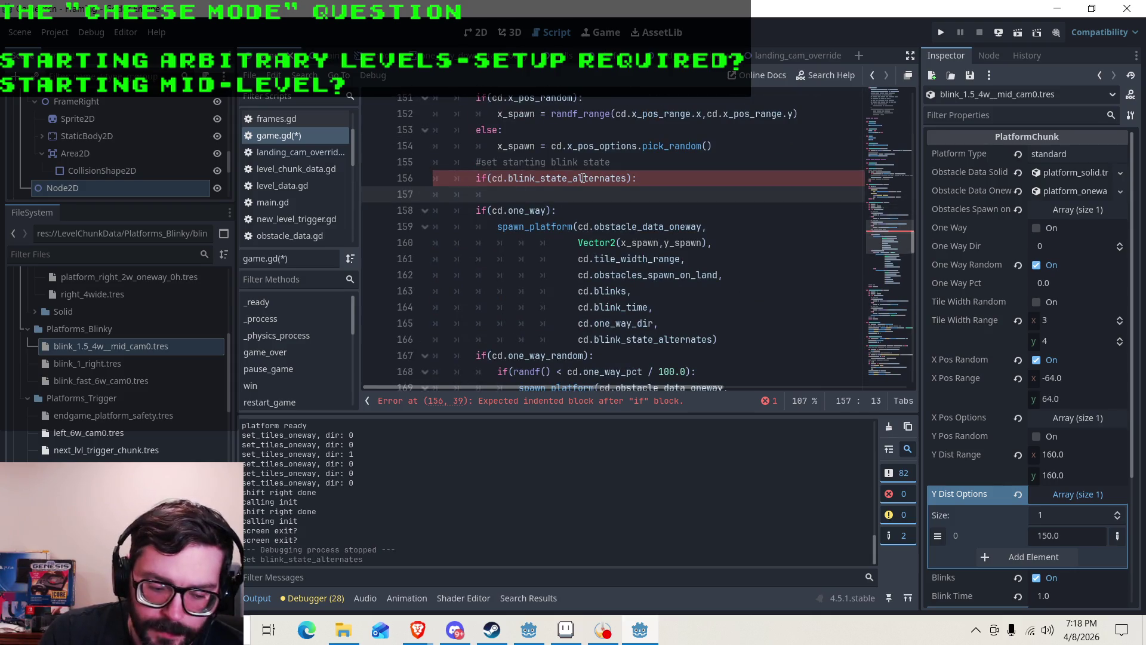
pyautogui.hotkey('ctrl', 'v')
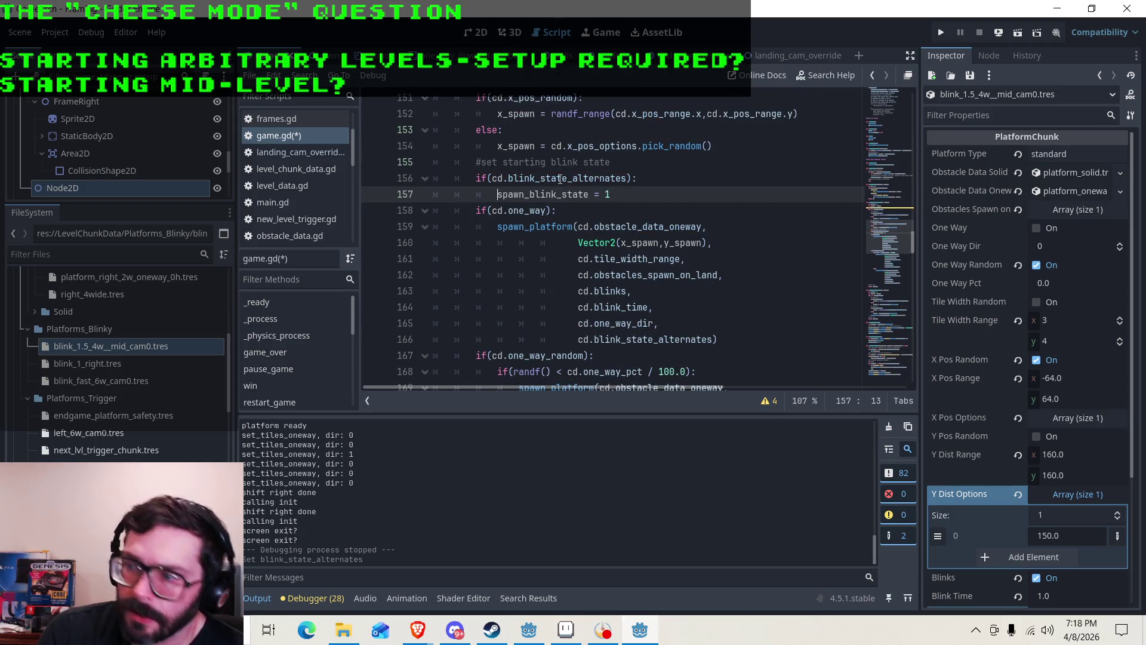
# - Turn the pasted line into the nested condition if(spawn_blink_state == 1):
pyautogui.write('if(')
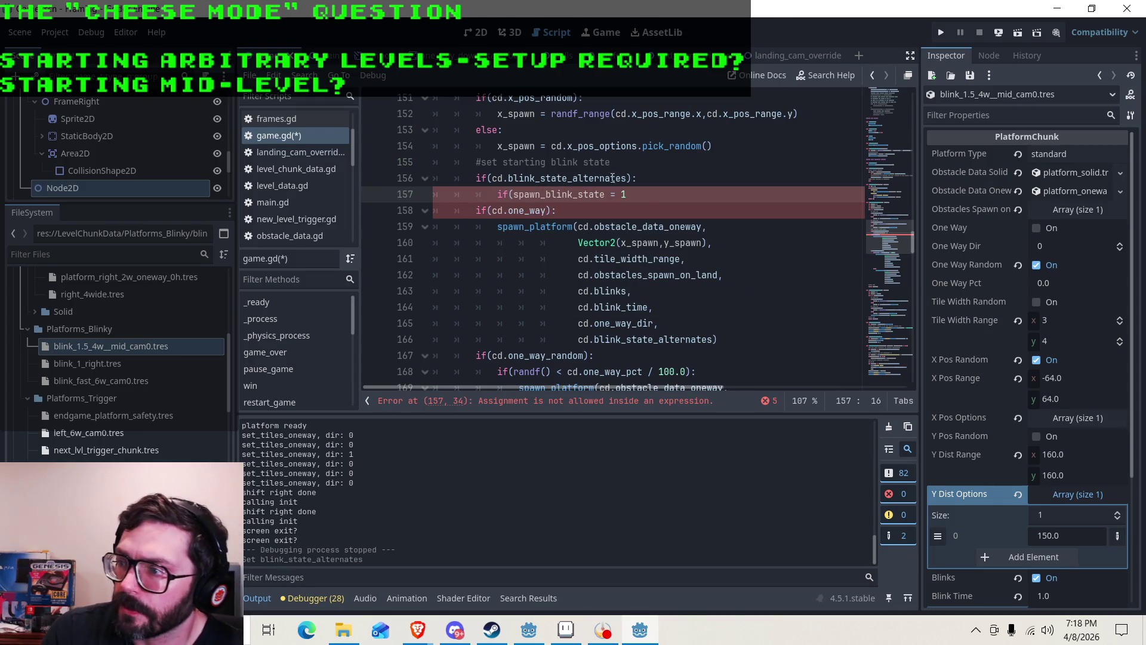
pyautogui.write(':')
pyautogui.press('Return')
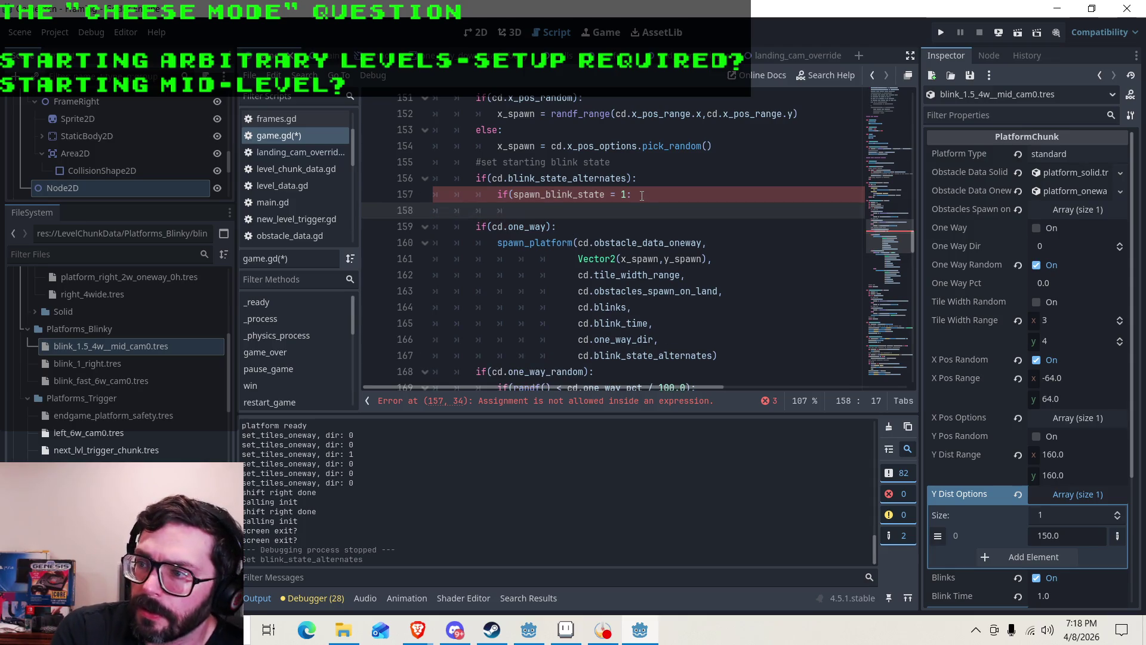
pyautogui.click(635, 195)
pyautogui.write(')')
pyautogui.press('Left')
pyautogui.press('Left')
pyautogui.press('Left')
pyautogui.write('=')
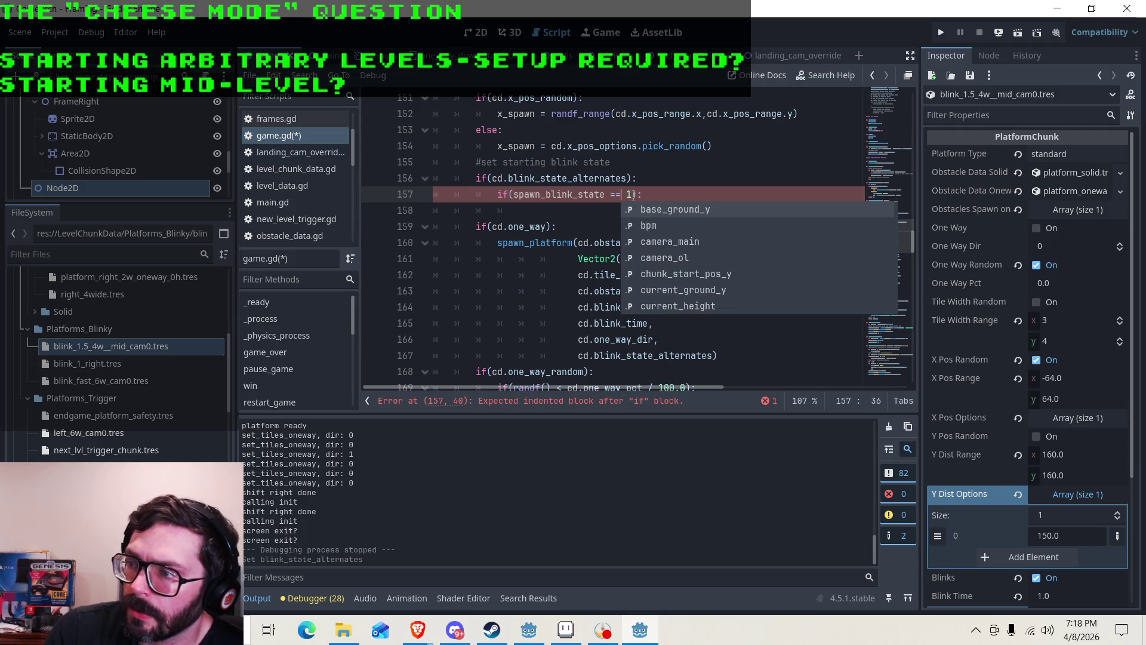
# - Add spawn_blink_state = 0 as the nested body and select the new block
pyautogui.click(591, 213)
pyautogui.write('pawn_blin')
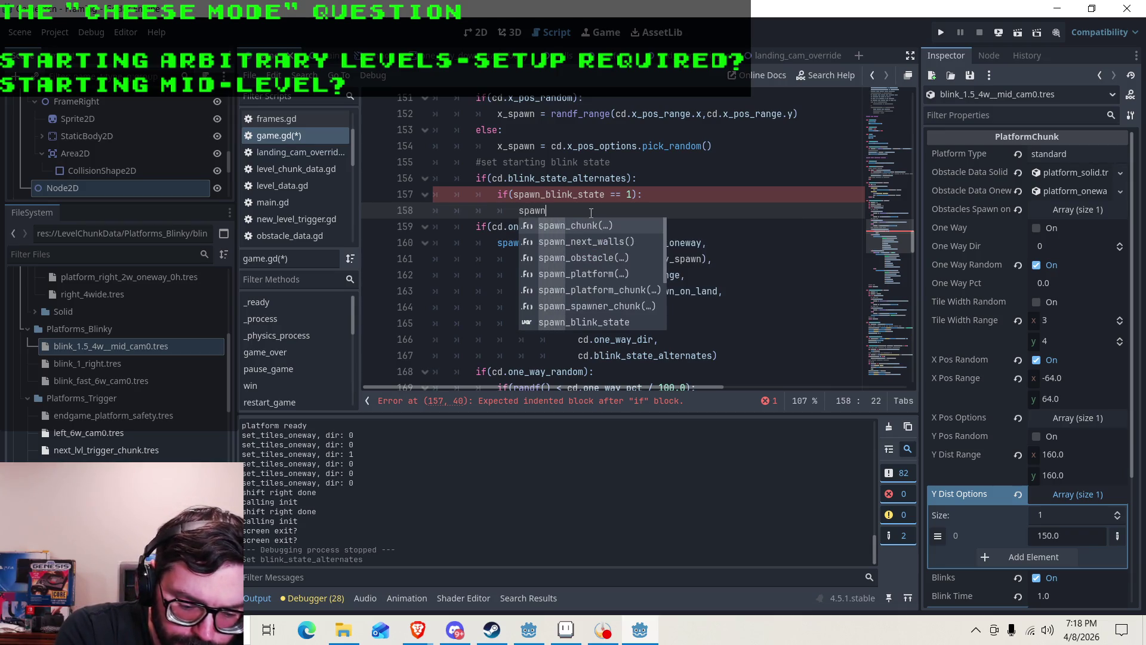
pyautogui.press('Return')
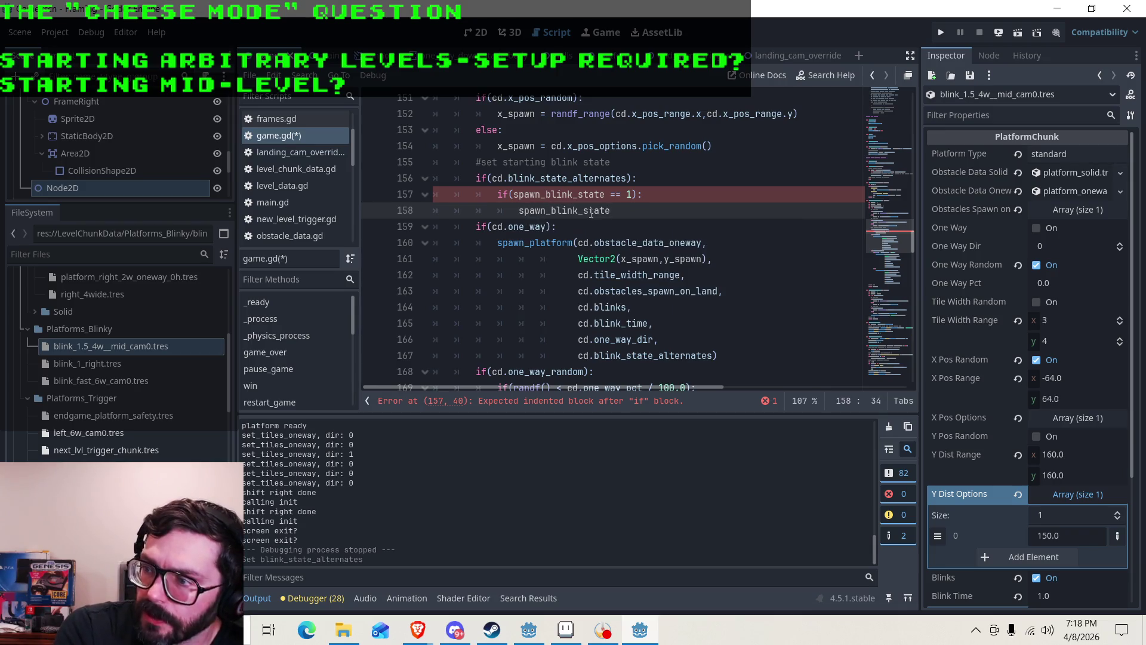
pyautogui.write('= 0')
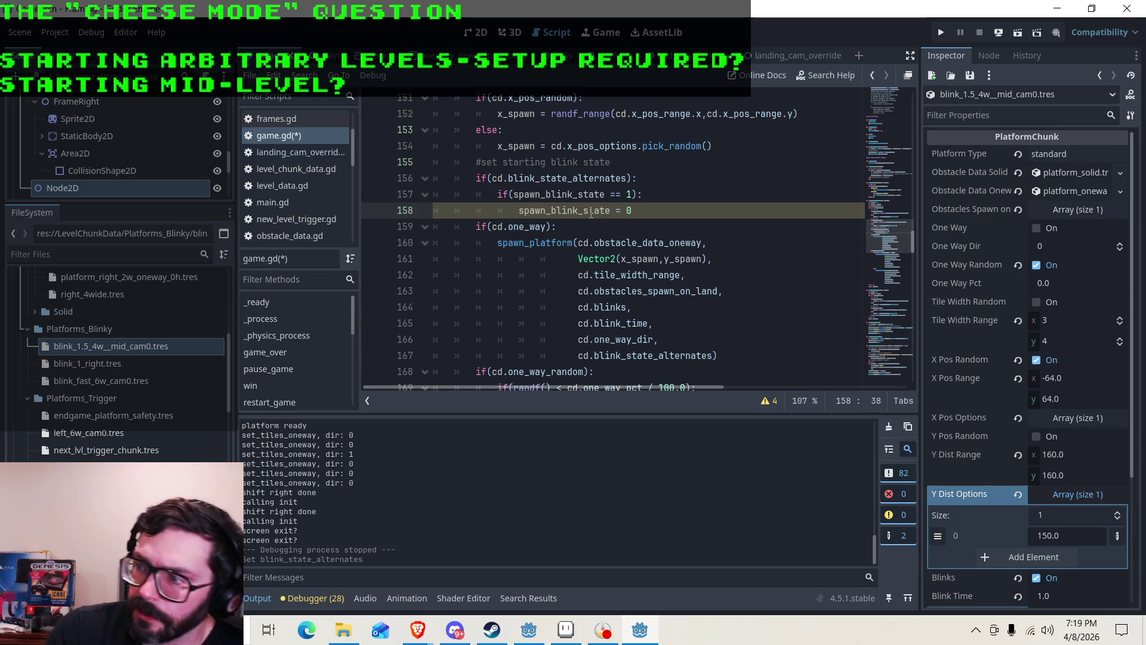
pyautogui.moveTo(635, 206); pyautogui.dragTo(501, 201)
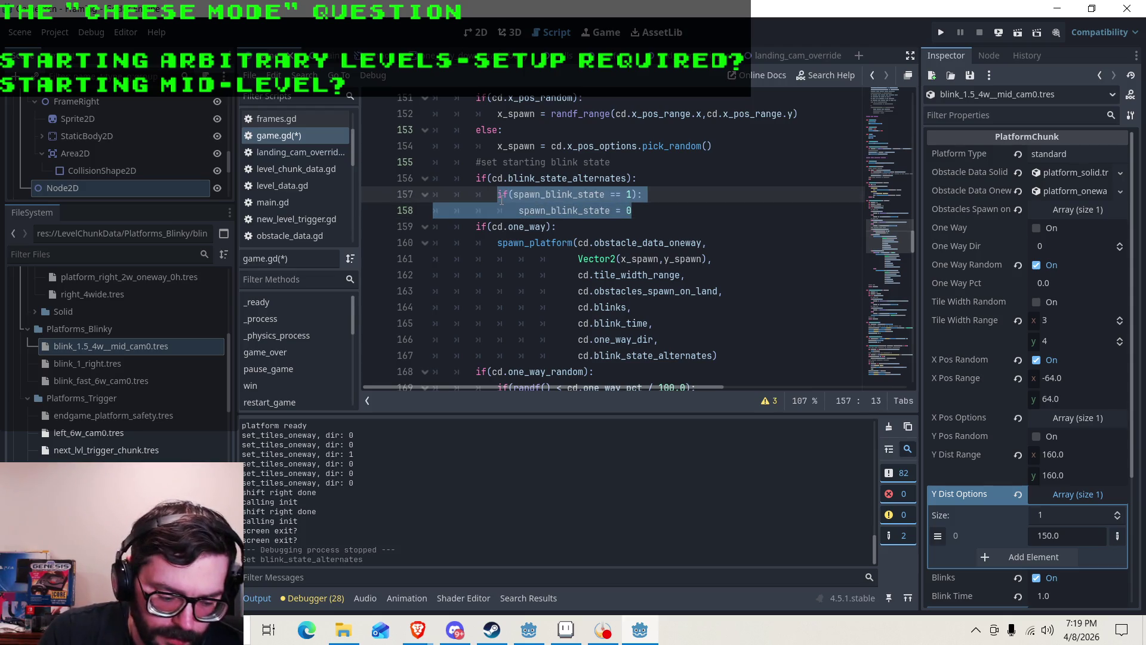
# - Duplicate the if block below line 158 and dedent the copy
pyautogui.hotkey('ctrl', 'c')
pyautogui.click(666, 214)
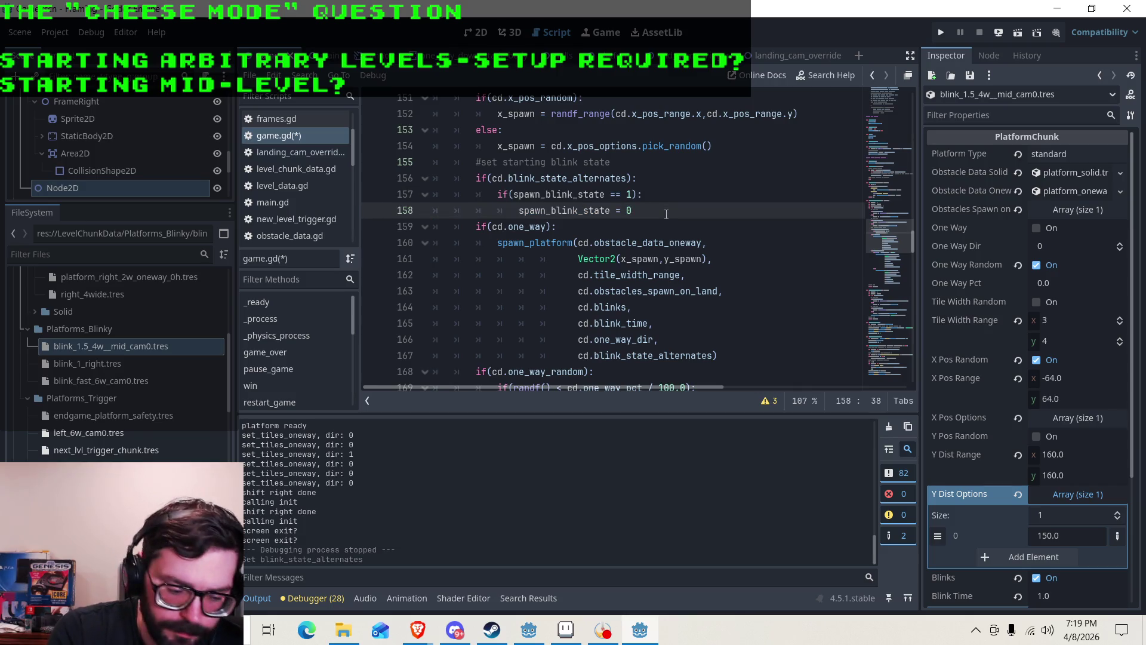
pyautogui.press('Return')
pyautogui.hotkey('ctrl', 'v')
pyautogui.click(517, 231)
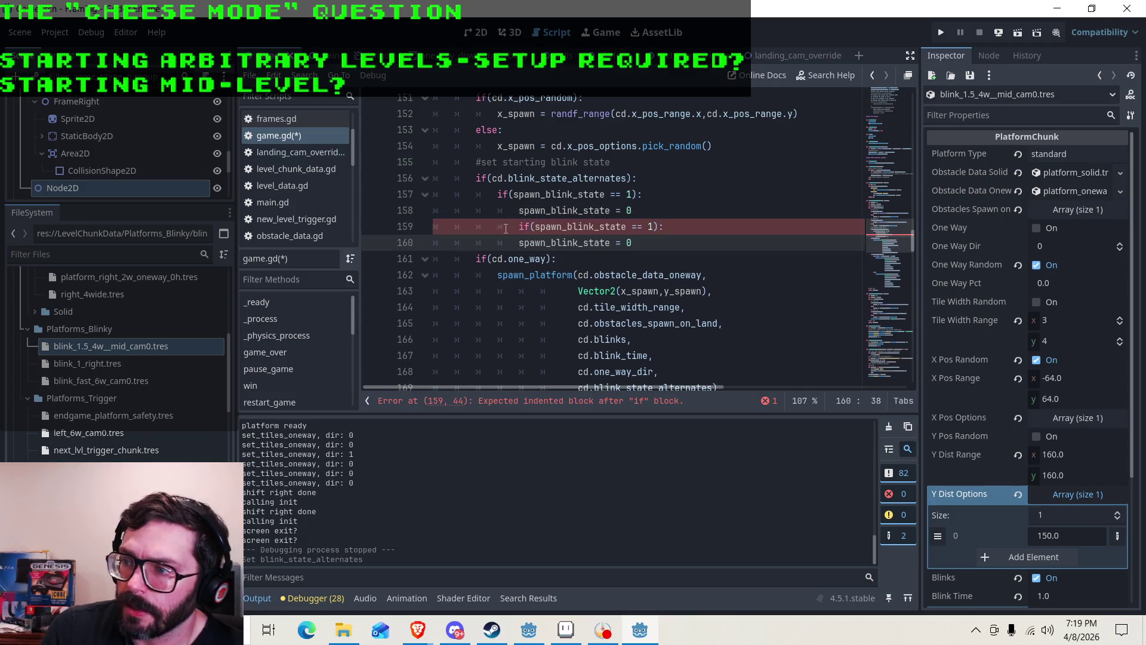
pyautogui.press('BackSpace')
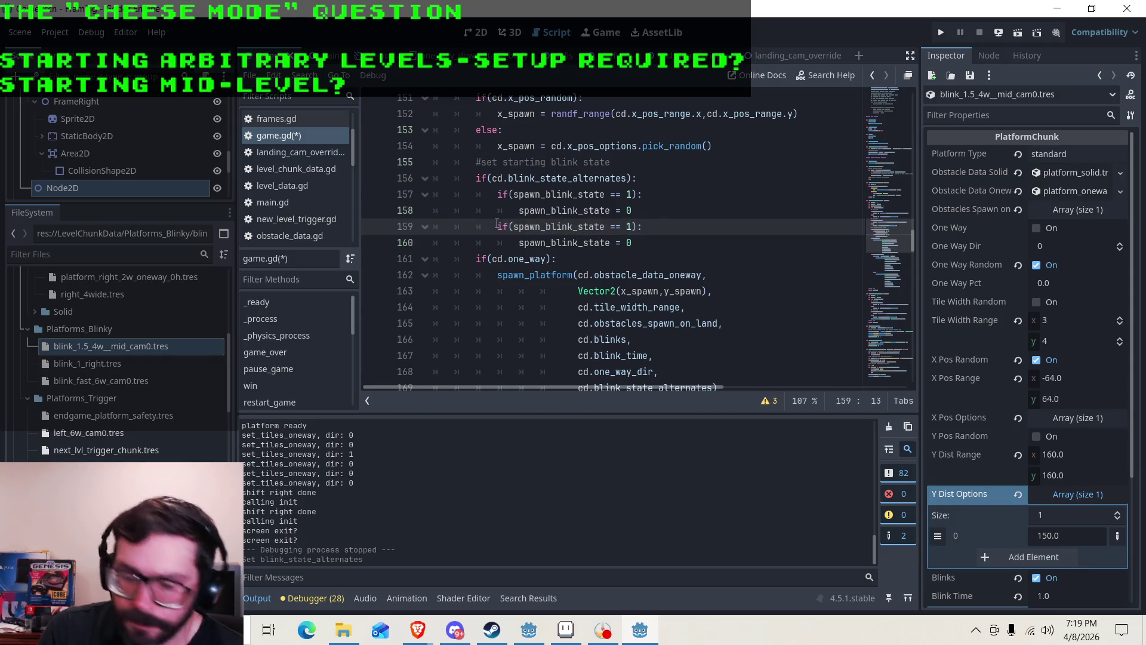
# - Make the copy an elif comparing spawn_blink_state to 0 and assigning 1
pyautogui.write('el')
pyautogui.click(644, 227)
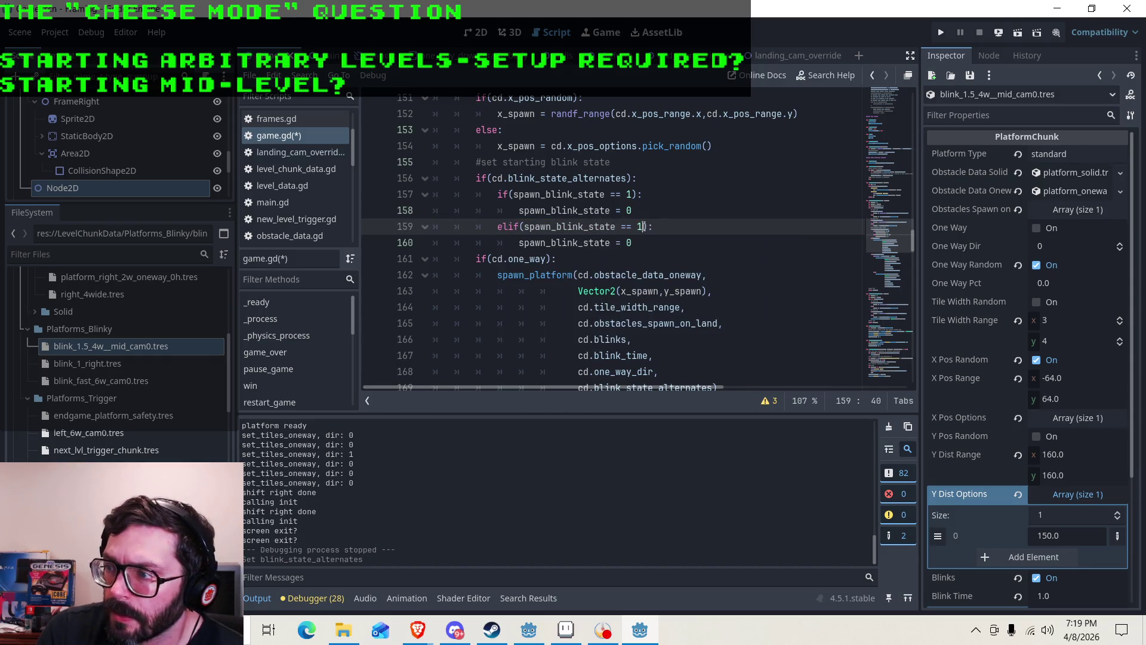
pyautogui.press('BackSpace')
pyautogui.write('0')
pyautogui.press('Down')
pyautogui.press('Left')
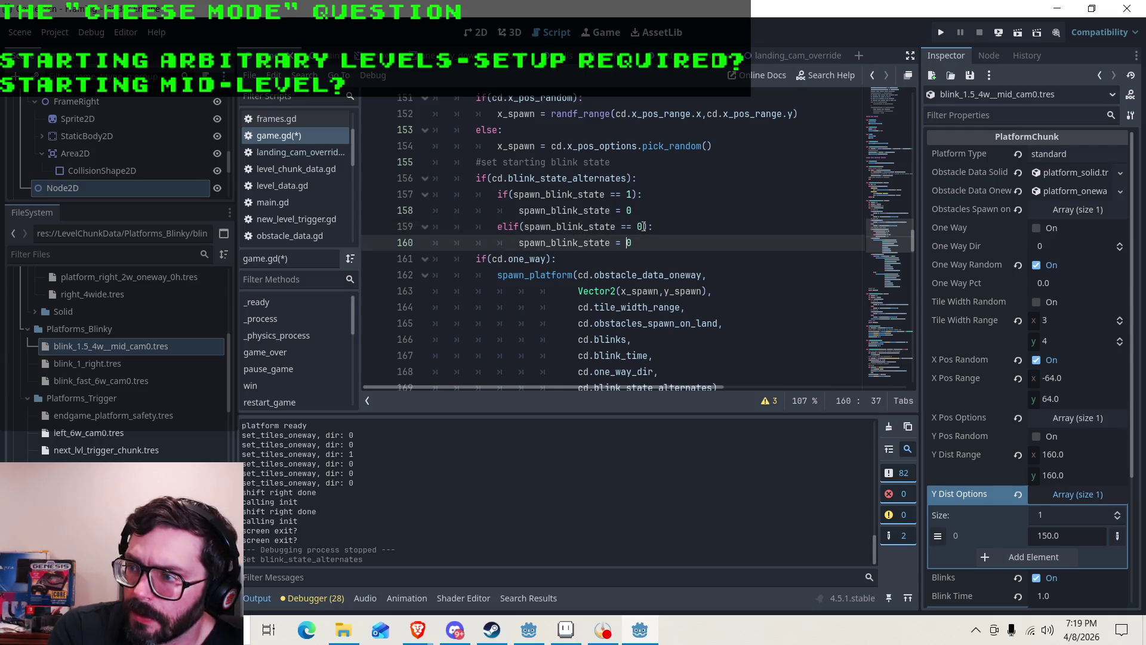
pyautogui.press('Up')
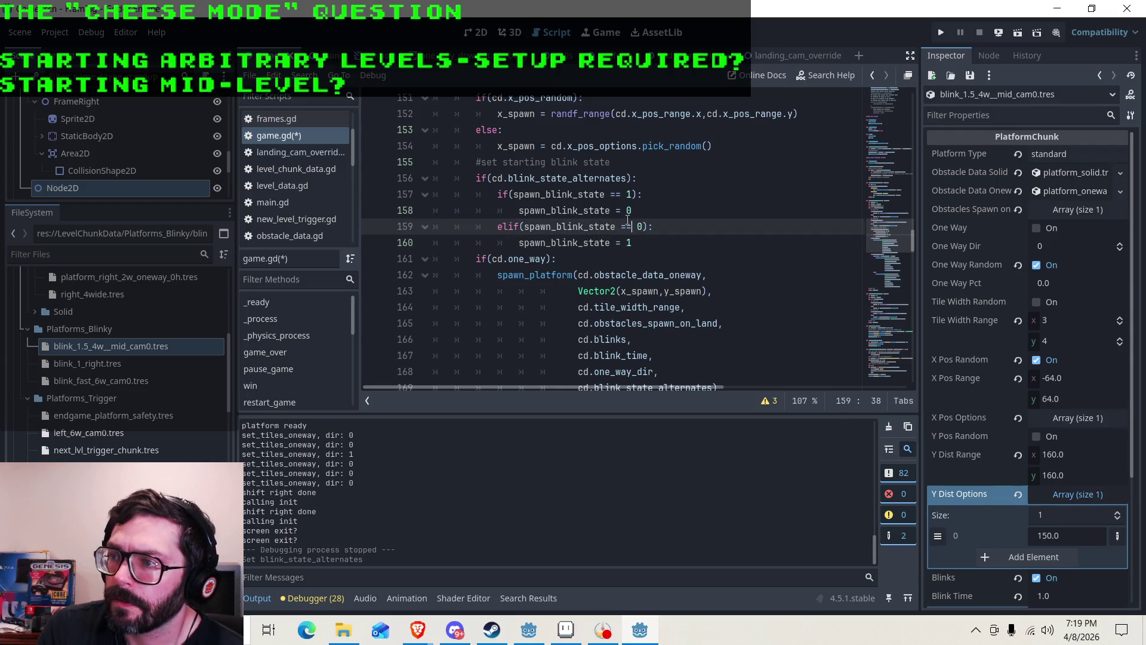
pyautogui.scroll(-1, 507, 192)
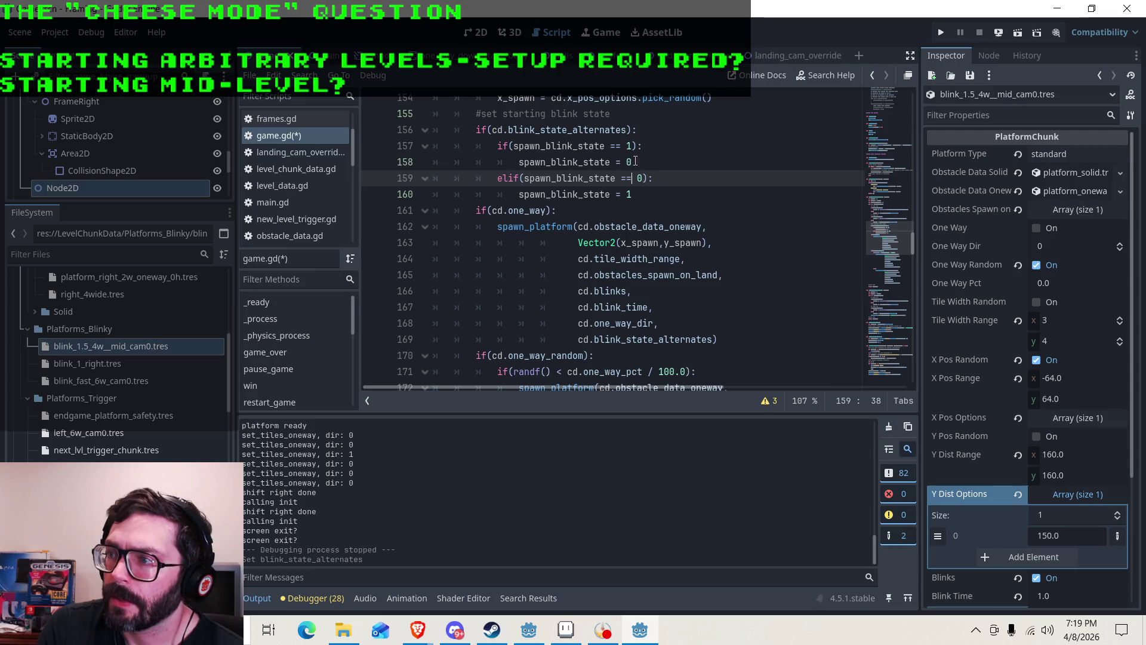
pyautogui.doubleClick(609, 162)
# - Replace cd.blink_state_alternates with spawn_blink_state in the calls on lines 169, 179 and 188
pyautogui.rightClick(541, 158)
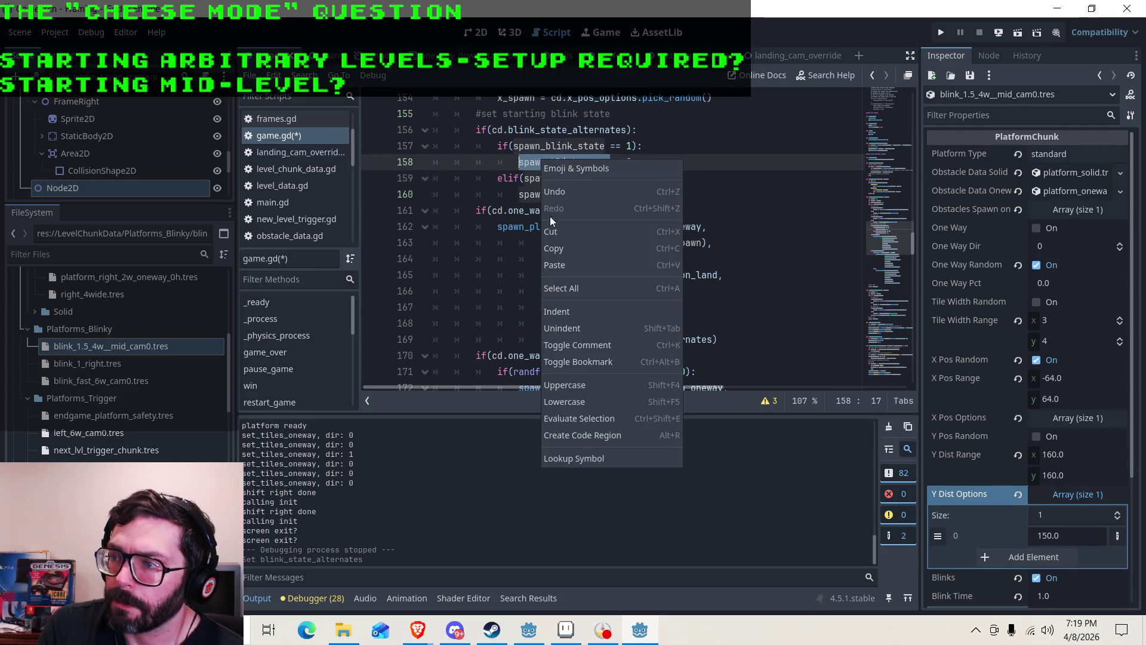
pyautogui.click(554, 249)
pyautogui.moveTo(713, 345)
pyautogui.mouseDown()
pyautogui.moveTo(575, 344)
pyautogui.moveTo(633, 329)
pyautogui.moveTo(713, 341)
pyautogui.mouseUp()
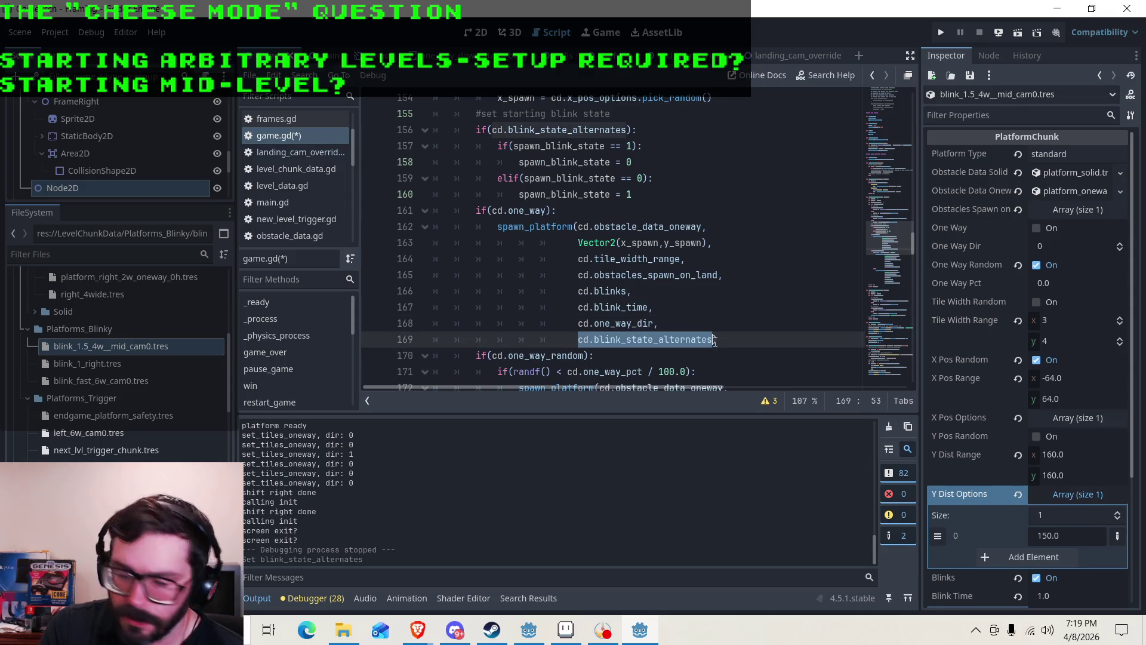
pyautogui.hotkey('ctrl', 'v')
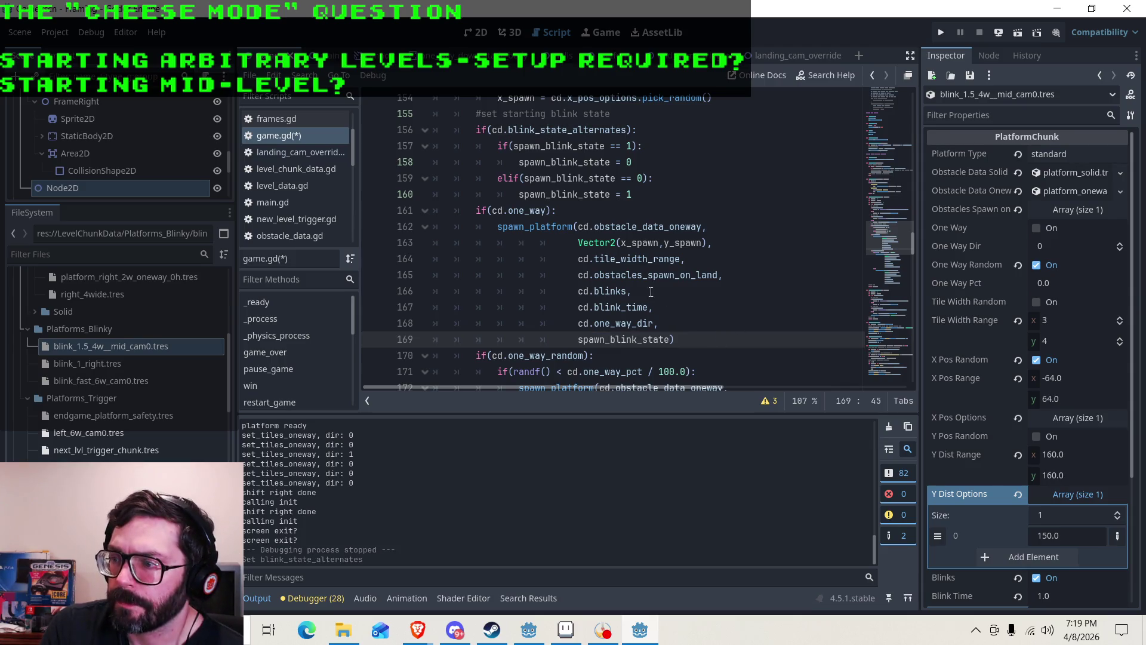
pyautogui.scroll(-6, 651, 292)
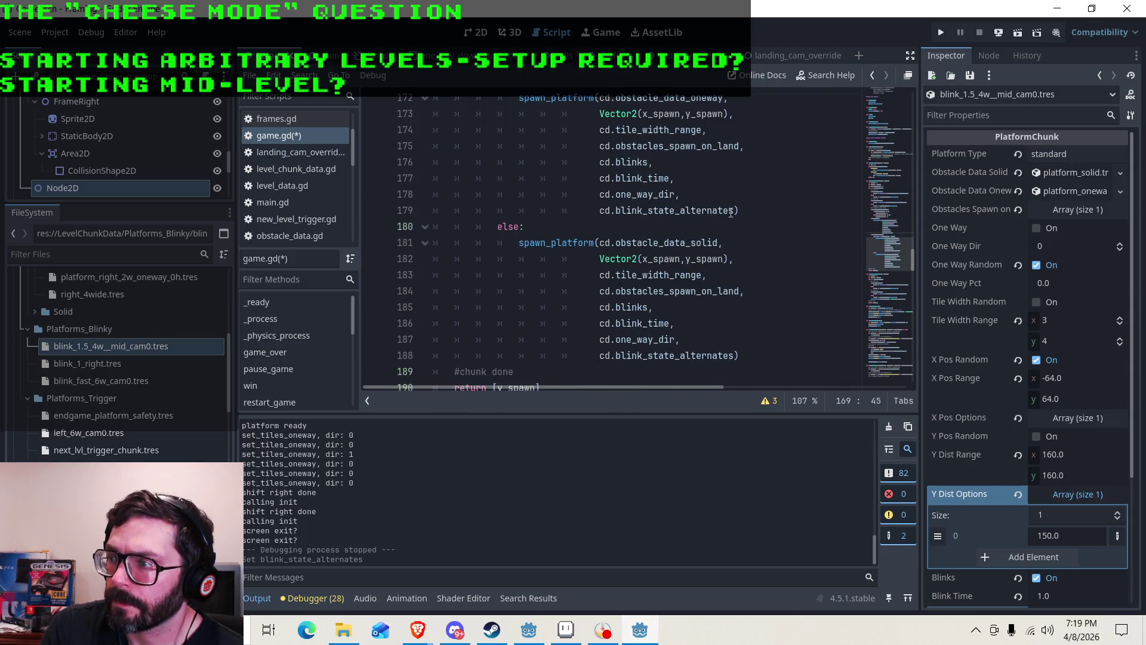
pyautogui.moveTo(734, 213); pyautogui.dragTo(600, 215)
pyautogui.hotkey('ctrl', 'v')
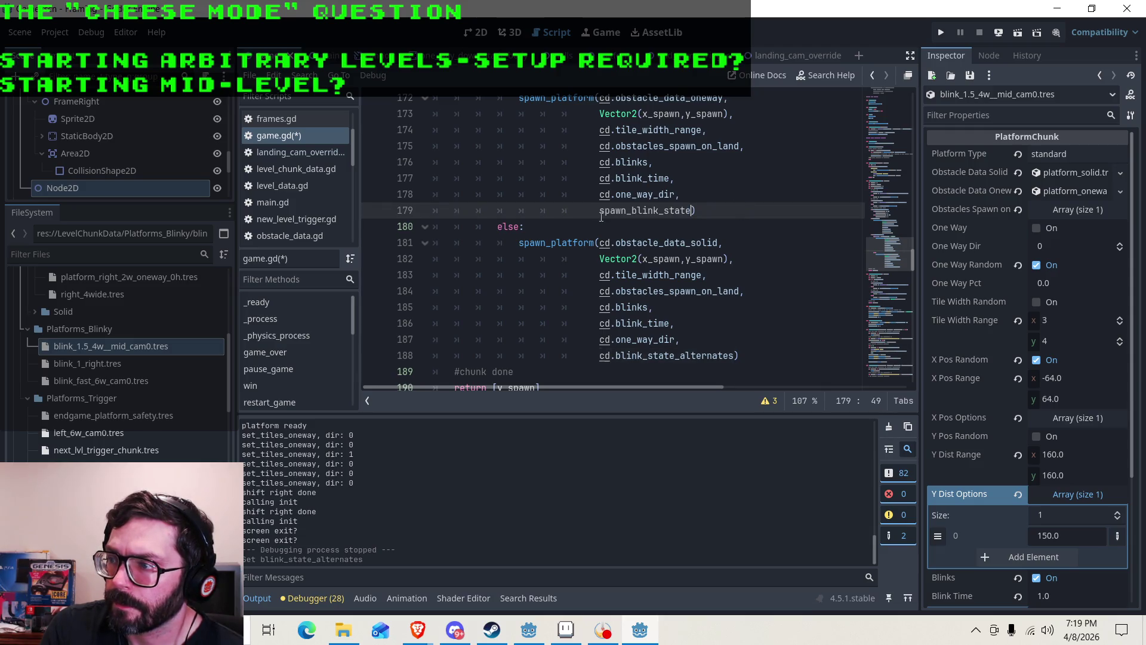
pyautogui.moveTo(736, 356); pyautogui.dragTo(600, 357)
pyautogui.hotkey('ctrl', 'v')
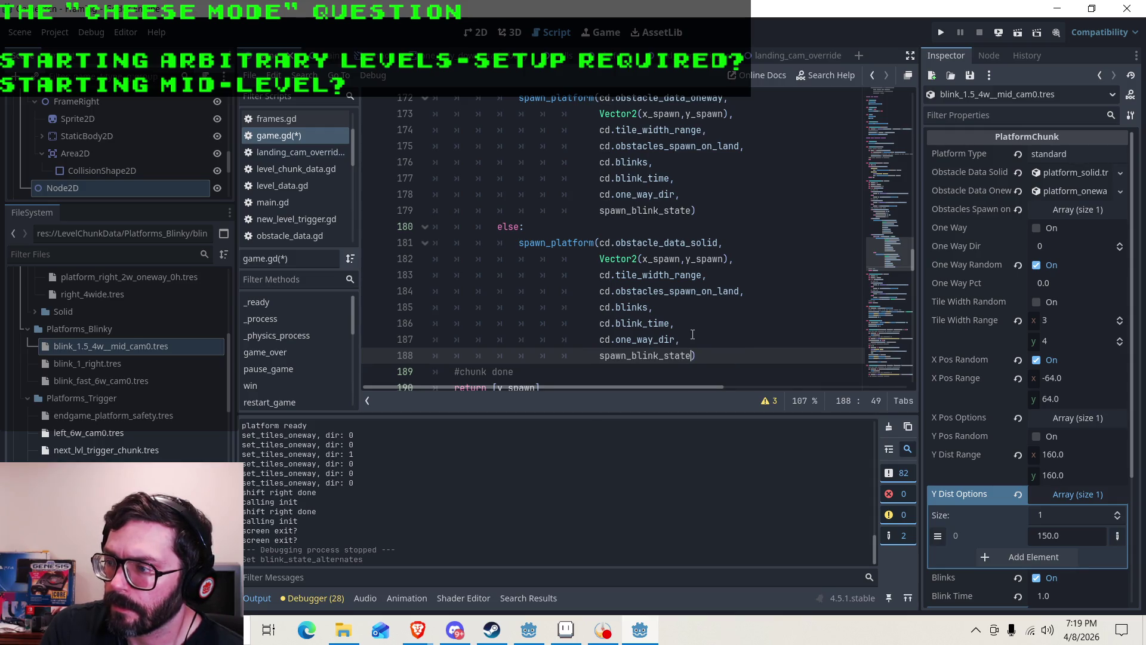
pyautogui.scroll(-4, 690, 279)
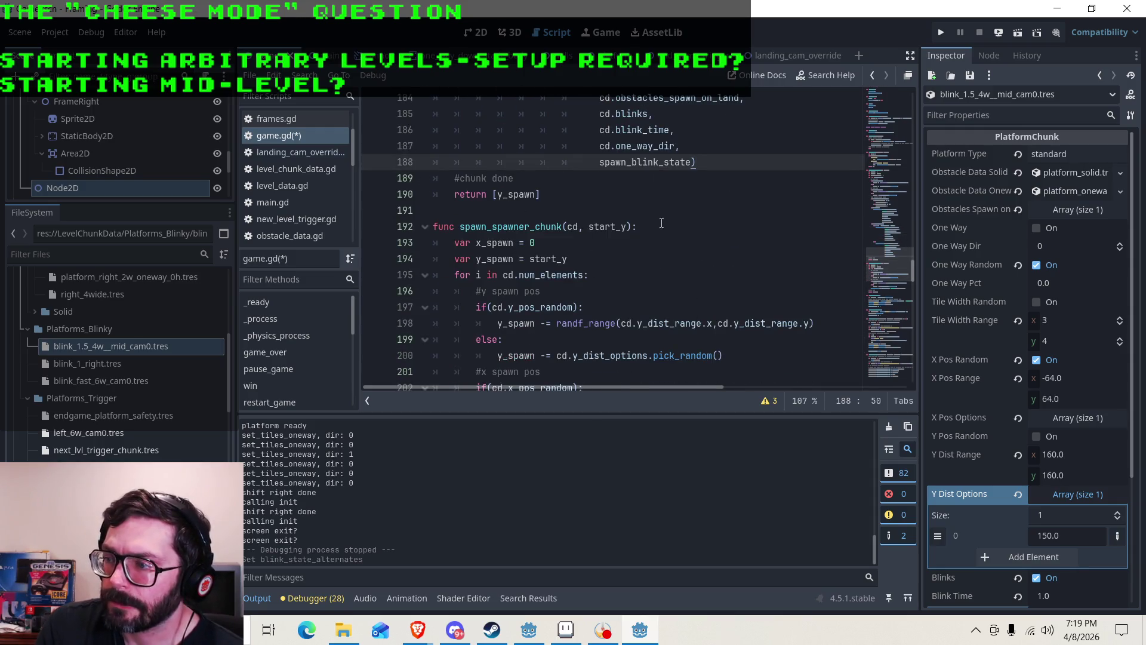
# - Check the blink_state_starting assignment on line 256 and save game.gd
pyautogui.scroll(-16, 661, 223)
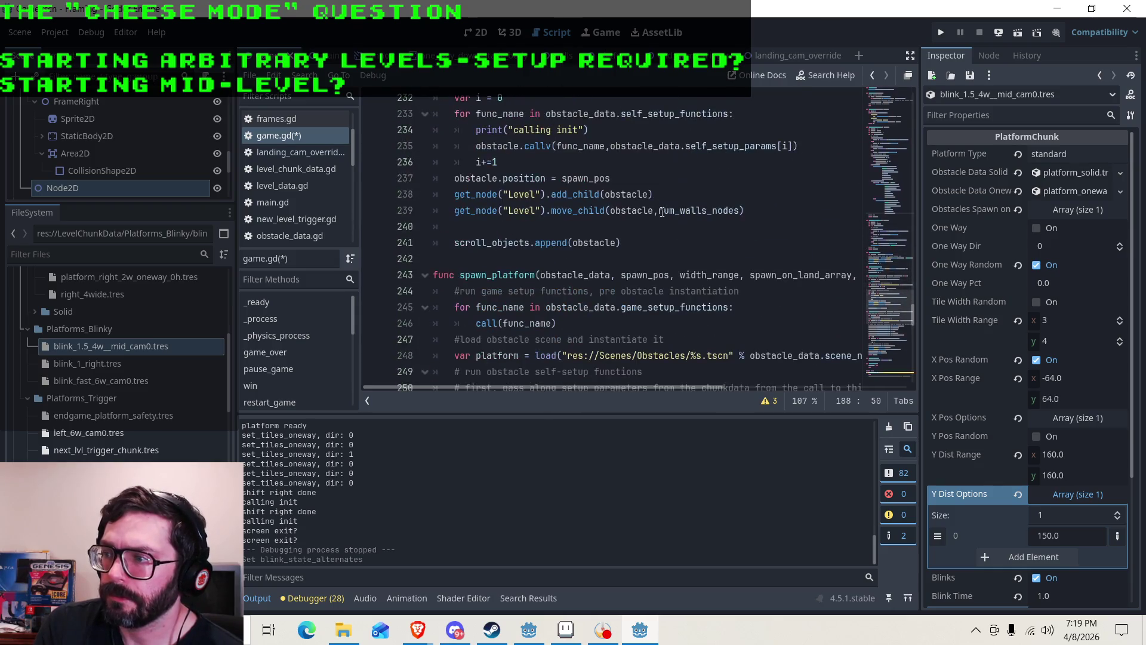
pyautogui.scroll(-4, 753, 221)
pyautogui.click(648, 292)
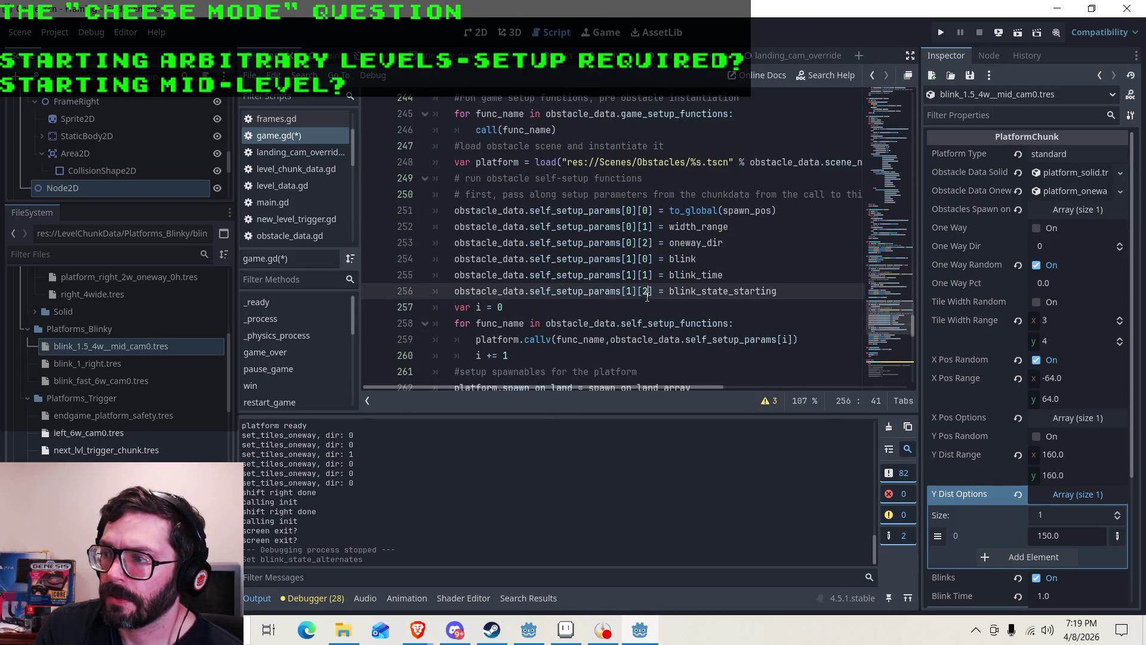
pyautogui.hotkey('ctrl', 's')
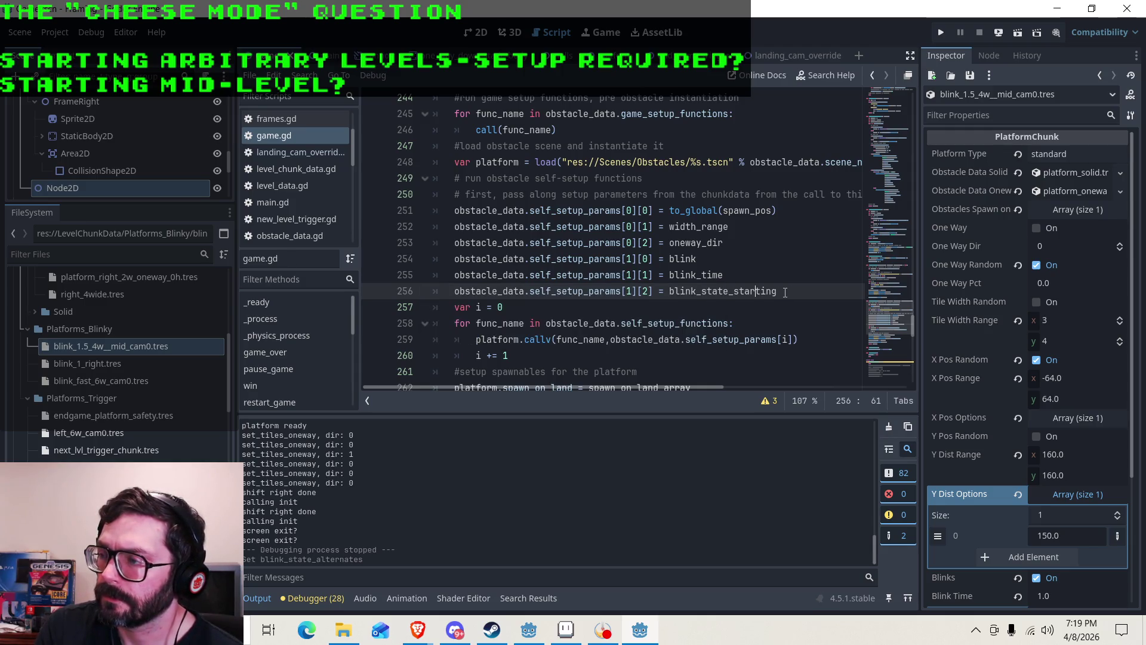
pyautogui.click(588, 291)
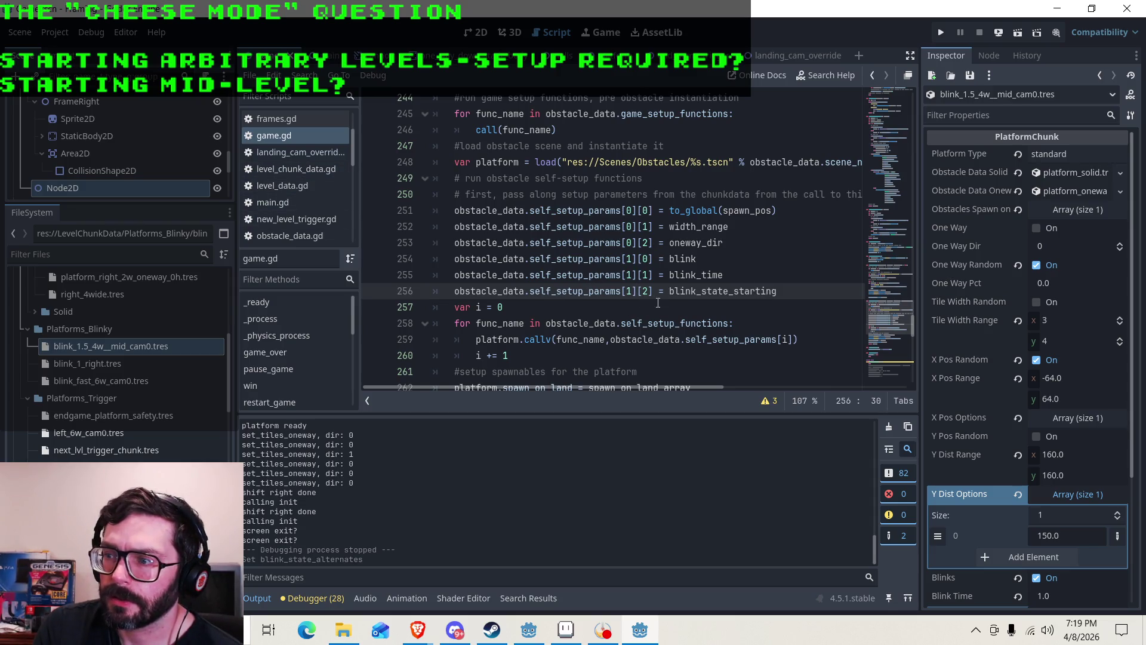
pyautogui.click(584, 291)
pyautogui.click(623, 291)
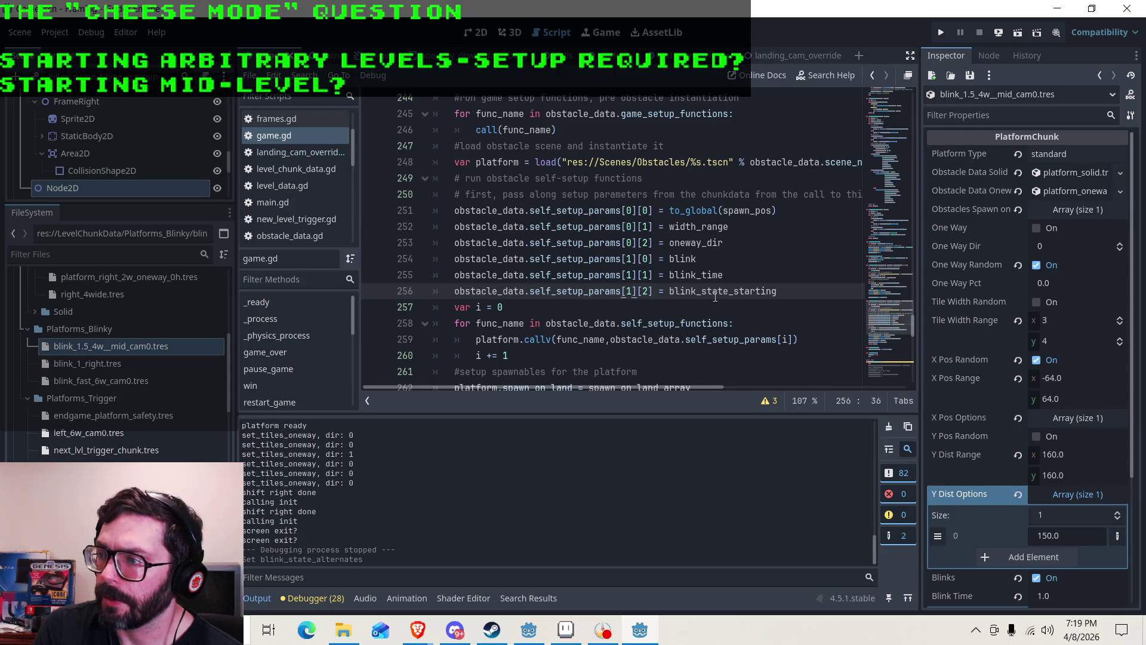
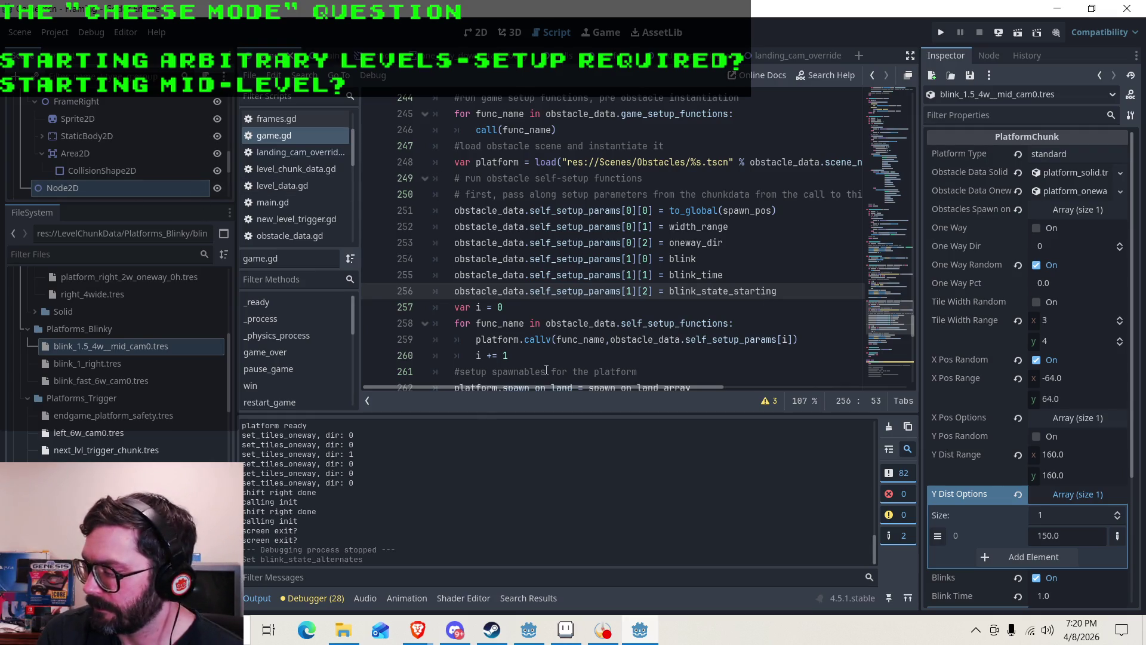
# - In platform.gd, add a starting_state parameter after blink_period in set_blink's signature
pyautogui.scroll(-3, 557, 299)
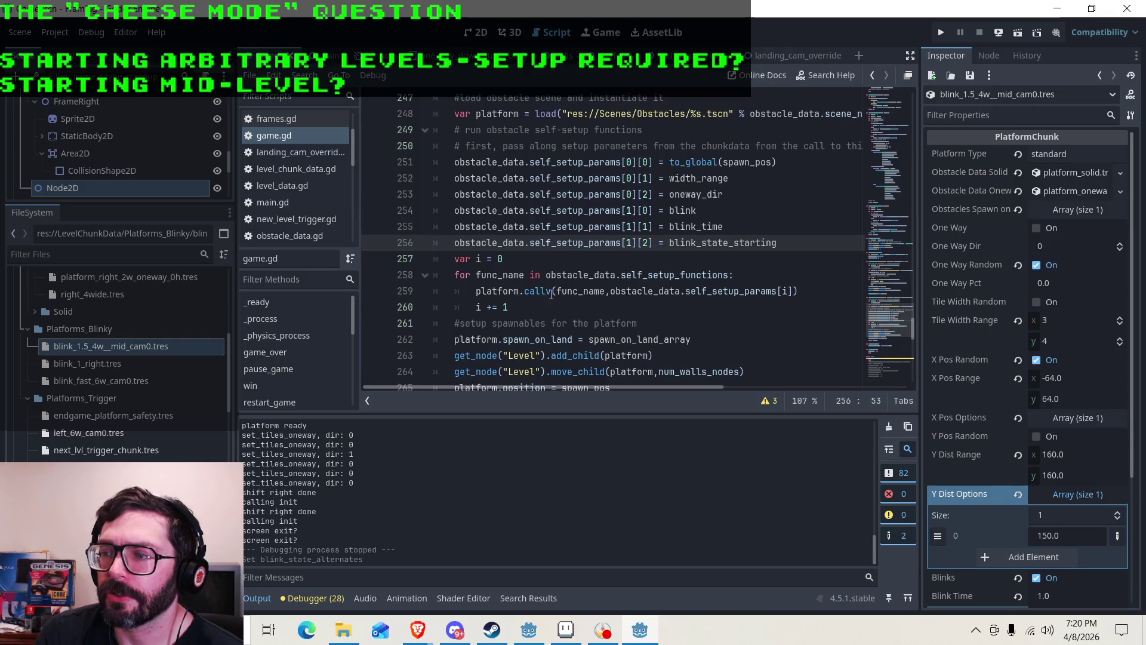
pyautogui.click(690, 264)
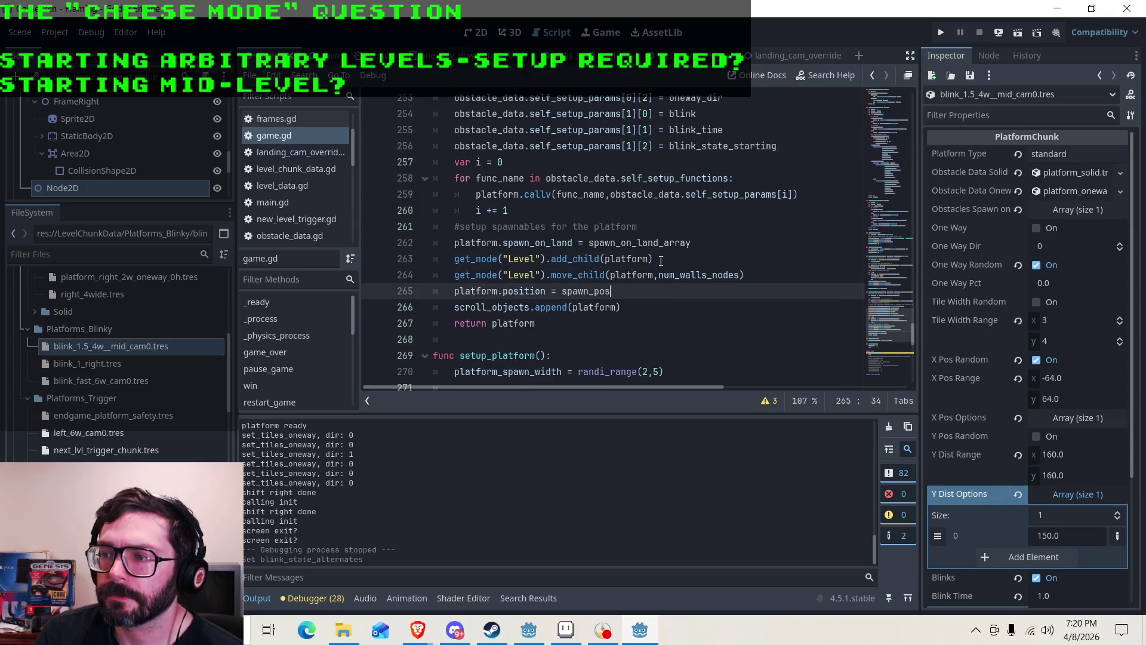
pyautogui.scroll(3, 597, 269)
pyautogui.scroll(-2, 294, 169)
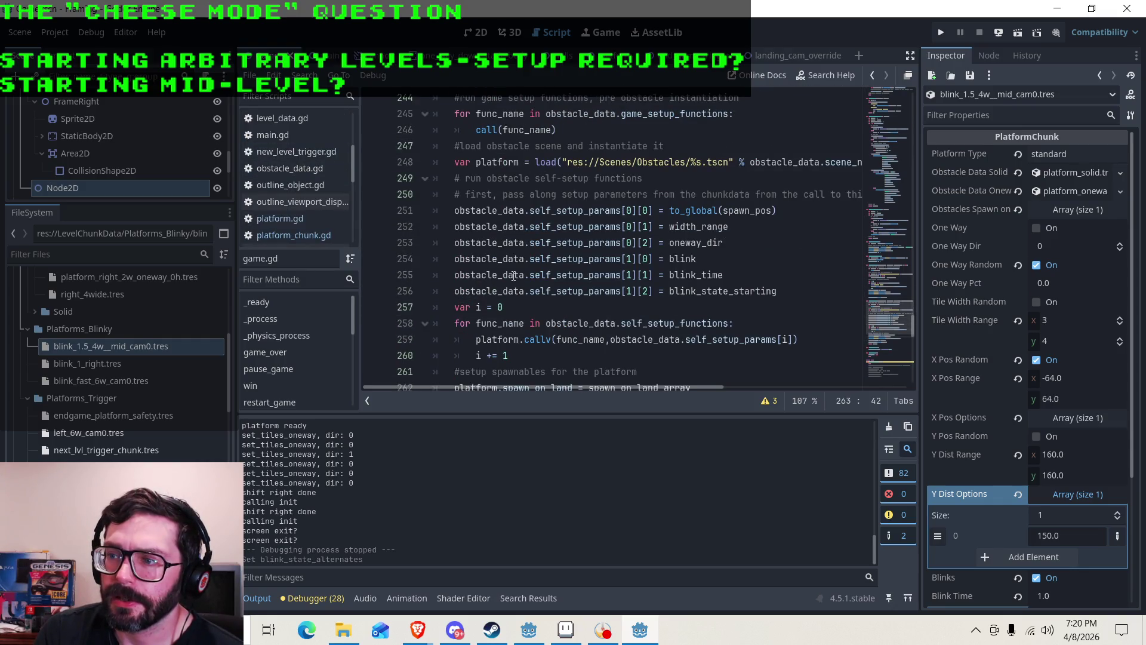
pyautogui.click(304, 218)
pyautogui.scroll(-10, 536, 204)
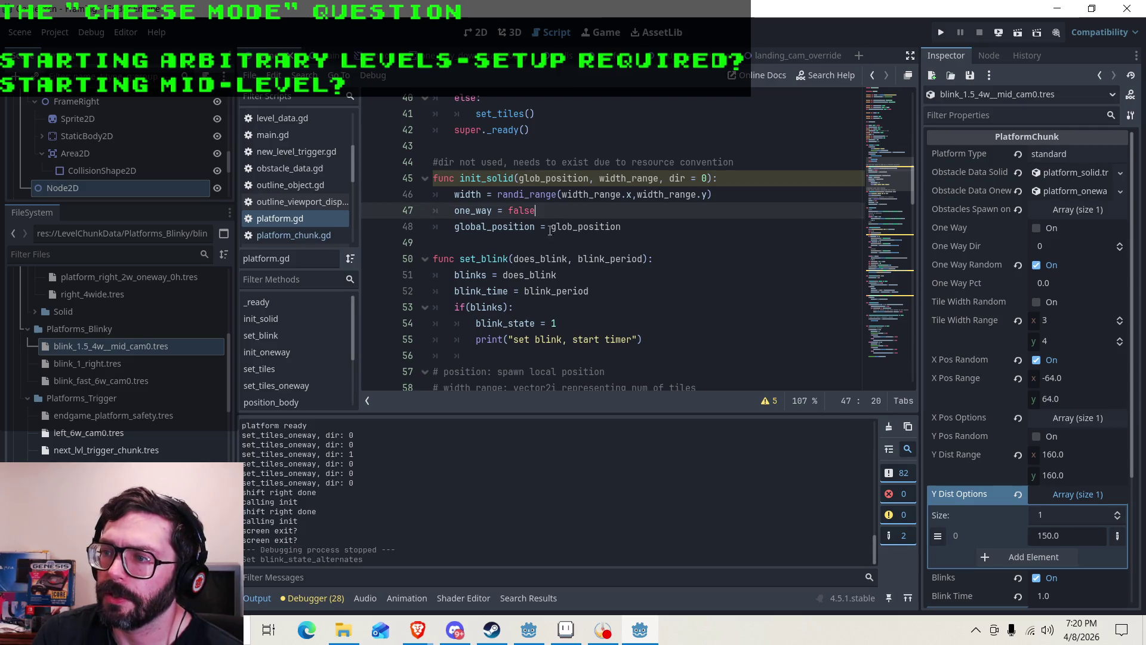
pyautogui.click(635, 274)
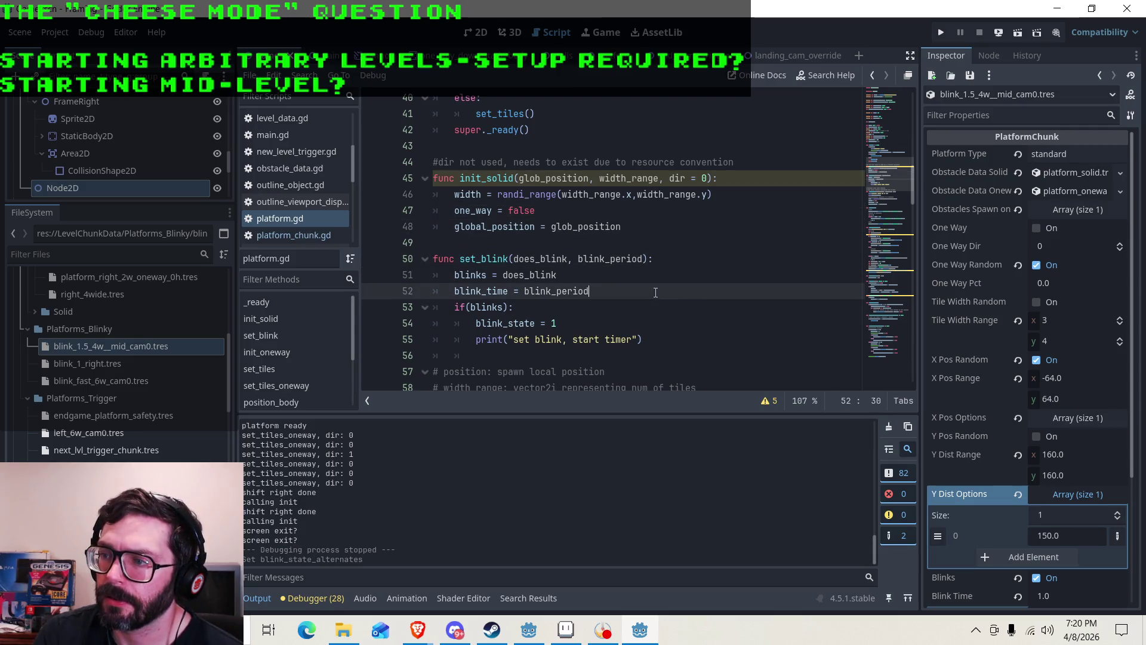
pyautogui.click(644, 259)
pyautogui.write(', blink_period')
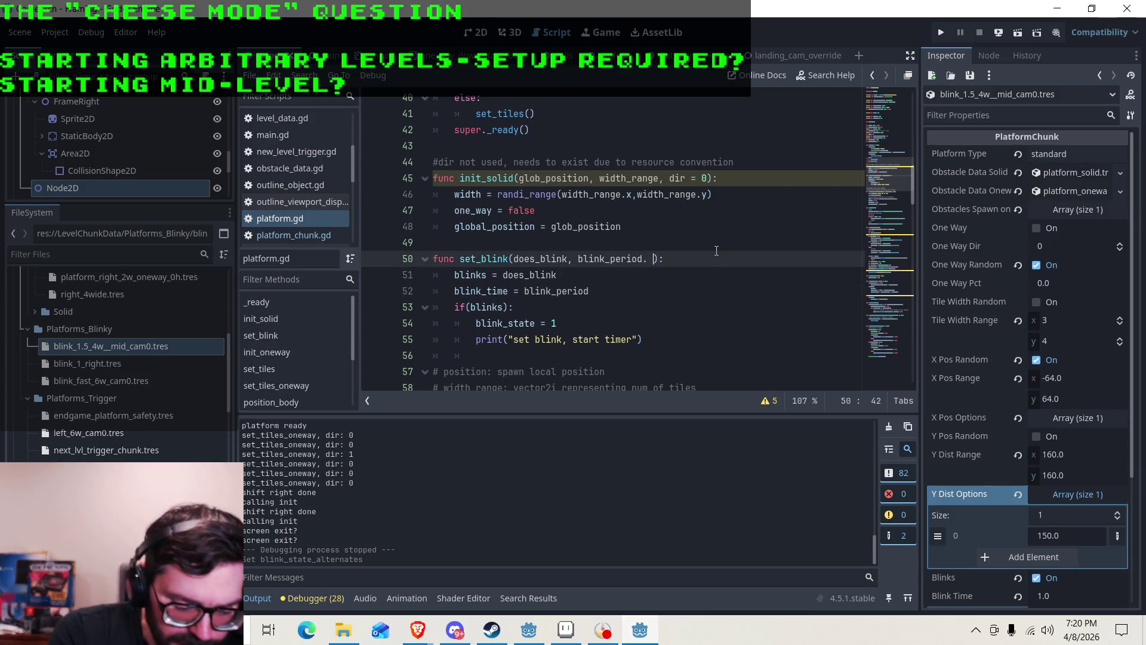
pyautogui.write(', starting')
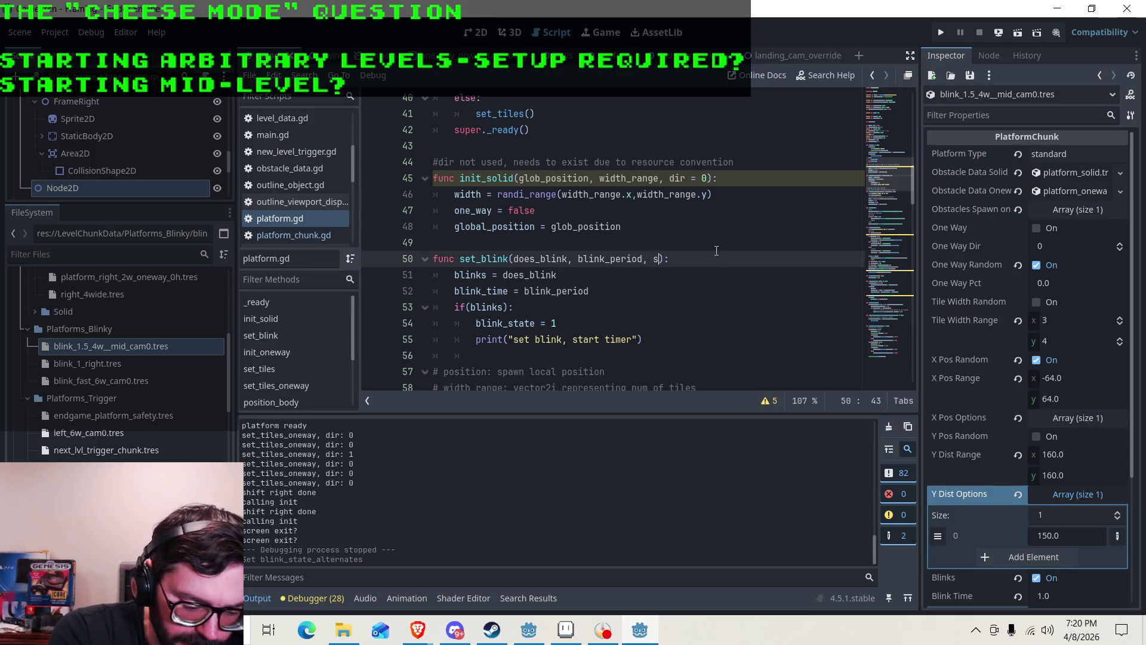
pyautogui.write('e')
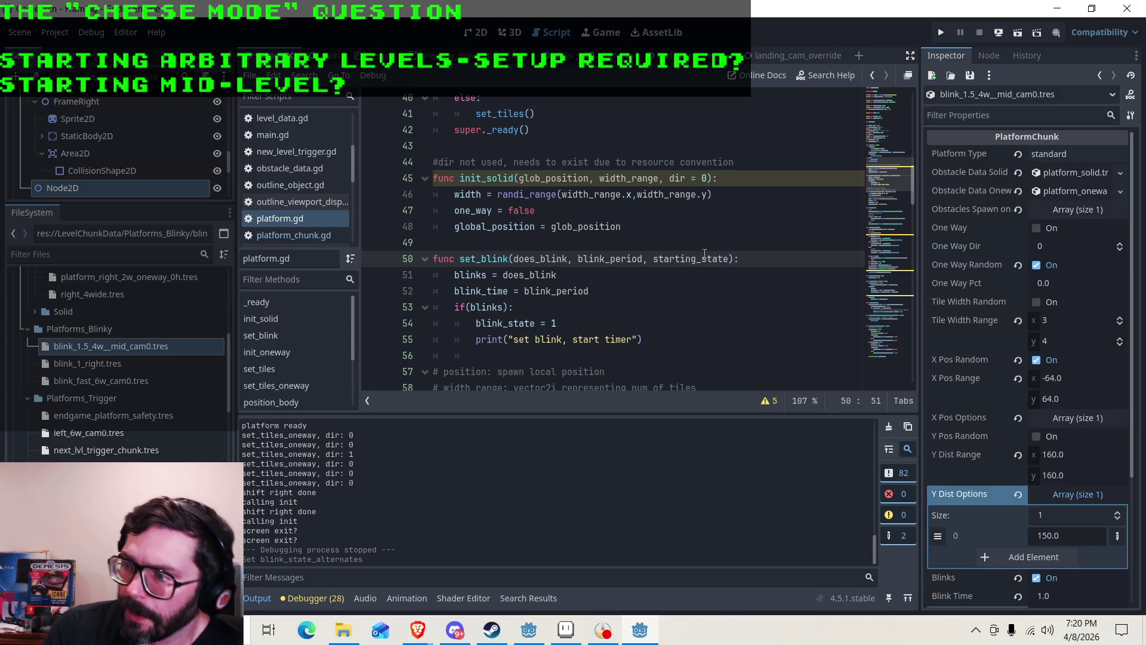
# - Replace the hard-coded 1 in blink_state = 1 with starting_state and save platform.gd
pyautogui.click(581, 276)
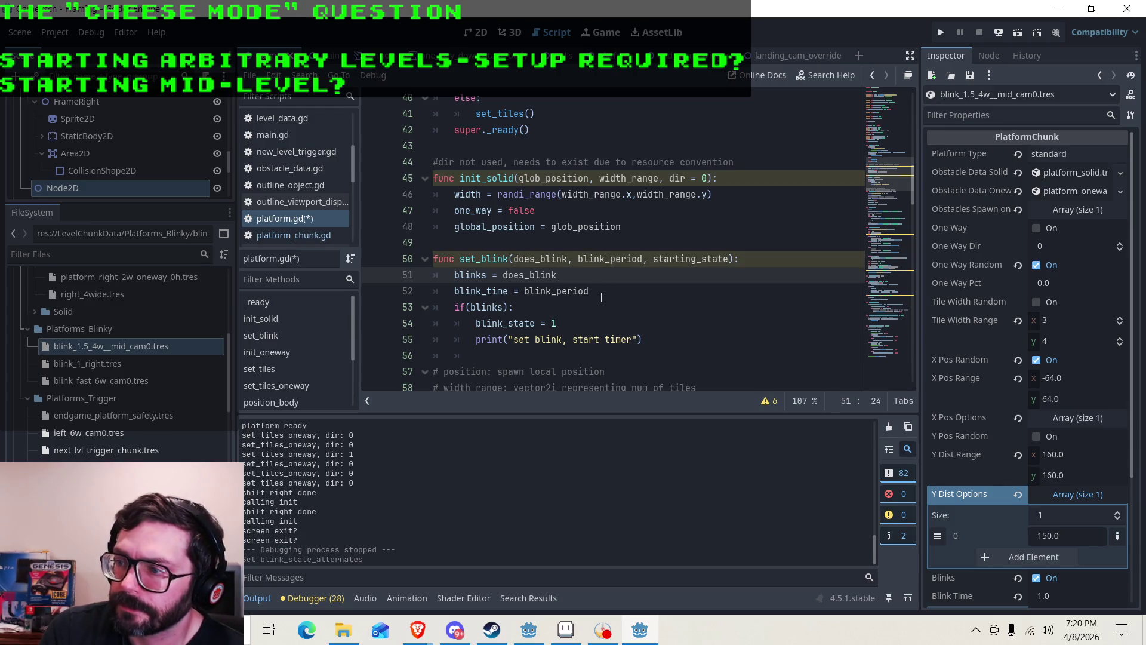
pyautogui.click(537, 311)
pyautogui.click(550, 326)
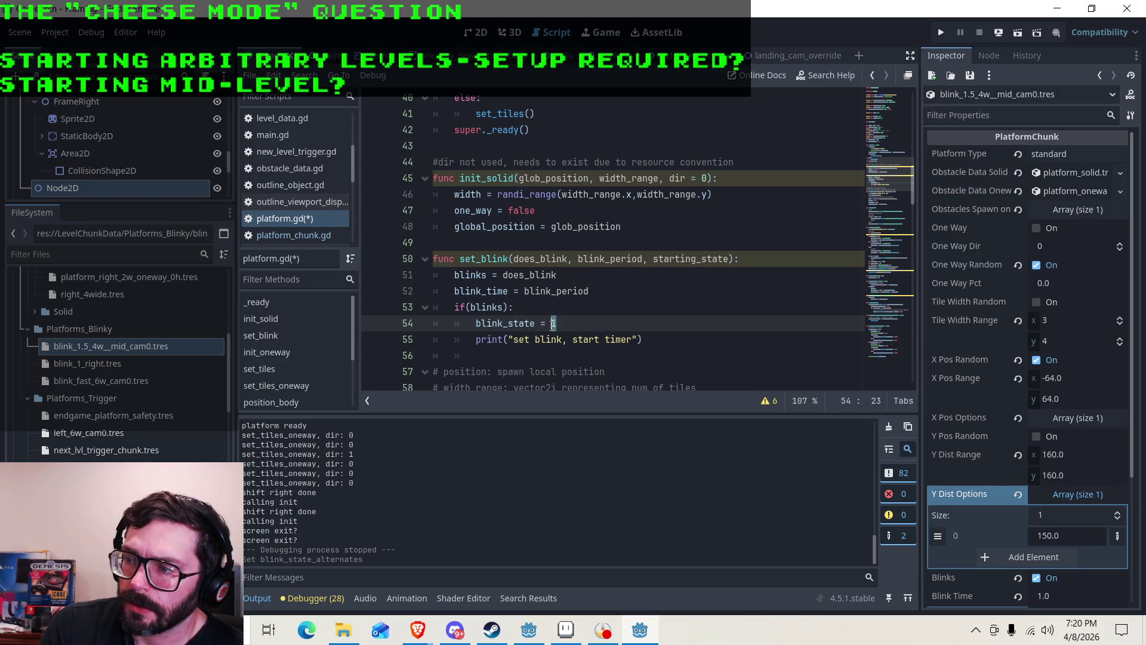
pyautogui.write('starting_stat')
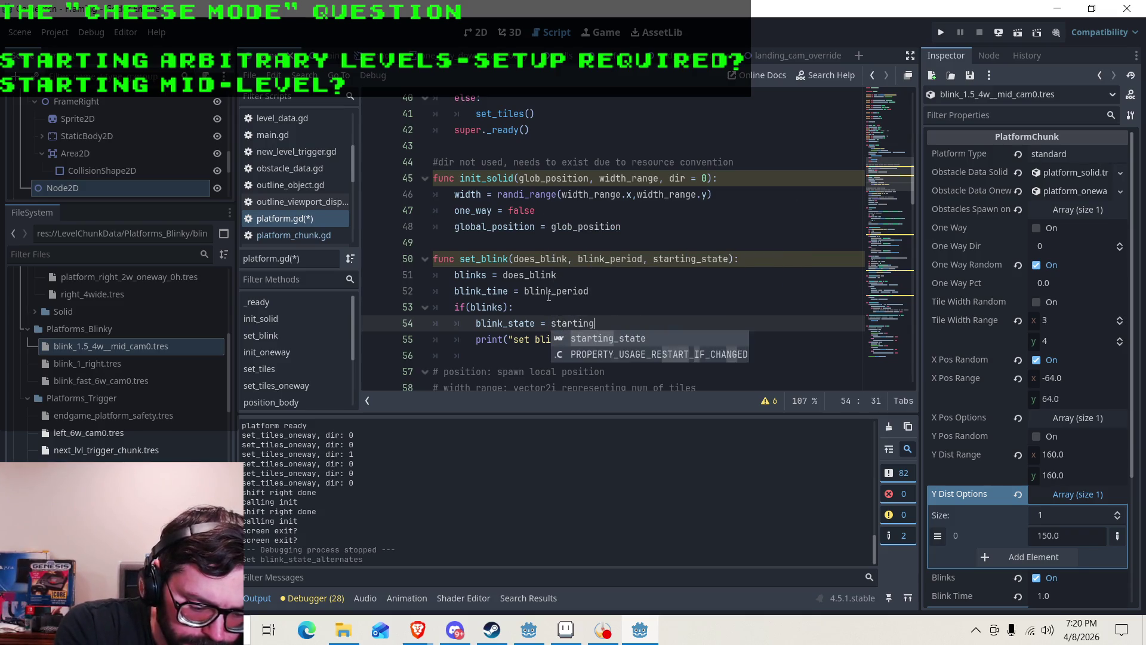
pyautogui.write('e')
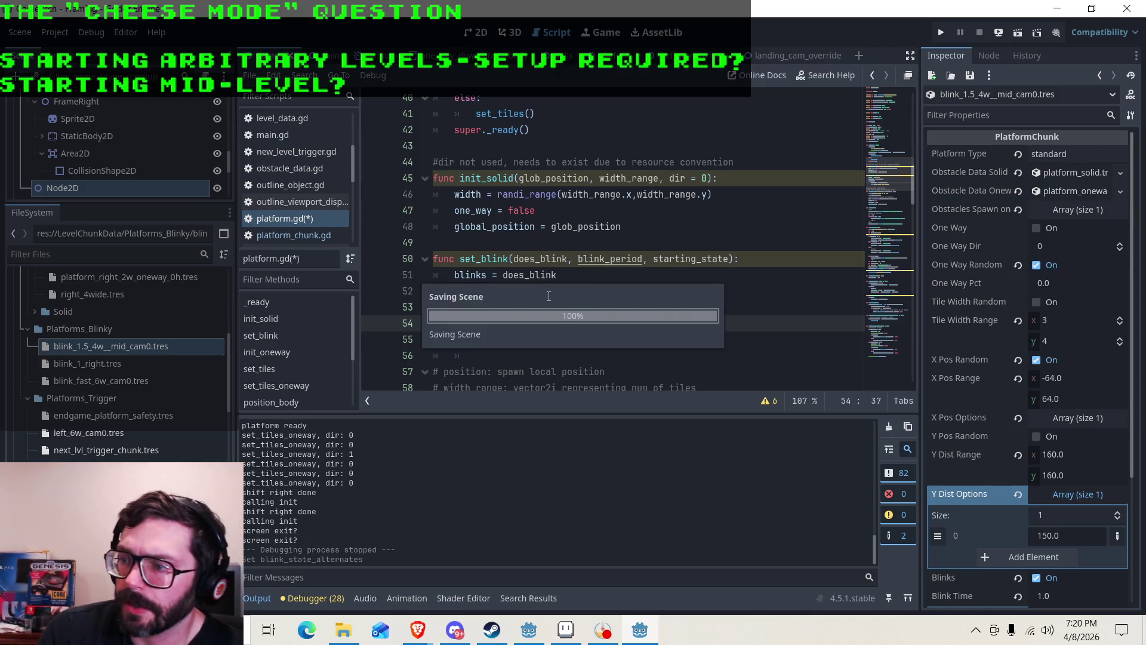
pyautogui.hotkey('ctrl', 's')
pyautogui.click(662, 339)
pyautogui.scroll(-2, 656, 340)
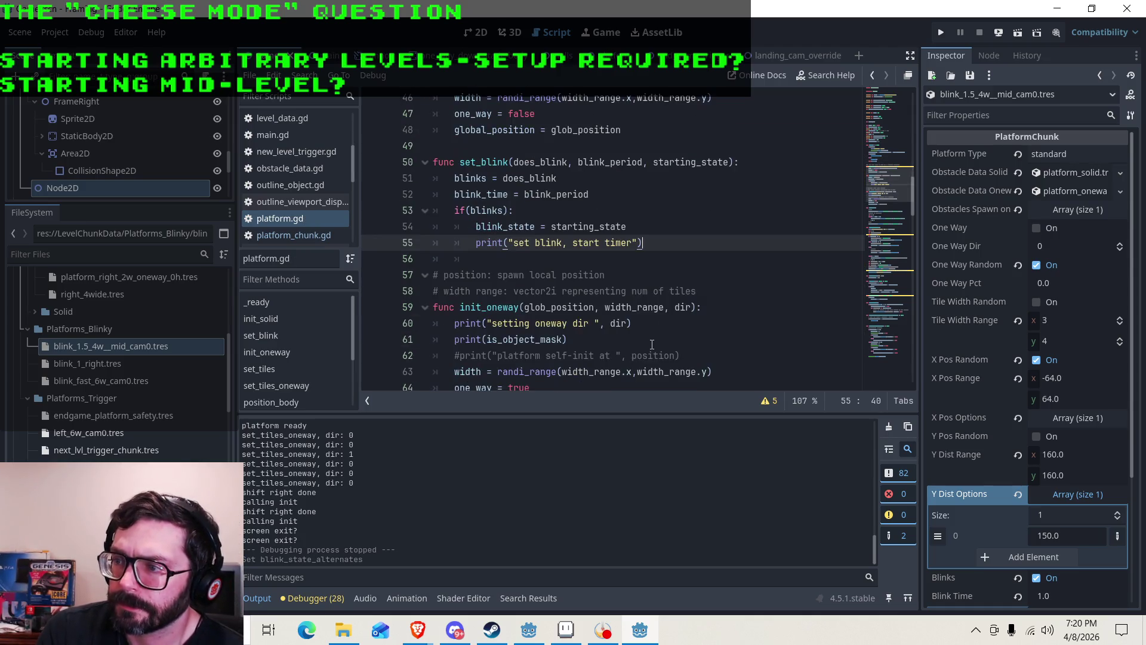
pyautogui.scroll(-1, 652, 344)
pyautogui.scroll(2, 716, 337)
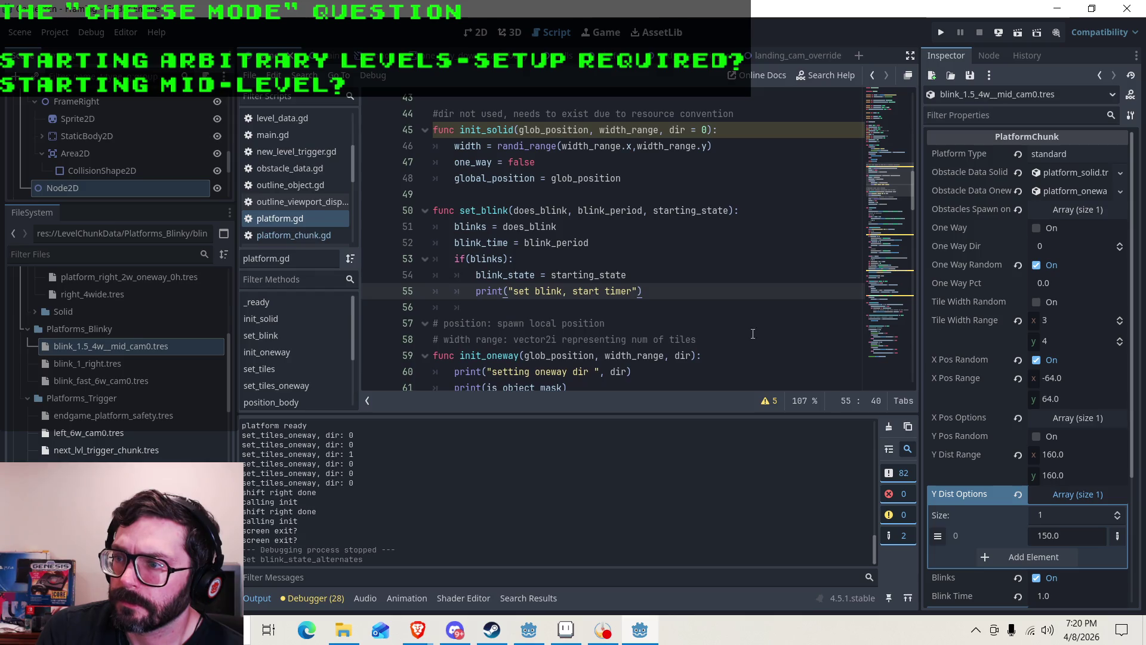
pyautogui.click(545, 250)
pyautogui.click(656, 275)
pyautogui.click(645, 290)
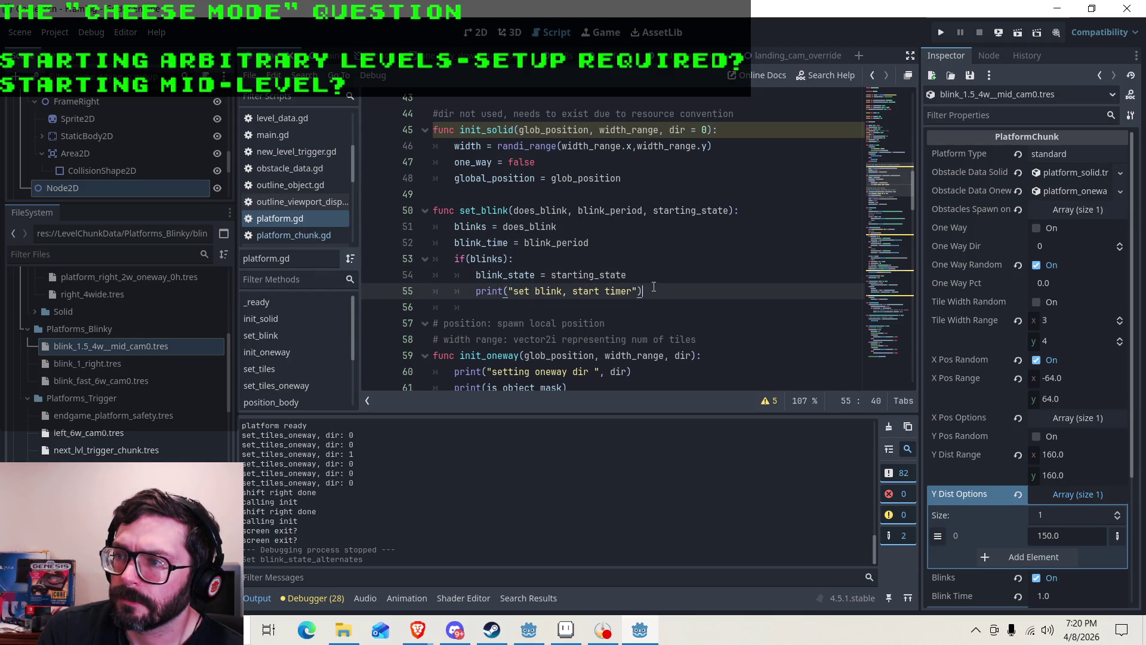
pyautogui.scroll(-11, 632, 271)
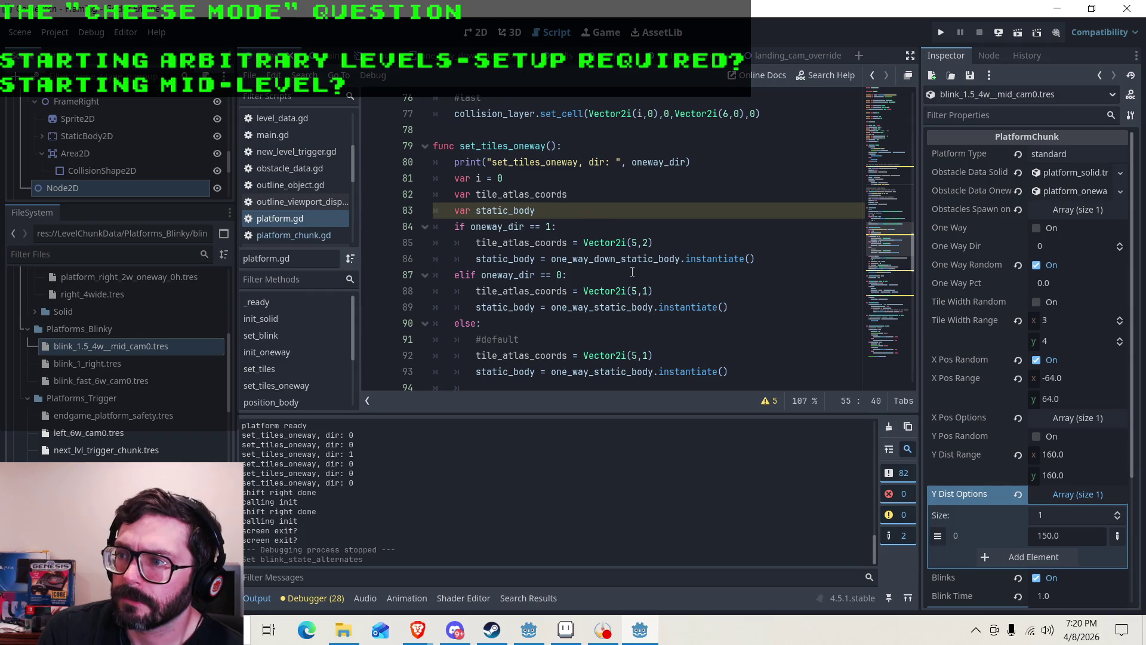
pyautogui.scroll(-8, 632, 271)
pyautogui.scroll(-3, 632, 271)
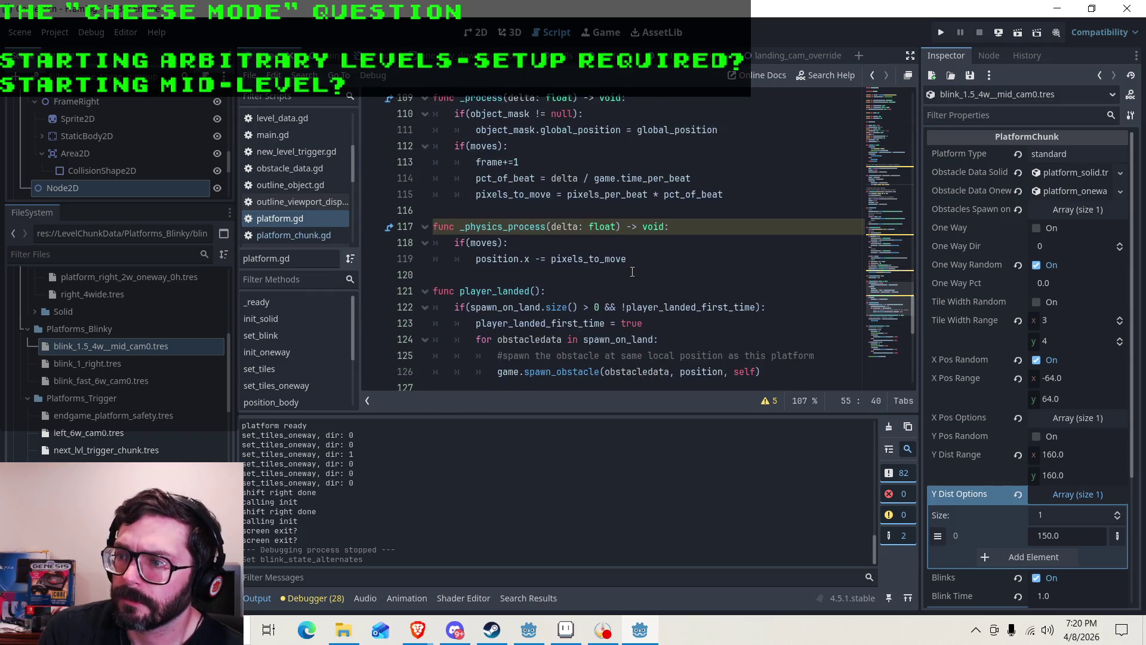
pyautogui.scroll(-2, 633, 272)
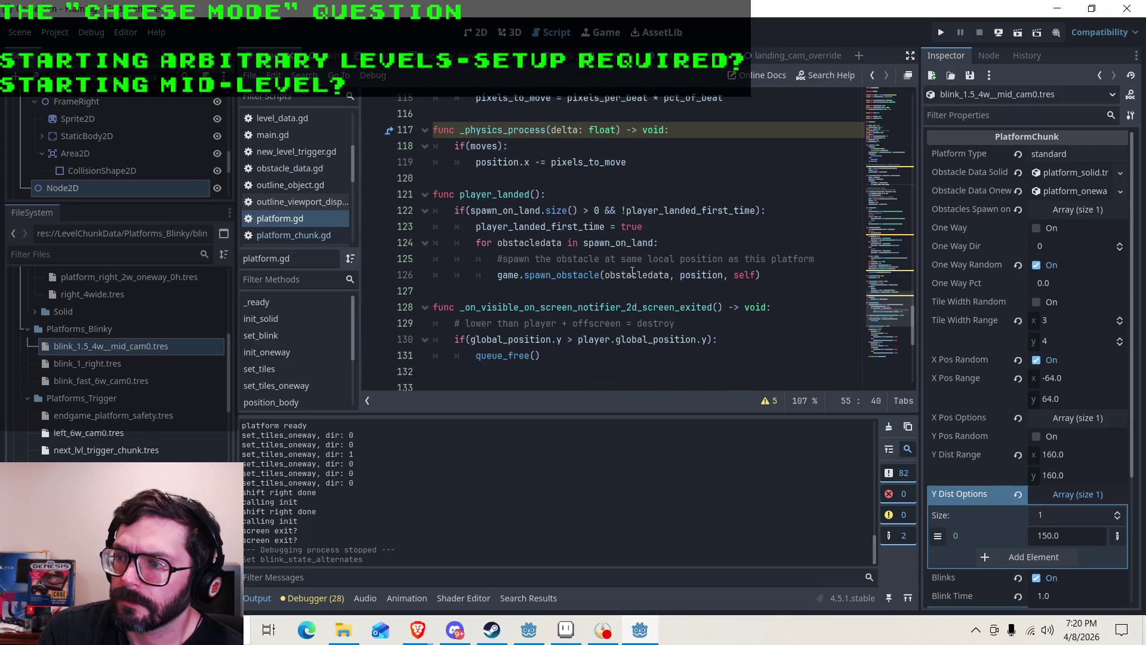
pyautogui.scroll(4, 632, 271)
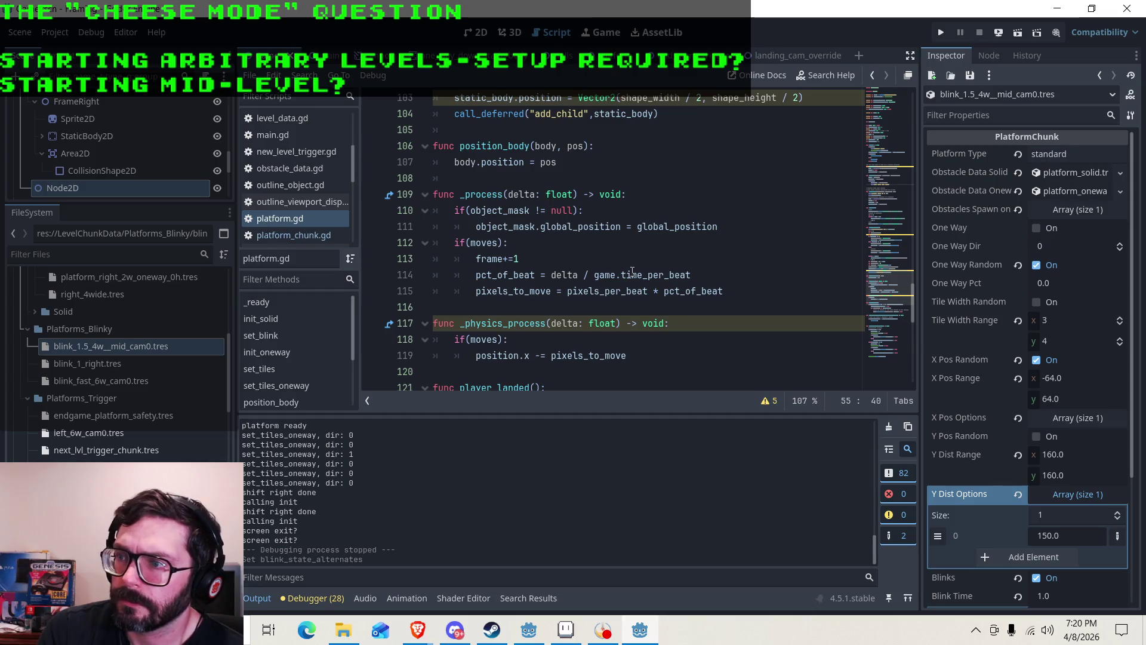
pyautogui.scroll(2, 633, 271)
pyautogui.scroll(-6, 632, 272)
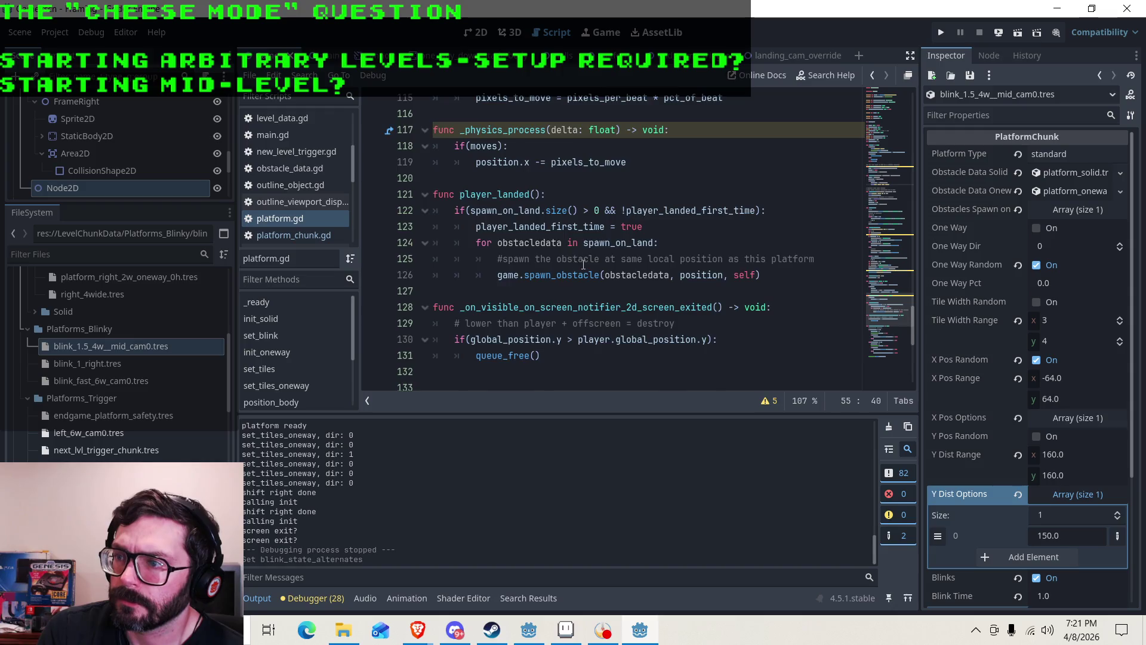
pyautogui.scroll(13, 583, 264)
pyautogui.scroll(7, 583, 264)
pyautogui.scroll(4, 584, 265)
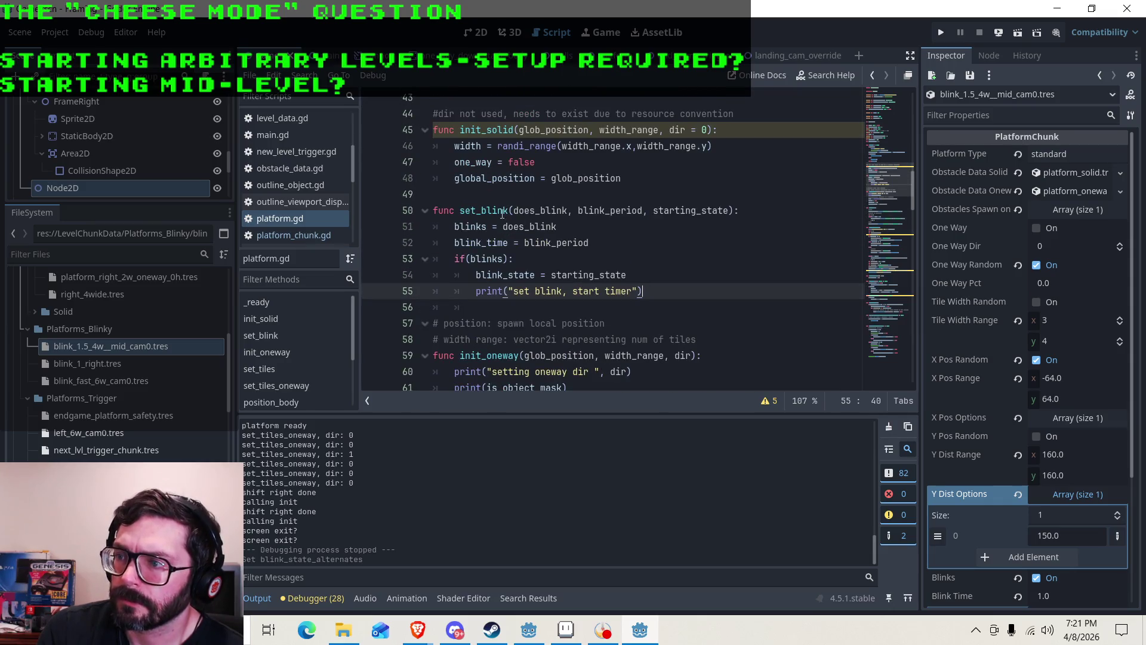
pyautogui.click(502, 212)
pyautogui.scroll(5, 653, 236)
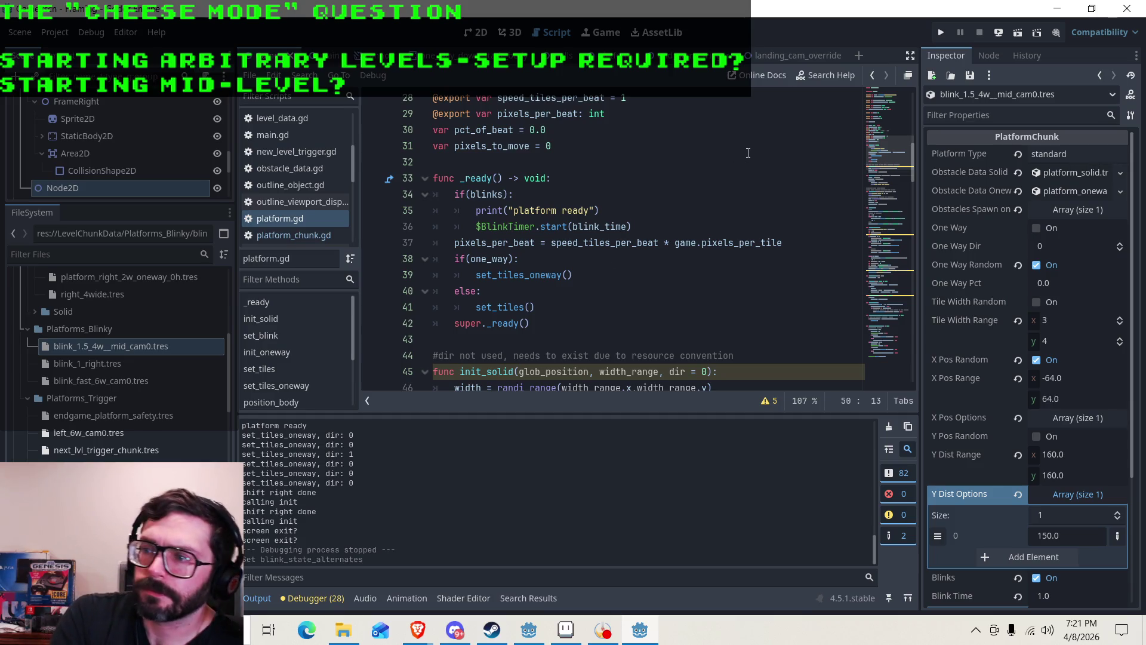
pyautogui.click(545, 227)
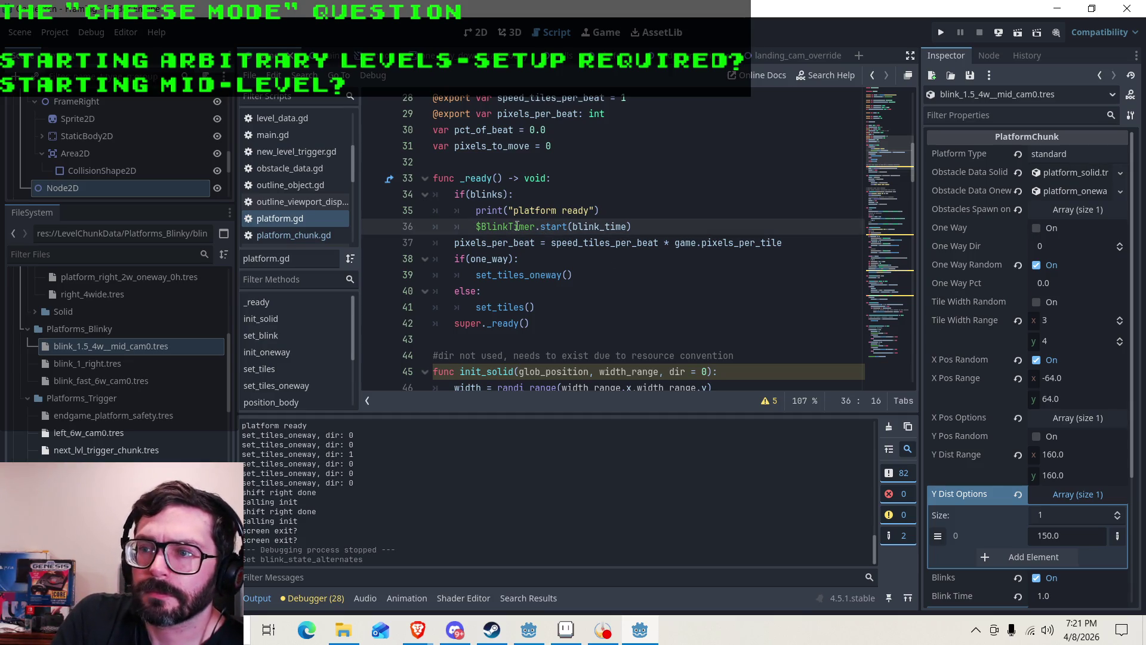
pyautogui.scroll(1, 328, 203)
pyautogui.scroll(3, 328, 203)
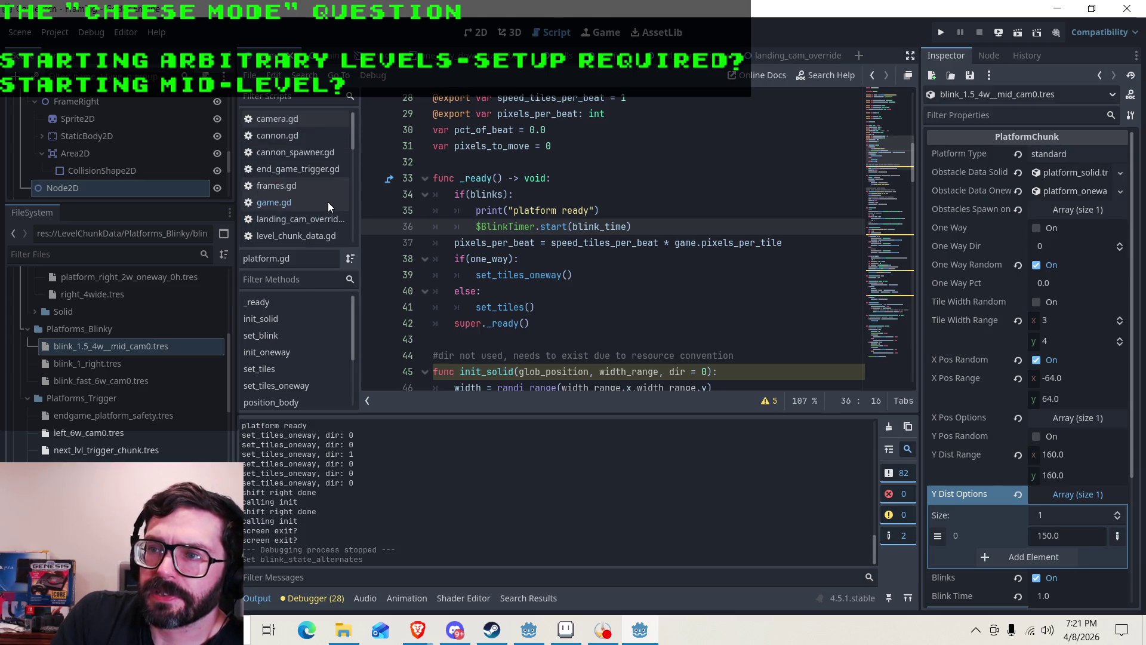
pyautogui.scroll(-3, 327, 201)
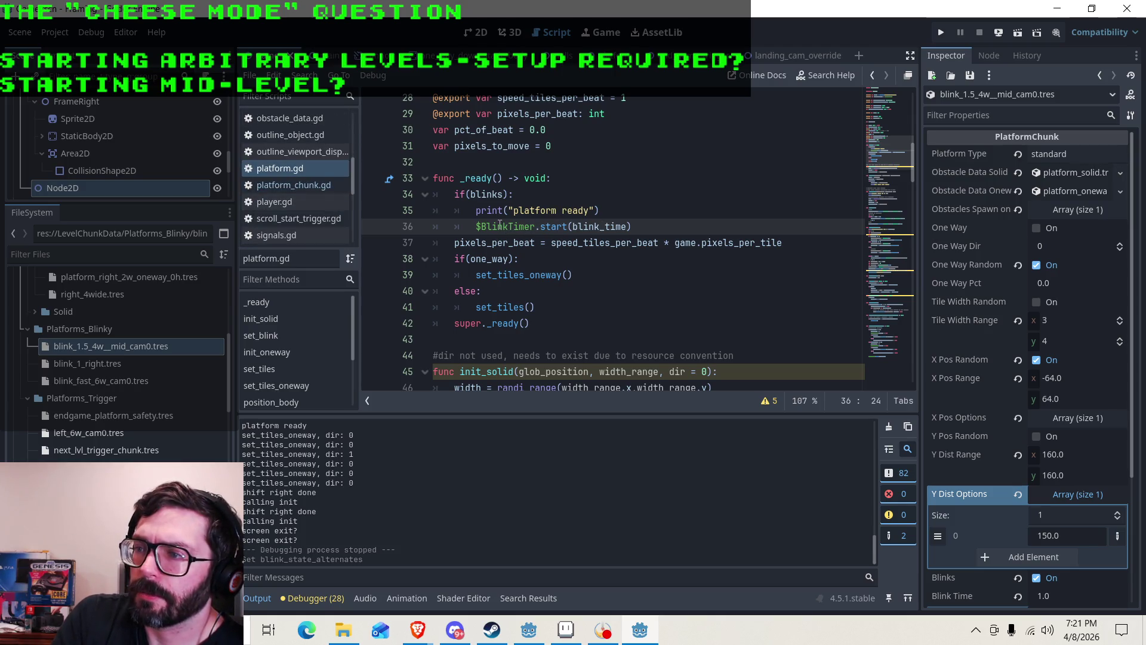
pyautogui.scroll(-4, 588, 224)
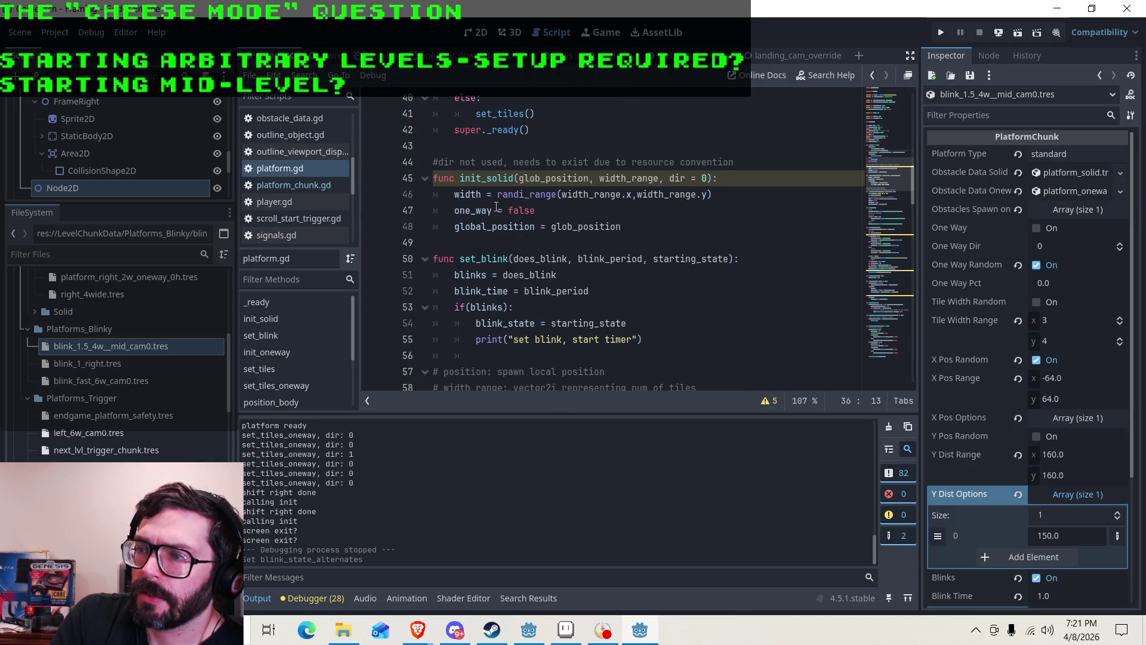
pyautogui.scroll(-8, 496, 206)
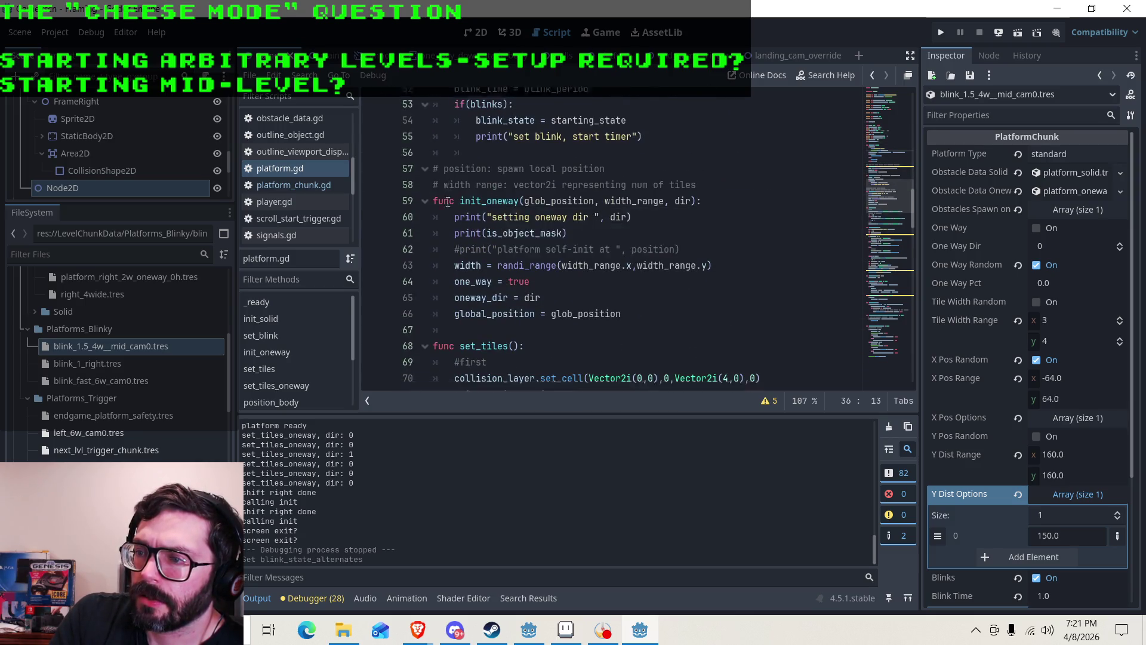
pyautogui.scroll(-4, 473, 216)
pyautogui.scroll(-5, 475, 216)
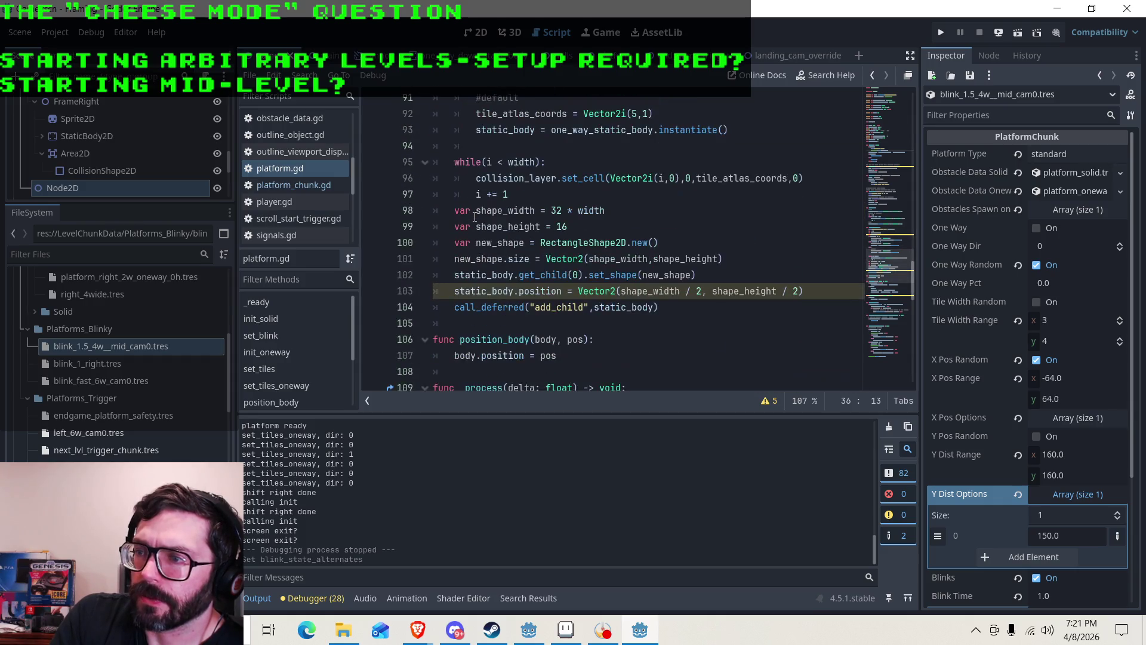
pyautogui.scroll(-9, 475, 216)
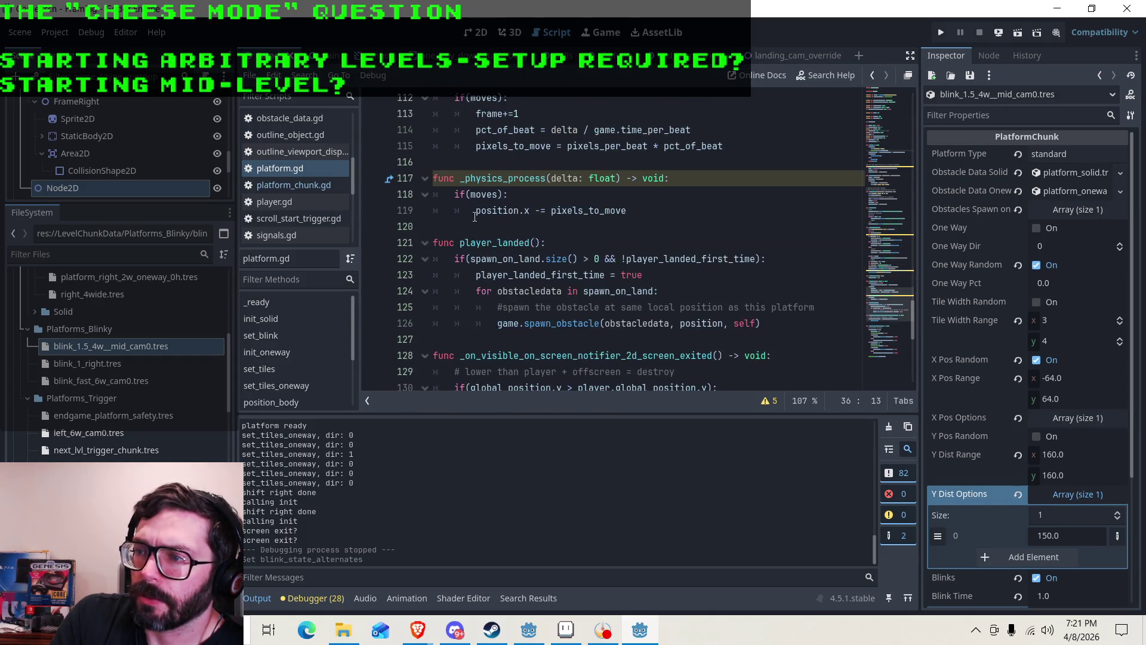
pyautogui.scroll(-1, 475, 217)
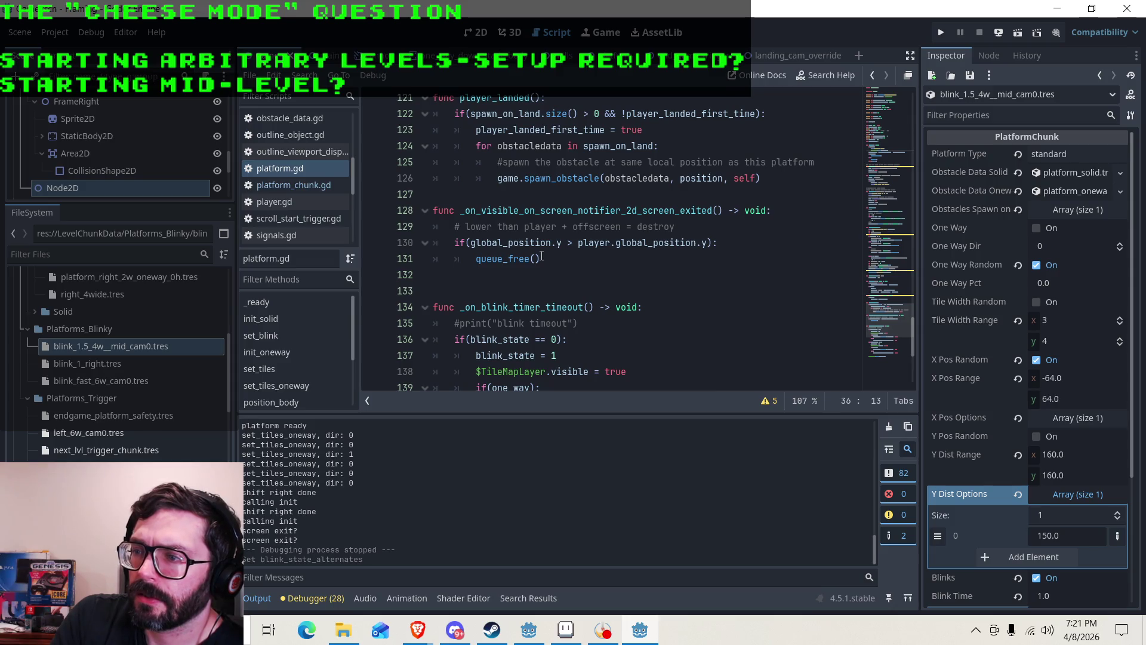
pyautogui.scroll(-4, 541, 257)
pyautogui.click(576, 178)
pyautogui.click(578, 210)
pyautogui.click(579, 227)
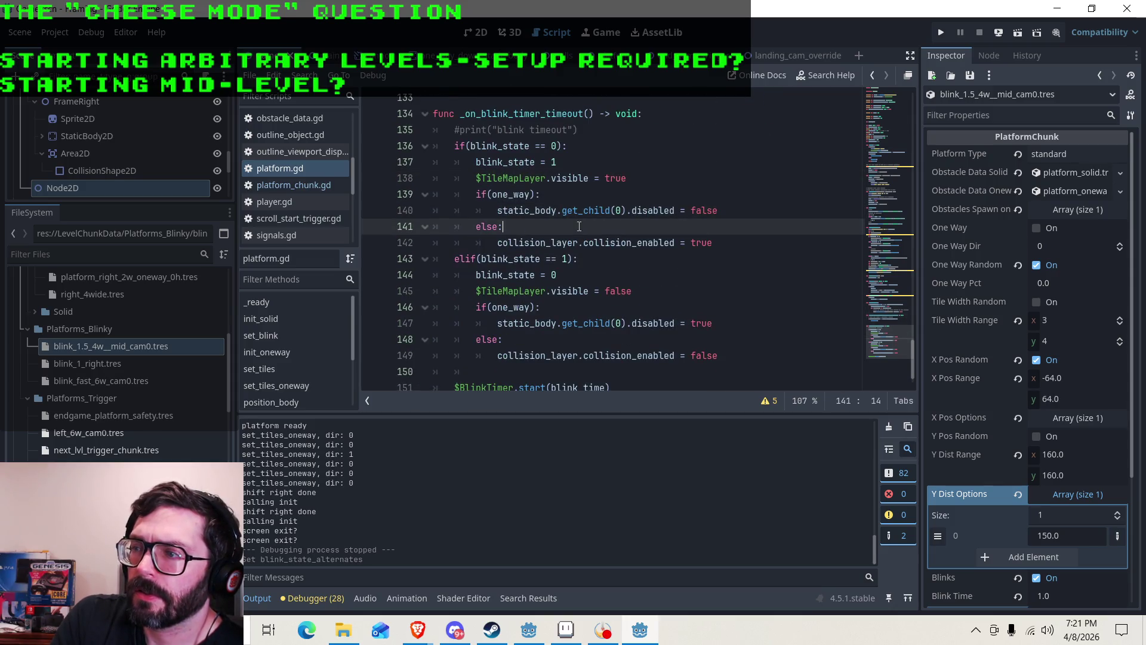
pyautogui.click(621, 258)
pyautogui.click(597, 146)
pyautogui.click(576, 162)
pyautogui.moveTo(558, 274); pyautogui.dragTo(488, 261)
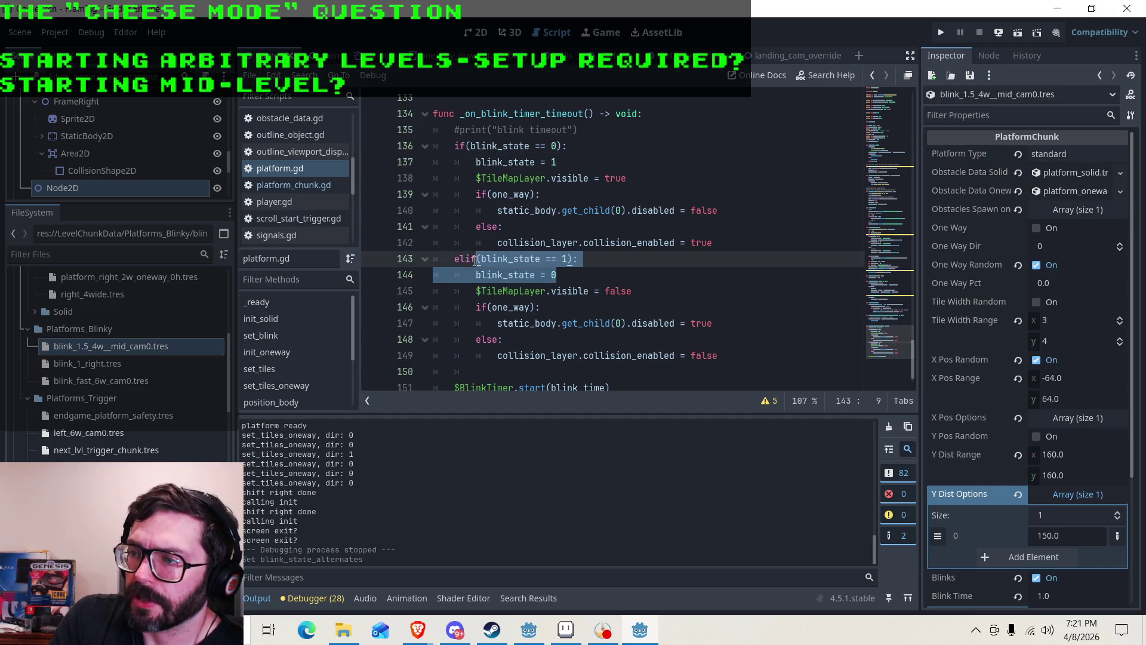
pyautogui.click(633, 307)
pyautogui.moveTo(777, 356); pyautogui.dragTo(525, 306)
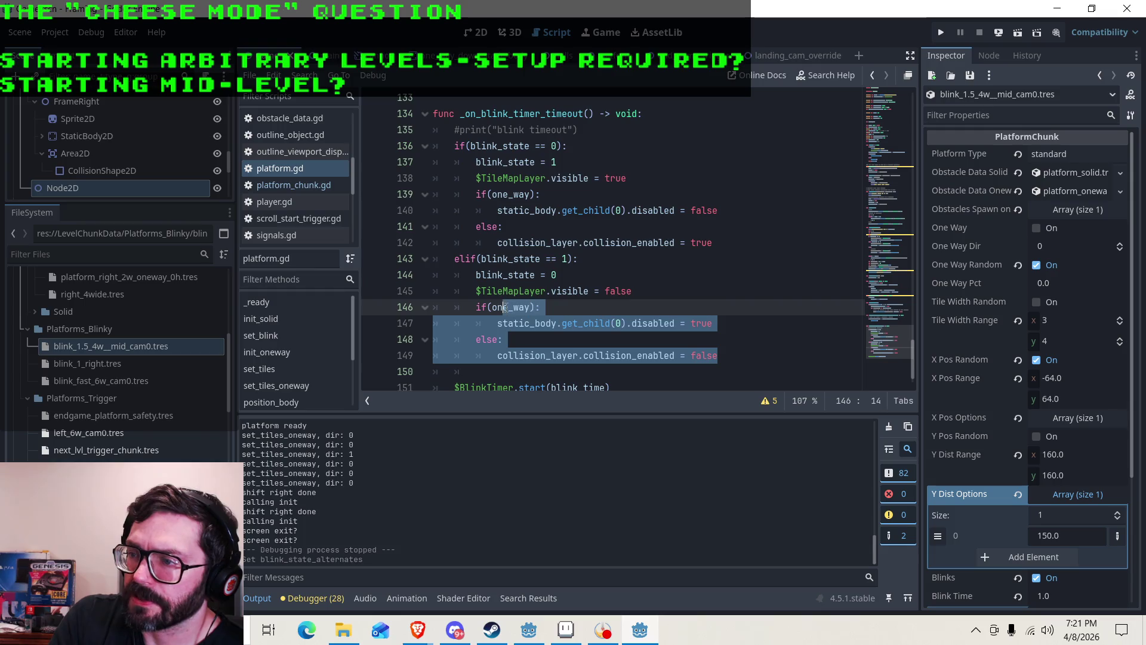
pyautogui.click(621, 307)
pyautogui.scroll(5, 621, 302)
pyautogui.scroll(20, 621, 302)
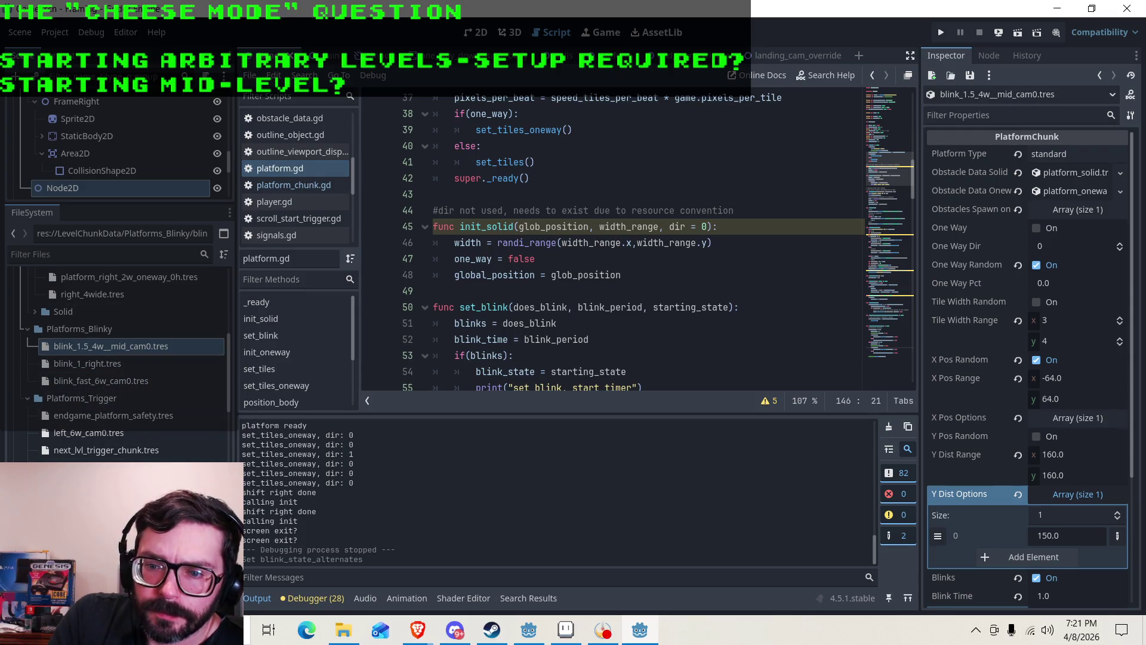
pyautogui.scroll(-3, 122, 365)
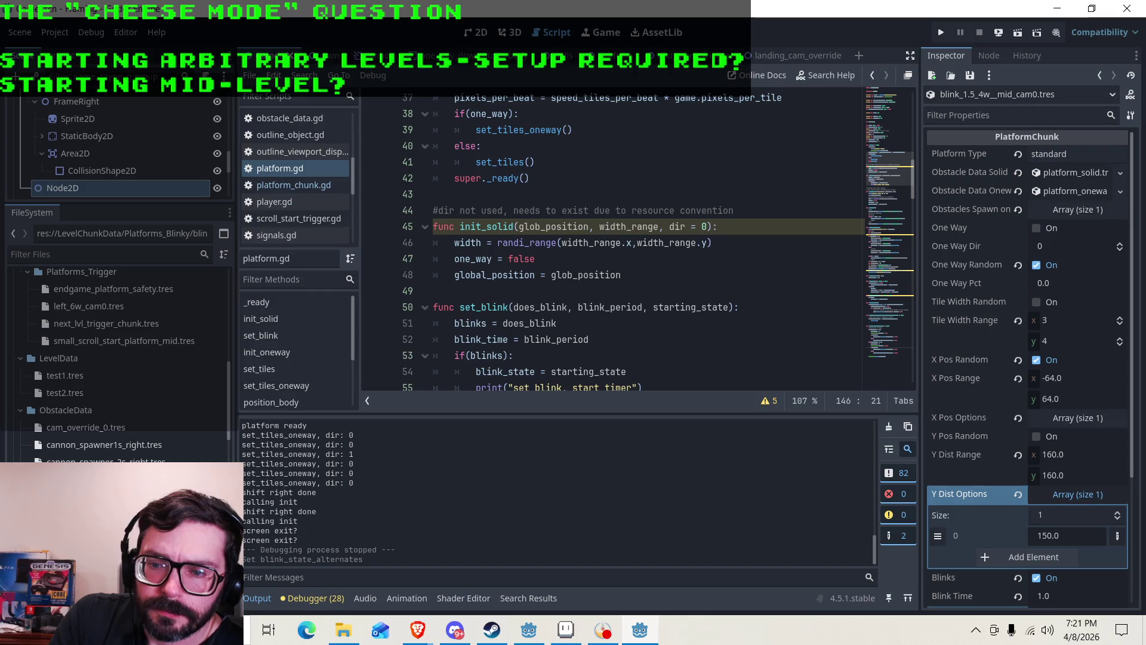
pyautogui.rightClick(90, 445)
# - In platform_solid.tres, add a third int element to the second Self Setup Params array
pyautogui.click(120, 338)
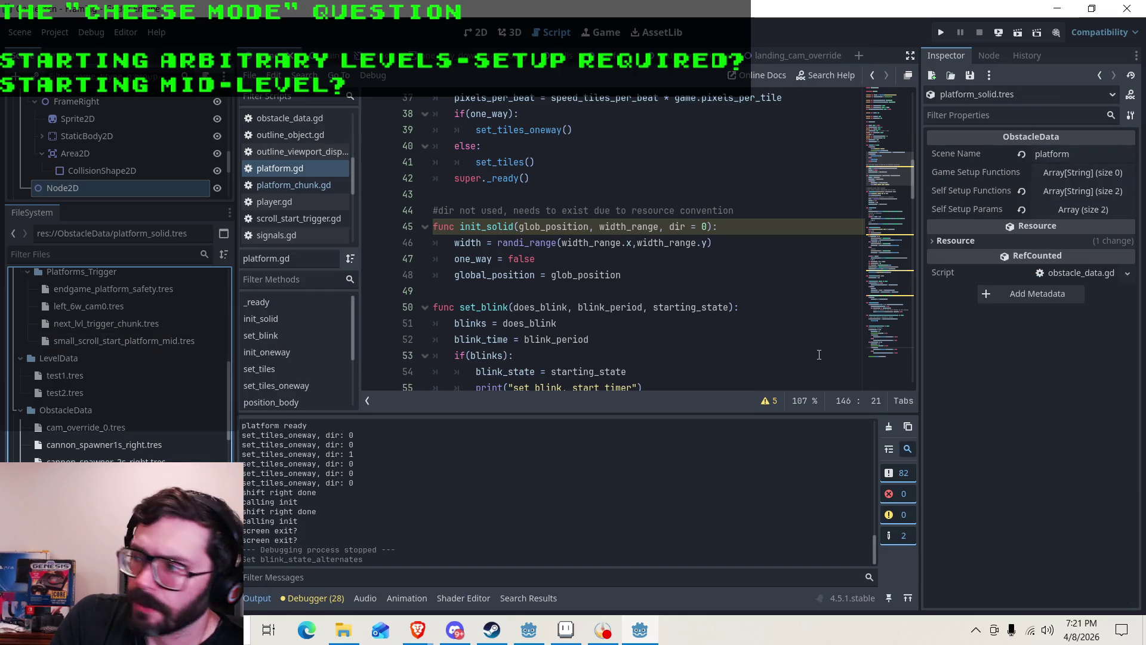
pyautogui.click(1086, 210)
pyautogui.click(1096, 191)
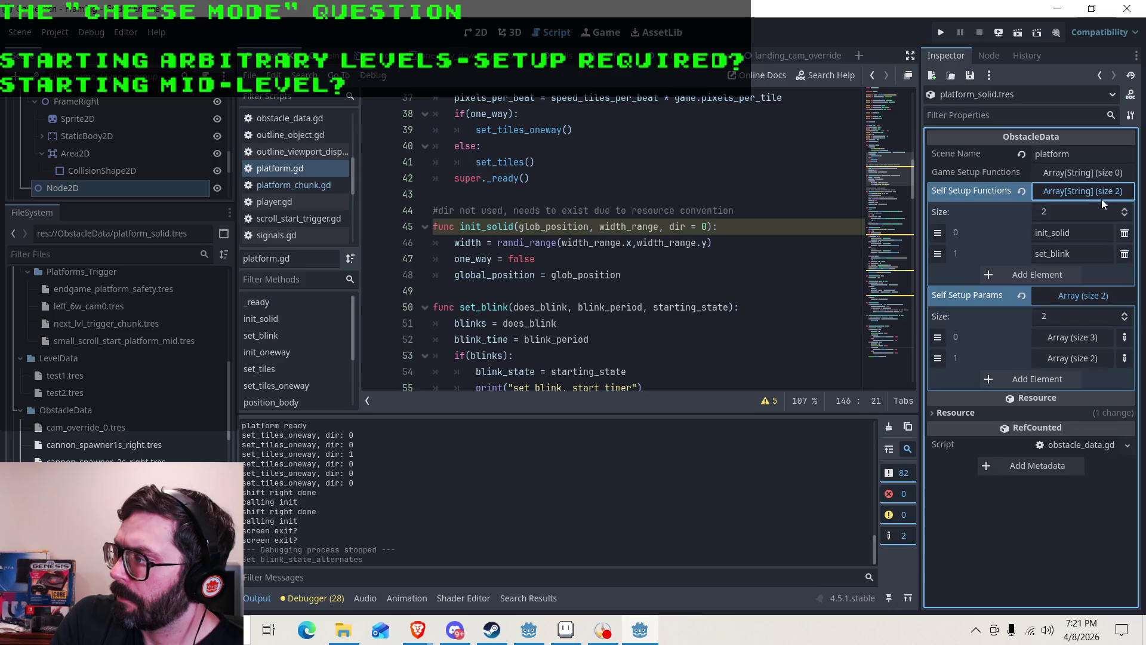
pyautogui.click(1081, 359)
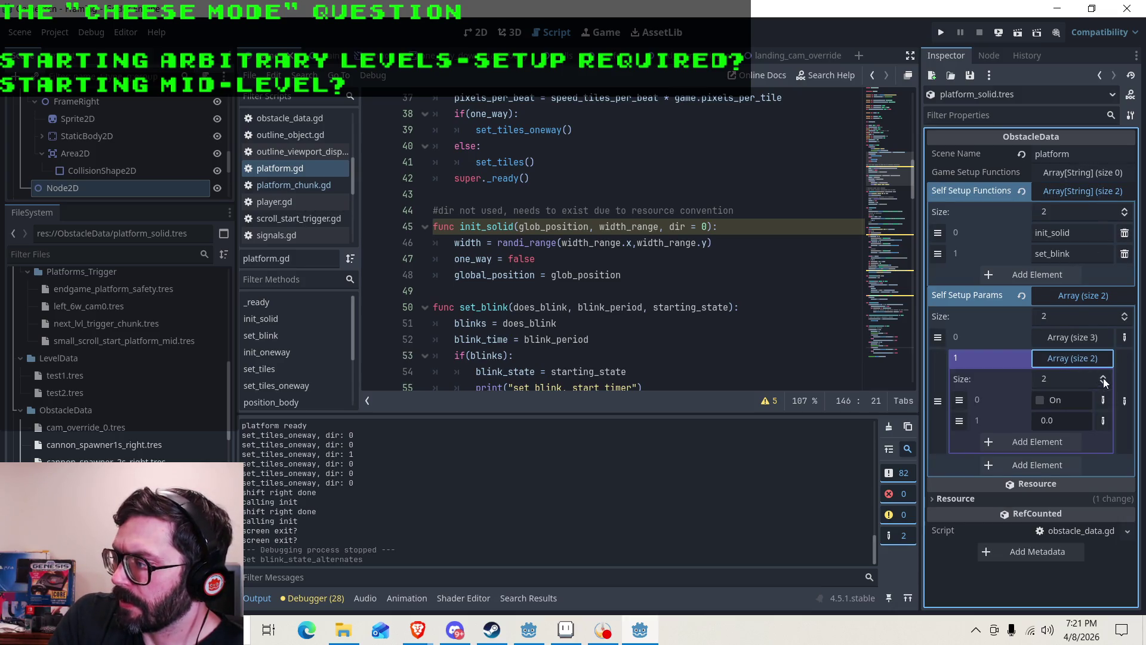
pyautogui.click(1103, 376)
pyautogui.click(1103, 441)
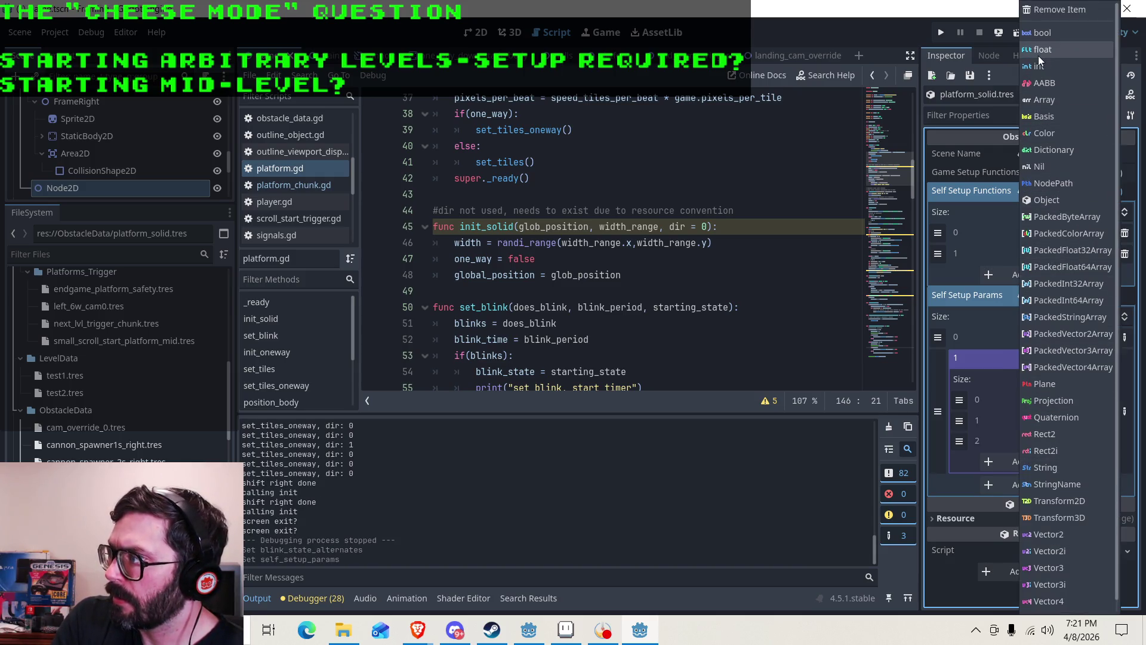
pyautogui.click(1041, 34)
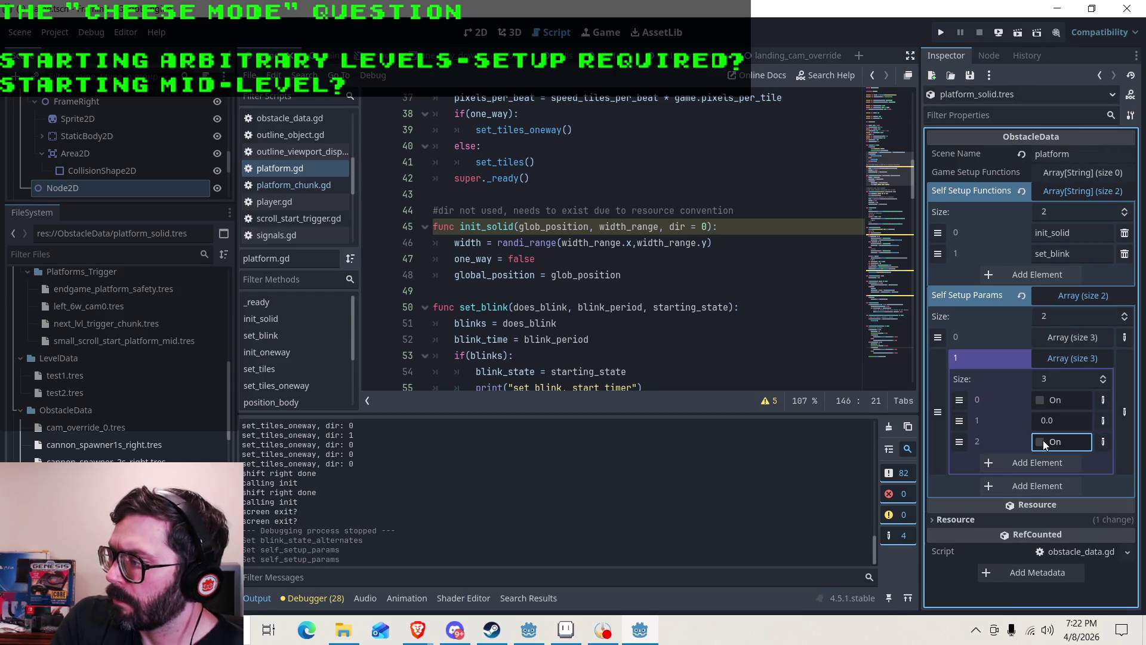
pyautogui.click(1104, 442)
pyautogui.click(1033, 67)
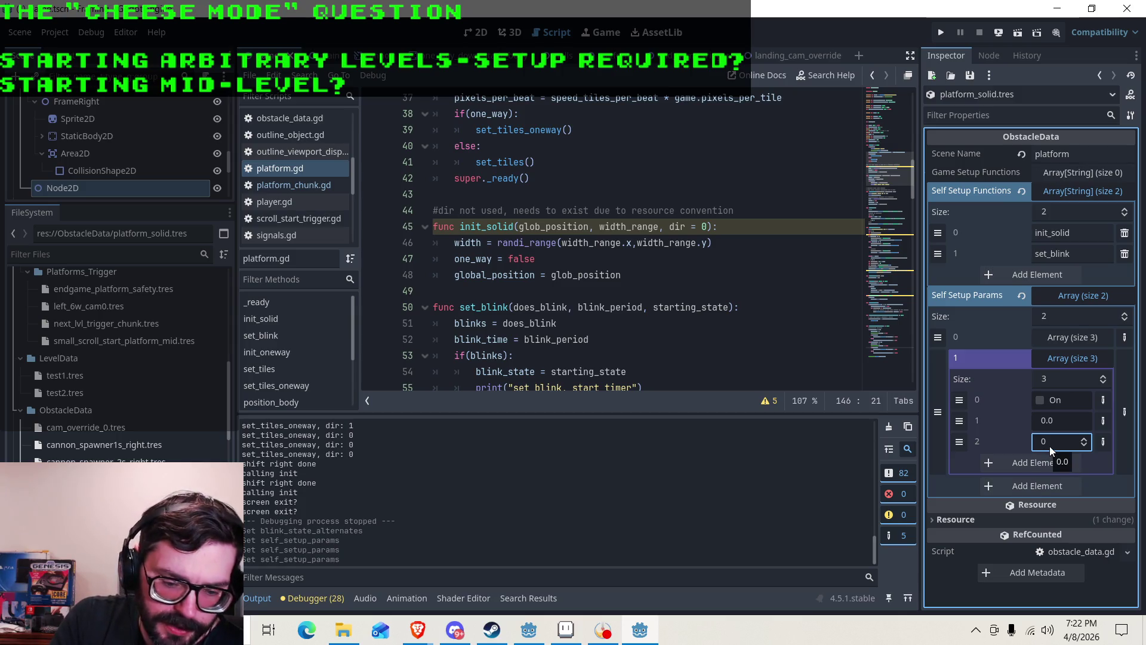
pyautogui.scroll(-5, 174, 438)
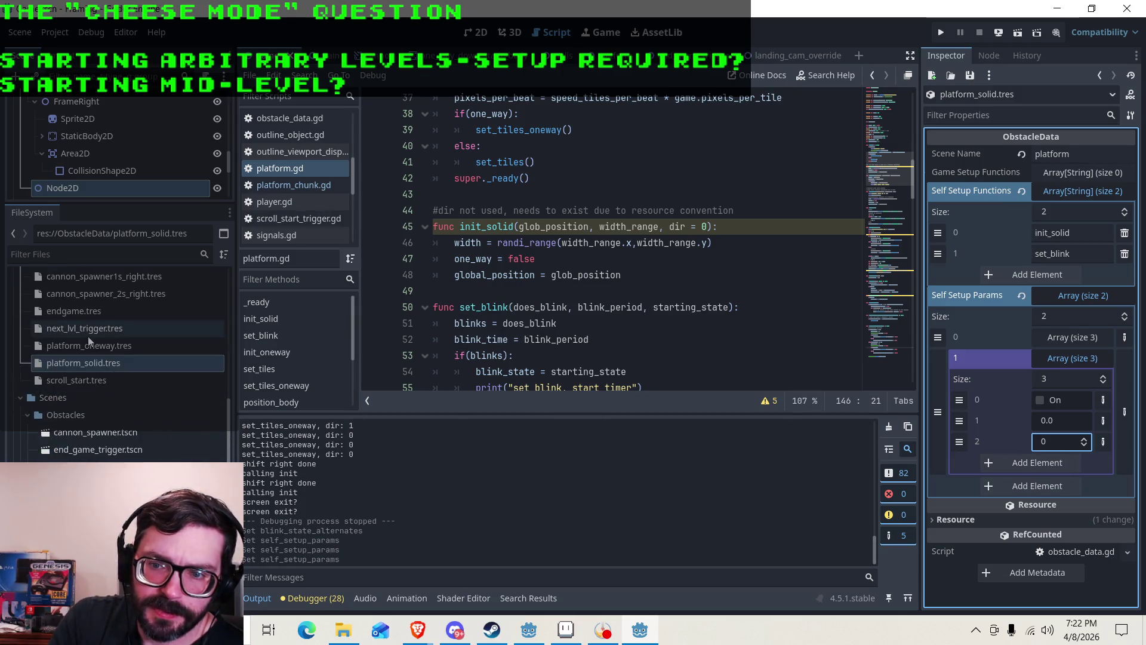
pyautogui.scroll(5, 105, 367)
pyautogui.scroll(-4, 88, 405)
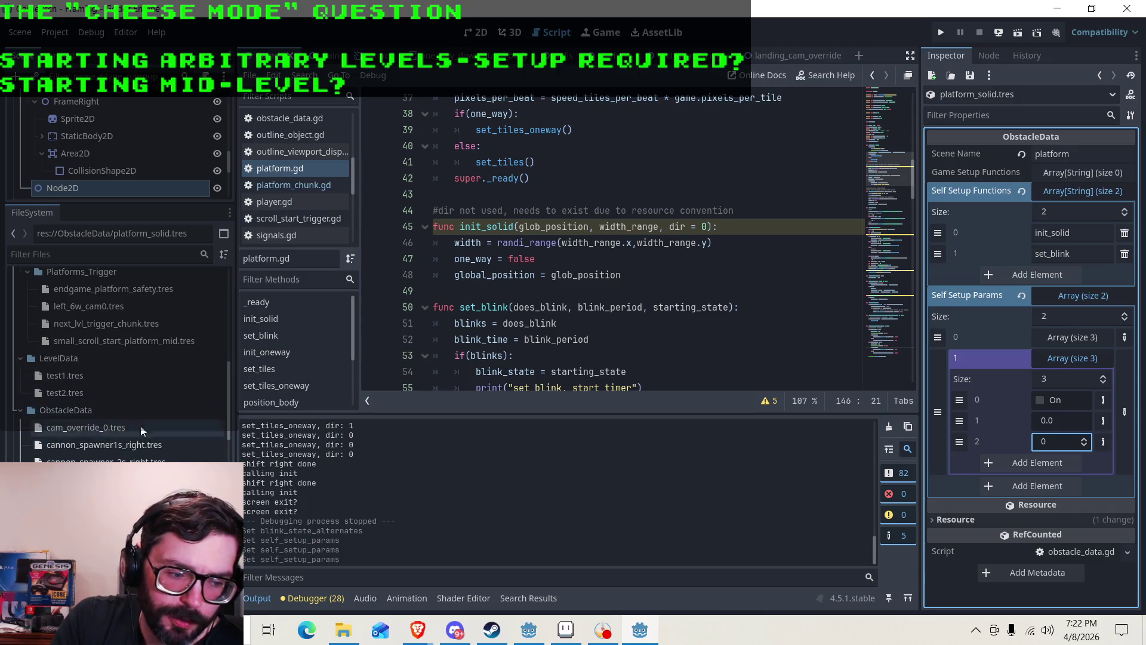
# - In platform_oneway.tres, add a third int element to the second Self Setup Params array
pyautogui.rightClick(83, 389)
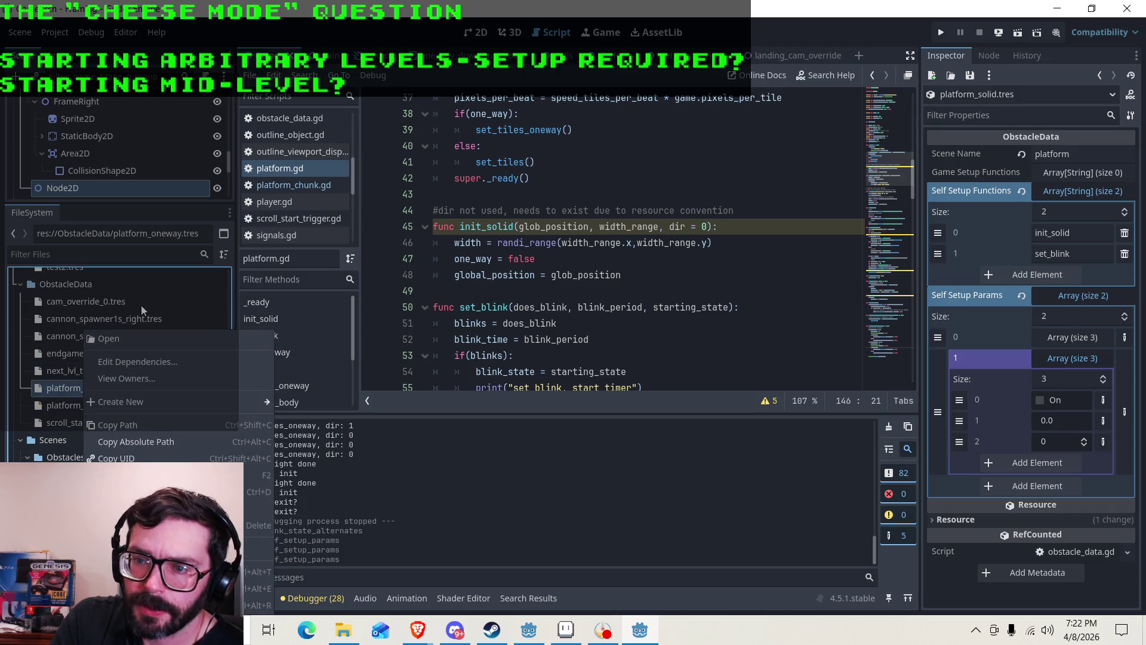
pyautogui.click(138, 344)
pyautogui.click(1082, 209)
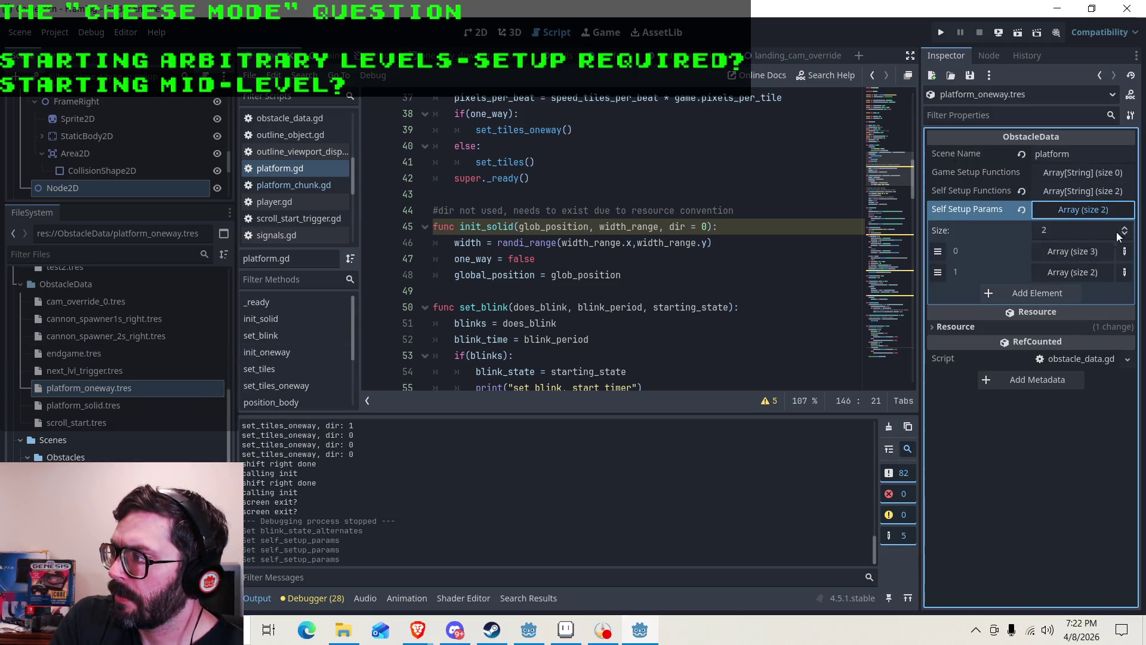
pyautogui.click(1095, 272)
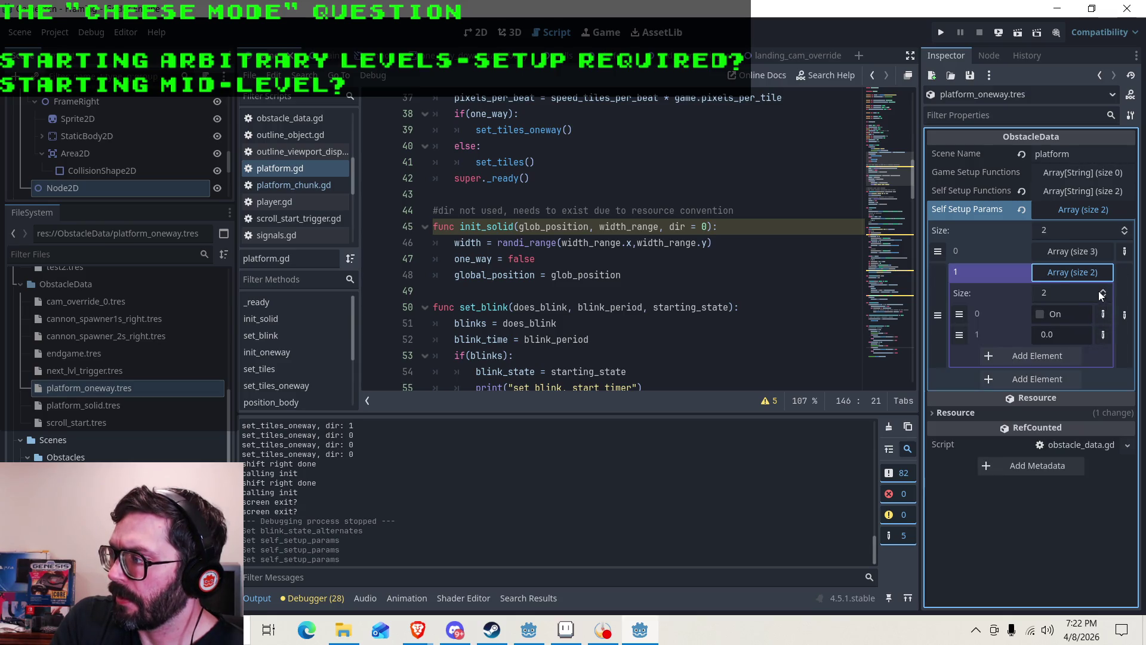
pyautogui.click(1103, 290)
pyautogui.click(1097, 354)
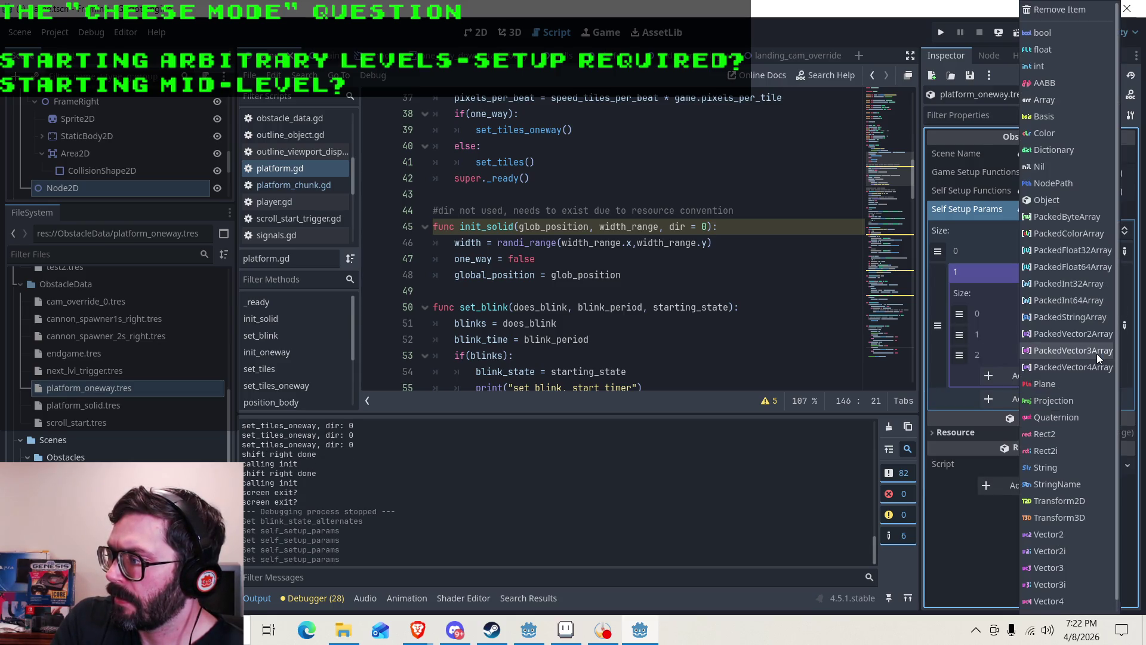
pyautogui.click(1040, 67)
pyautogui.click(1072, 272)
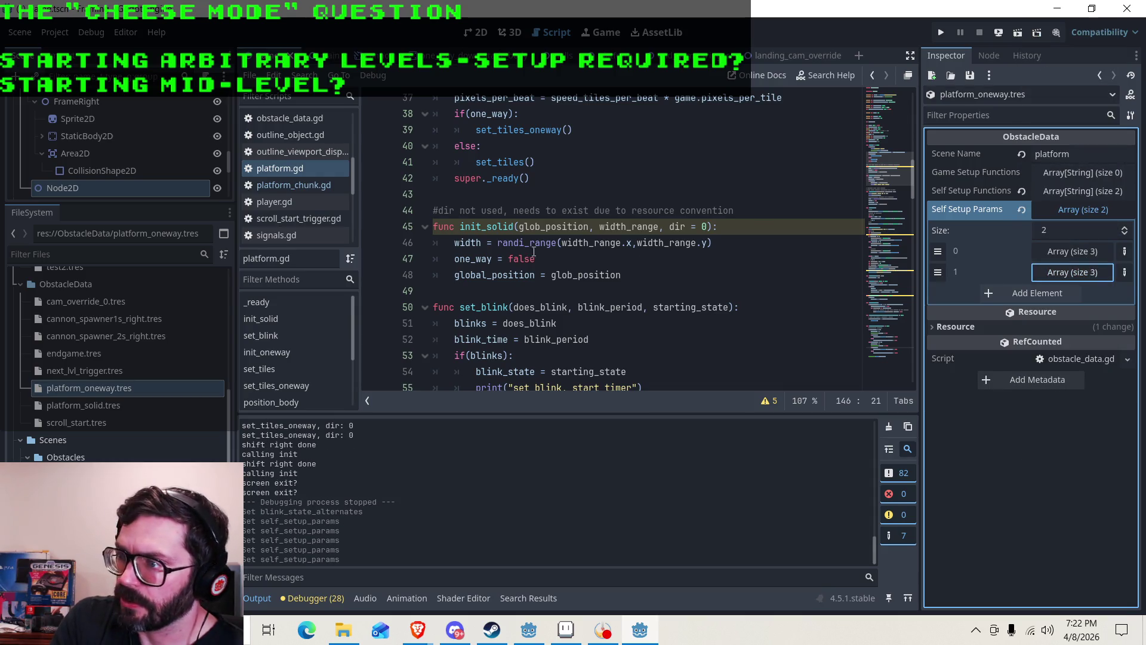
# - Check the first parameter array and Self Setup Functions list, then save the changes
pyautogui.scroll(5, 568, 258)
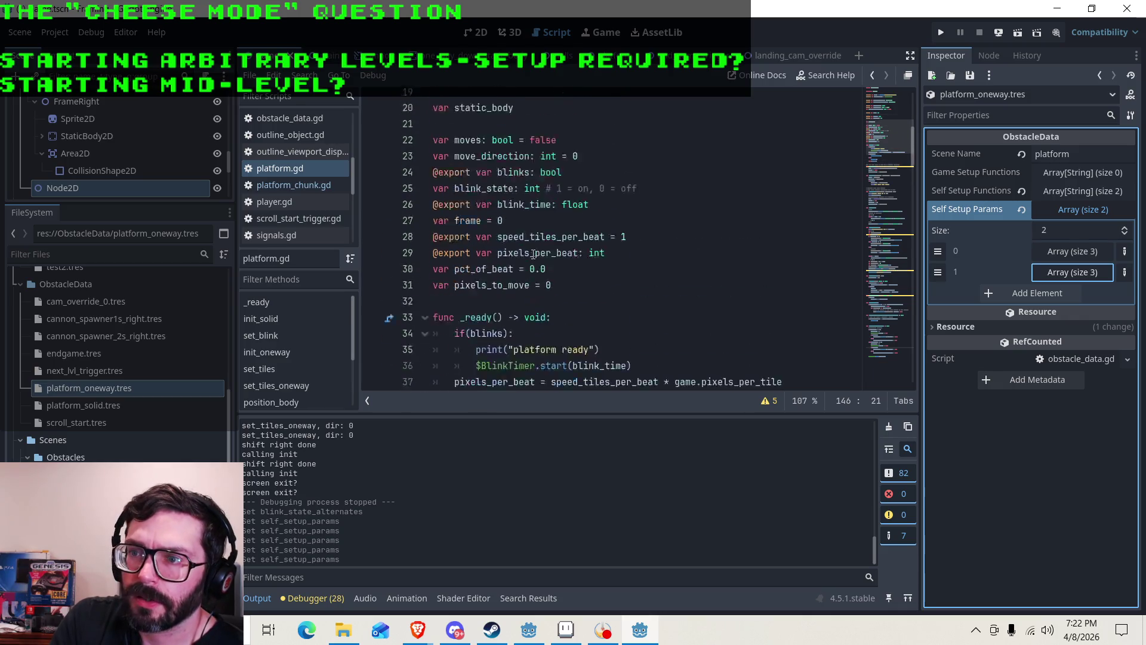
pyautogui.scroll(-9, 533, 254)
pyautogui.moveTo(658, 235)
pyautogui.mouseDown()
pyautogui.moveTo(457, 179)
pyautogui.moveTo(460, 162)
pyautogui.mouseUp()
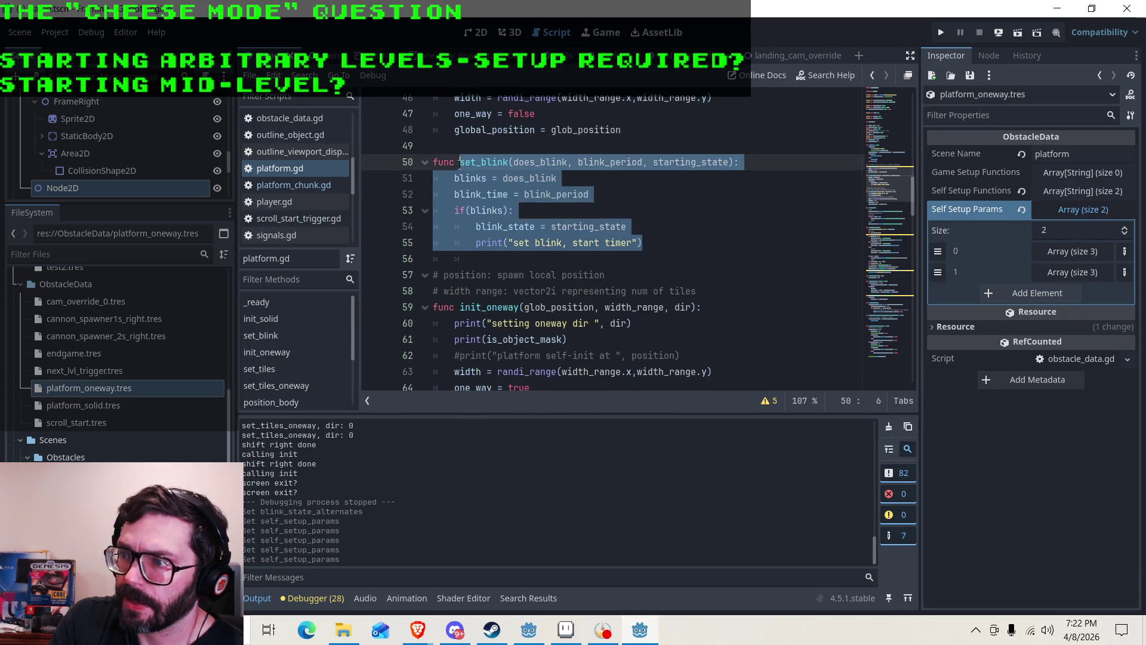
pyautogui.click(1075, 251)
pyautogui.click(1061, 254)
pyautogui.click(1077, 193)
pyautogui.click(1077, 192)
pyautogui.hotkey('ctrl', 's')
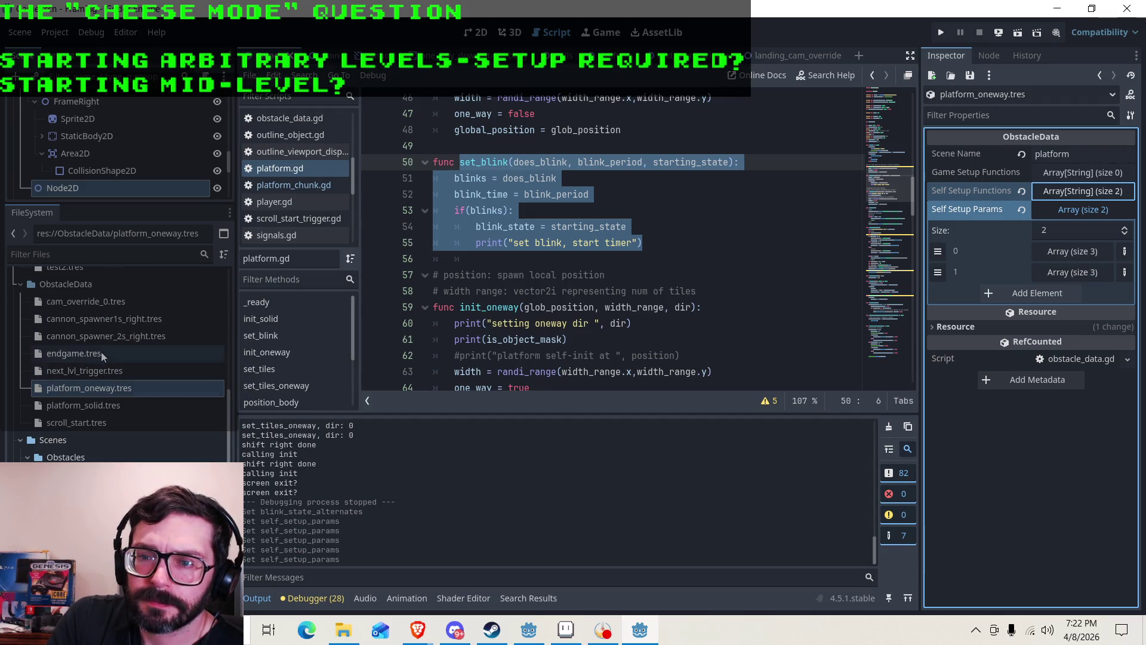
# - Open cannon_spawner1s_right.tres and collapse its Self Setup Params list
pyautogui.click(108, 320)
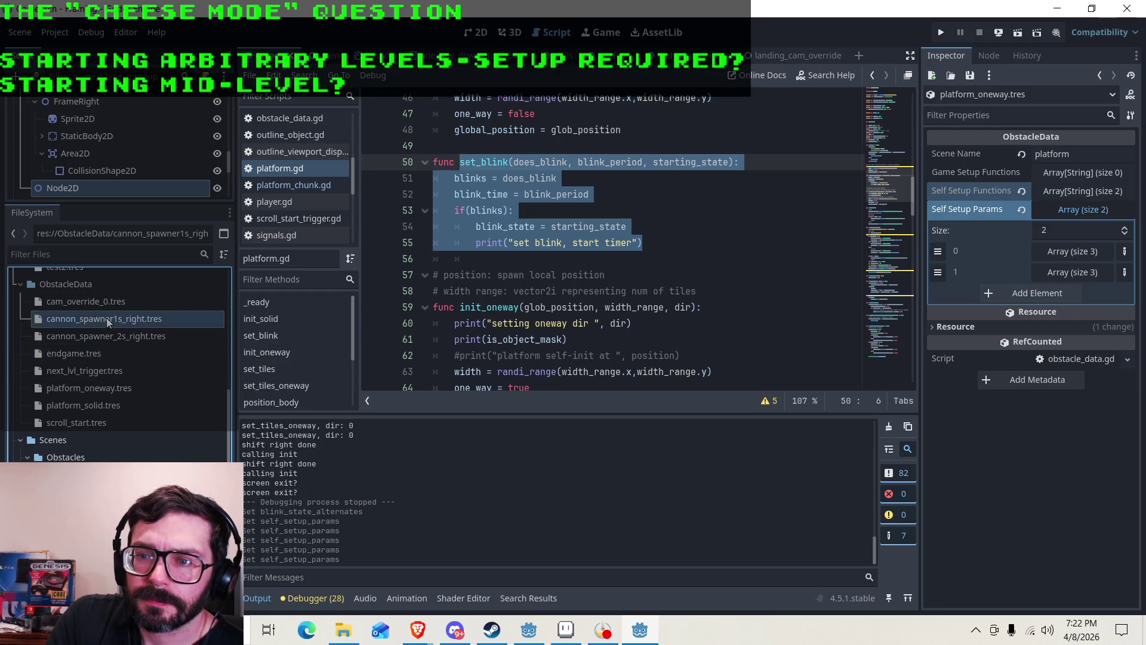
pyautogui.rightClick(109, 322)
pyautogui.click(170, 332)
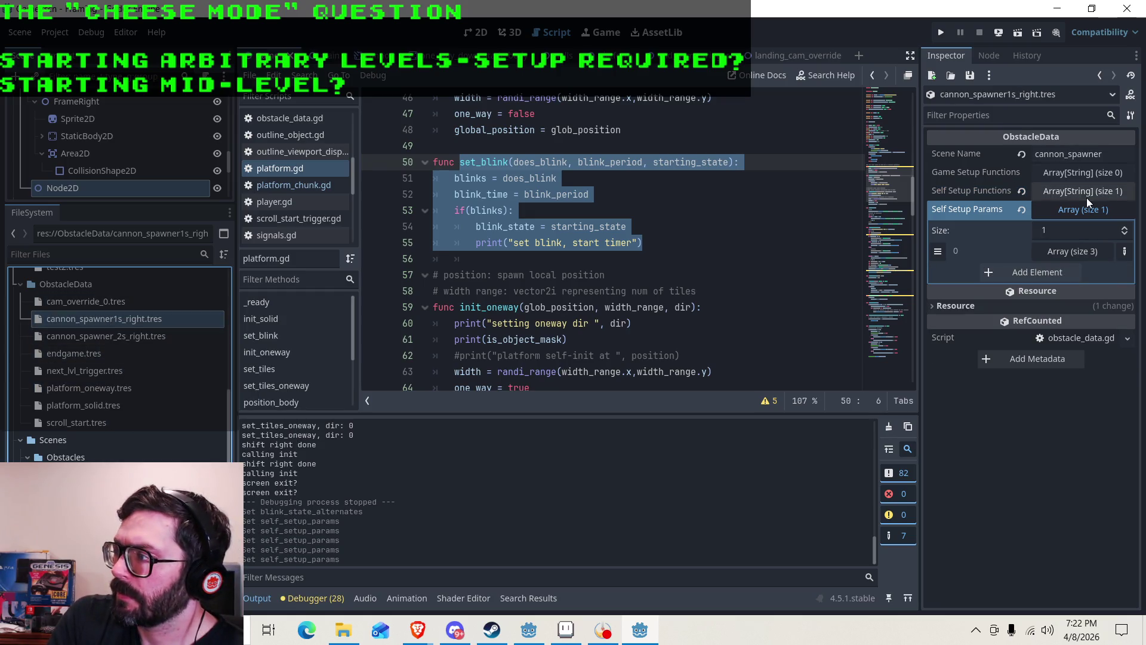
pyautogui.click(1066, 214)
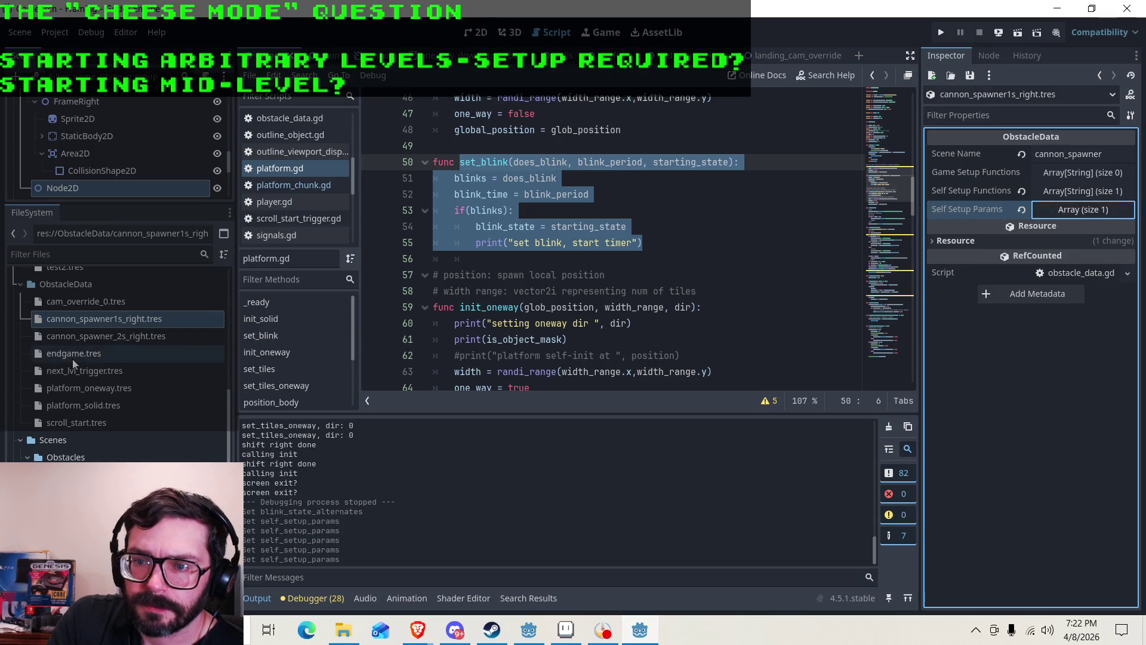
# - Open platform_solid.tres in the Inspector and check its first parameter array
pyautogui.rightClick(138, 385)
pyautogui.click(125, 399)
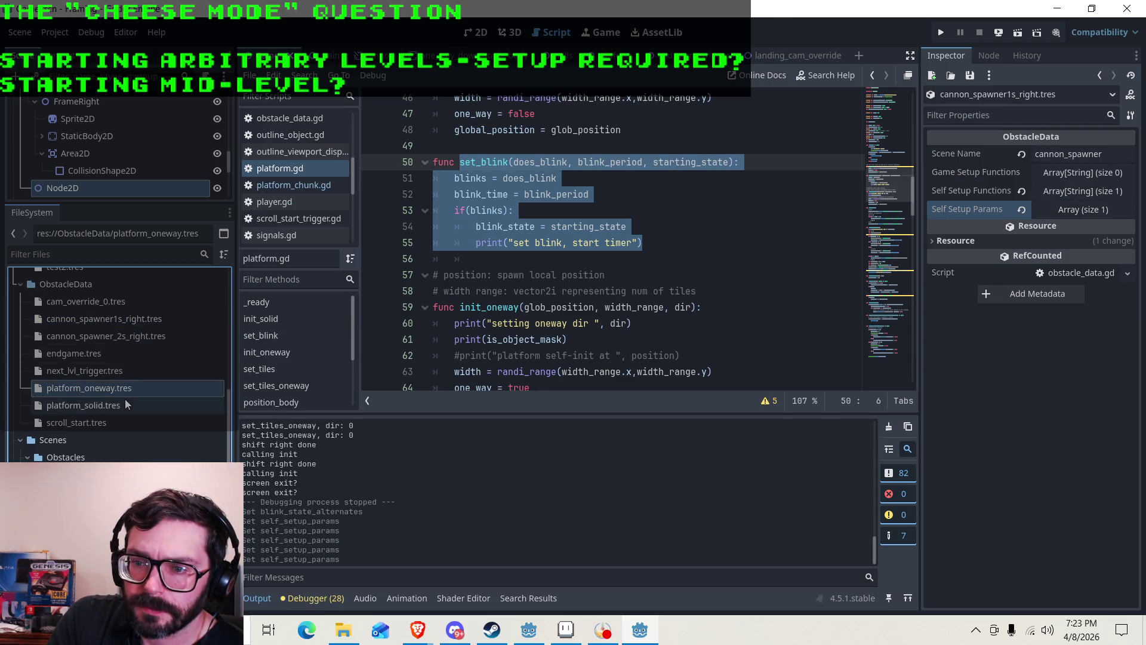
pyautogui.click(124, 399)
pyautogui.rightClick(124, 399)
pyautogui.click(177, 344)
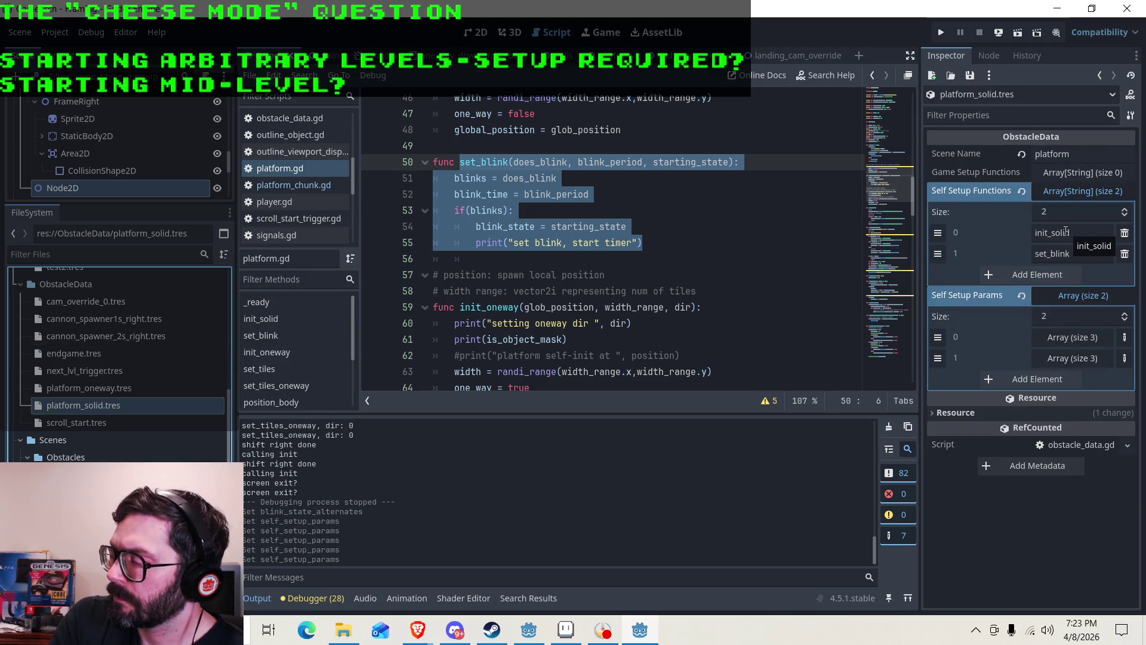
pyautogui.click(1069, 336)
pyautogui.click(1069, 337)
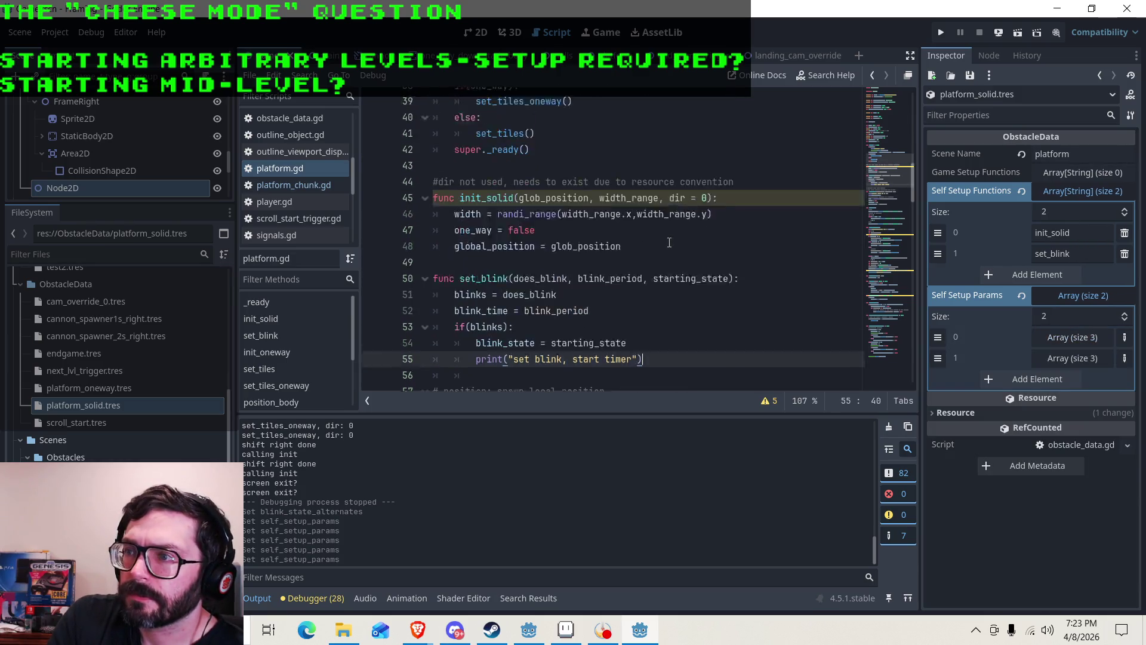
# - Review init_solid's set_tiles_oneway call, fold the setup lists, and switch to the 2D view
pyautogui.click(620, 255)
pyautogui.press('Down')
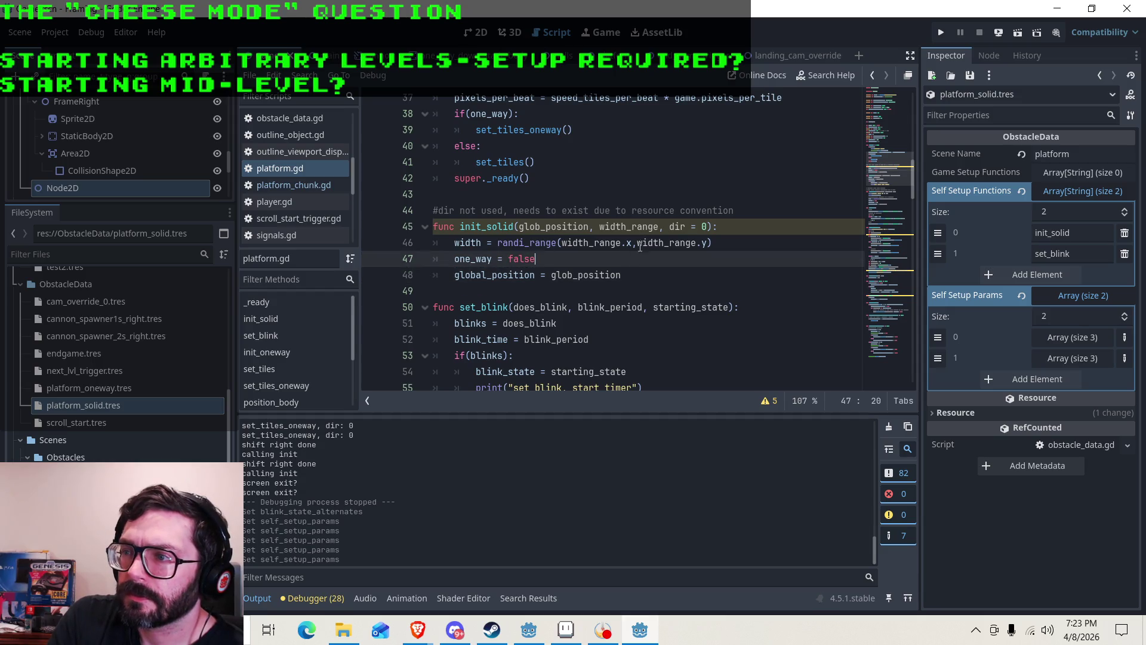
pyautogui.scroll(3, 606, 271)
pyautogui.click(606, 271)
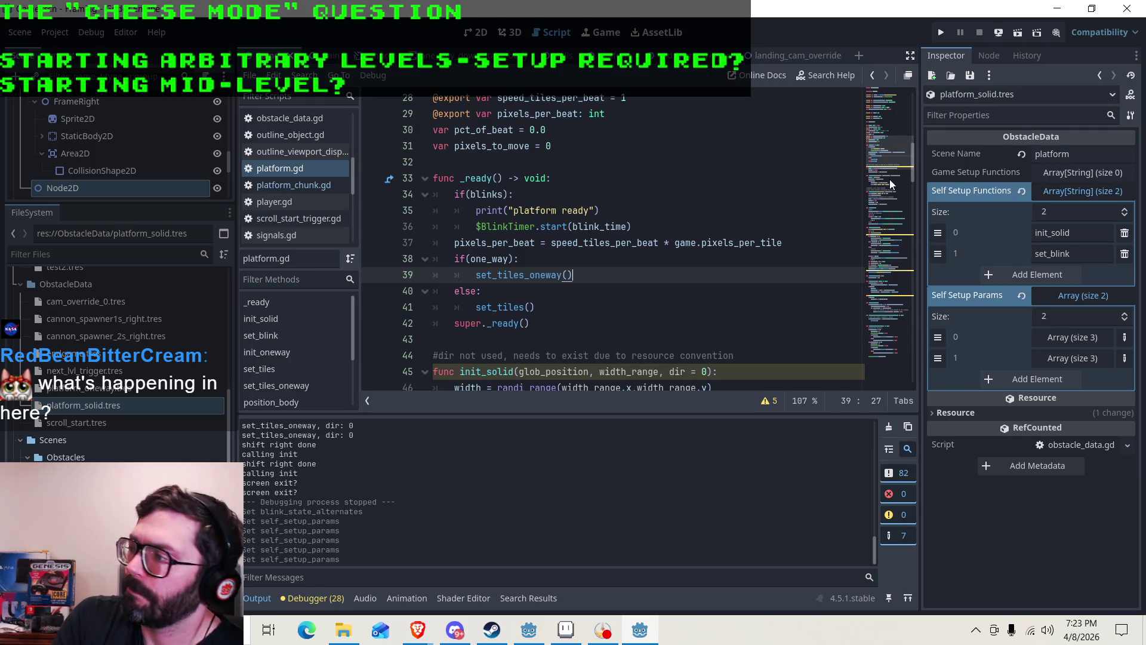
pyautogui.click(1081, 191)
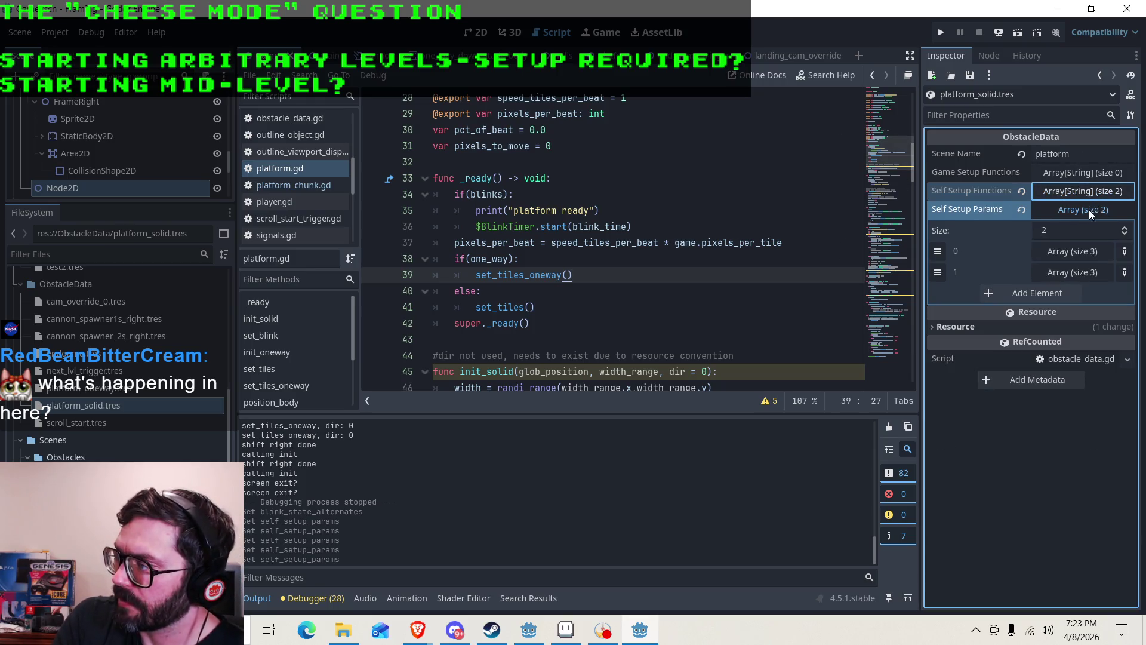
pyautogui.click(1087, 210)
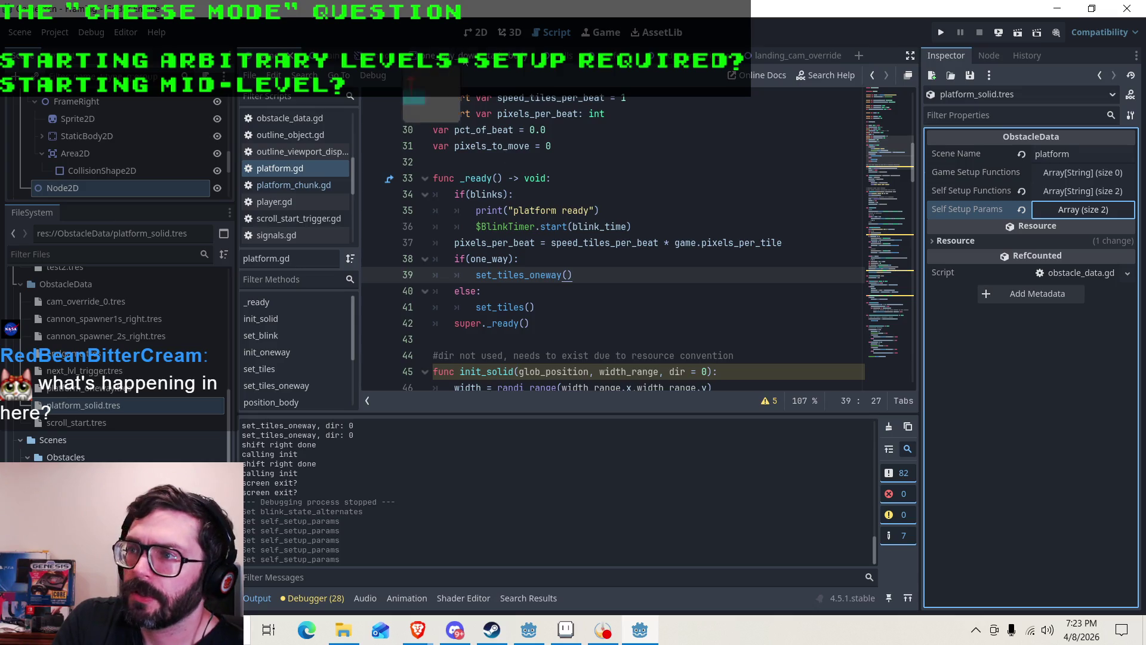
pyautogui.click(477, 33)
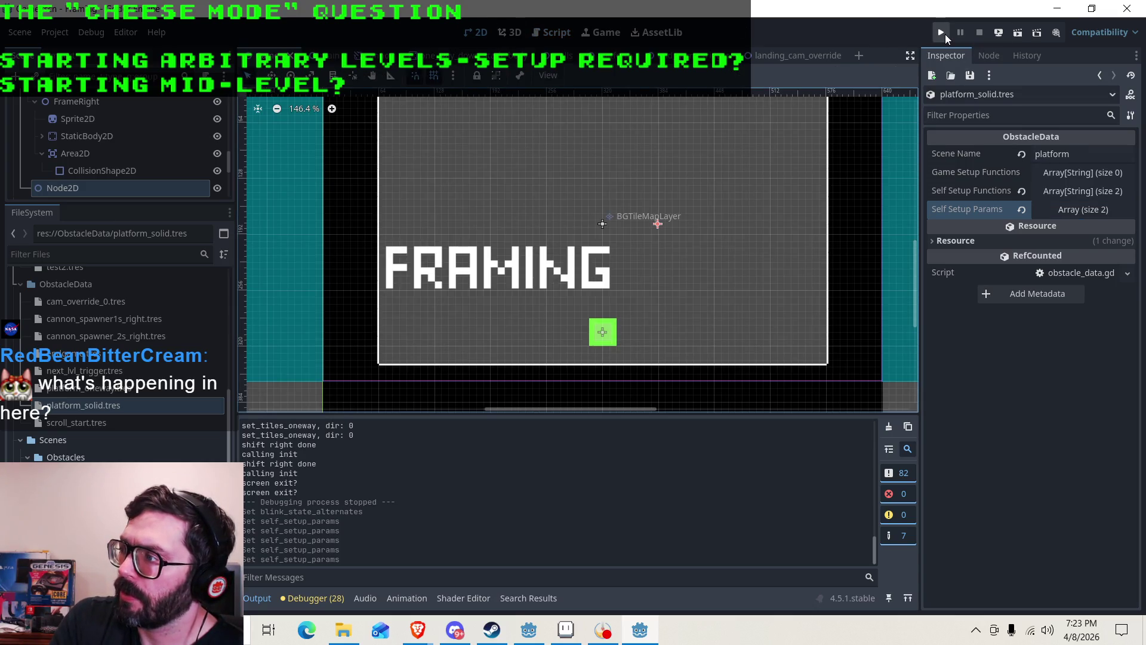
# - Playtest the Framing game, then close the running game window
pyautogui.click(941, 34)
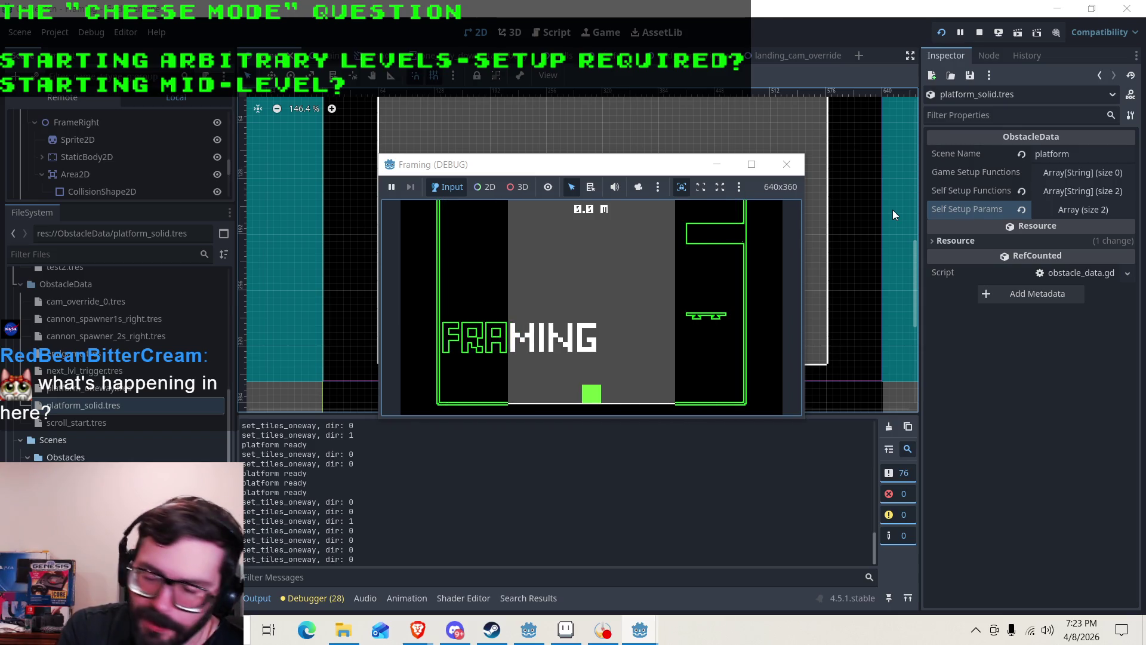
pyautogui.click(893, 209)
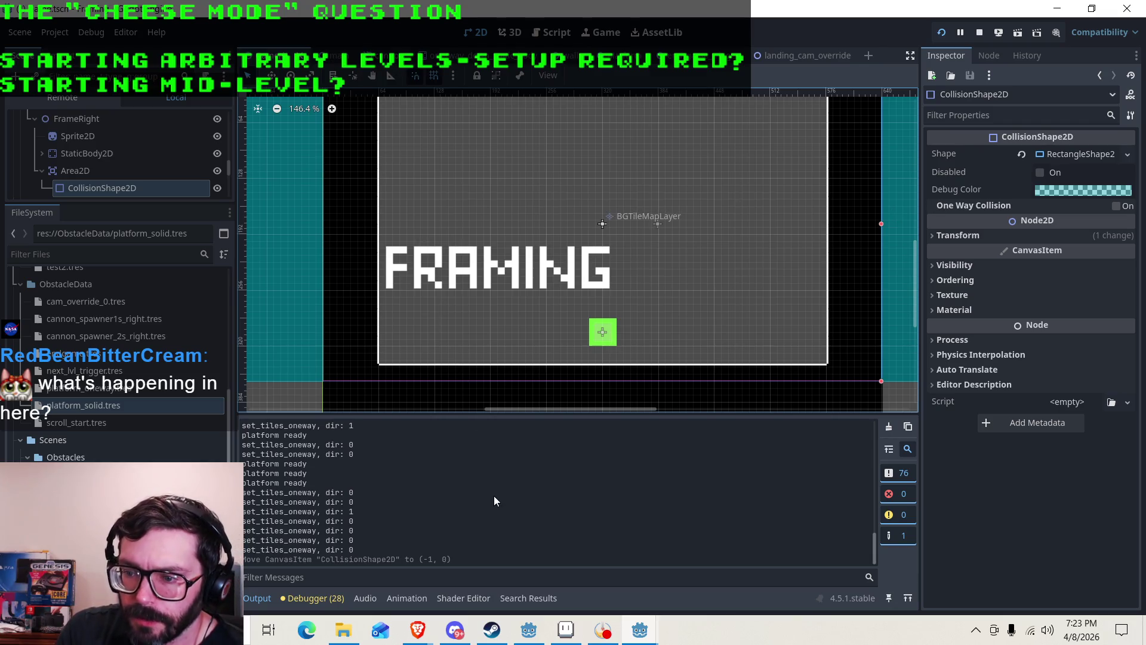
pyautogui.moveTo(643, 639)
pyautogui.click(713, 579)
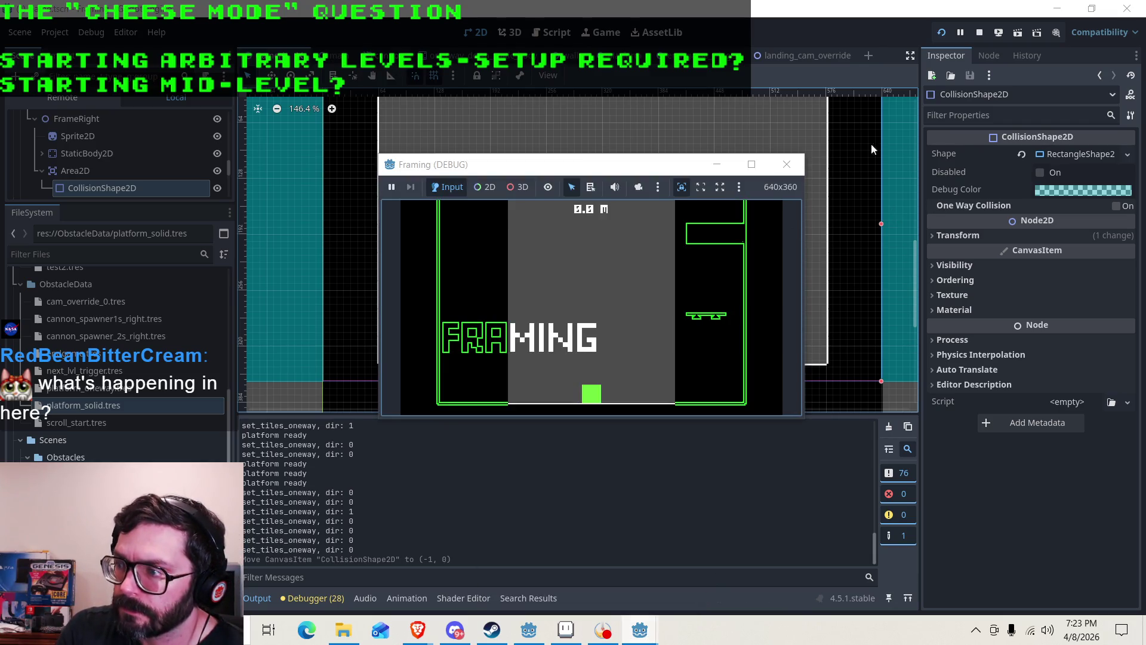
pyautogui.click(980, 34)
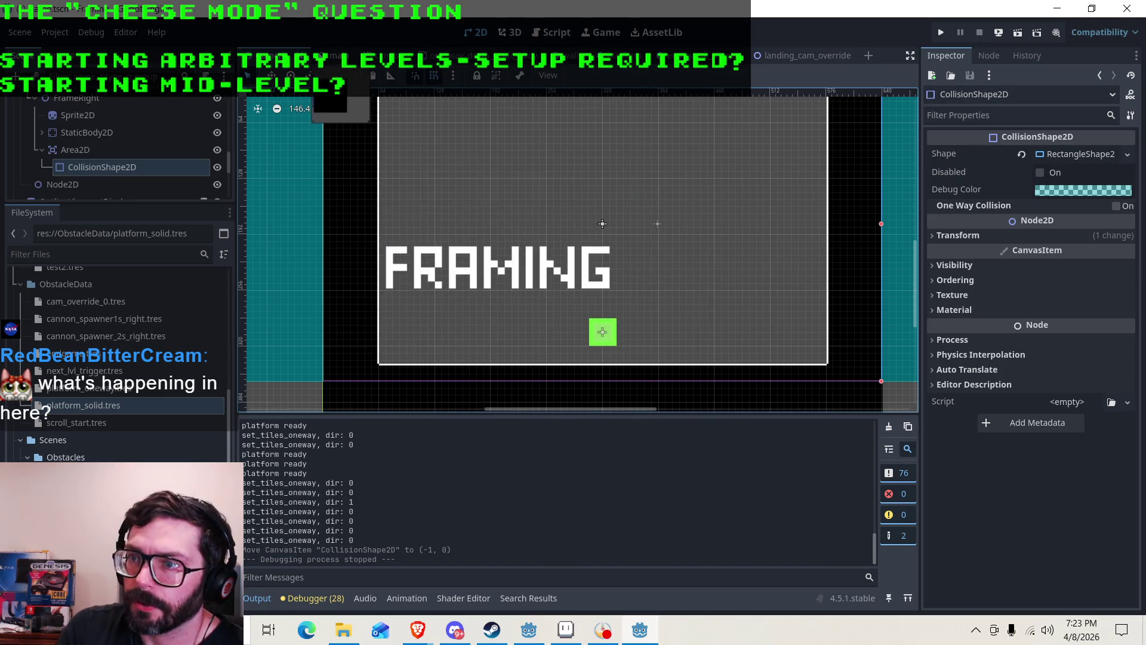
pyautogui.scroll(-1, 574, 255)
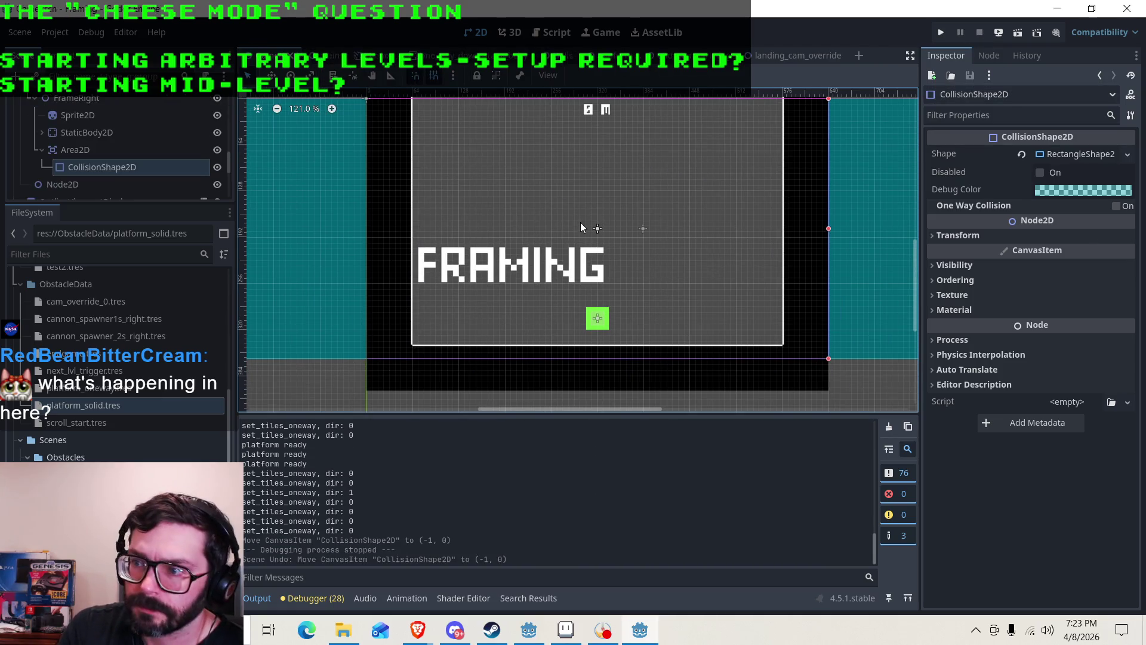
# - Relaunch the game, move its window higher, and bring Framing's itch.io page forward
pyautogui.click(941, 32)
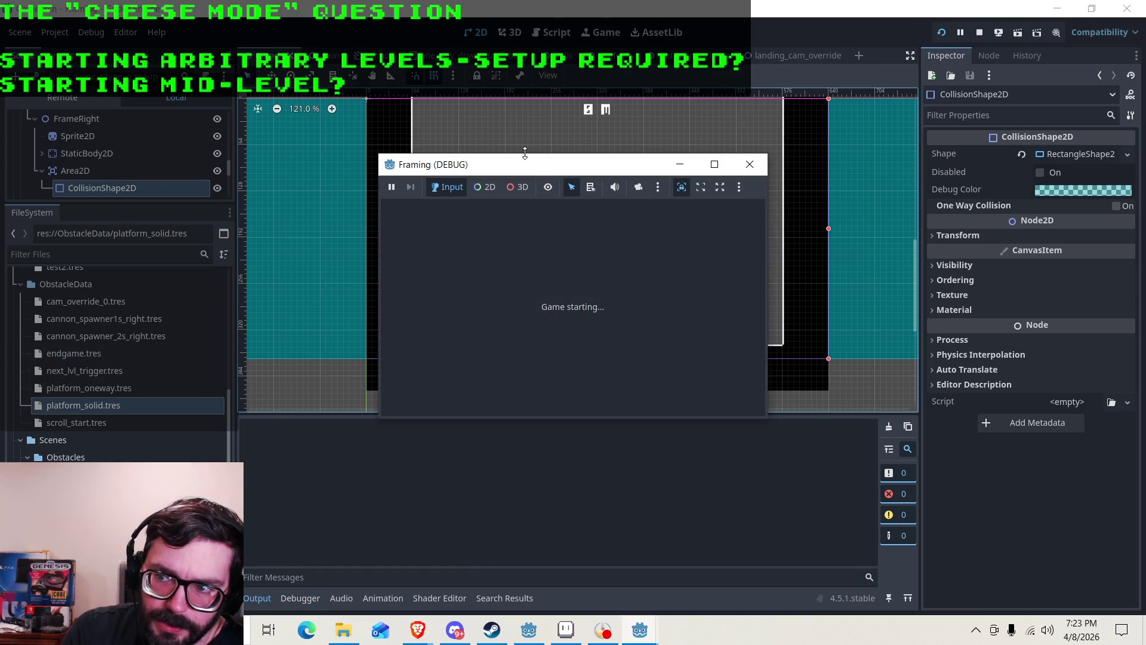
pyautogui.moveTo(532, 168); pyautogui.dragTo(539, 148)
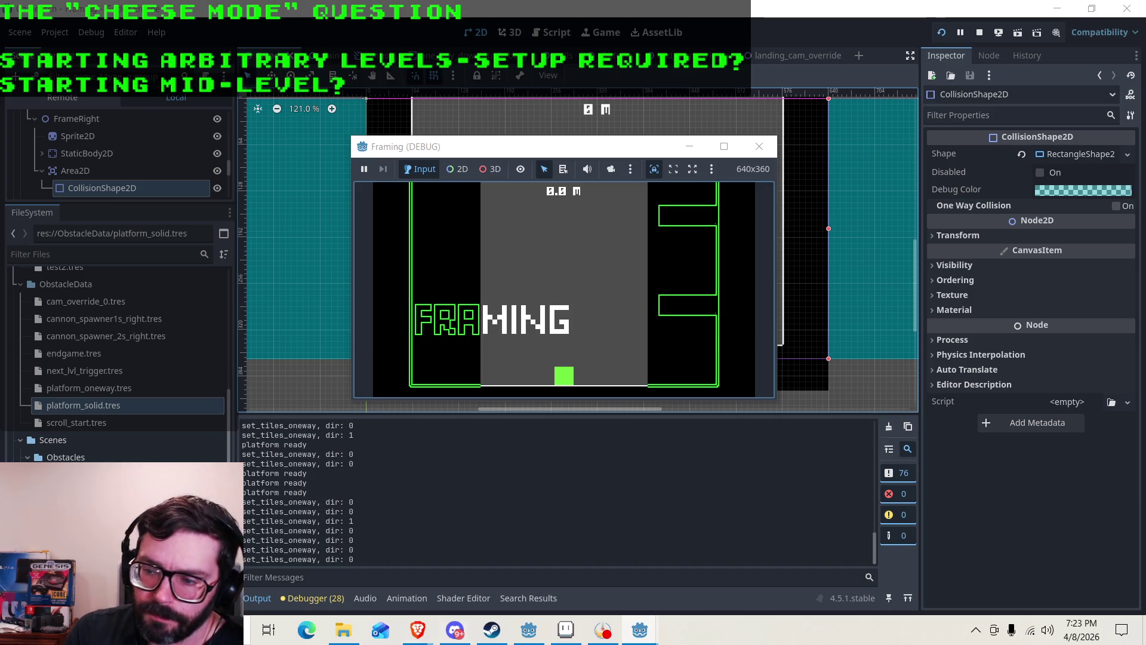
pyautogui.moveTo(416, 638)
pyautogui.click(576, 564)
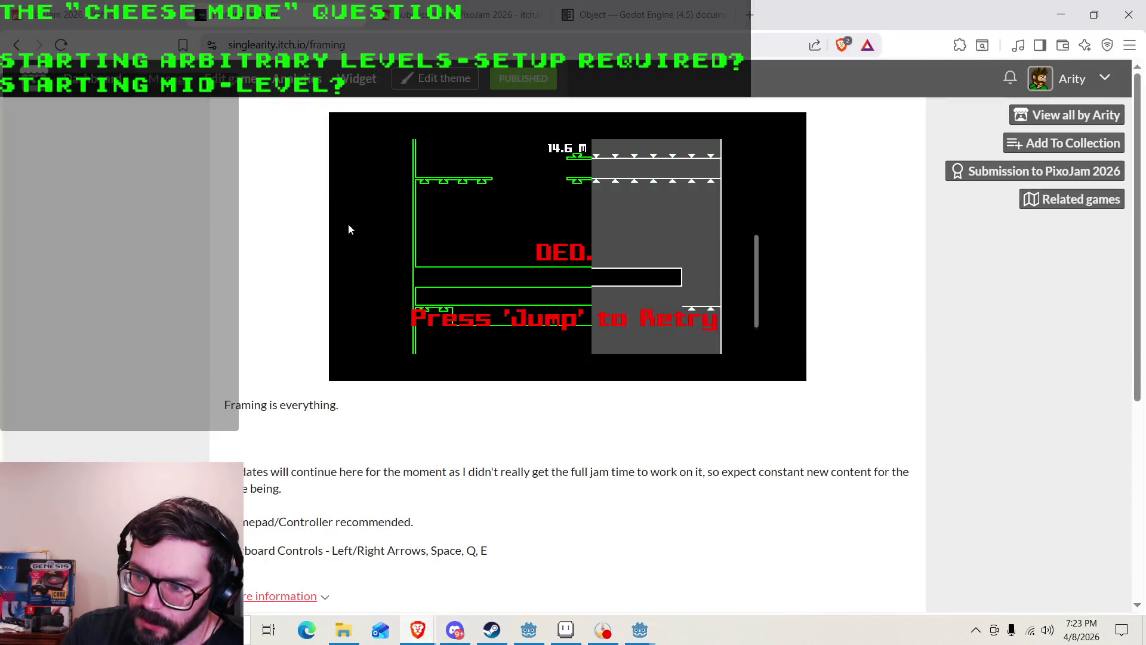
# - Read the PixoJam 2026 jam page down to its Theme section, then minimize the browser
pyautogui.click(112, 5)
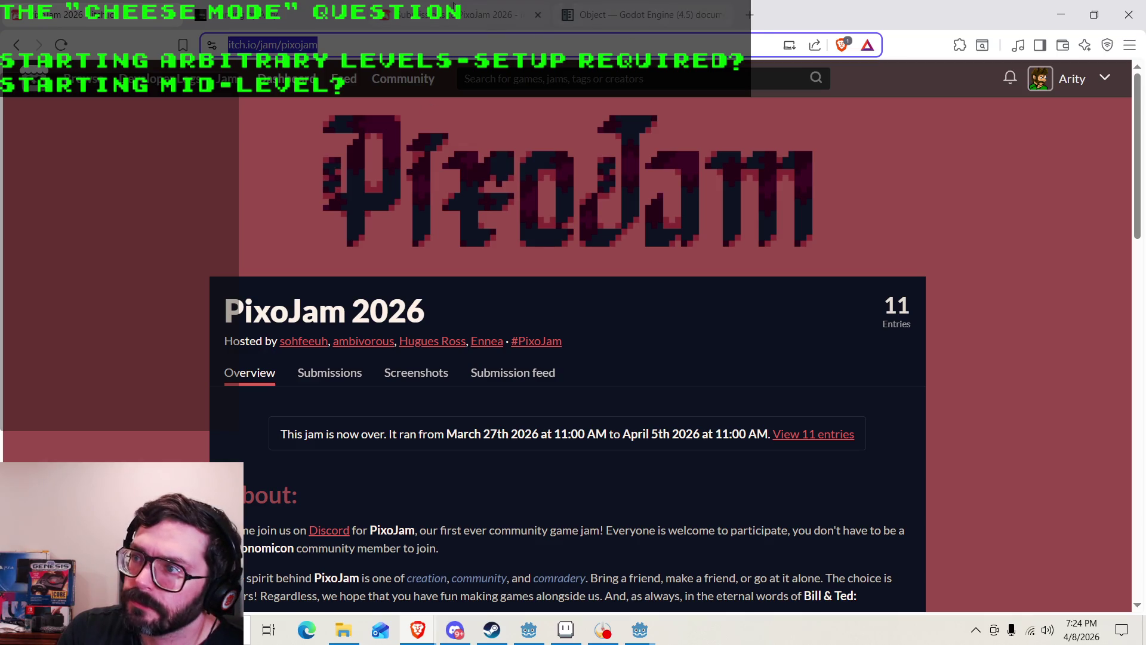
pyautogui.scroll(-5, 962, 216)
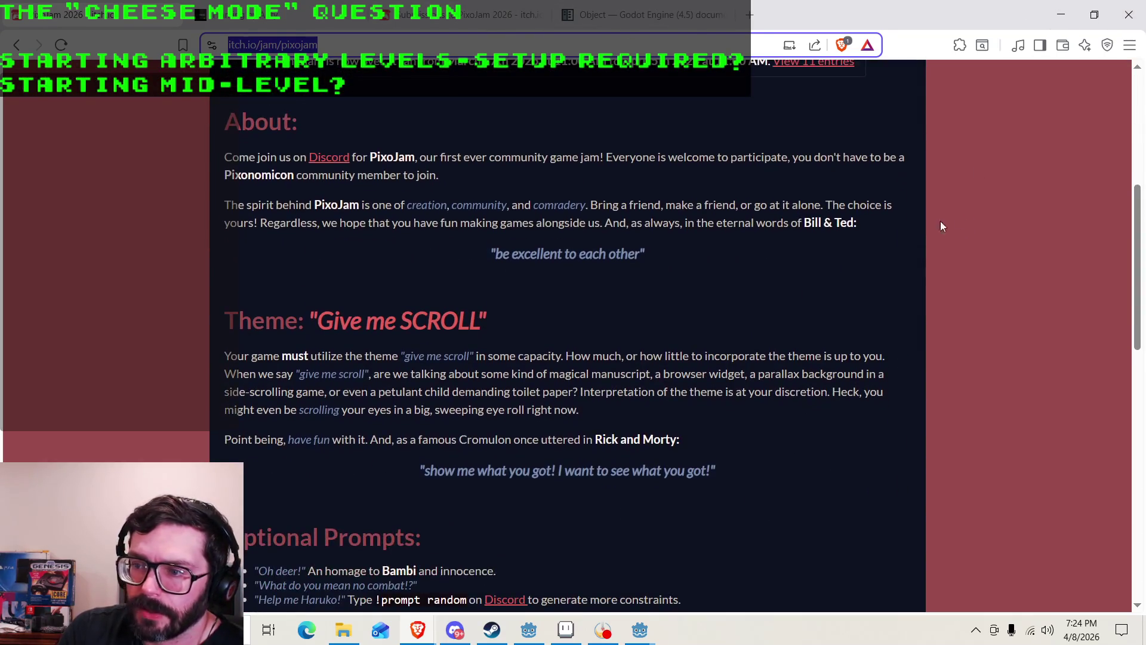
pyautogui.click(1062, 15)
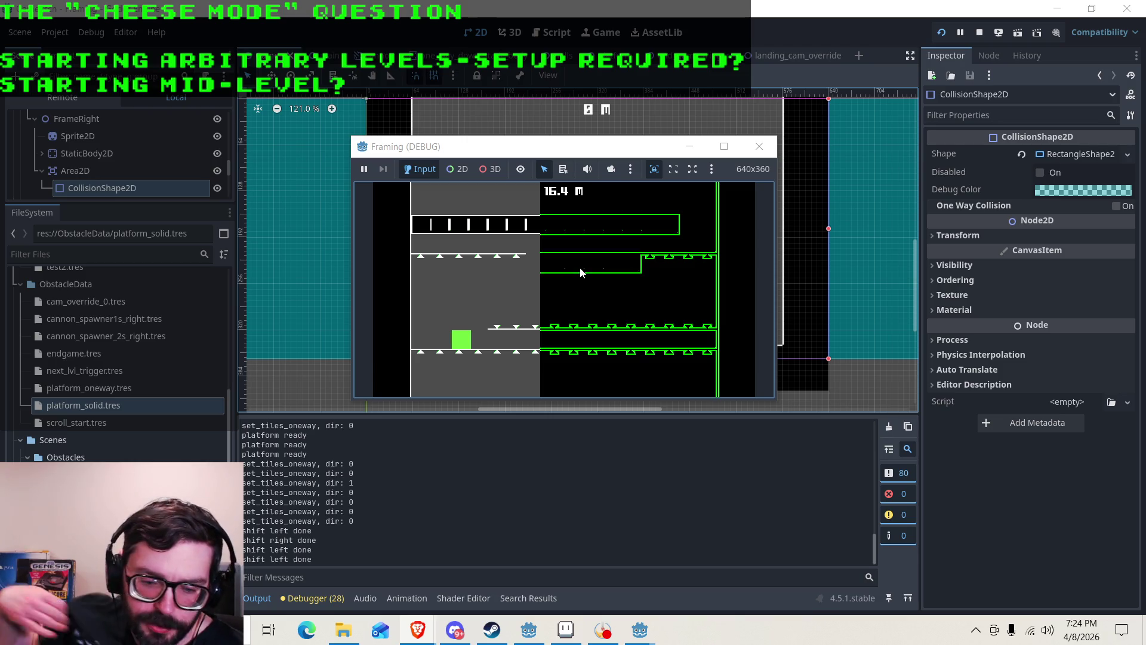
# - Shift the grey lane left and right to position the player near the level start
pyautogui.press('Right')
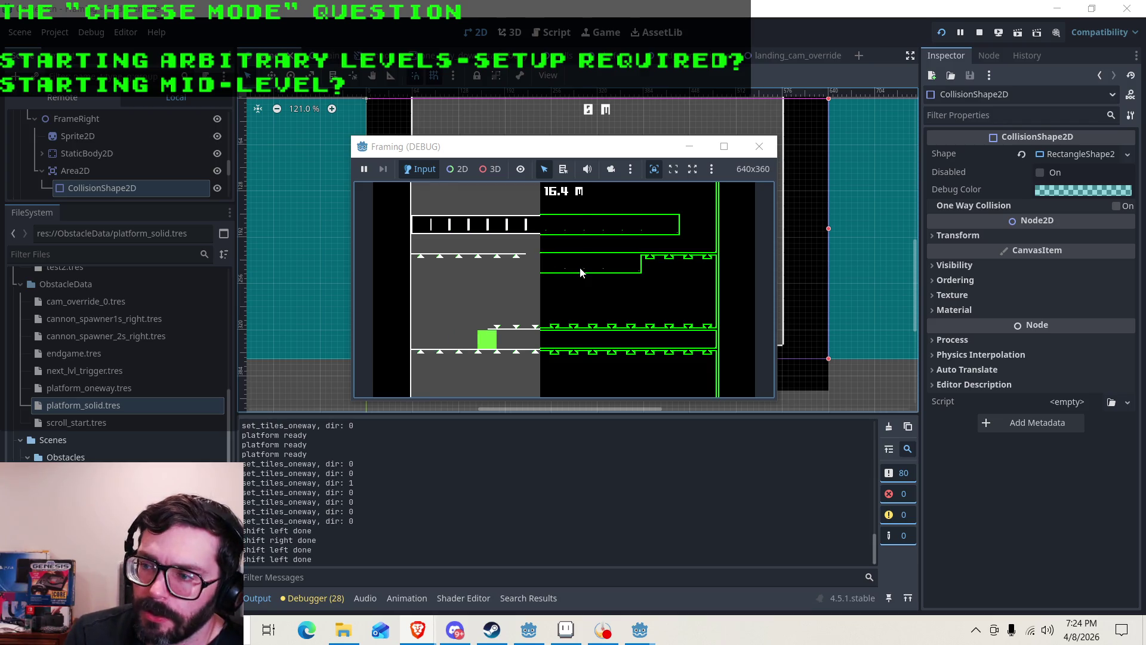
pyautogui.press('Left')
pyautogui.press('Left')
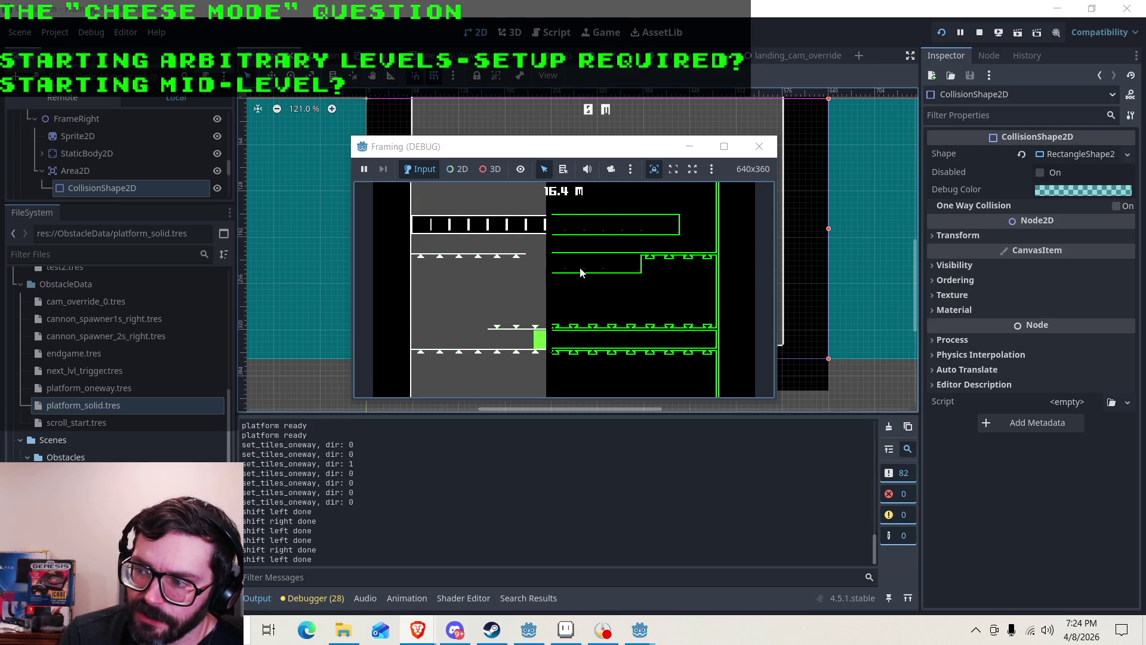
pyautogui.press('Right')
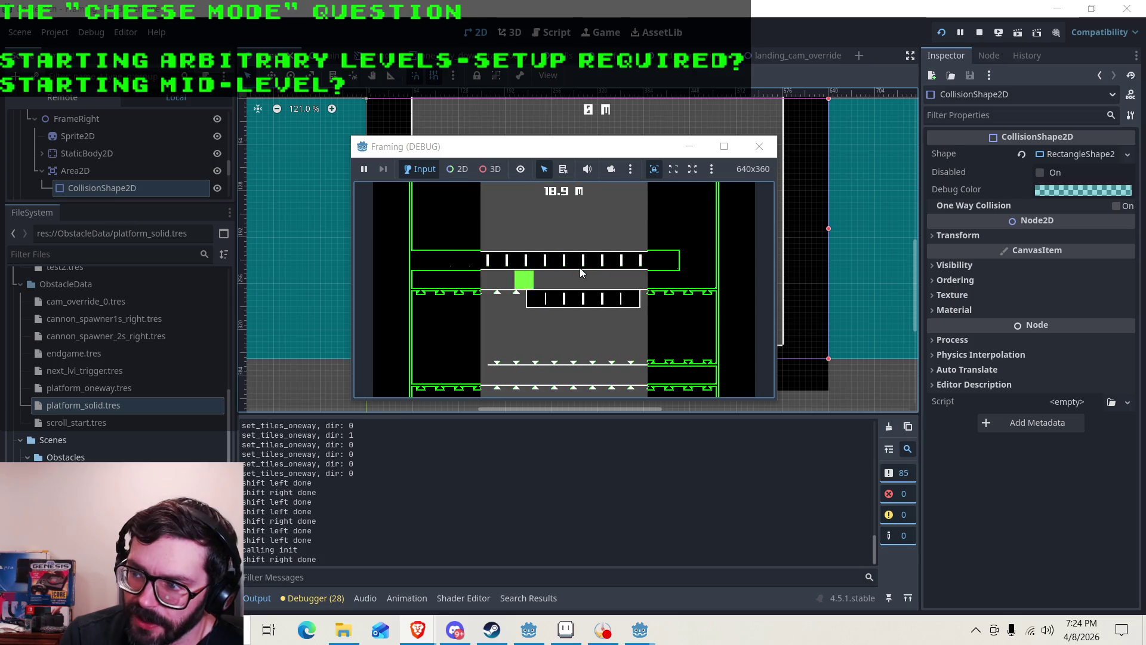
pyautogui.press('Left')
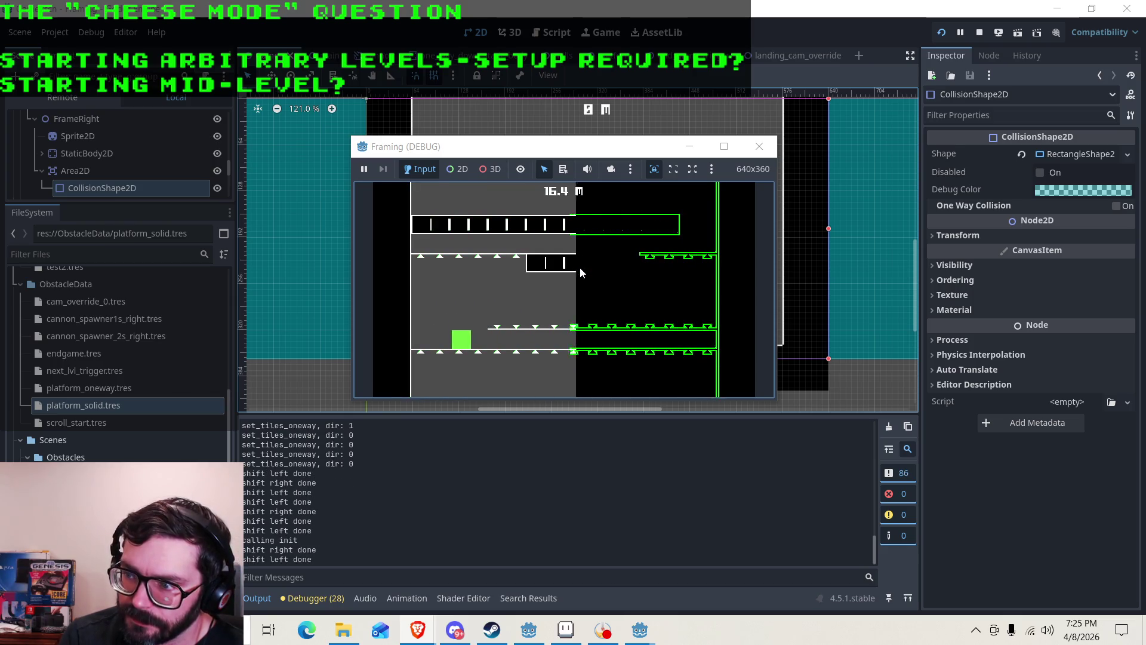
pyautogui.press('Right')
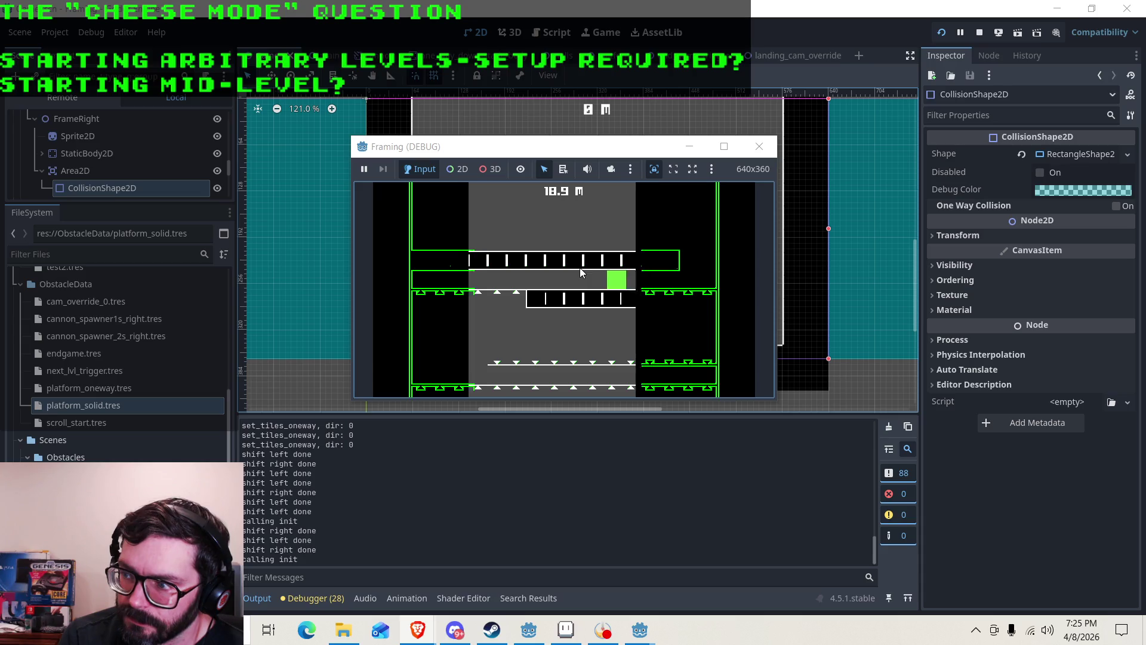
pyautogui.press('Left')
pyautogui.press('Up')
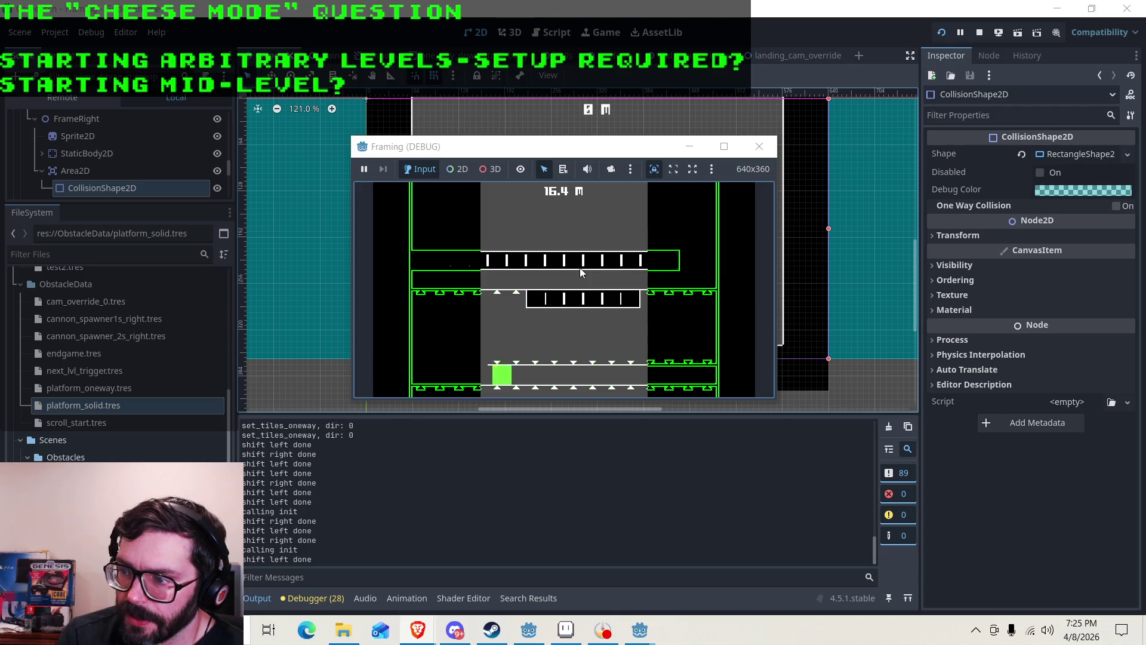
pyautogui.press('Left')
pyautogui.press('Right')
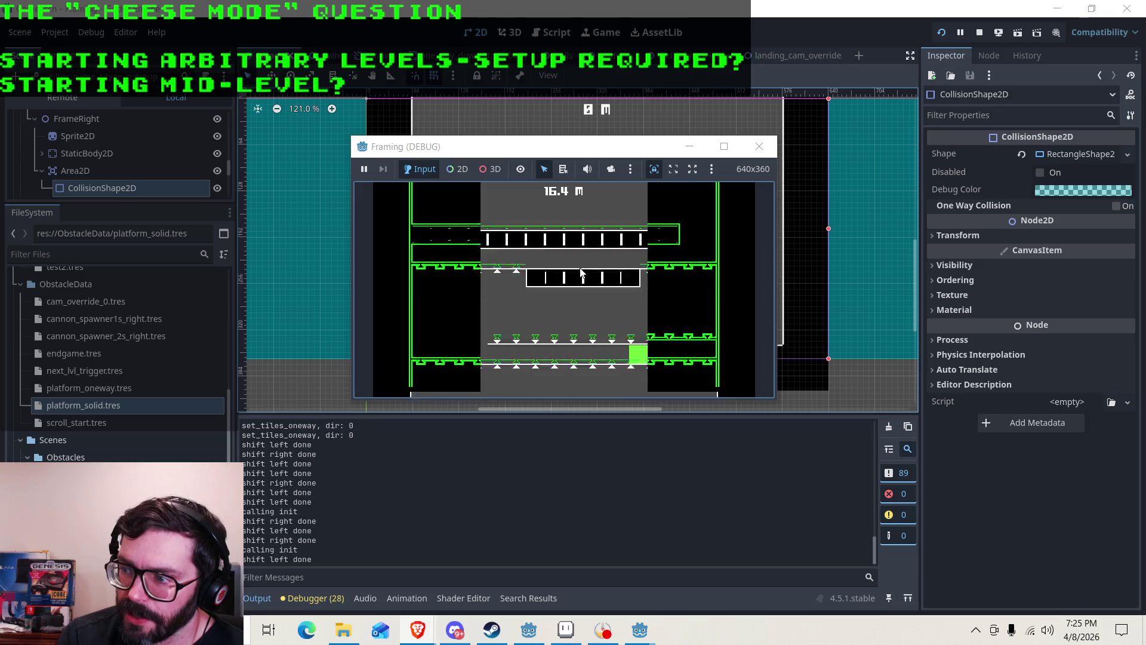
pyautogui.press('Left')
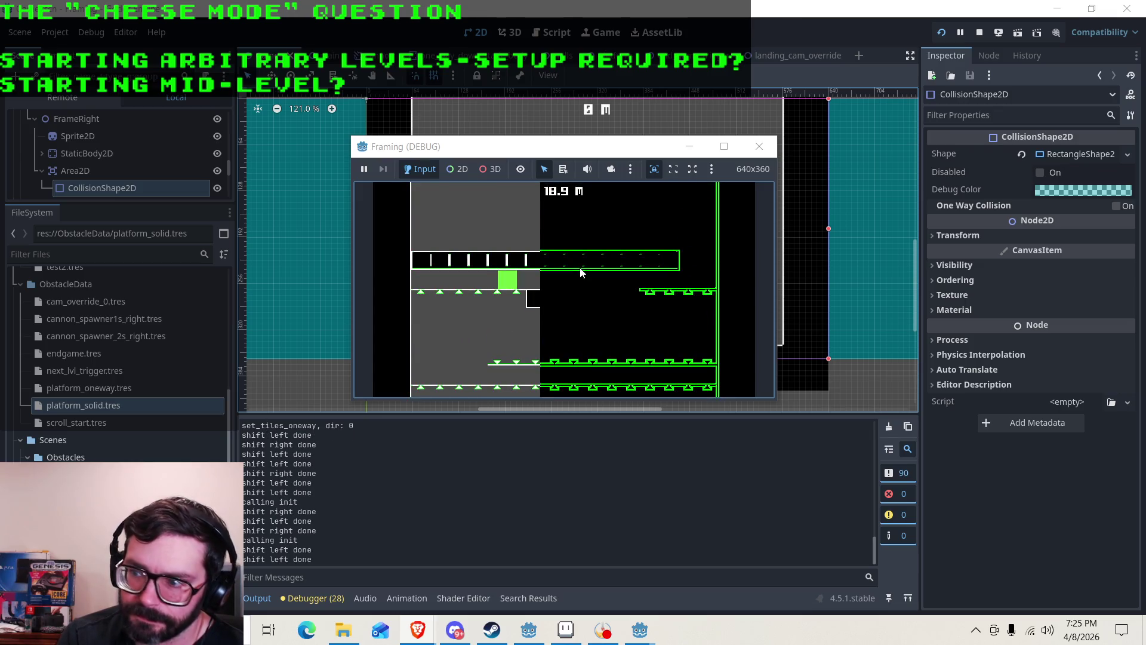
pyautogui.press('Right')
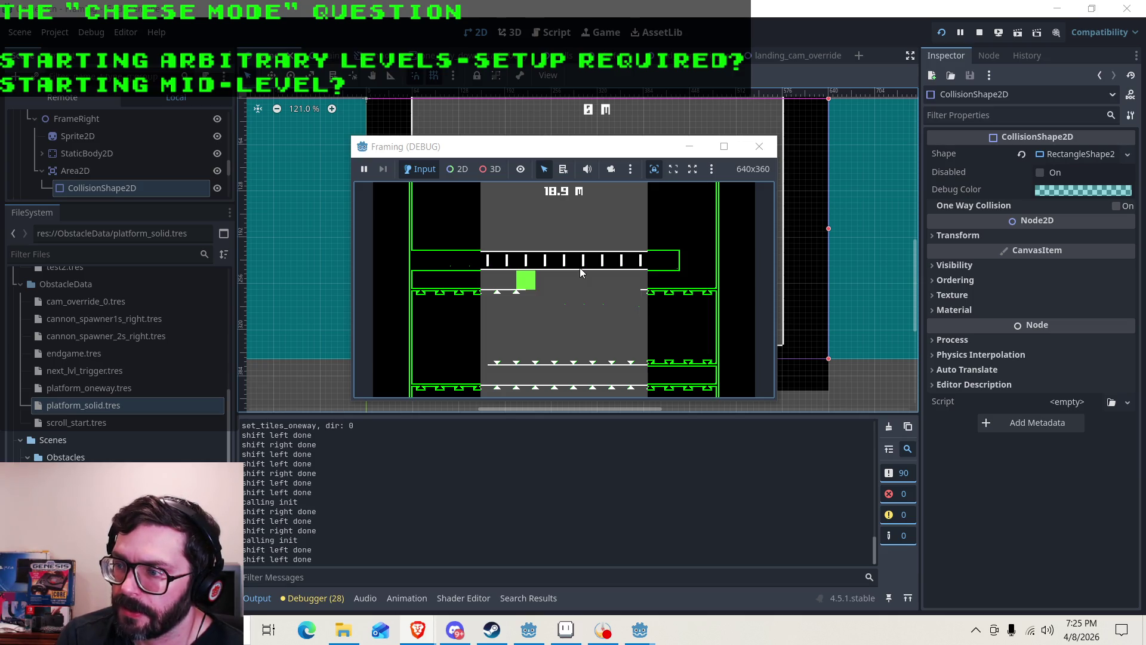
pyautogui.press('Right')
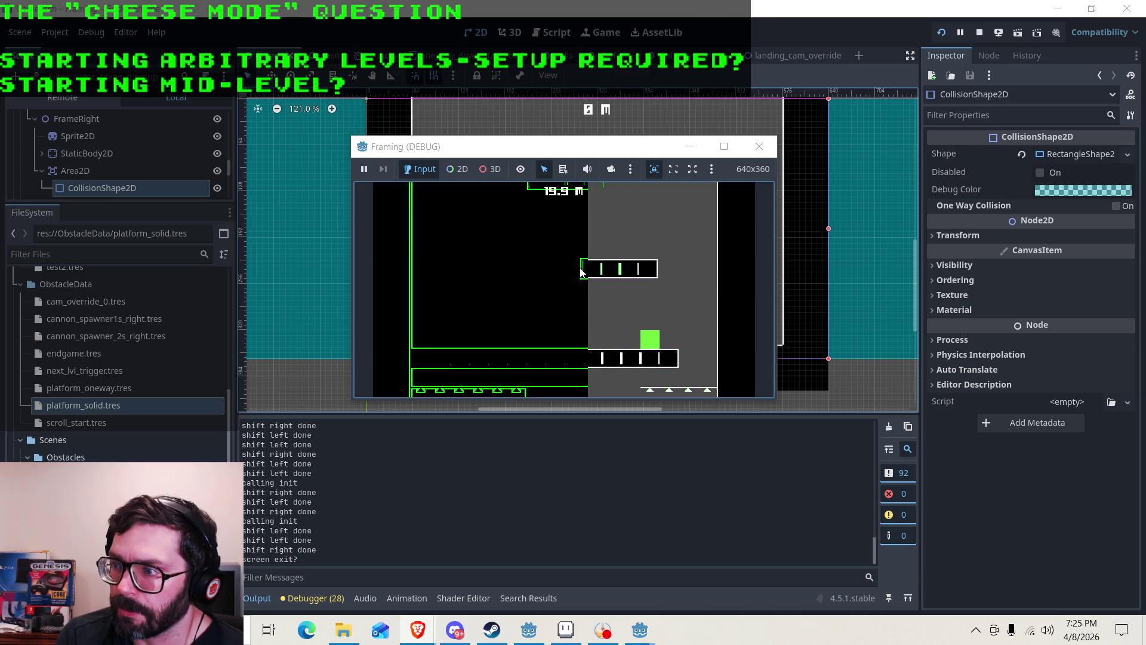
pyautogui.press('Left')
pyautogui.press('Right')
pyautogui.press('Left')
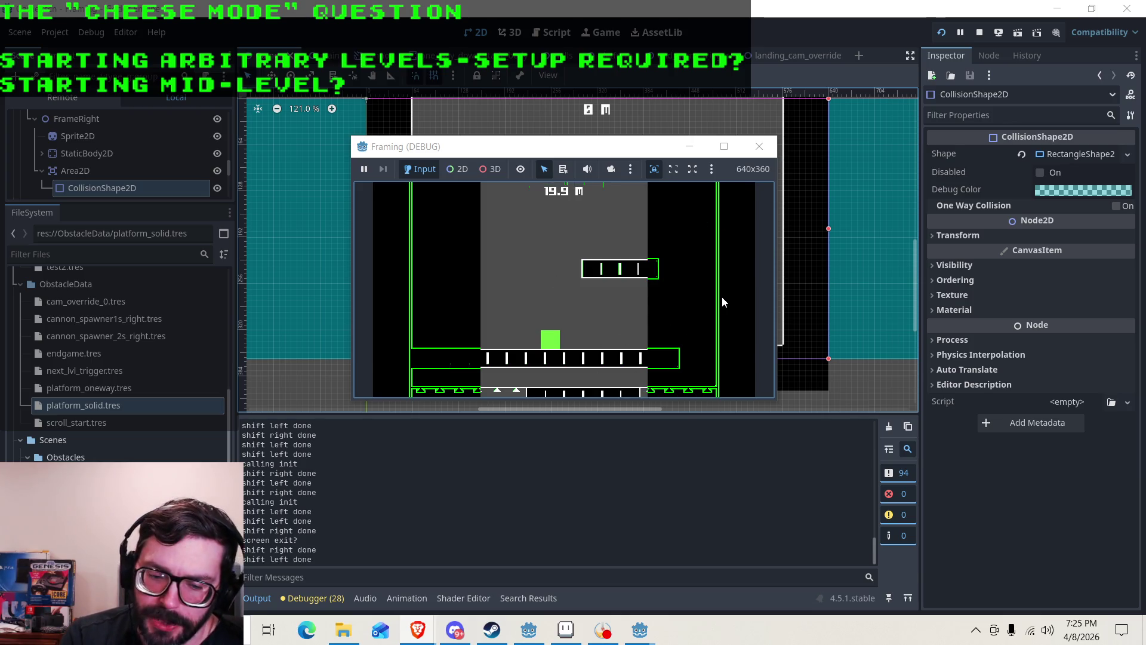
# - Move the player across the floating platforms, dropping onto the lower ledges
pyautogui.press('Left')
pyautogui.press('Right')
pyautogui.press('Right')
pyautogui.press('Right')
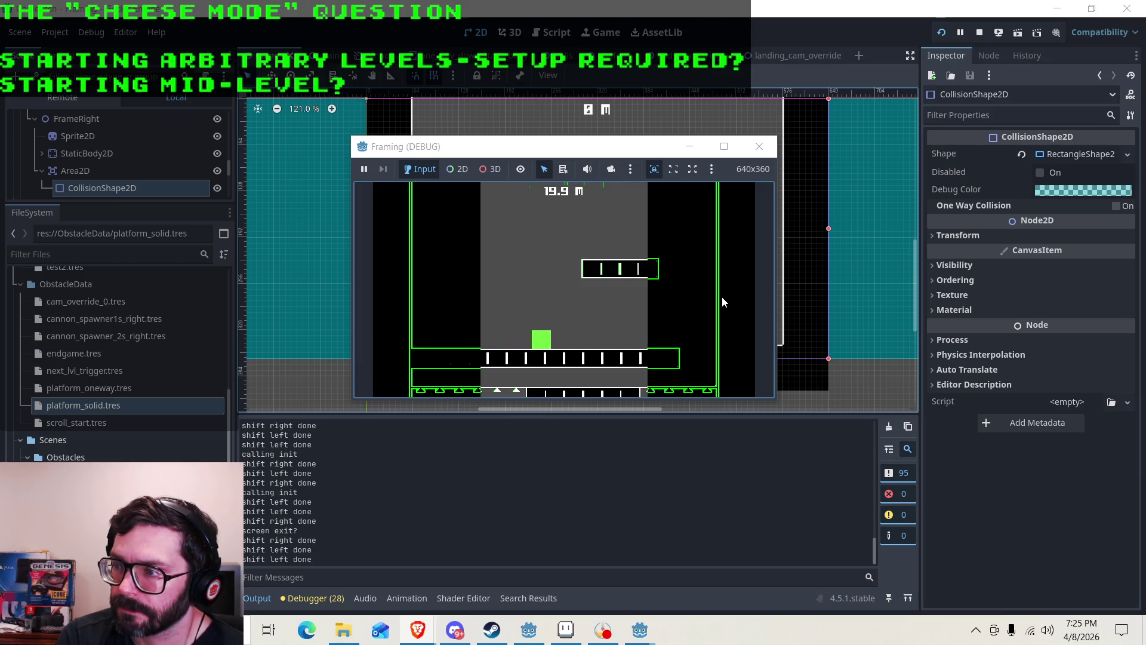
pyautogui.press('Right')
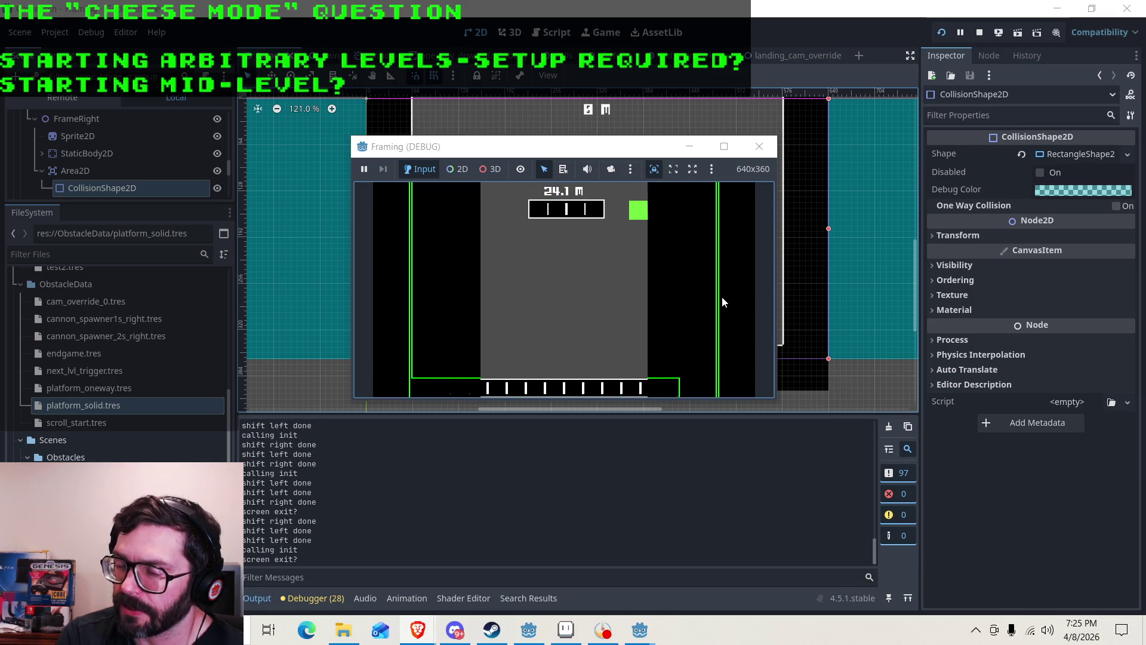
pyautogui.press('Down')
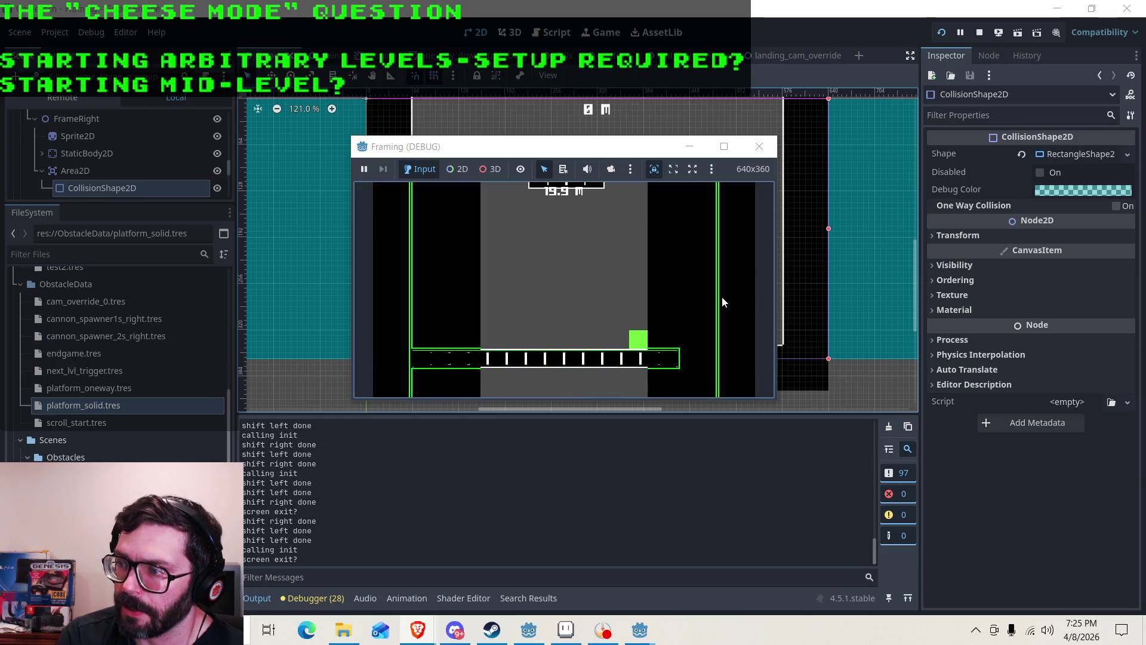
pyautogui.press('Left')
pyautogui.press('Left')
pyautogui.press('Right')
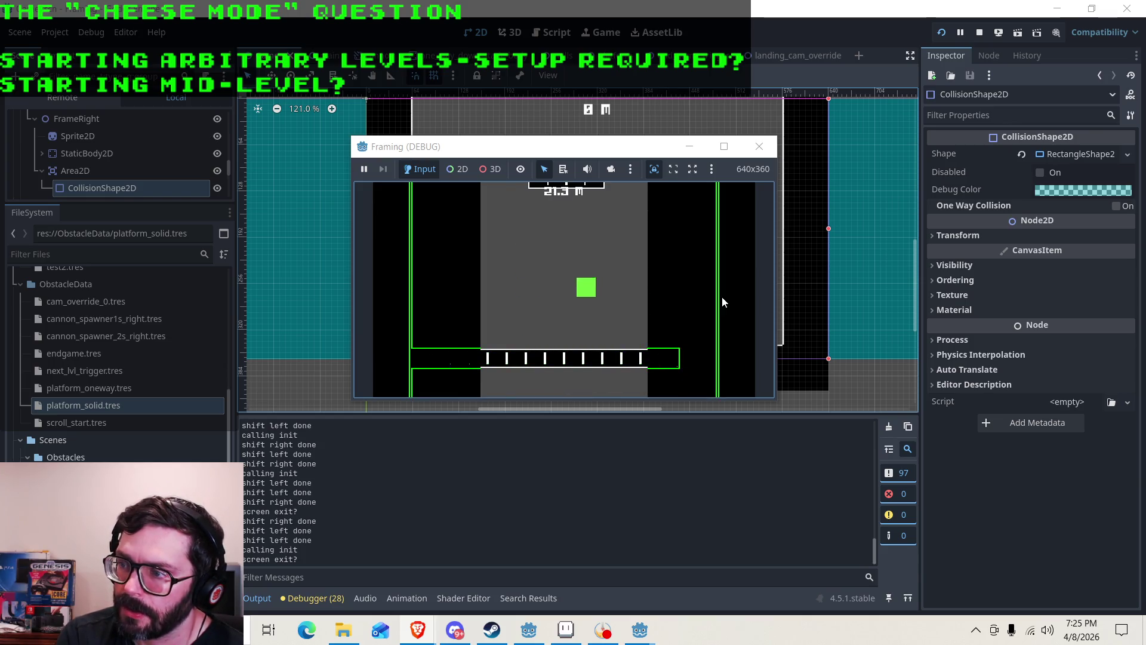
pyautogui.press('Left')
pyautogui.press('Right')
pyautogui.press('Left')
pyautogui.press('Right')
pyautogui.press('Left')
pyautogui.press('Right')
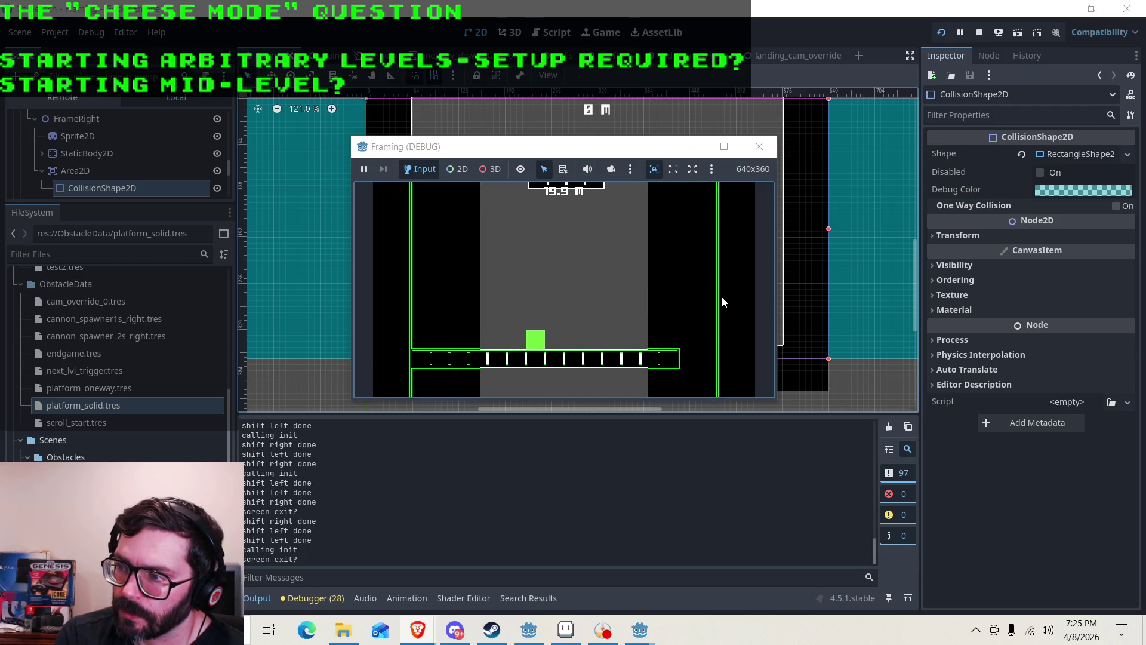
pyautogui.press('Left')
pyautogui.press('Right')
pyautogui.press('Left')
pyautogui.press('Right')
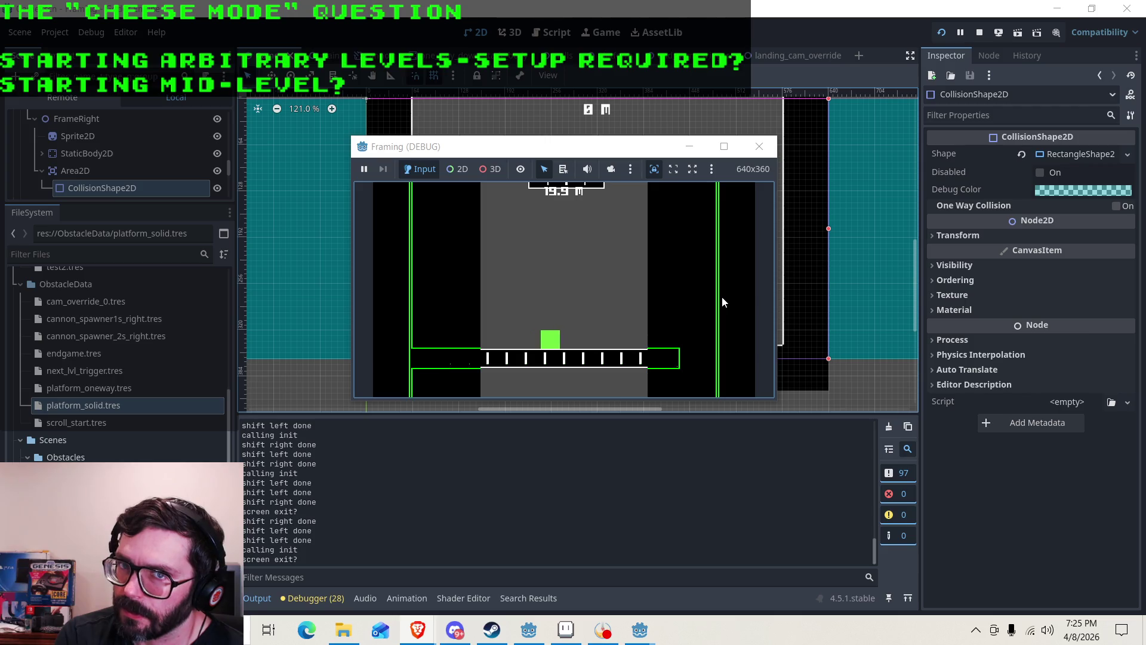
pyautogui.press('Right')
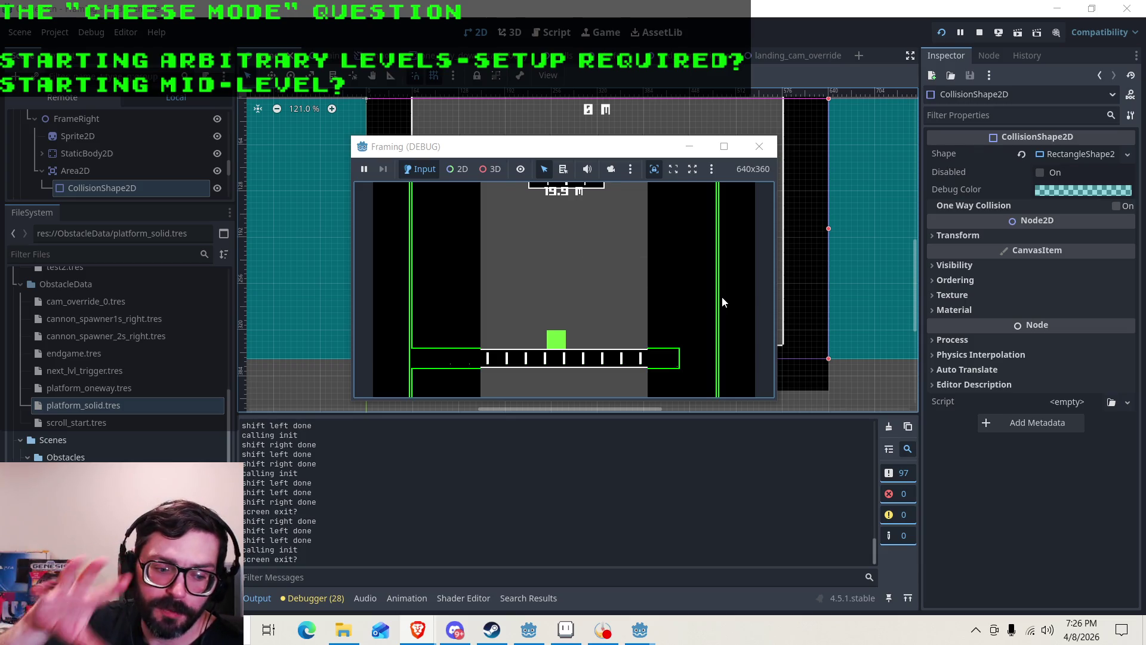
# - Jump up and left through the platforms until the player dies
pyautogui.press('Left')
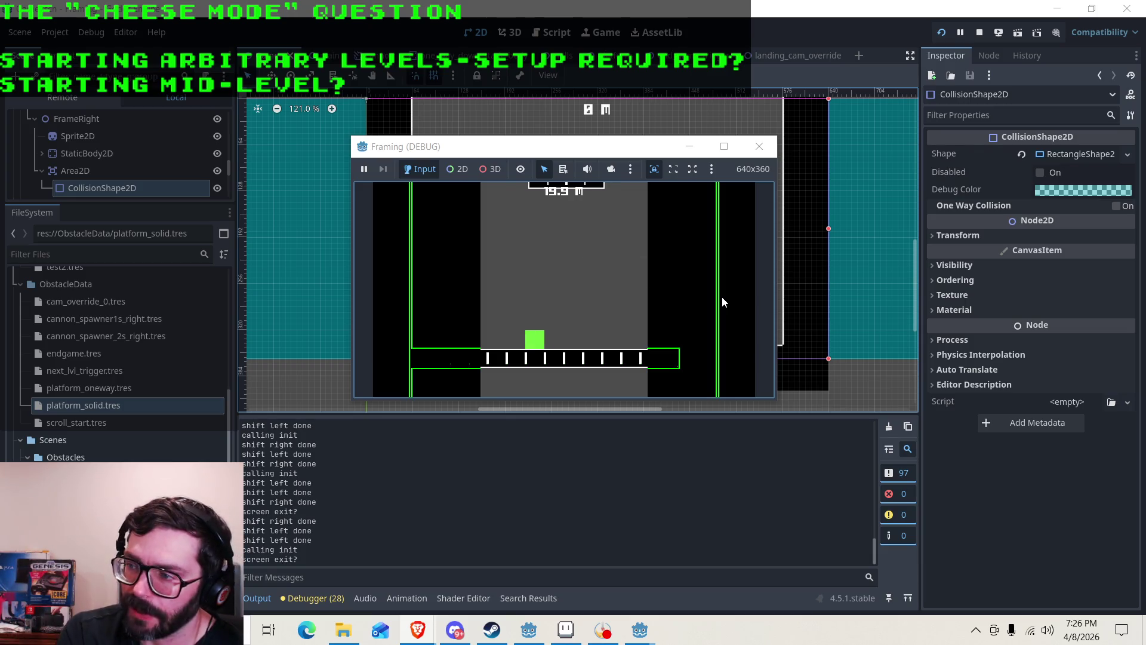
pyautogui.press('Right')
pyautogui.press('Left')
pyautogui.press('space')
pyautogui.press('Right')
pyautogui.press('Left')
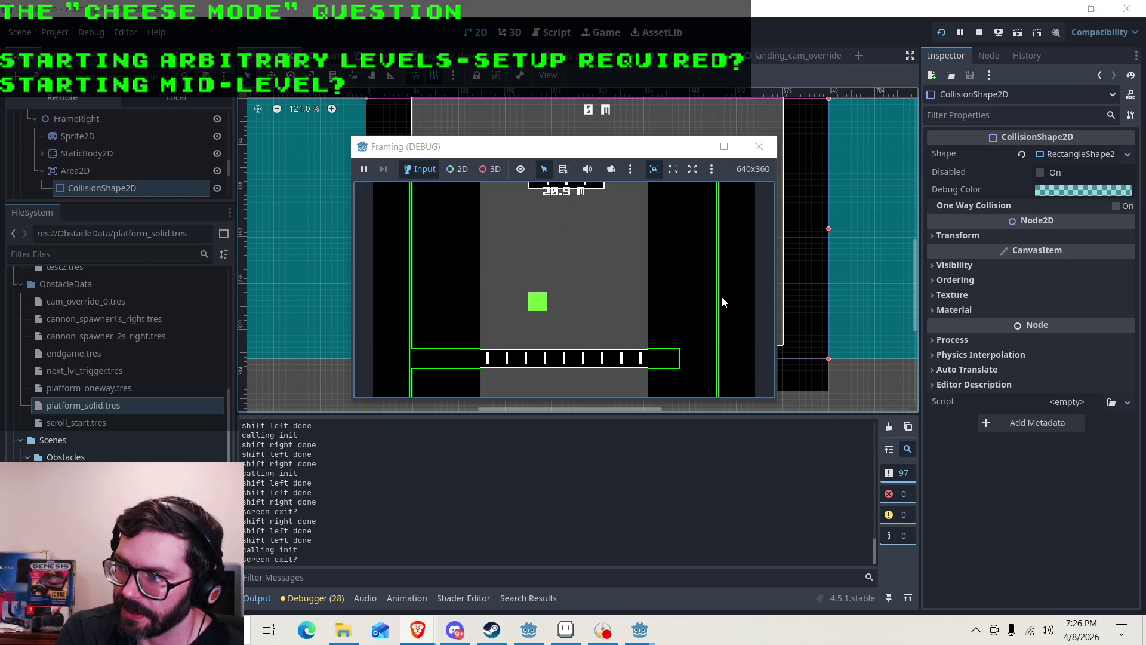
pyautogui.press('space')
pyautogui.press('Right')
pyautogui.press('space')
pyautogui.press('Left')
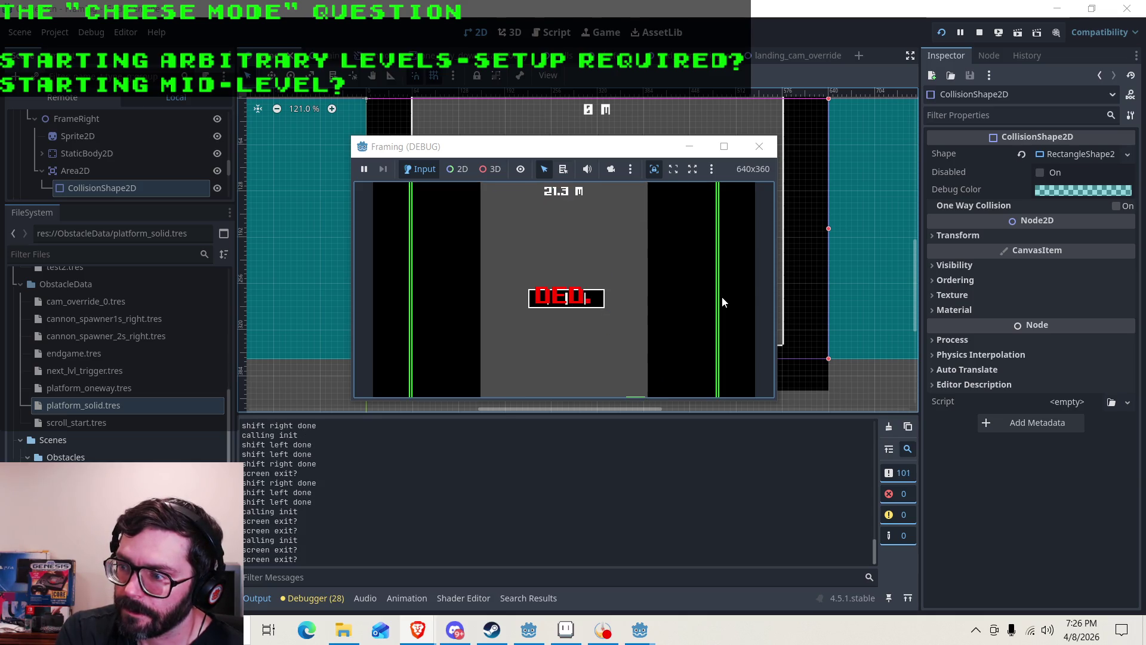
# - Retry the level and jump up-left onto the higher platforms
pyautogui.press('space')
pyautogui.press('Left')
pyautogui.press('Right')
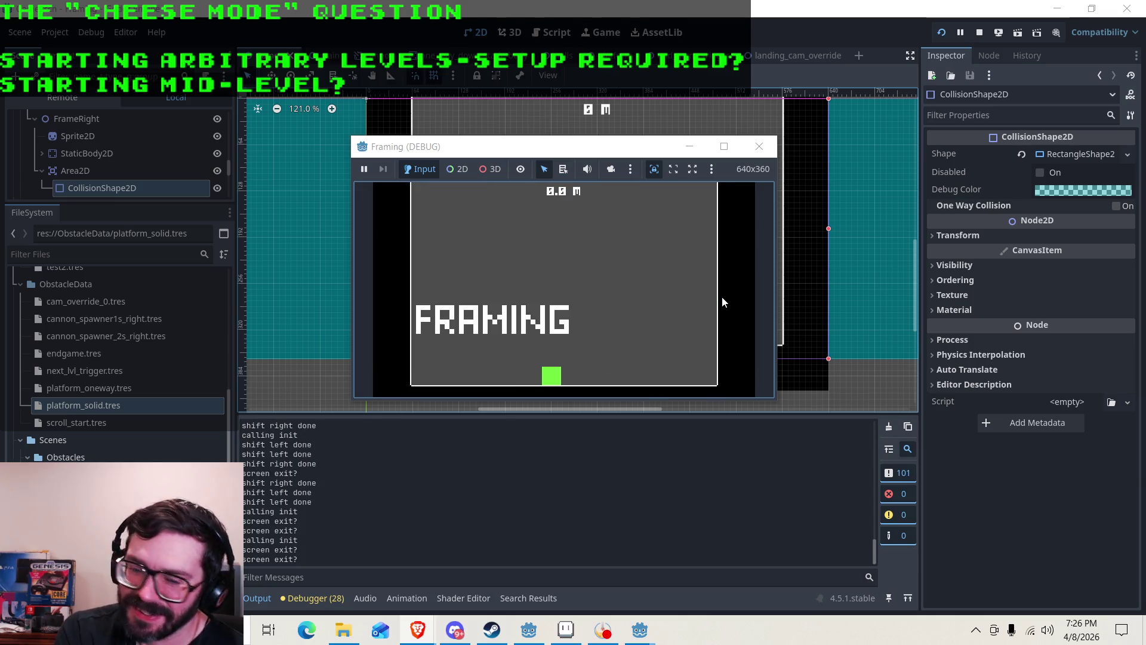
pyautogui.press('Right')
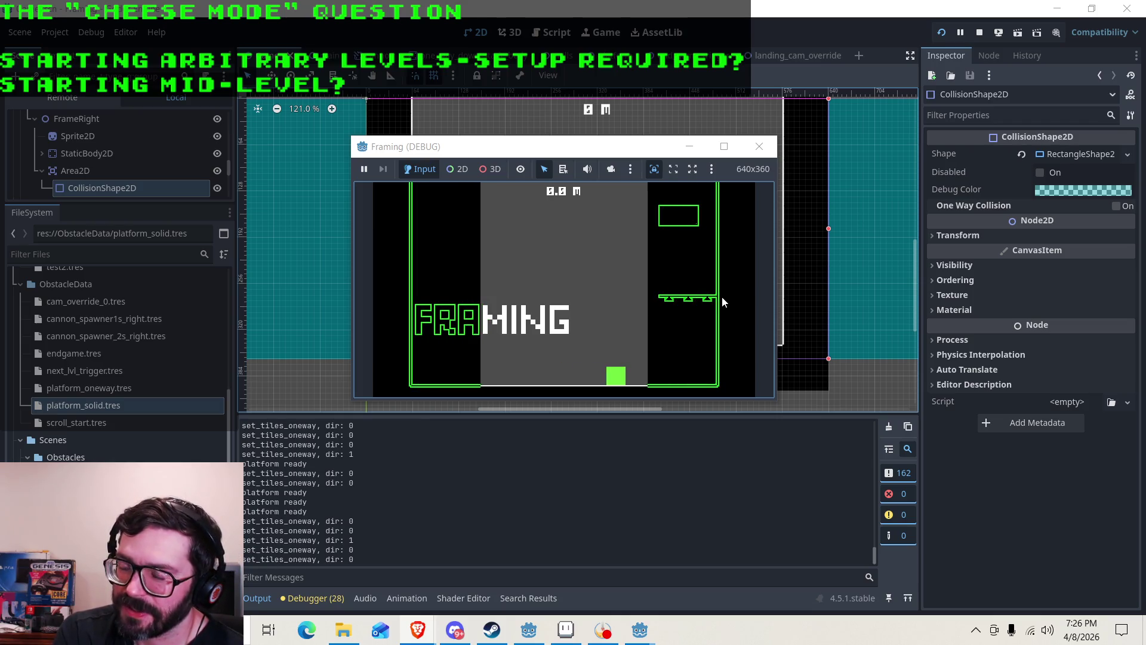
pyautogui.press('space')
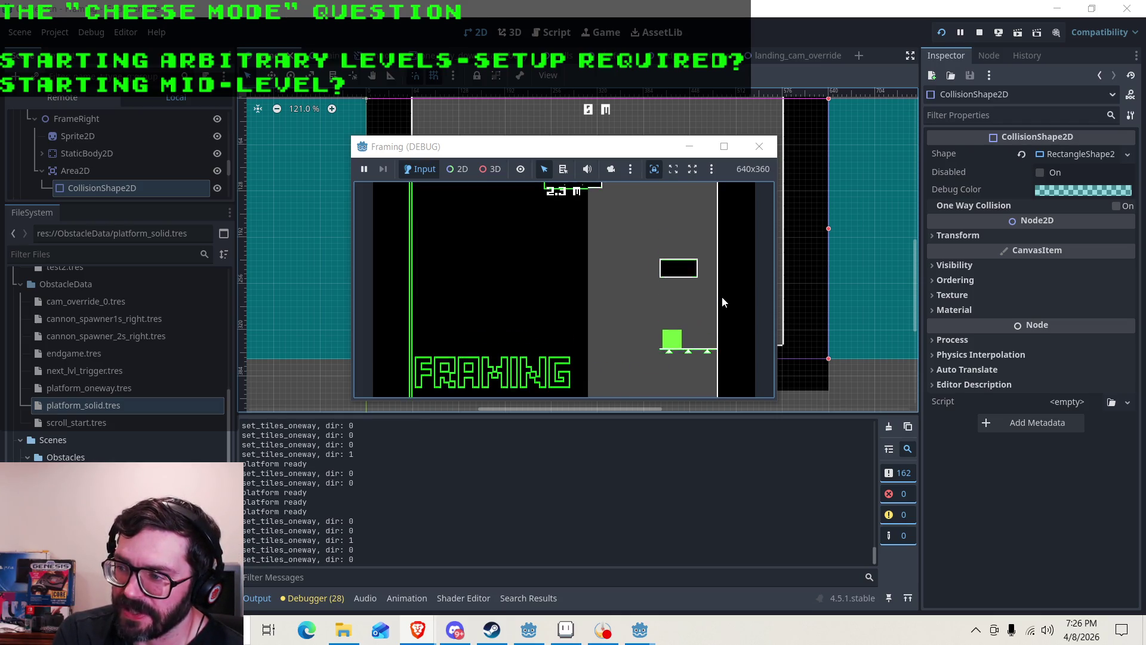
pyautogui.press('space')
pyautogui.press('Left')
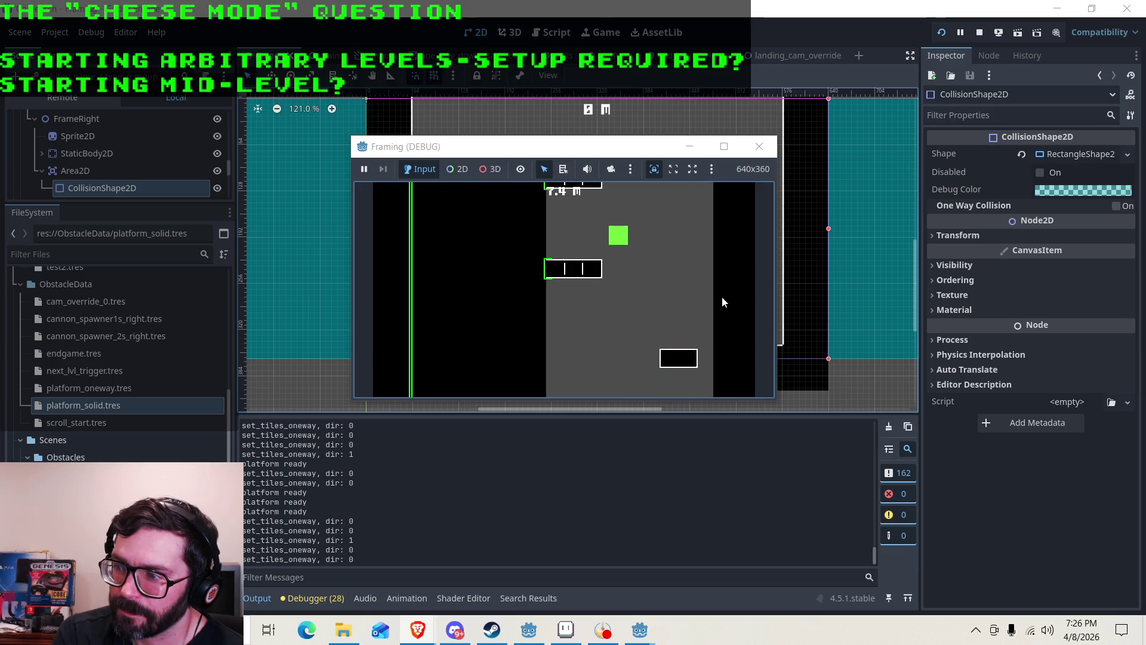
pyautogui.press('space')
pyautogui.press('Left')
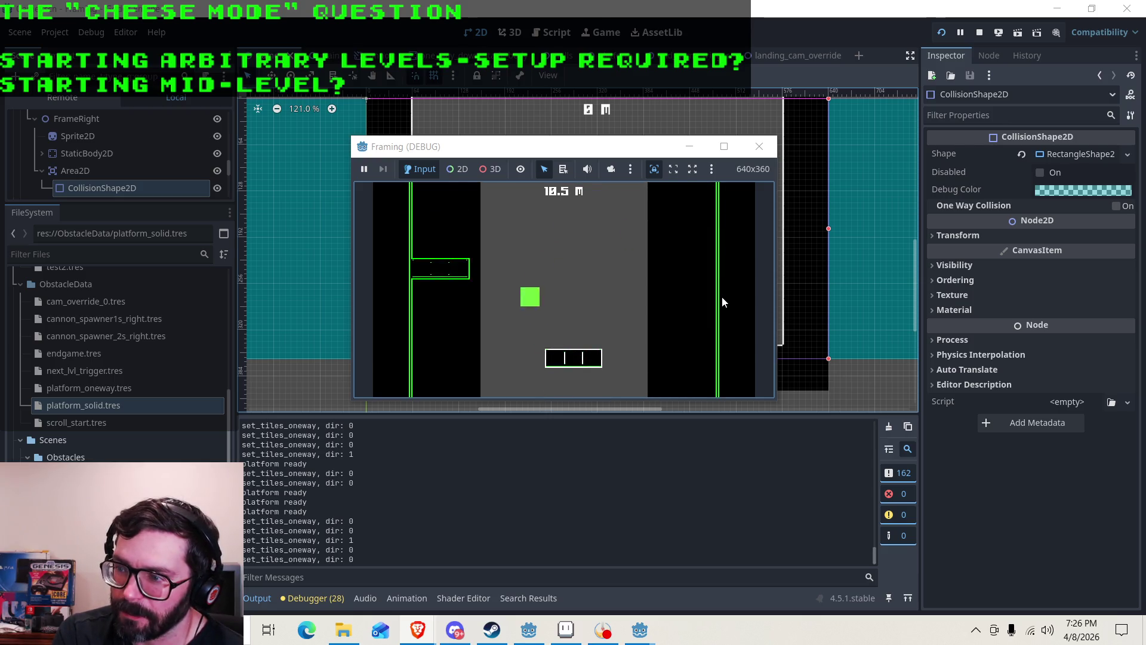
pyautogui.press('space')
pyautogui.press('space')
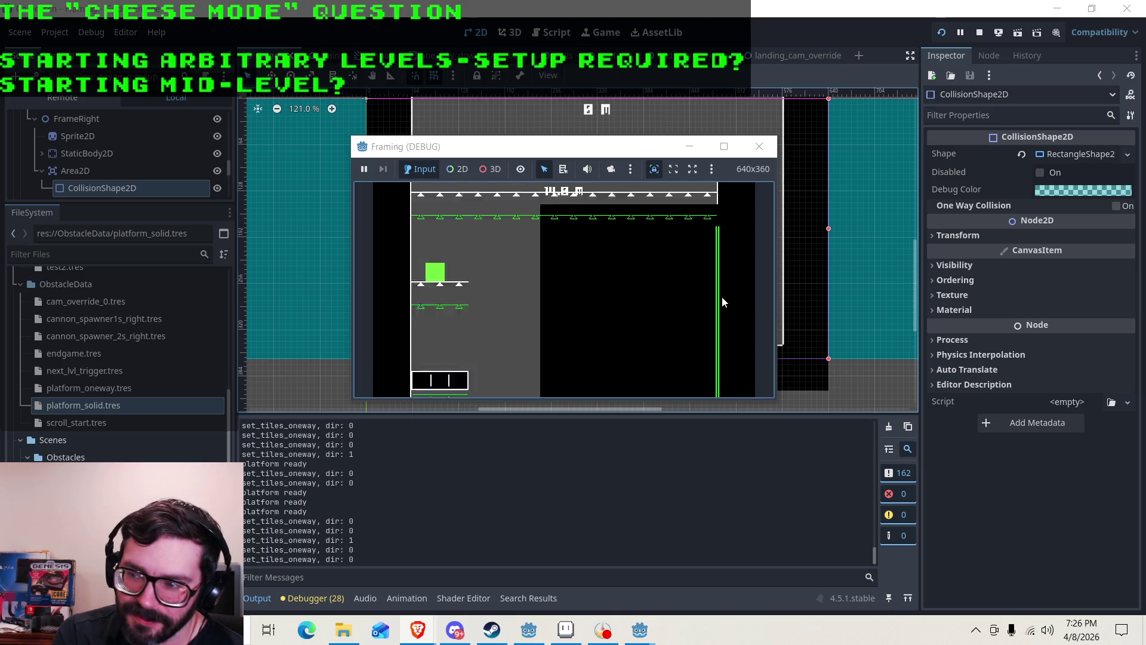
pyautogui.press('space')
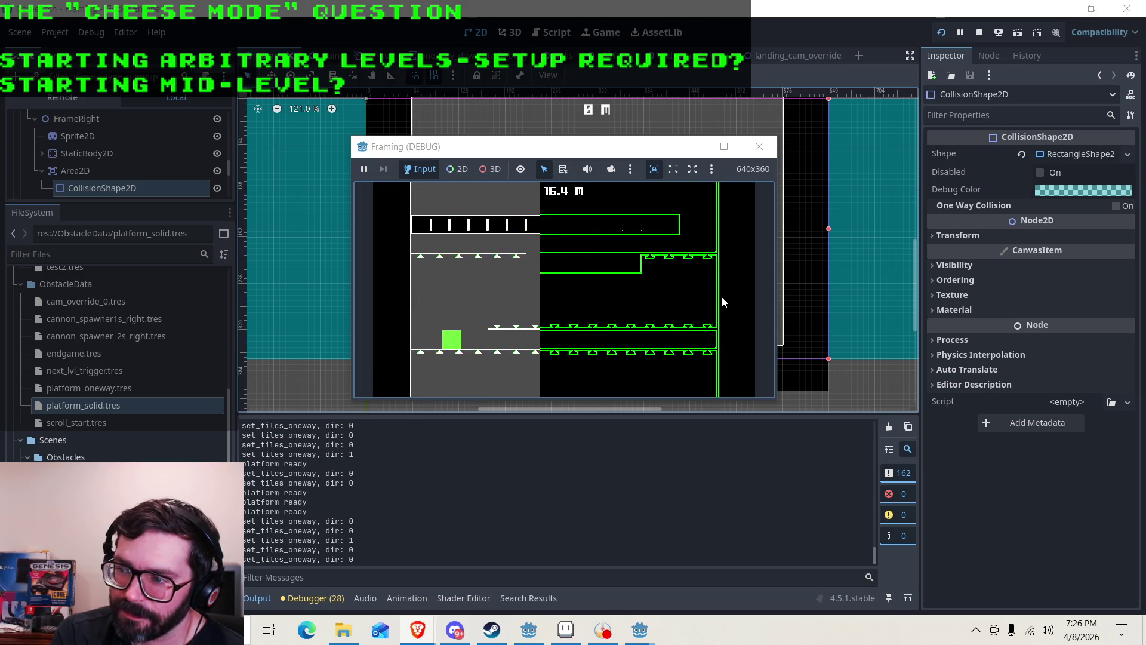
# - Climb past 29.5 m to the next screen, then die and restart the level
pyautogui.press('Right')
pyautogui.press('space')
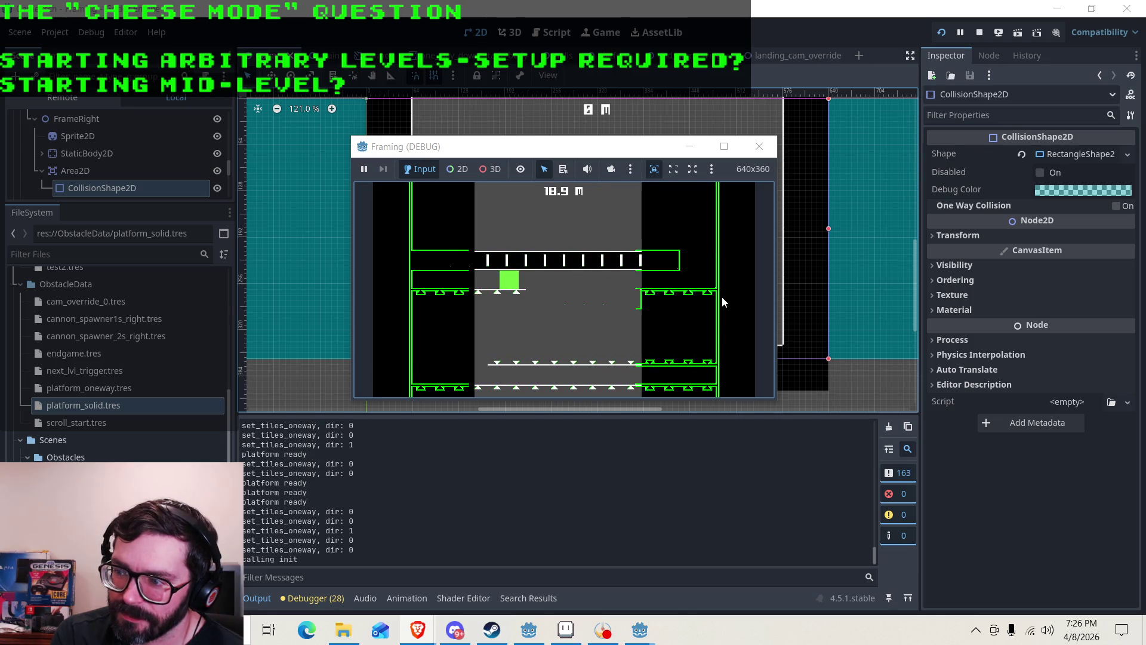
pyautogui.press('Right')
pyautogui.press('space')
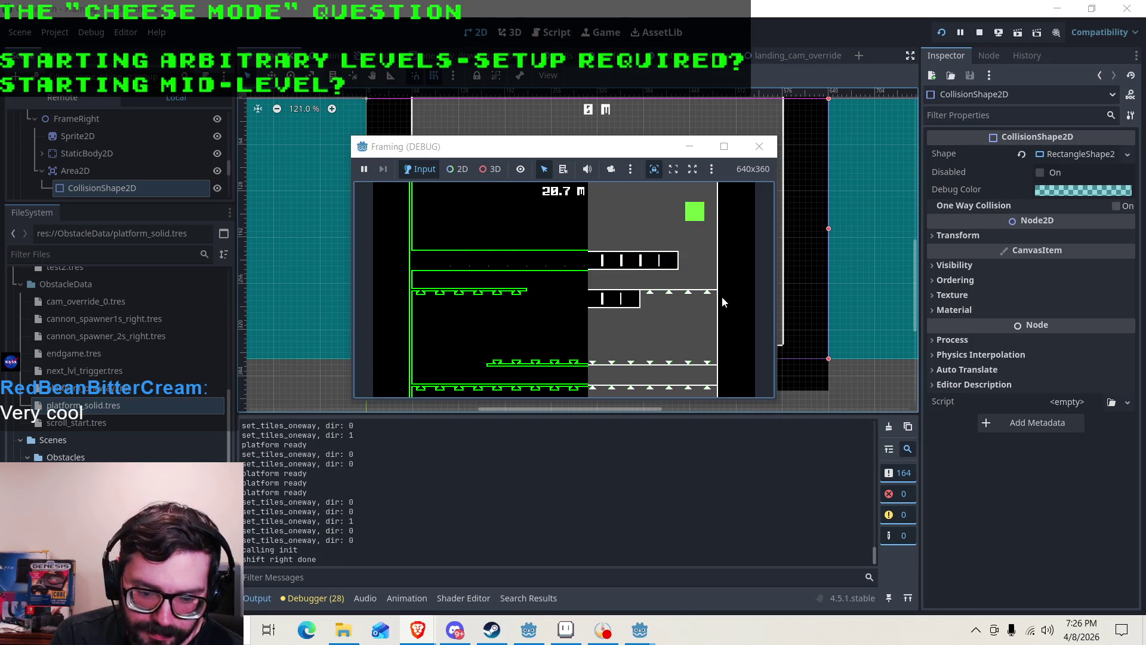
pyautogui.press('Left')
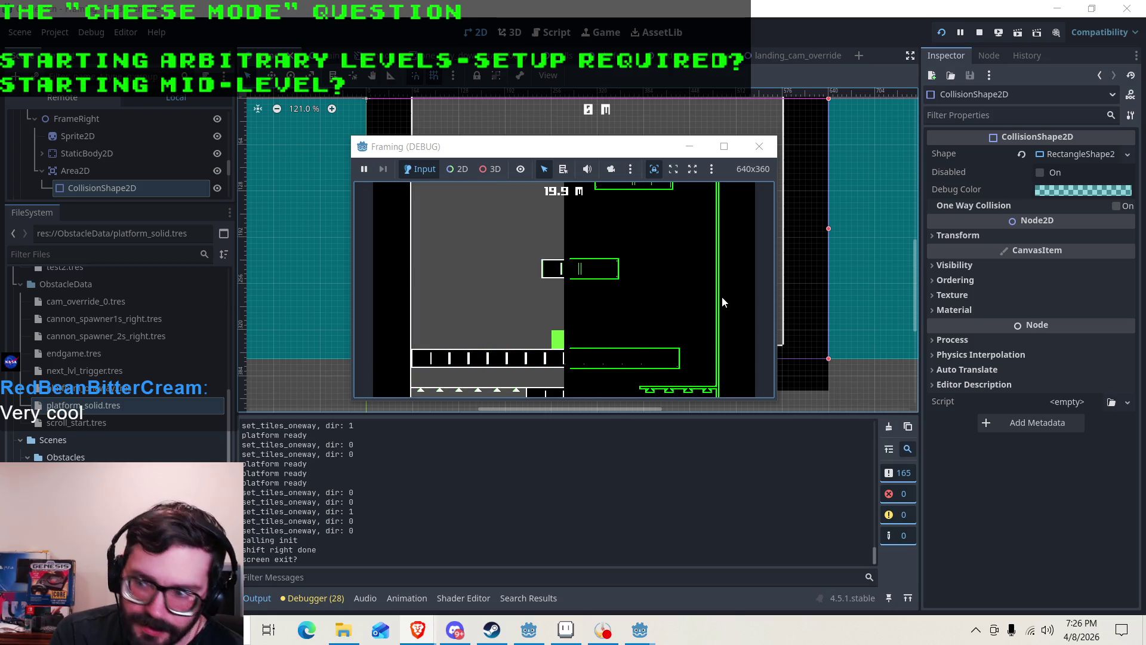
pyautogui.press('Right')
pyautogui.press('space')
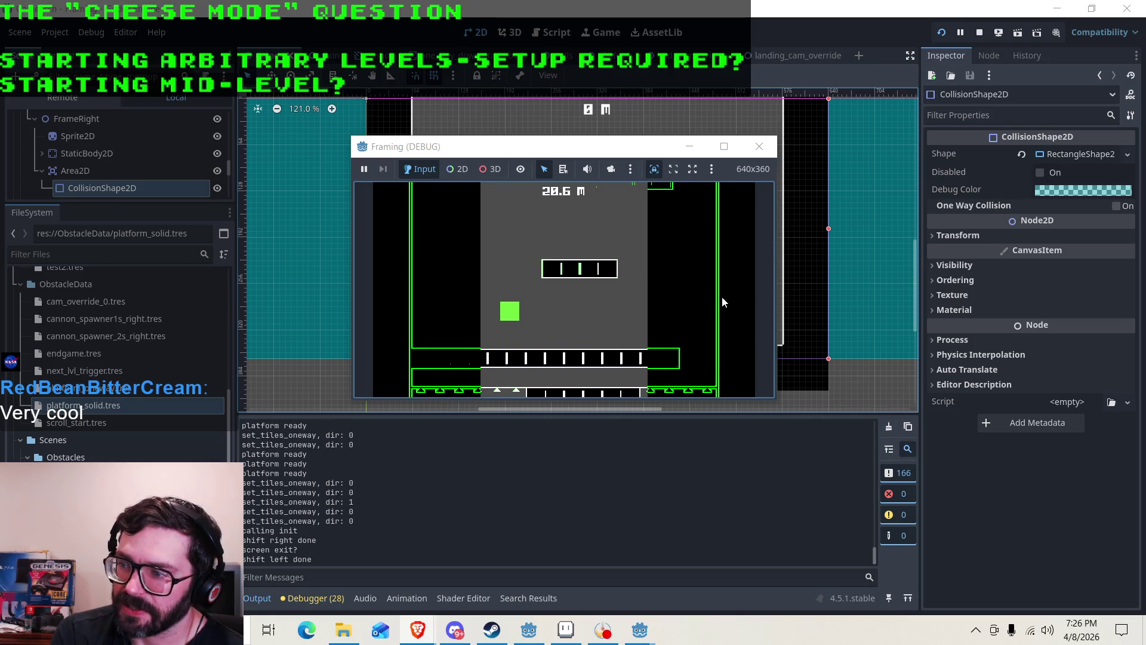
pyautogui.press('space')
pyautogui.press('Right')
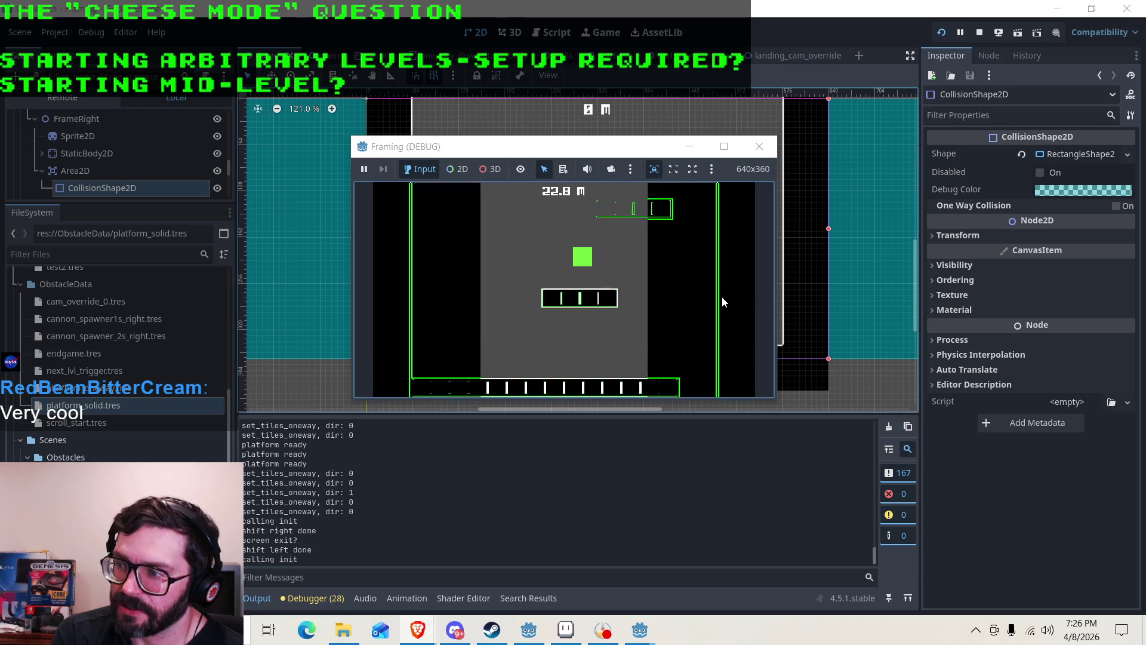
pyautogui.press('space')
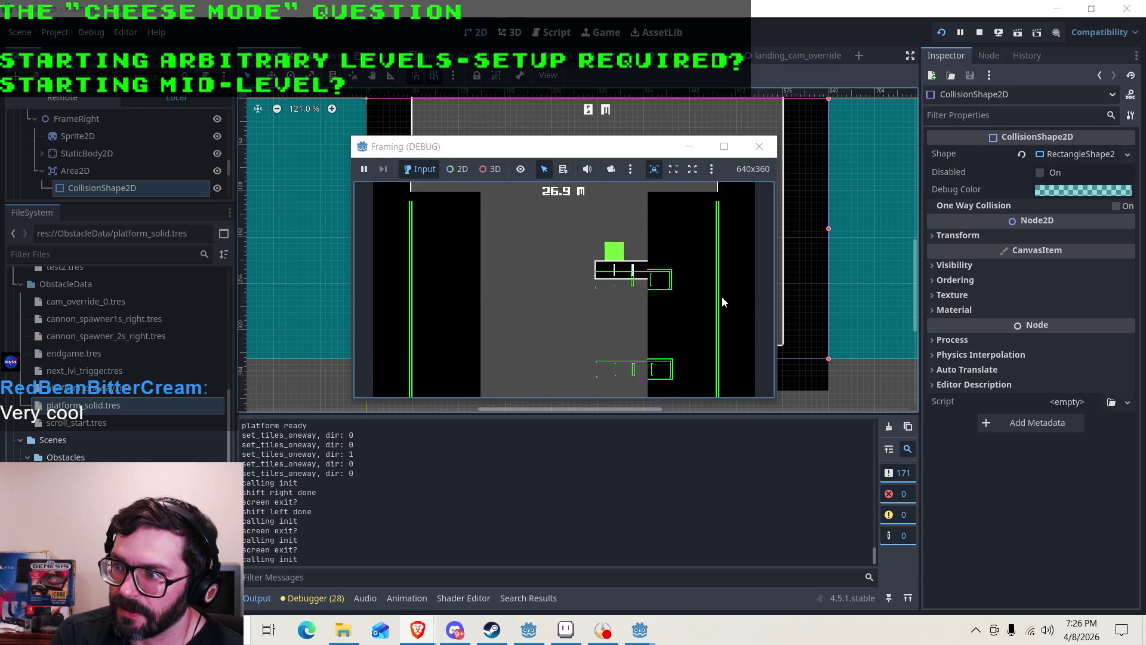
pyautogui.press('Left')
pyautogui.press('Left')
pyautogui.press('space')
pyautogui.press('Left')
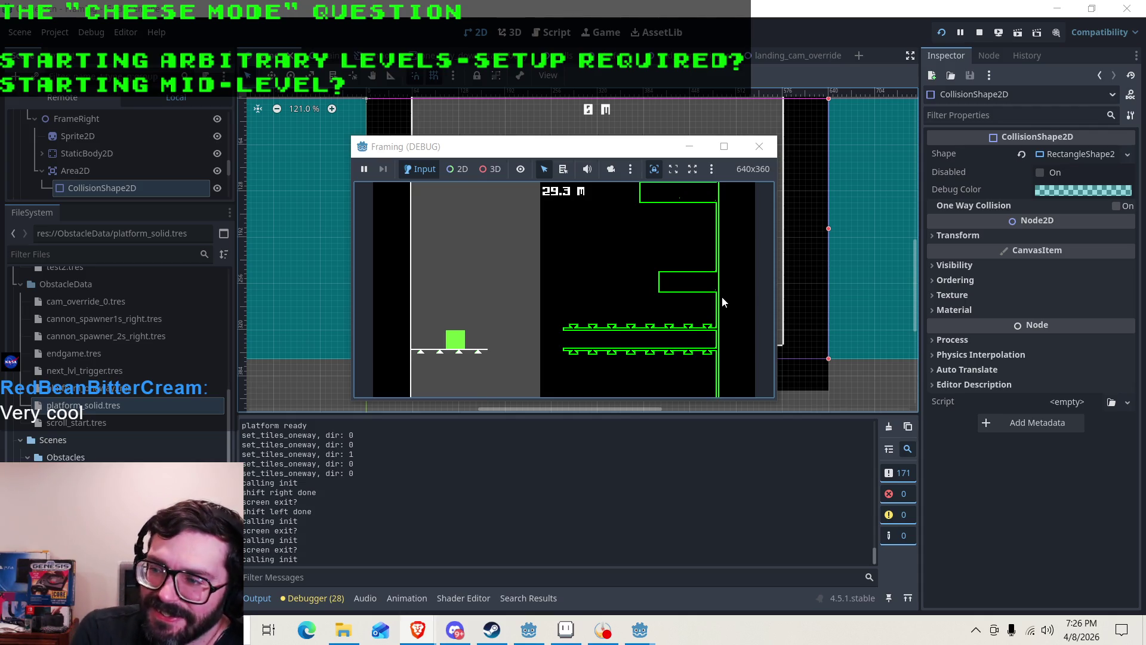
pyautogui.press('space')
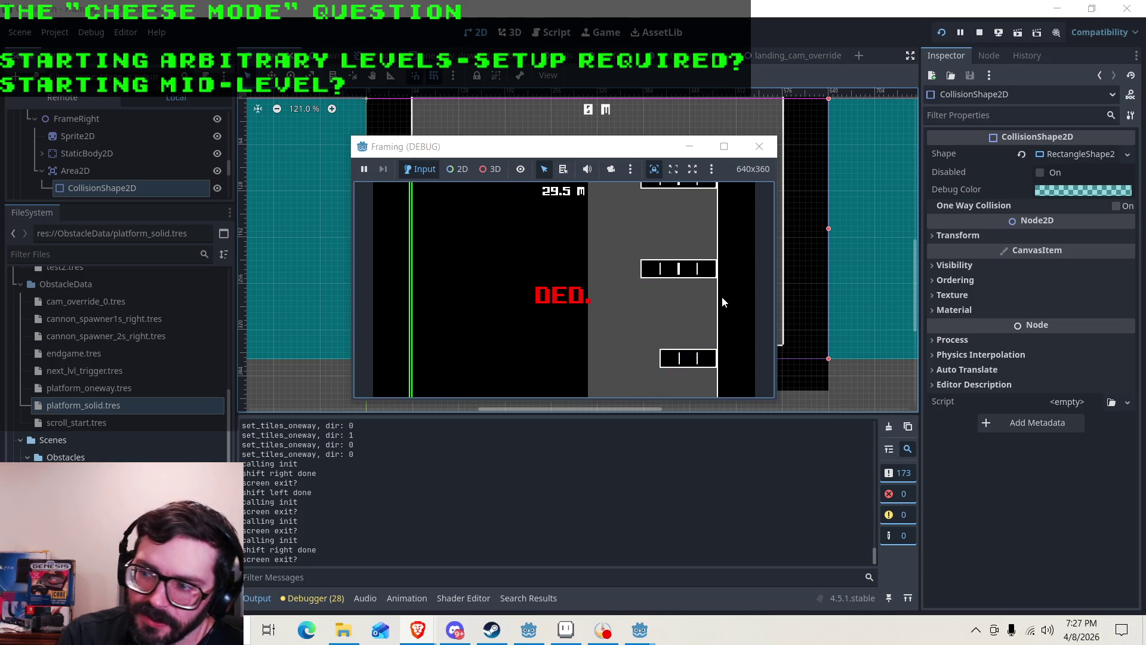
pyautogui.press('space')
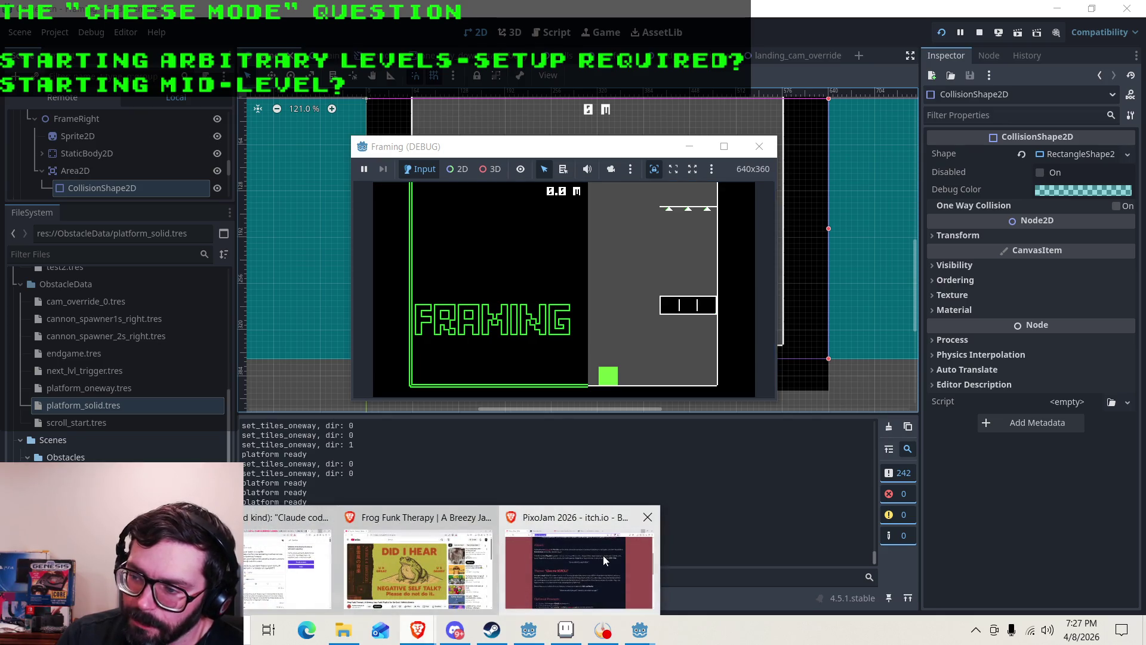
# - Open the Framing game page on singlearity.itch.io in Brave and focus the embedded game
pyautogui.click(603, 555)
pyautogui.click(219, 21)
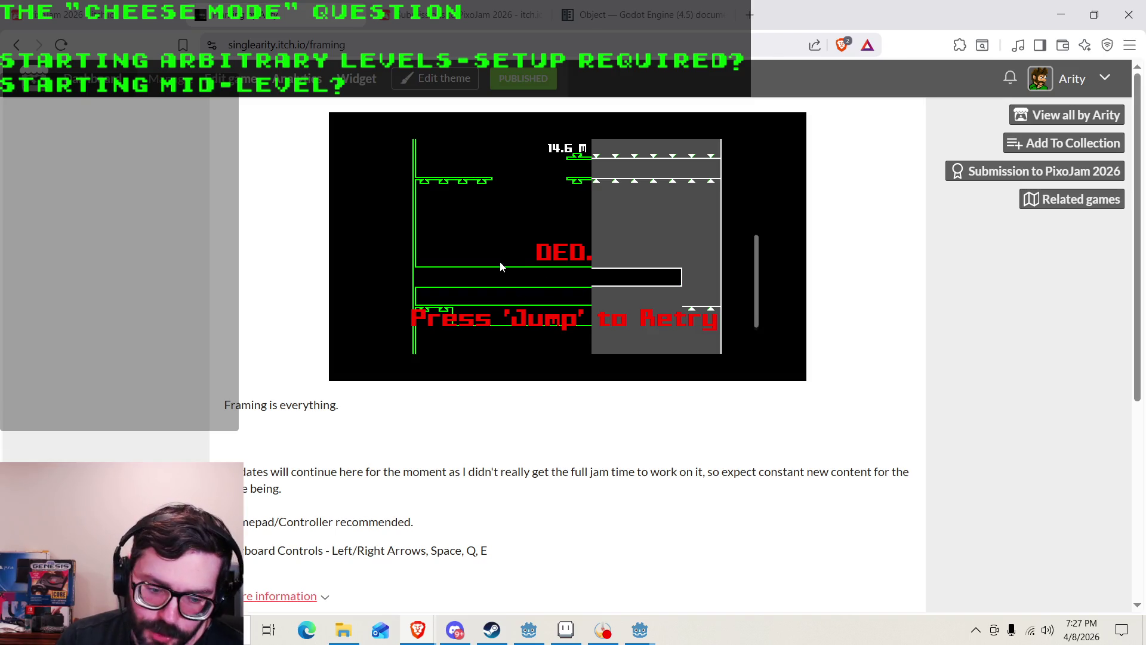
pyautogui.click(440, 270)
# - Retry the published level and jump left and right up the ledges
pyautogui.press('space')
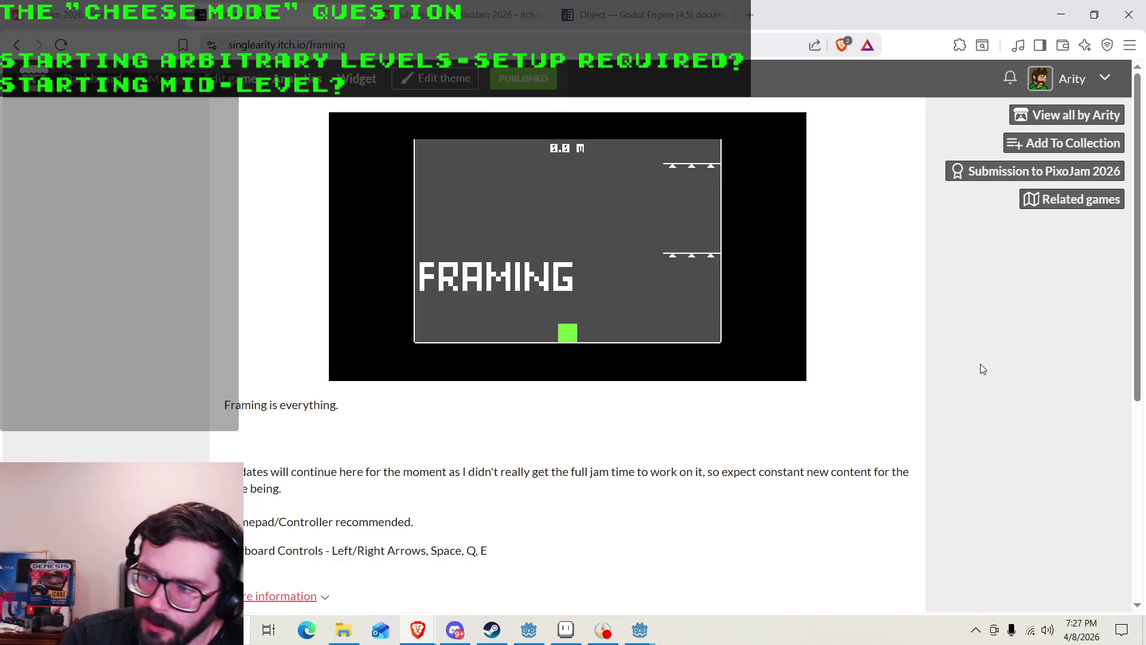
pyautogui.press('Right')
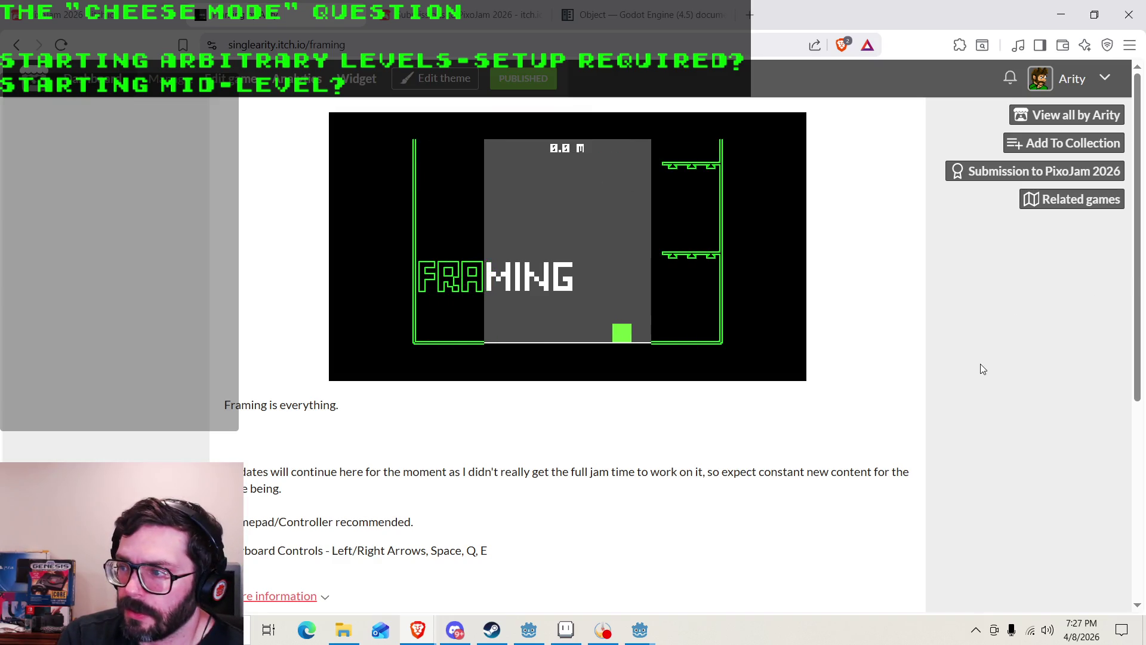
pyautogui.press('space')
pyautogui.press('space')
pyautogui.press('Left')
pyautogui.press('q')
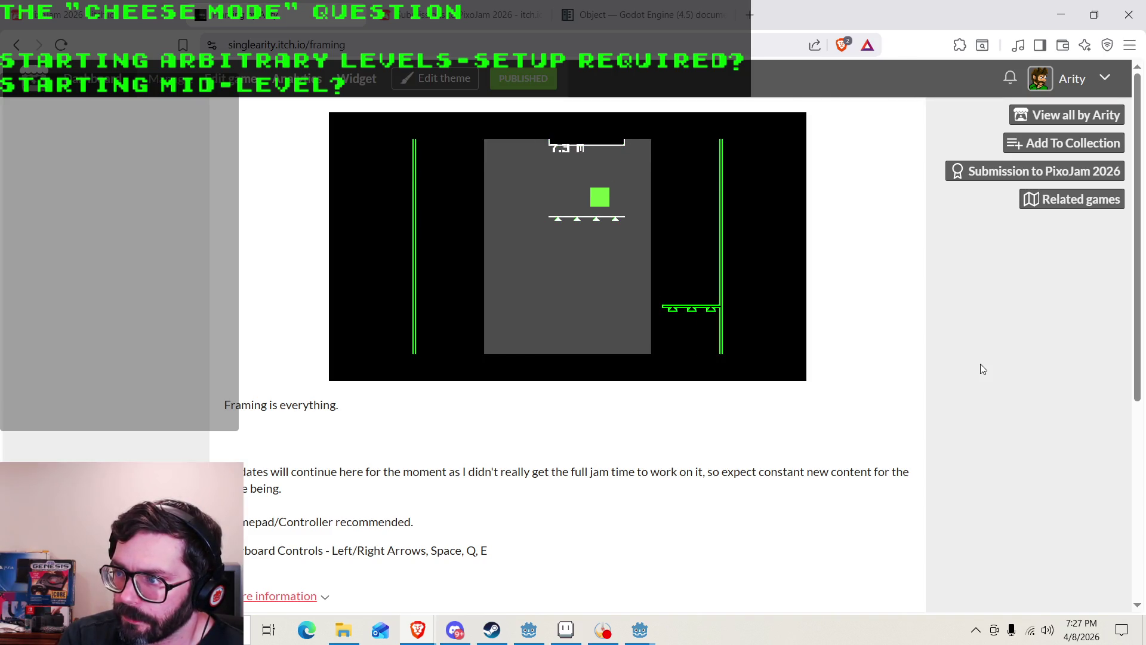
pyautogui.press('space')
pyautogui.press('Left')
pyautogui.press('Right')
pyautogui.press('Left')
pyautogui.press('q')
pyautogui.press('space')
pyautogui.press('space')
pyautogui.press('Right')
pyautogui.press('Left')
pyautogui.press('q')
pyautogui.press('Right')
pyautogui.press('Left')
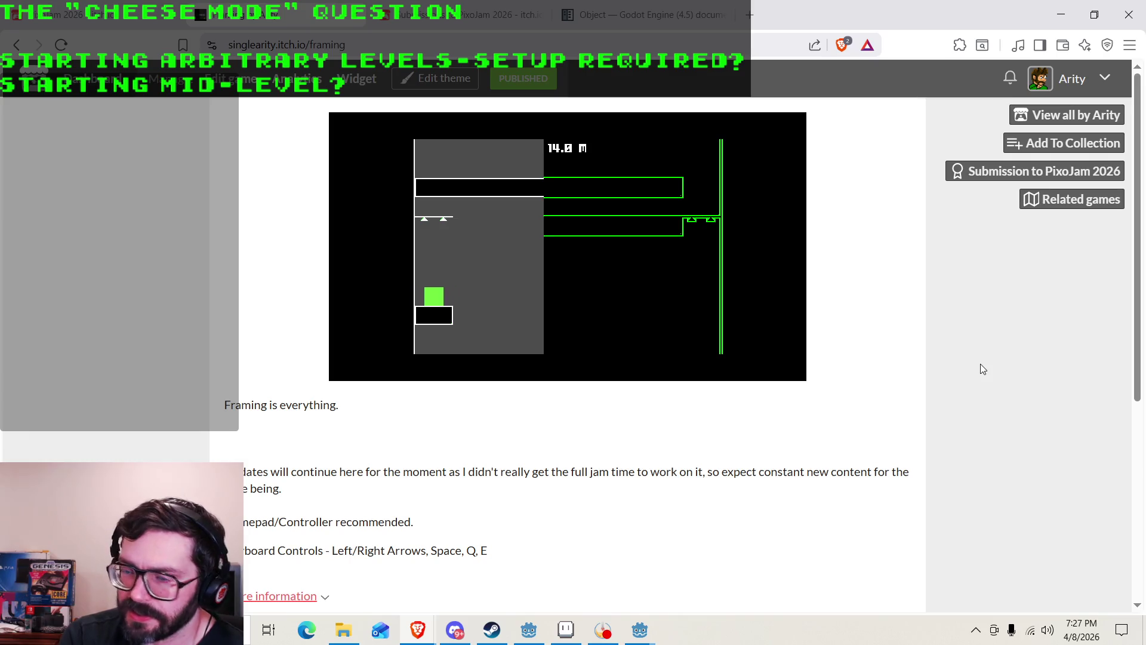
pyautogui.press('q')
pyautogui.press('Right')
pyautogui.press('Left')
# - Reframe the grey frame with Q and E while climbing, then return to the Godot debug window
pyautogui.press('q')
pyautogui.press('space')
pyautogui.press('Right')
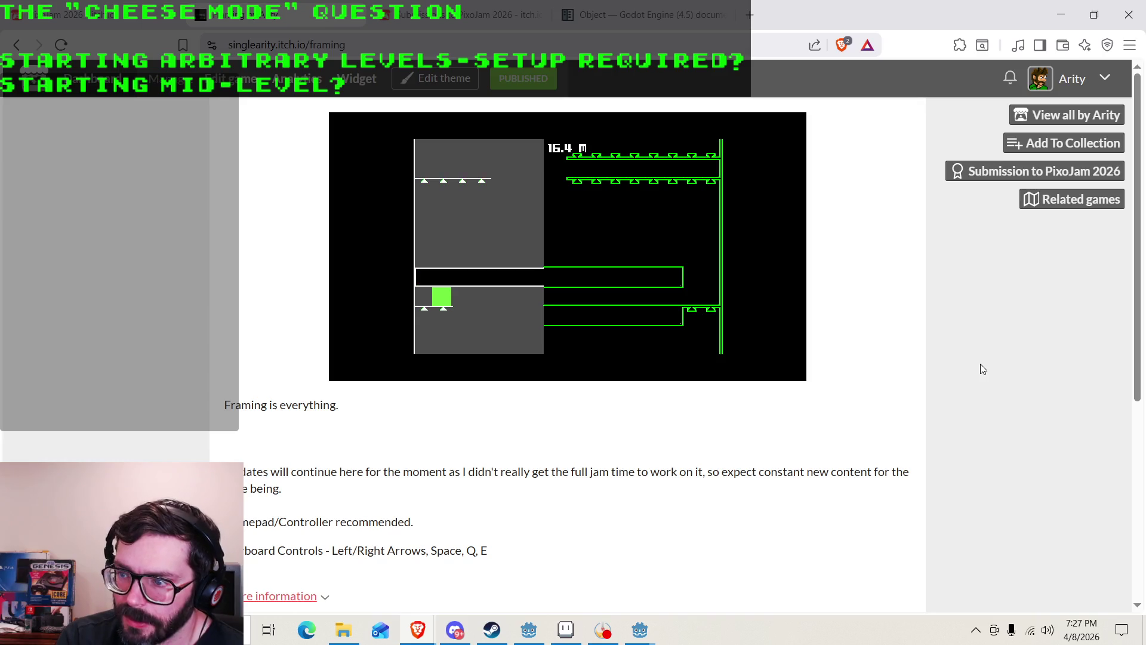
pyautogui.press('q')
pyautogui.press('Right')
pyautogui.press('Left')
pyautogui.press('Right')
pyautogui.press('q')
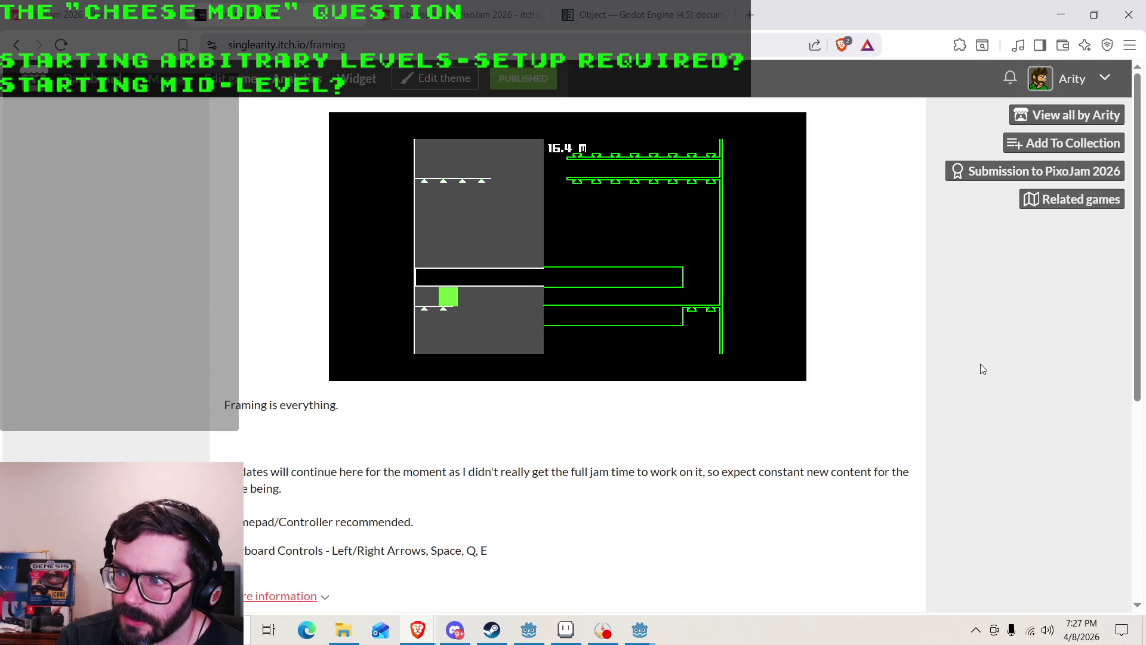
pyautogui.press('e')
pyautogui.press('Right')
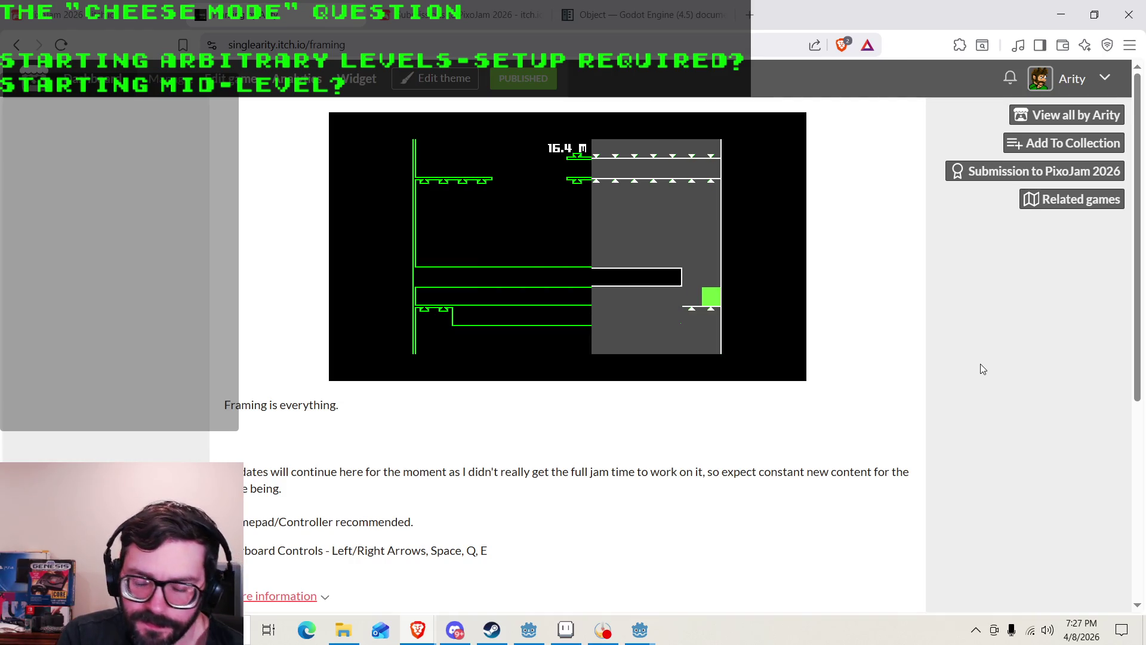
pyautogui.press('q')
pyautogui.press('Left')
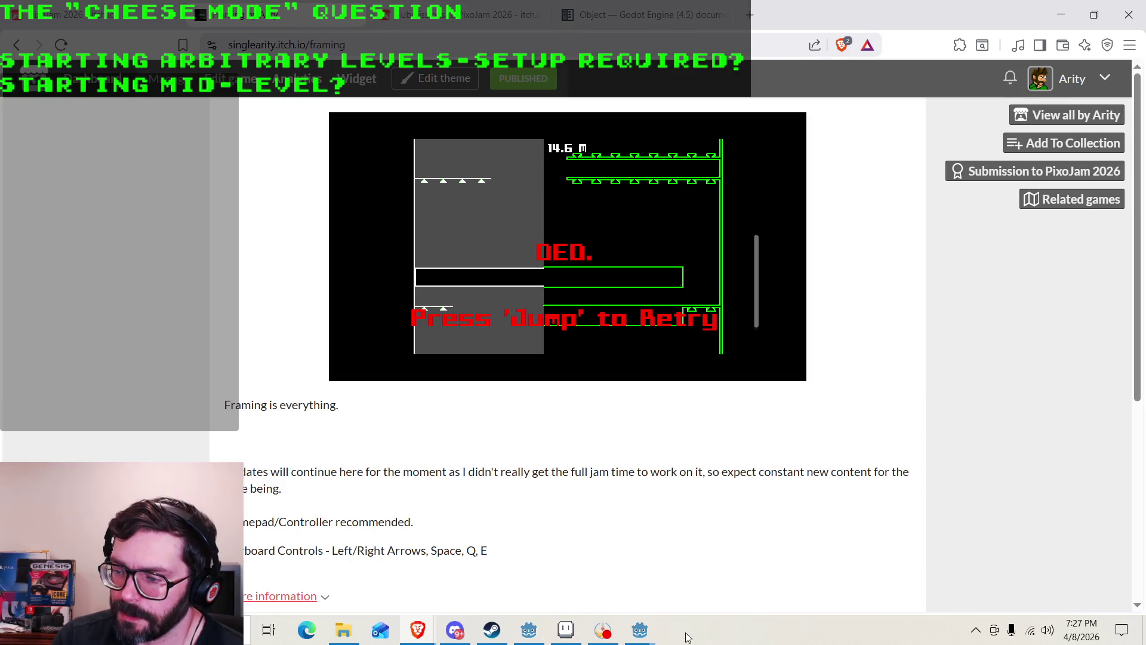
pyautogui.moveTo(639, 630)
pyautogui.click(693, 563)
# - Climb the player to about 18.9 m, using E to shift the framing region right
pyautogui.press('Right')
pyautogui.press('space')
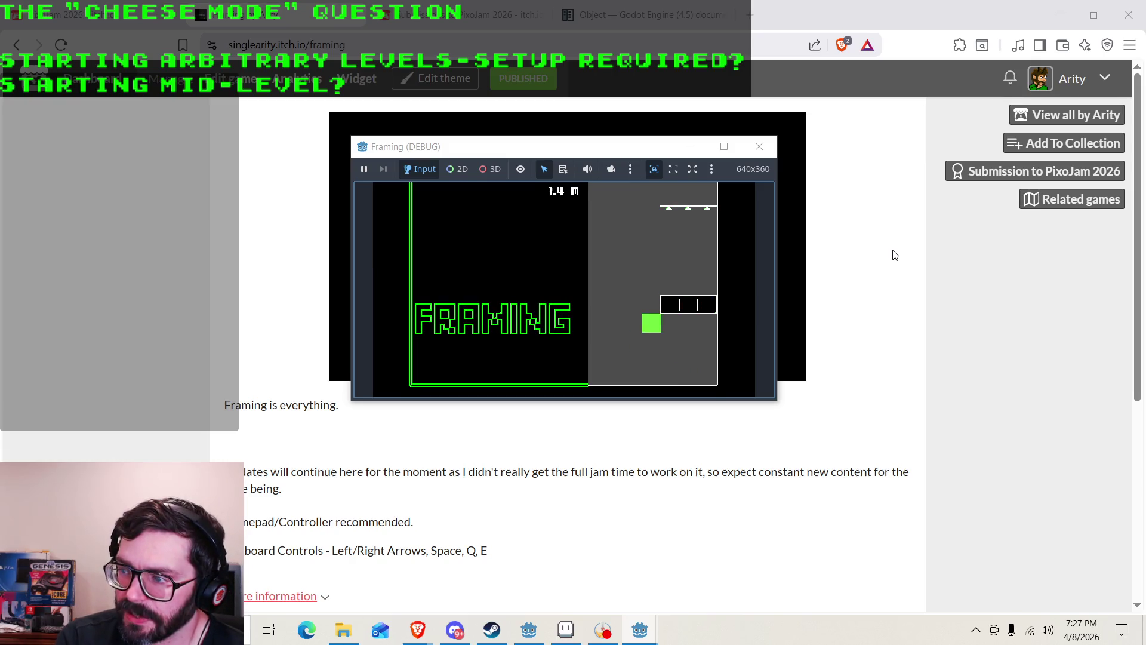
pyautogui.press('space')
pyautogui.press('Left')
pyautogui.press('Right')
pyautogui.press('space')
pyautogui.press('Left')
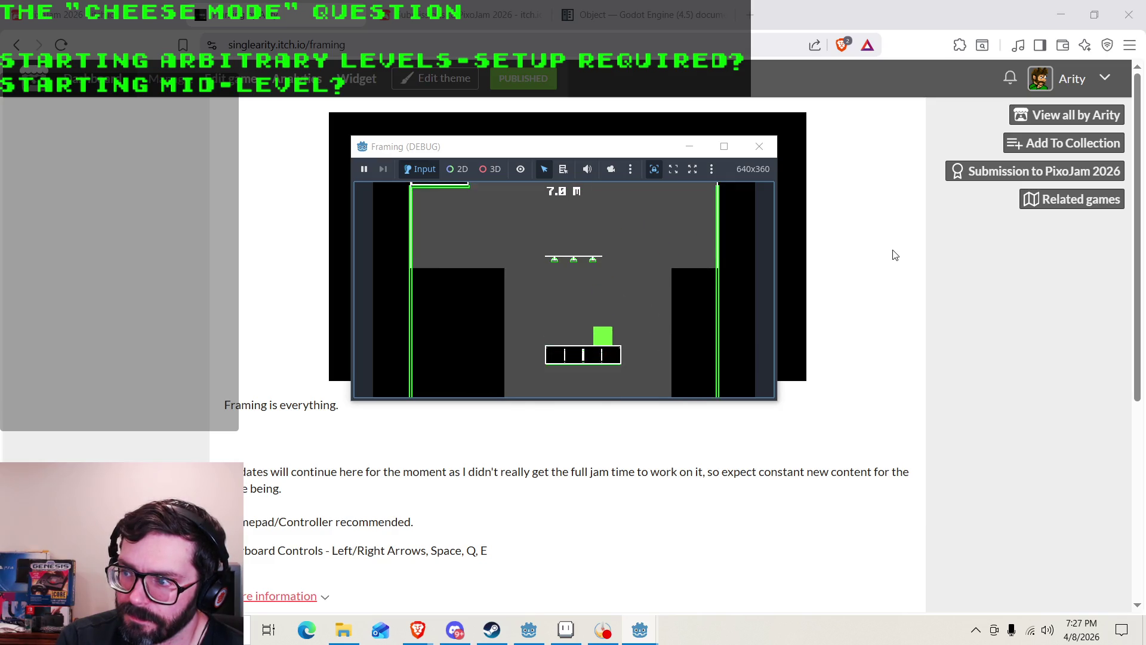
pyautogui.press('space')
pyautogui.press('Left')
pyautogui.press('Left')
pyautogui.press('space')
pyautogui.press('Right')
pyautogui.press('space')
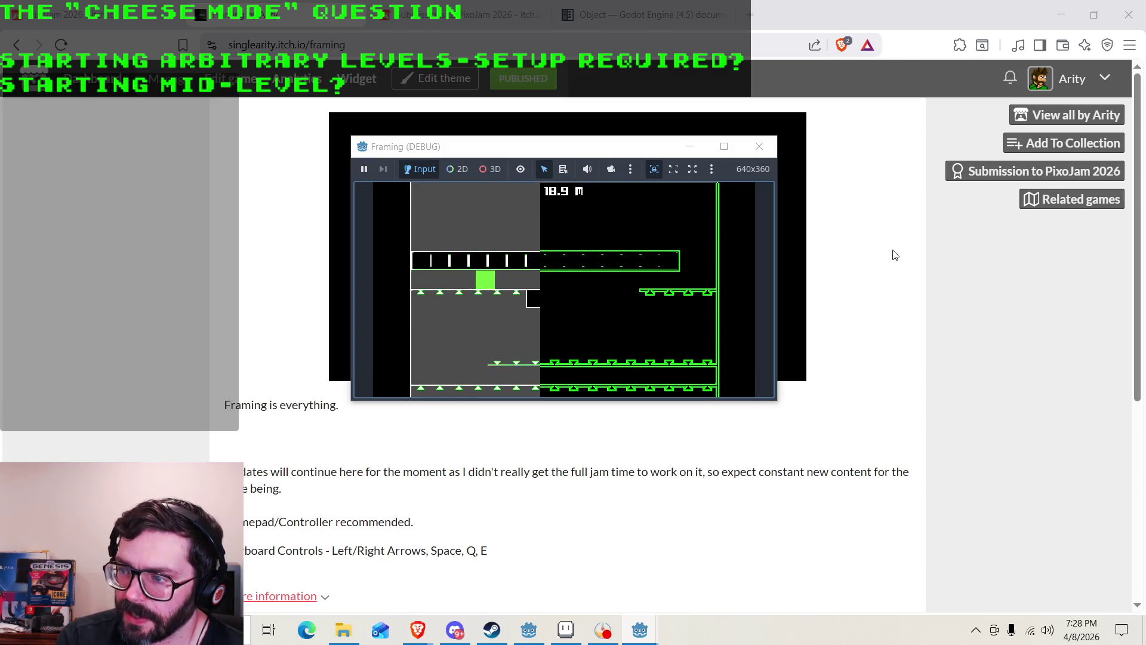
pyautogui.press('Right')
pyautogui.press('e')
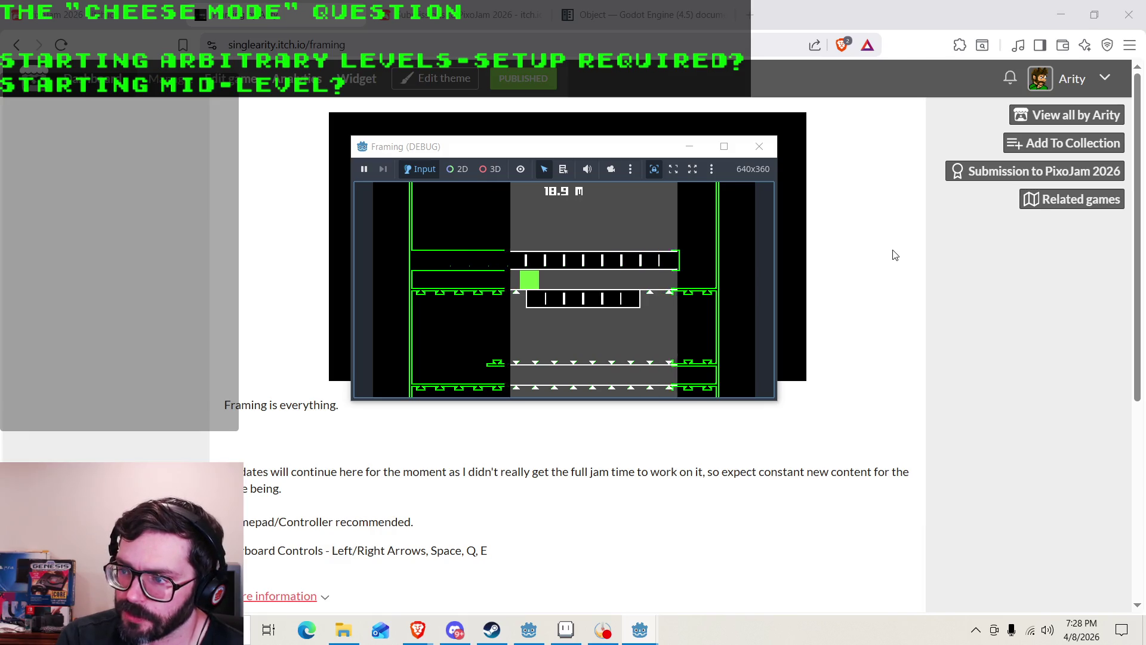
pyautogui.press('Right')
pyautogui.press('Left')
pyautogui.press('Left')
pyautogui.press('space')
pyautogui.press('e')
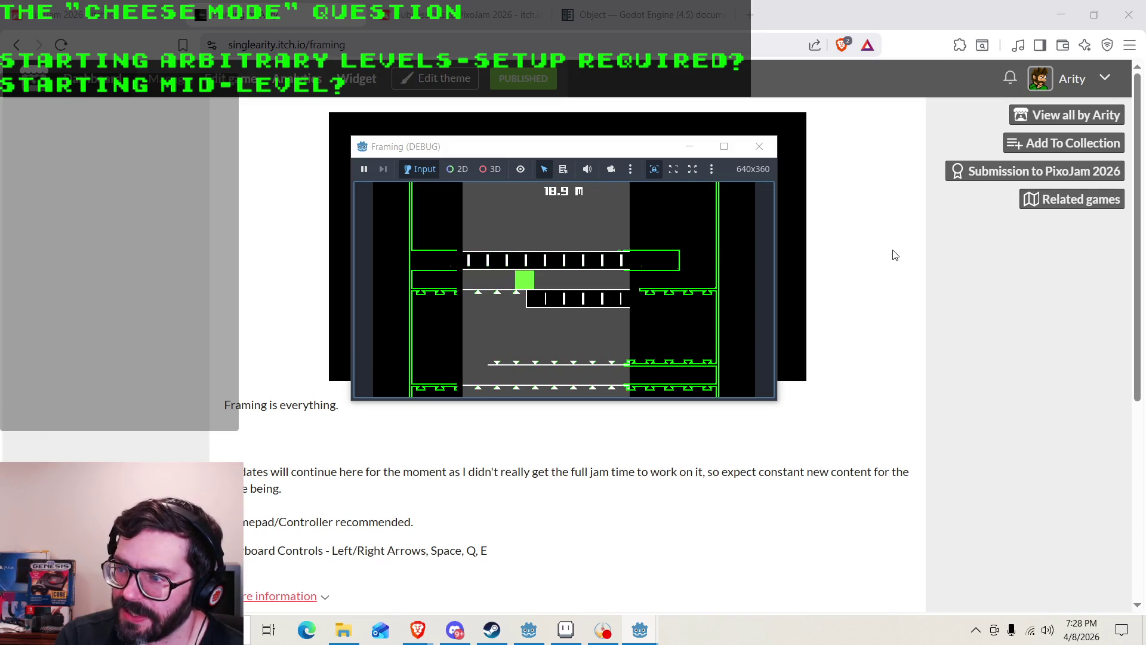
pyautogui.press('e')
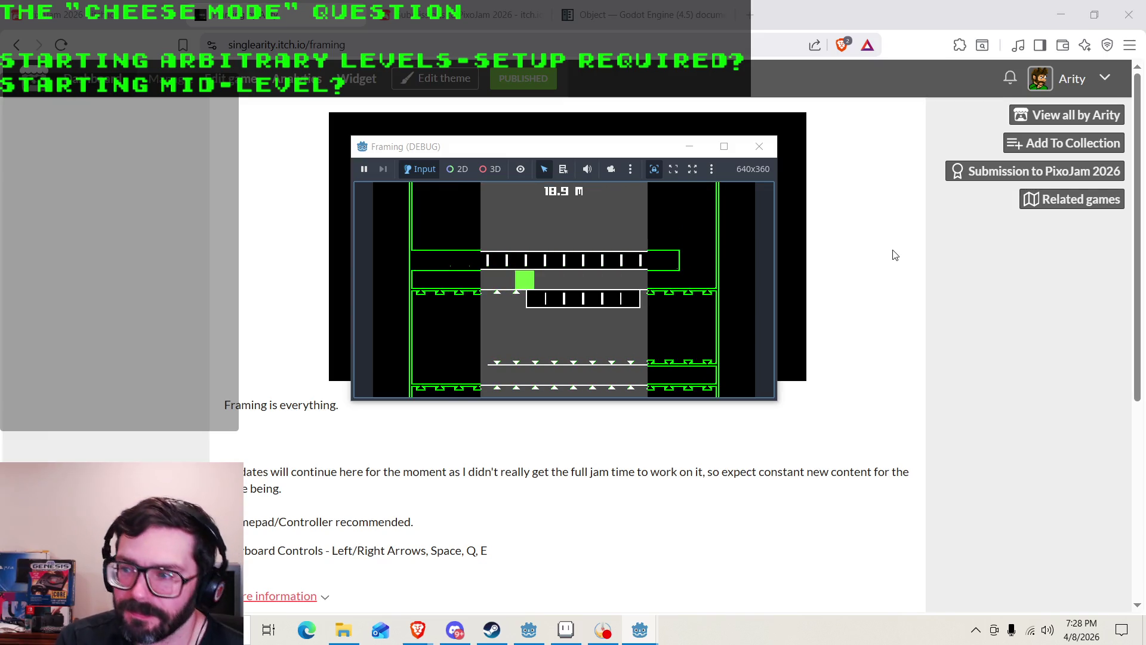
pyautogui.press('e')
pyautogui.press('Right')
pyautogui.press('Right')
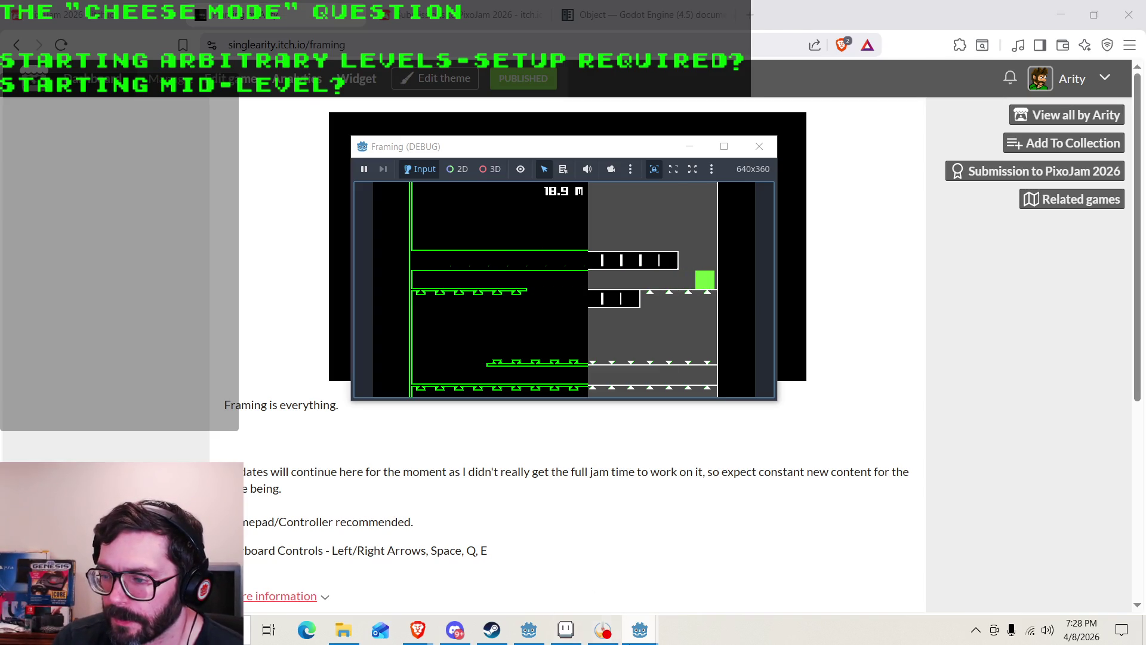
# - Refocus the game window and jump the player up to the next screen, reaching 32 m
pyautogui.moveTo(639, 630)
pyautogui.click(563, 567)
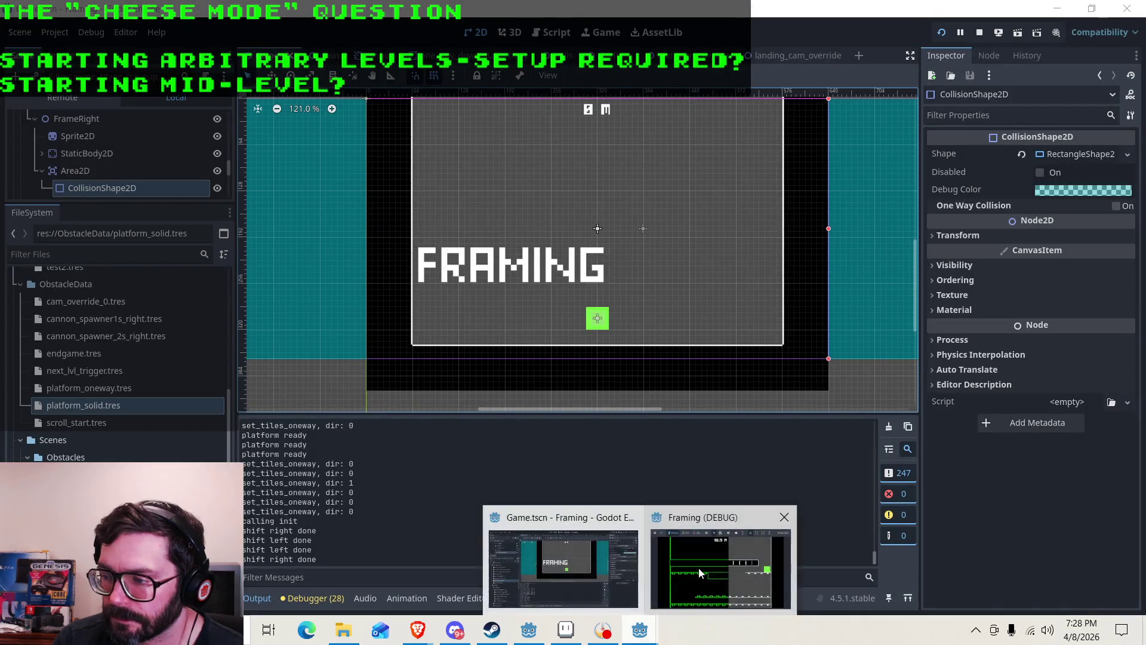
pyautogui.click(701, 572)
pyautogui.press('Up')
pyautogui.press('Left')
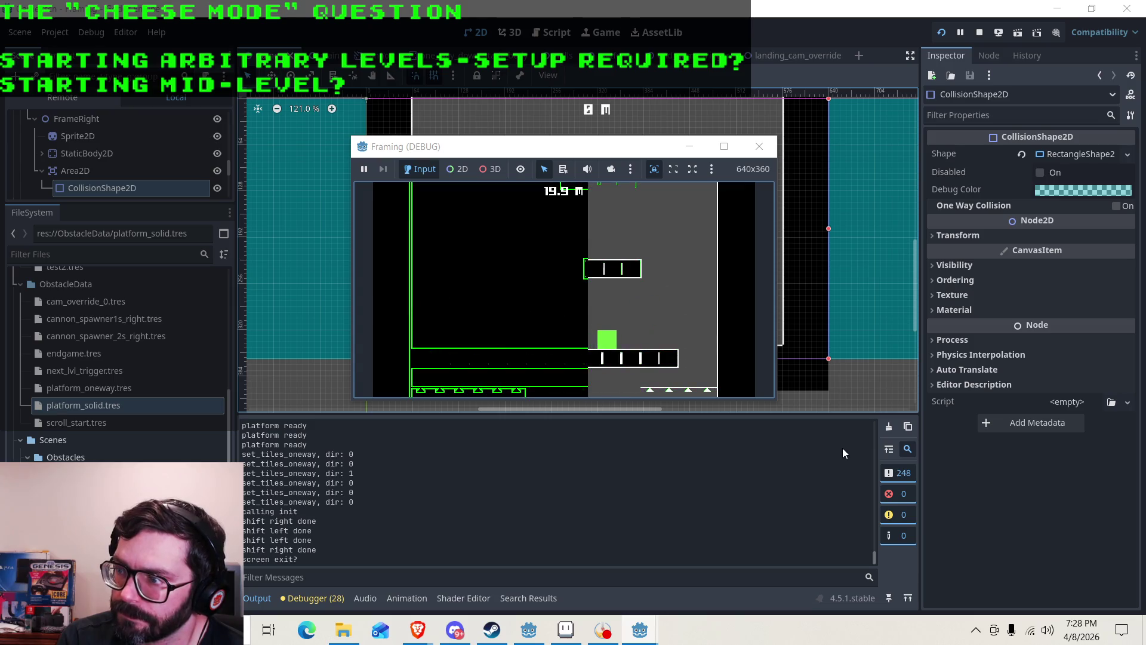
pyautogui.press('Right')
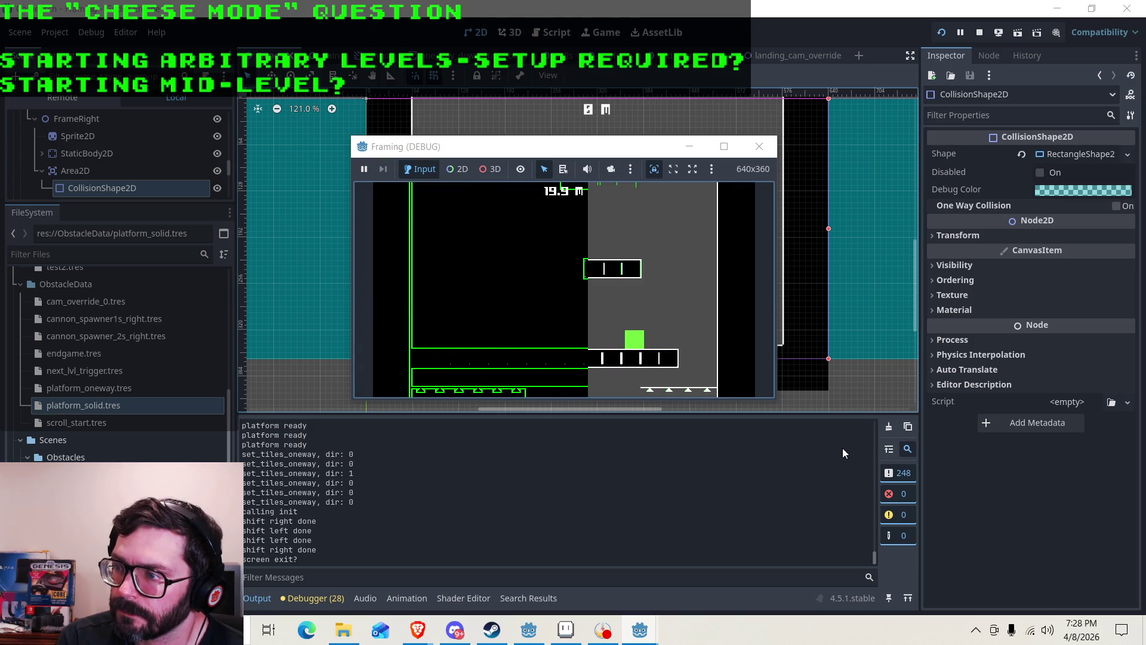
pyautogui.press('Left')
pyautogui.press('Up')
pyautogui.press('Right')
pyautogui.press('Up')
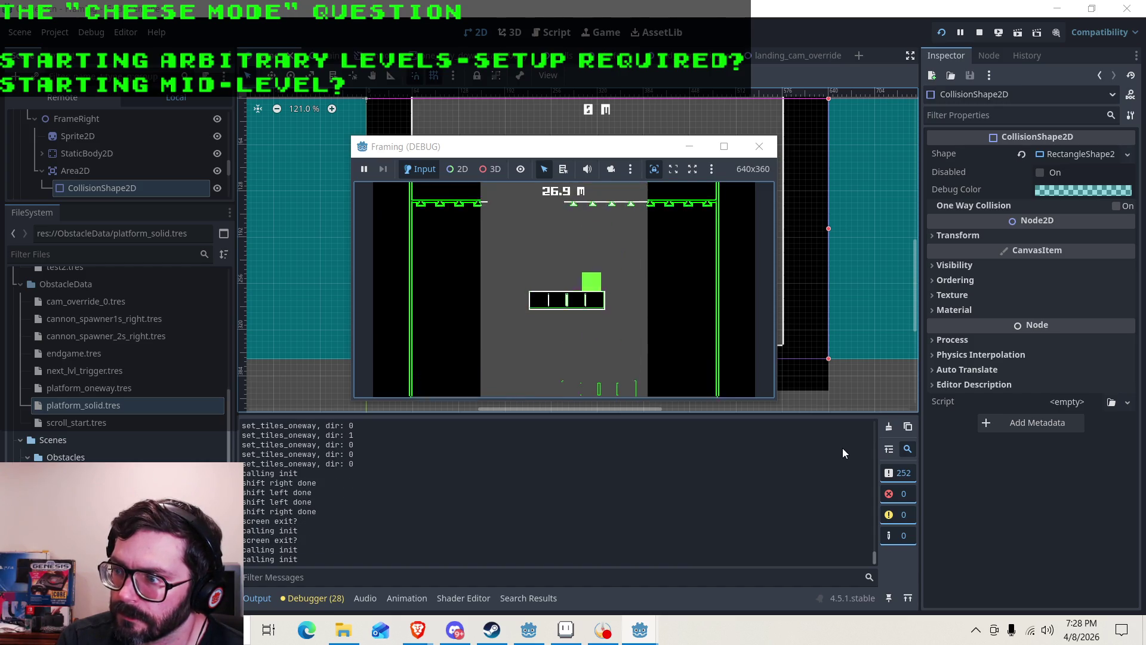
pyautogui.press('Up')
pyautogui.press('Left')
pyautogui.press('Up')
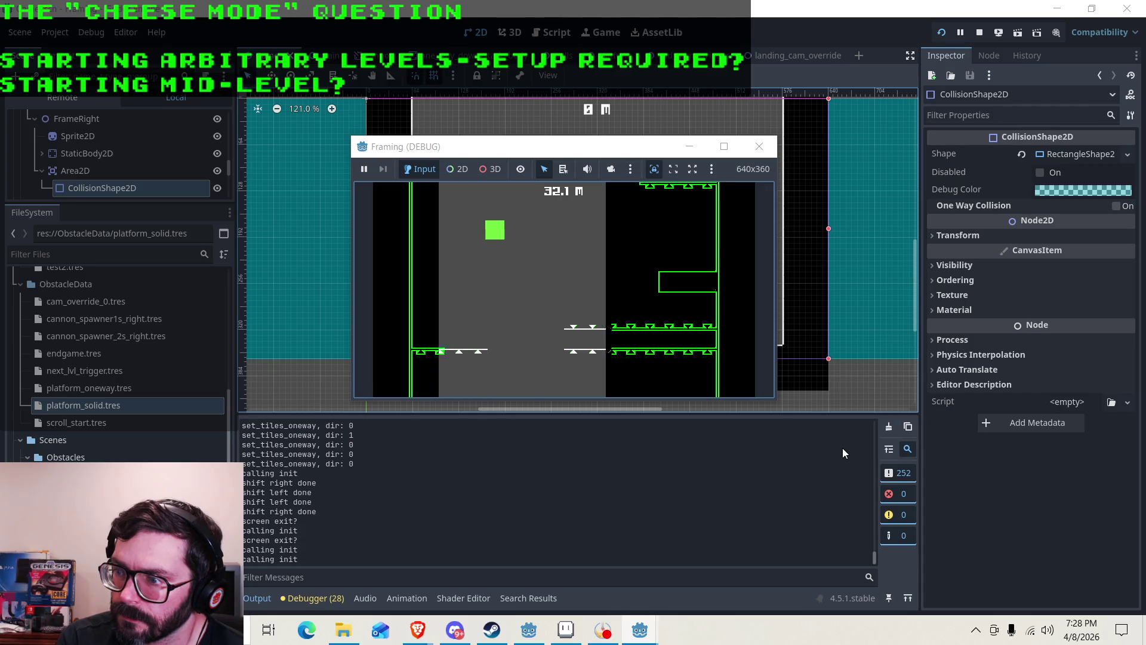
pyautogui.press('Left')
pyautogui.press('Right')
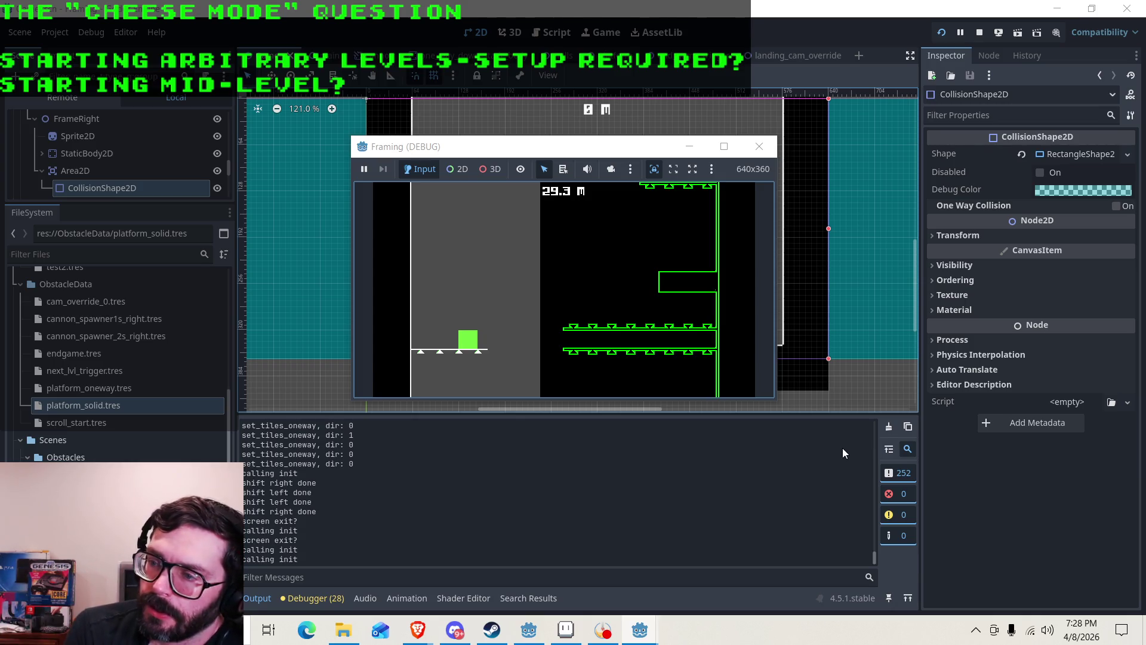
# - Keep climbing to 38.3 m until the debugger halts at game.gd line 230
pyautogui.press('Right')
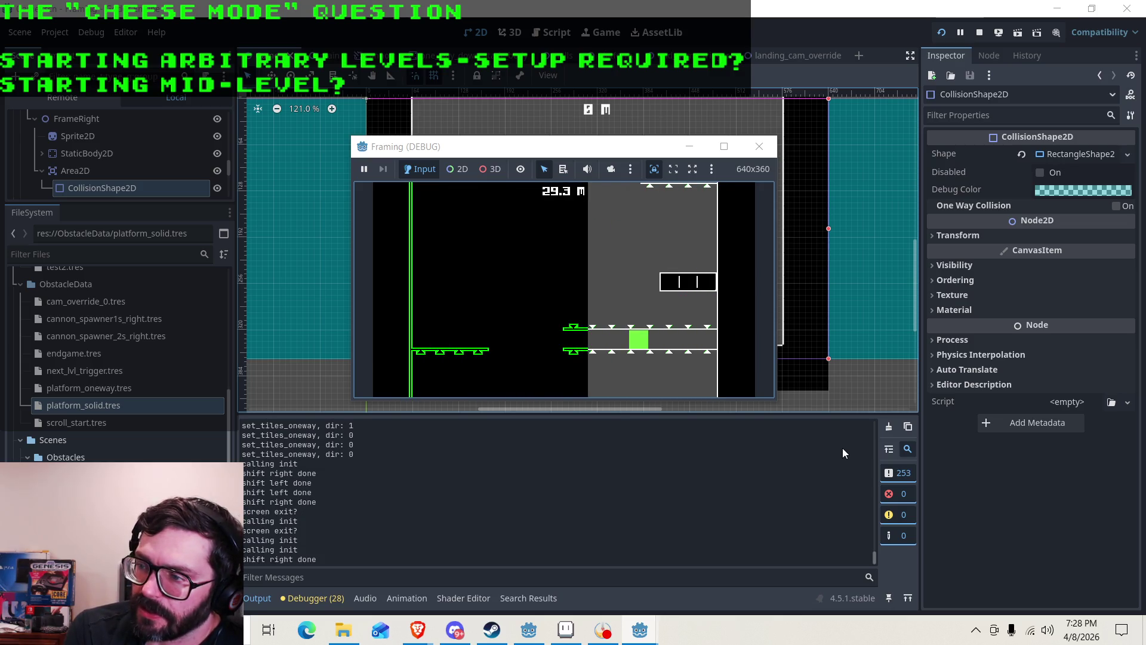
pyautogui.press('Left')
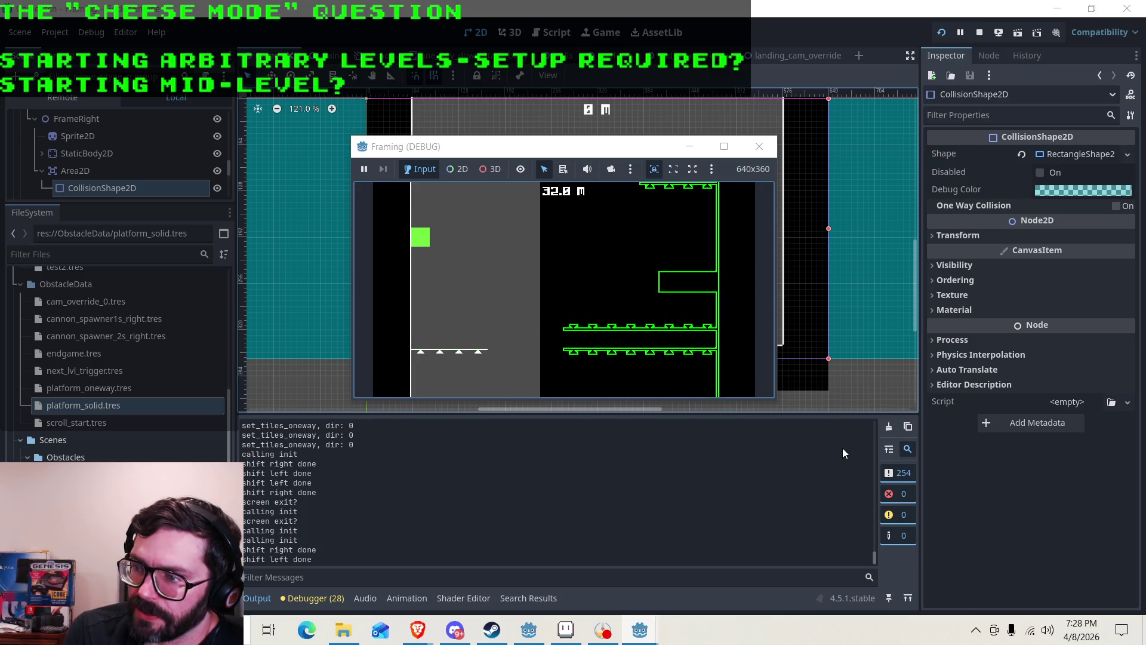
pyautogui.press('Right')
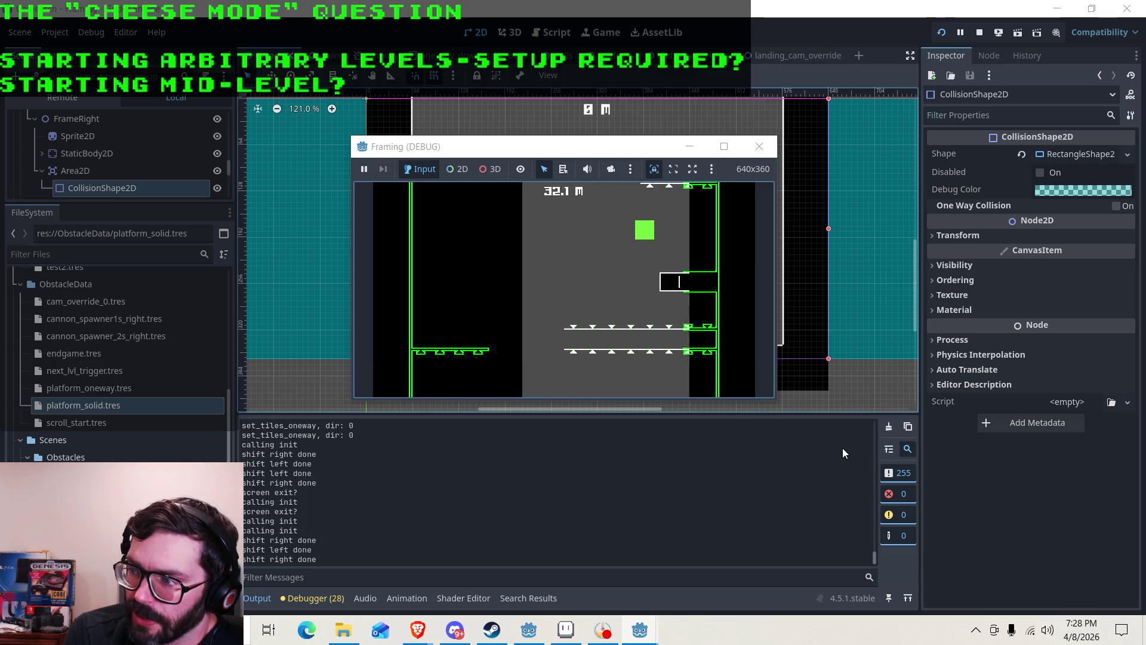
pyautogui.press('Left')
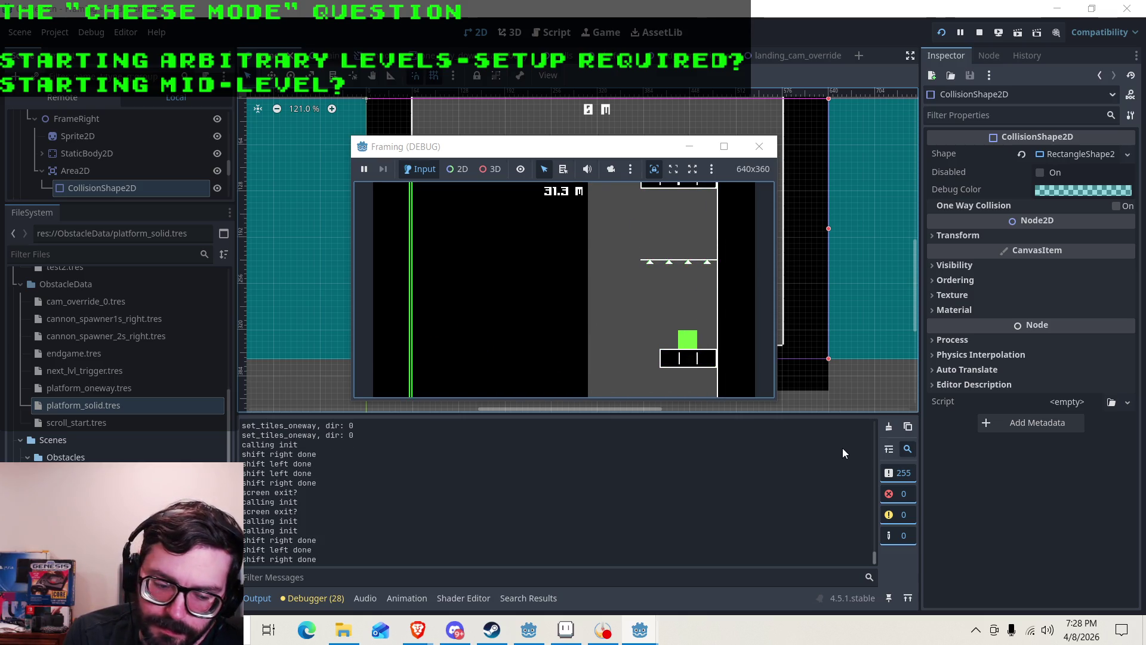
pyautogui.press('Left')
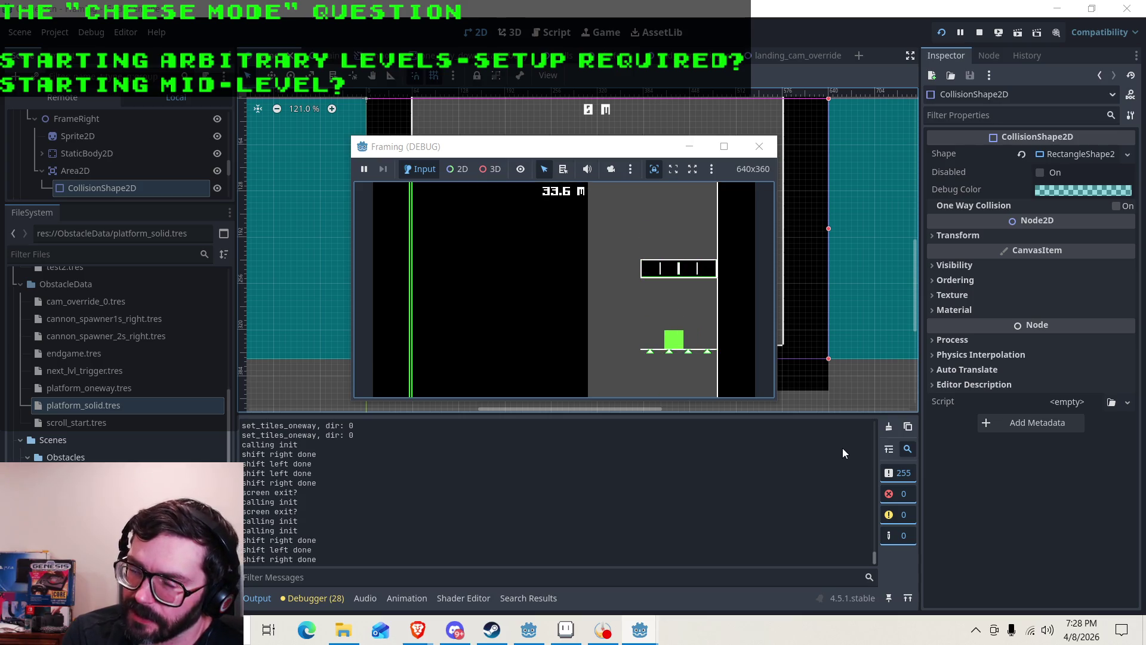
pyautogui.press('Left')
pyautogui.press('Right')
pyautogui.press('Left')
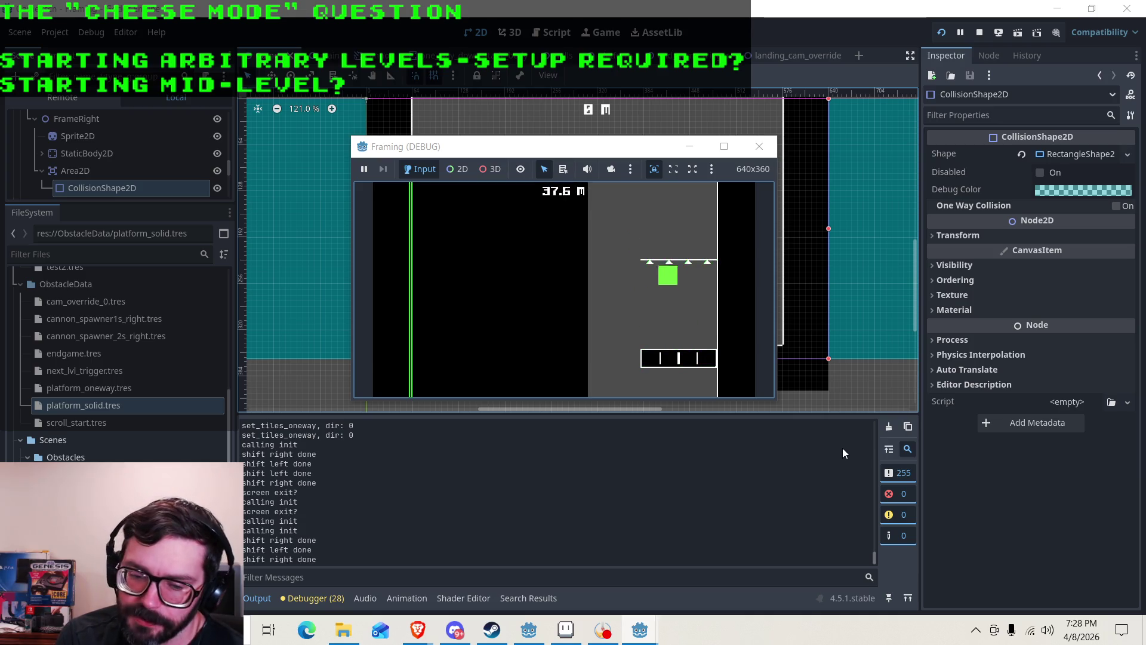
pyautogui.press('Right')
pyautogui.press('Left')
pyautogui.press('Right')
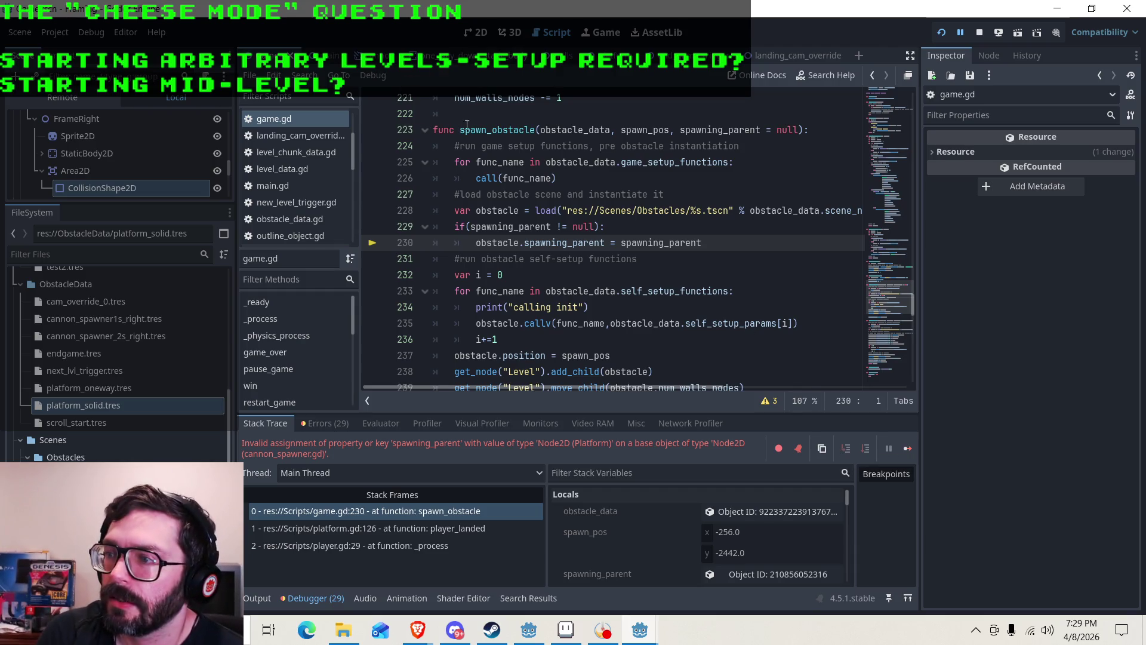
# - Inspect the spawning_parent null check and failing assignment on game.gd lines 229–230
pyautogui.moveTo(518, 245)
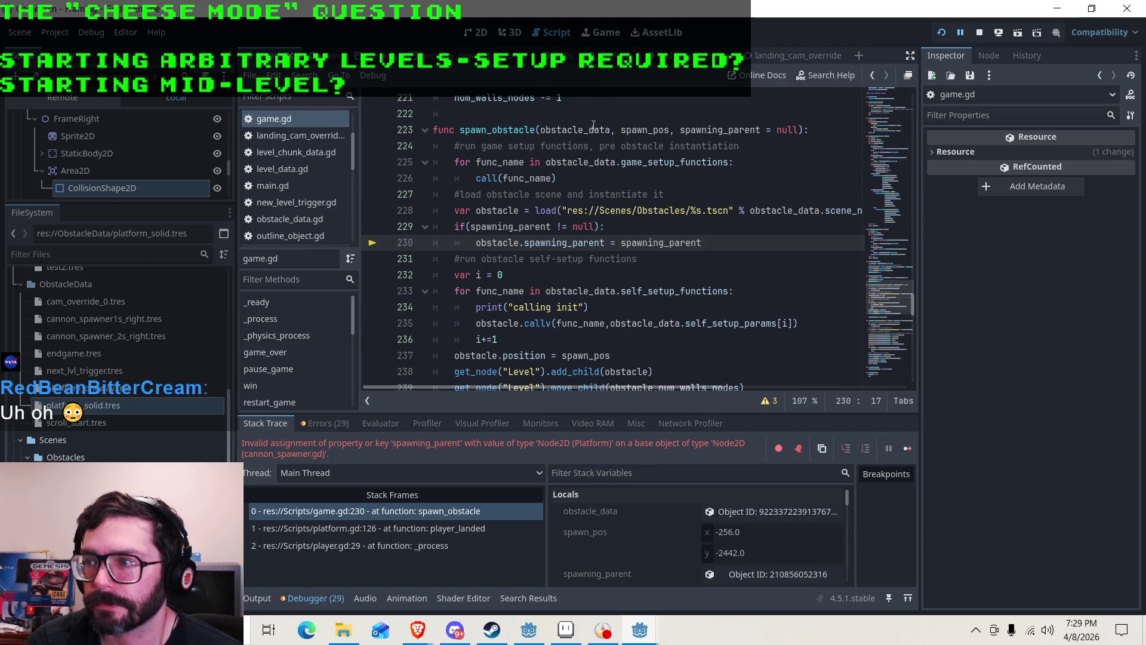
pyautogui.scroll(2, 597, 179)
pyautogui.click(622, 276)
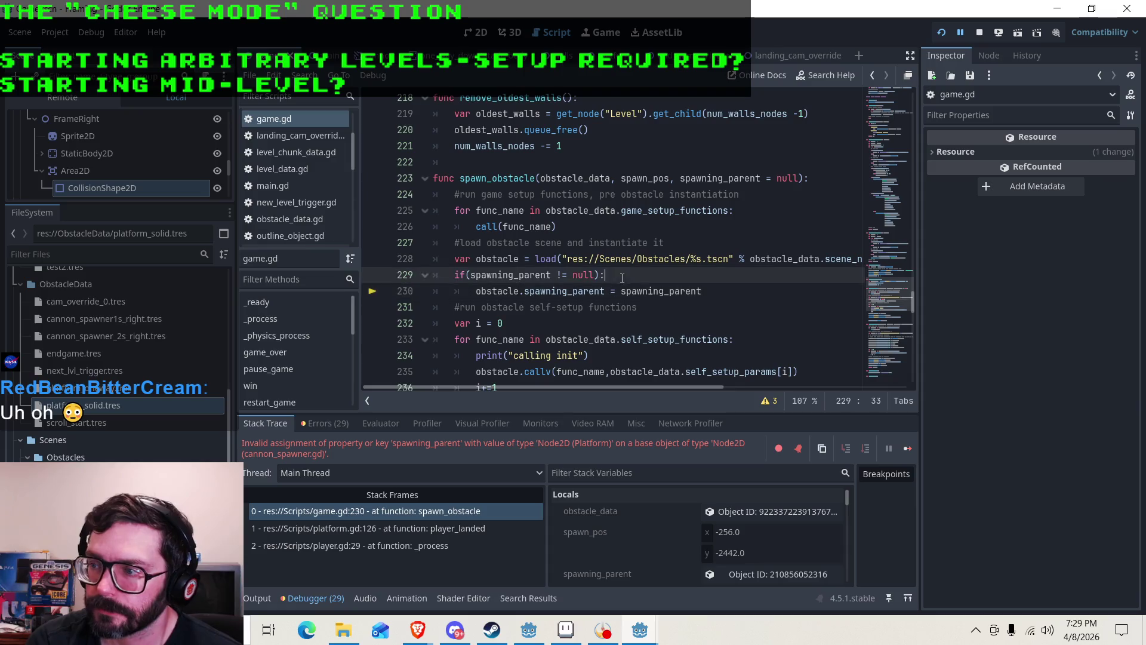
pyautogui.click(717, 290)
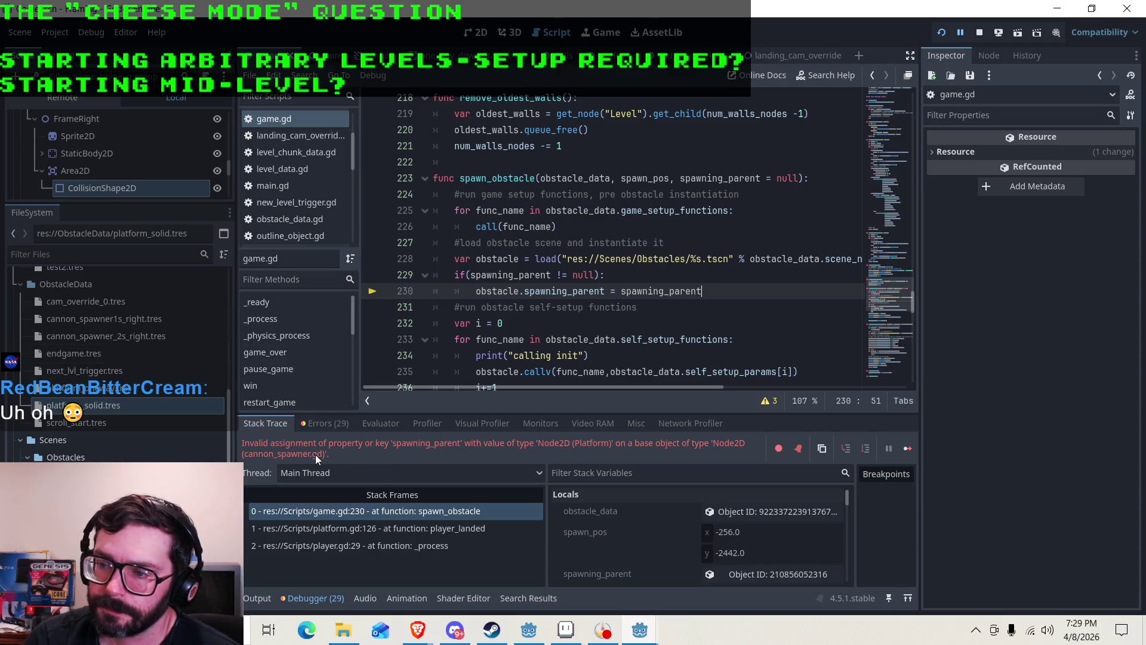
# - Follow the stack trace to platform.gd line 126's spawn_obstacle call, then stop the debug session
pyautogui.click(450, 516)
pyautogui.click(445, 529)
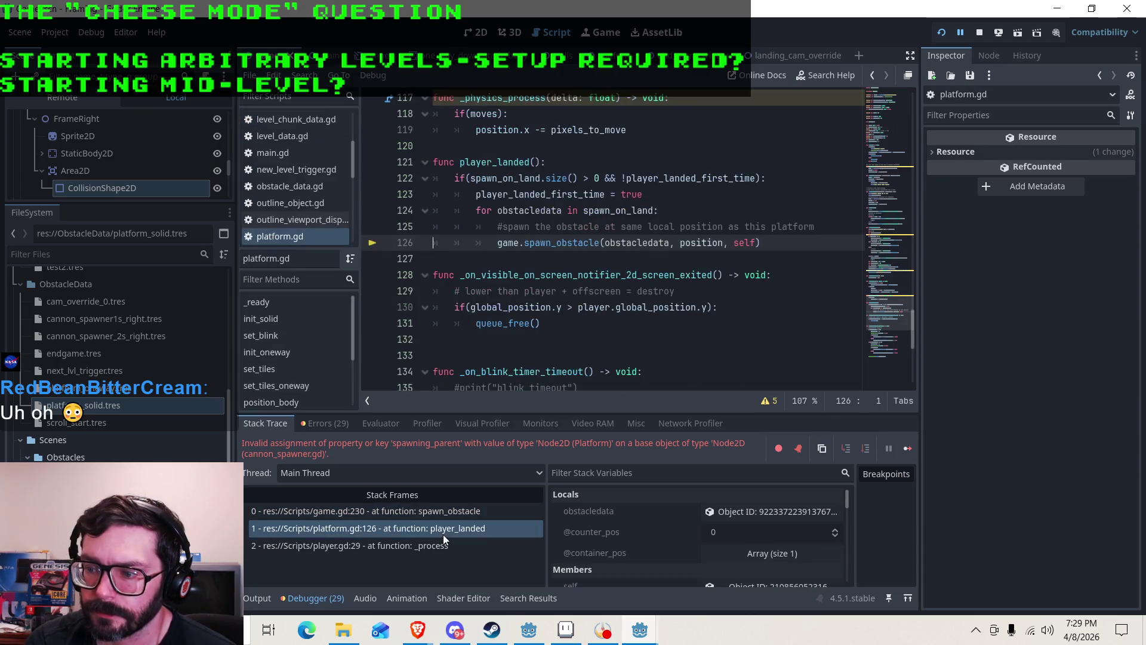
pyautogui.scroll(2, 493, 356)
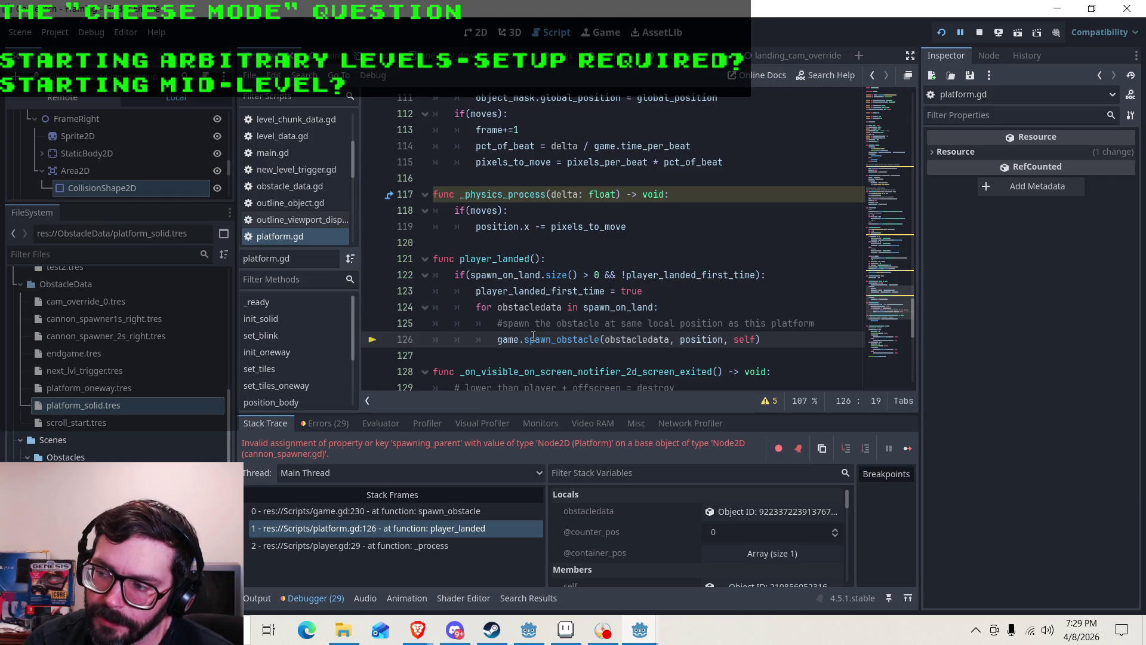
pyautogui.click(749, 346)
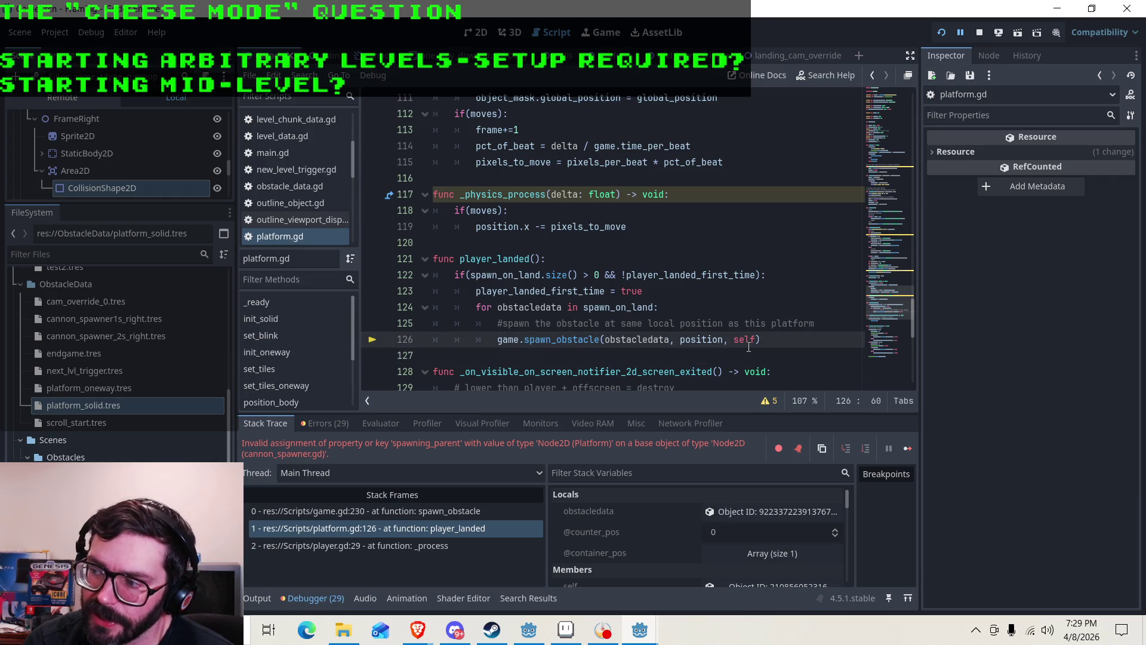
pyautogui.moveTo(634, 342)
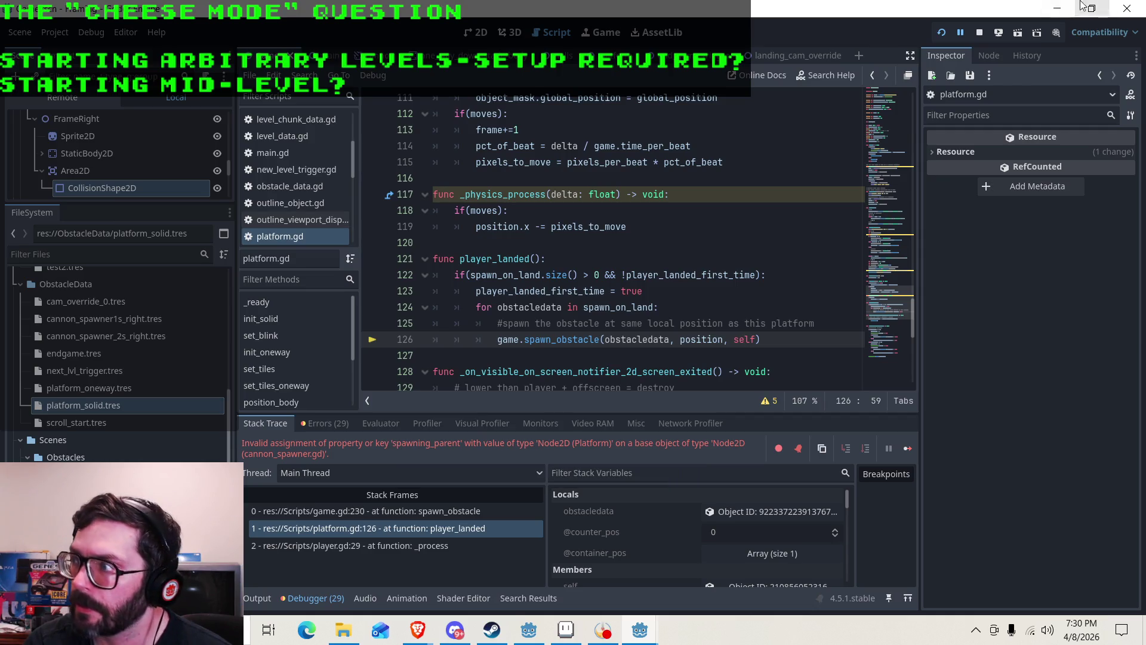
pyautogui.click(974, 34)
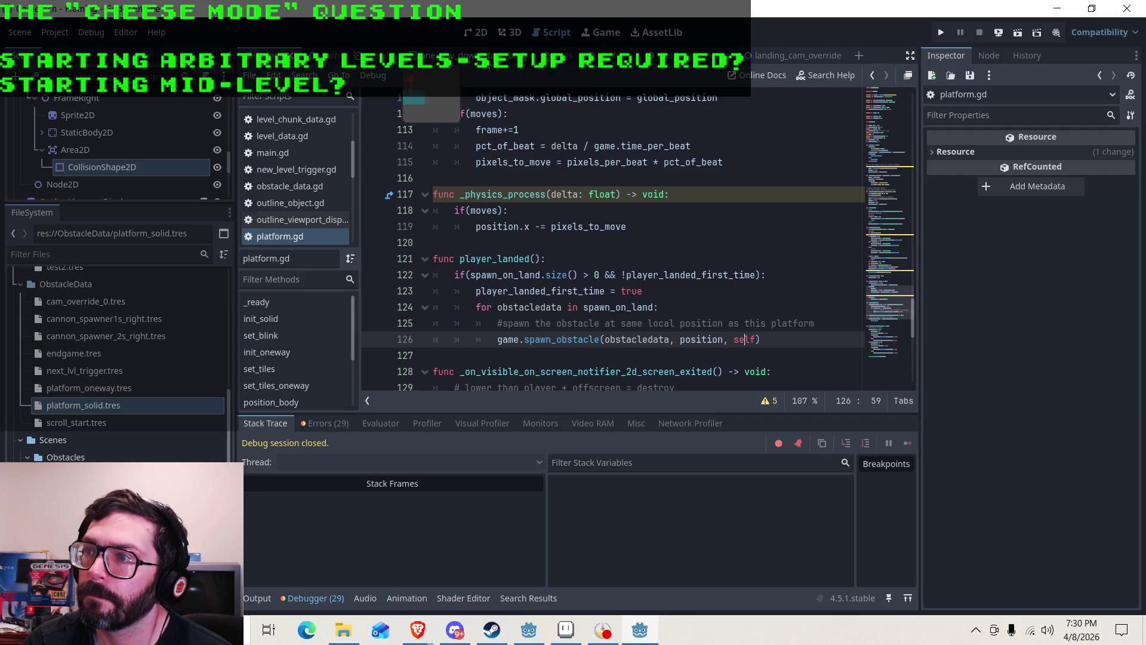
# - Open the cannon_spawner.tscn scene and its cannon_spawner.gd script at line 4
pyautogui.click(366, 55)
pyautogui.click(476, 32)
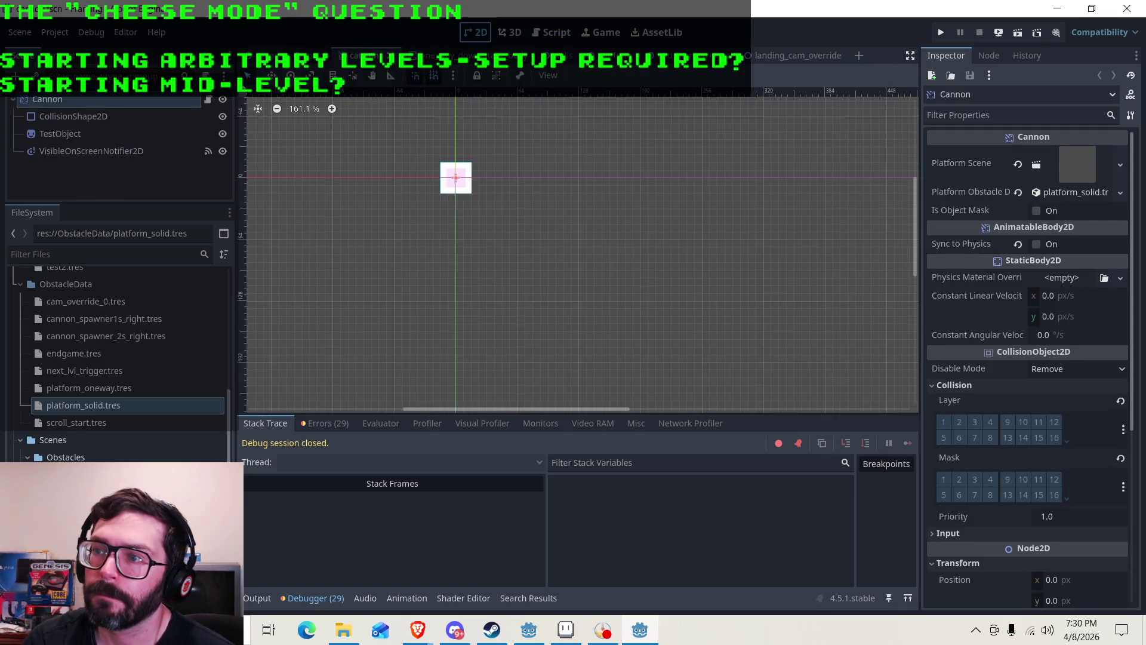
pyautogui.click(20, 32)
pyautogui.click(36, 83)
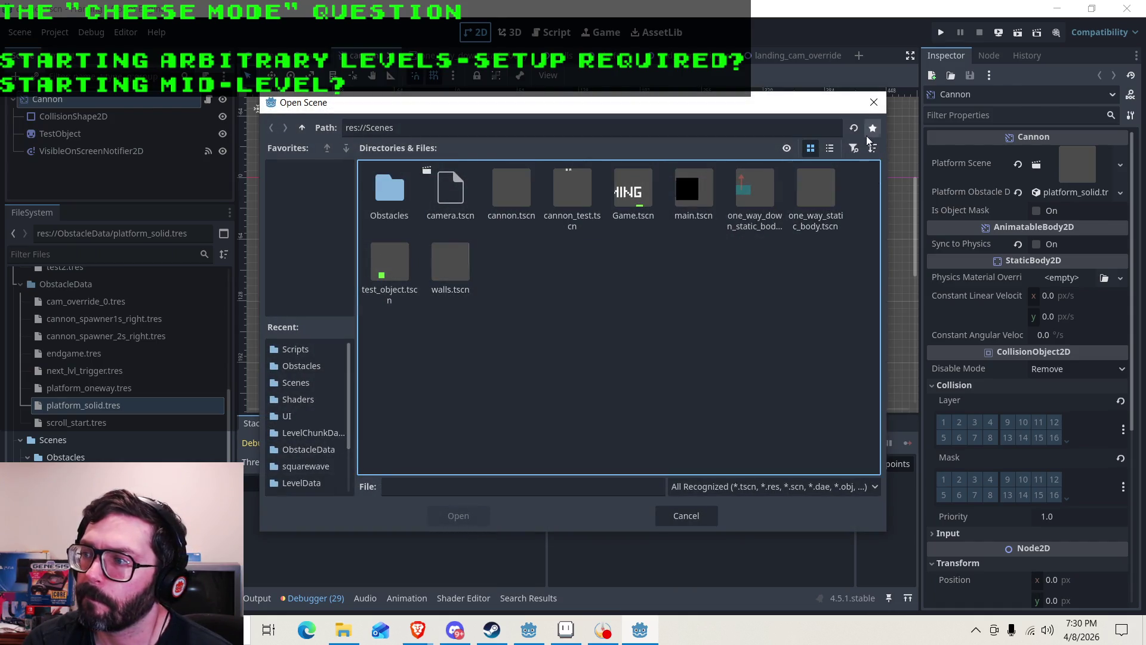
pyautogui.doubleClick(397, 194)
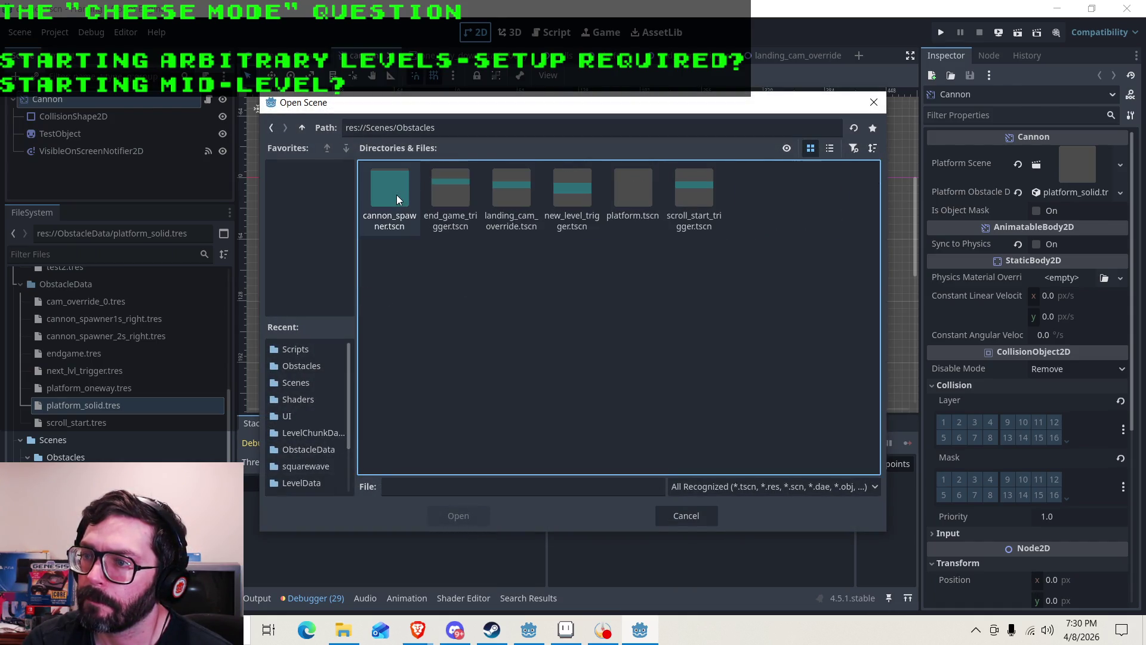
pyautogui.doubleClick(397, 195)
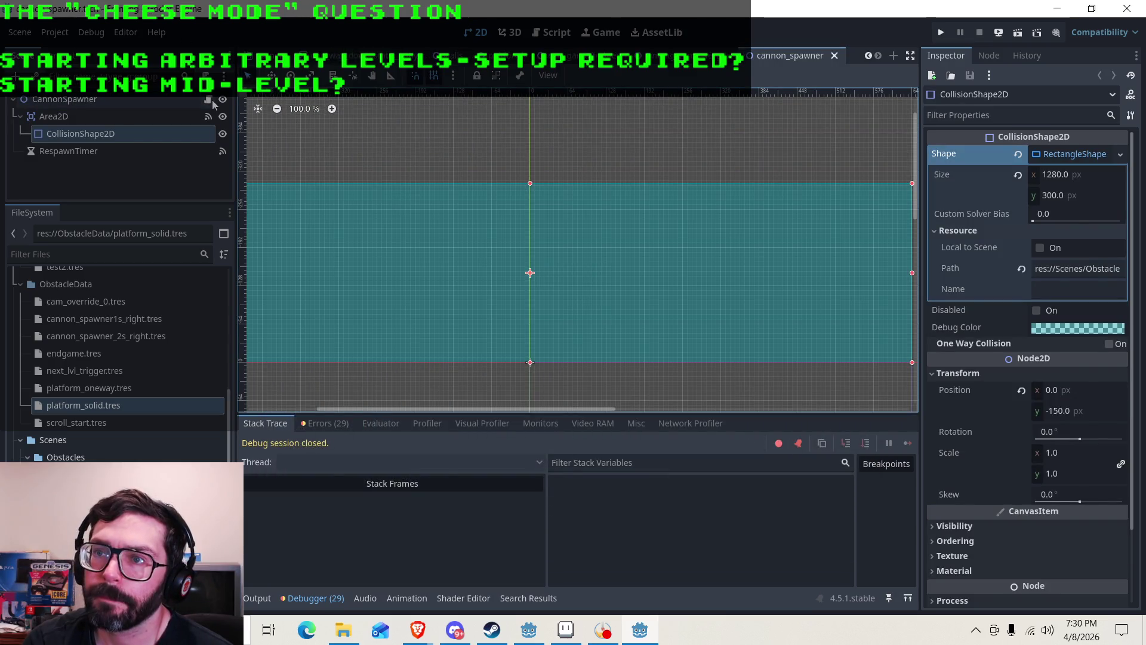
pyautogui.click(209, 99)
pyautogui.scroll(3, 448, 273)
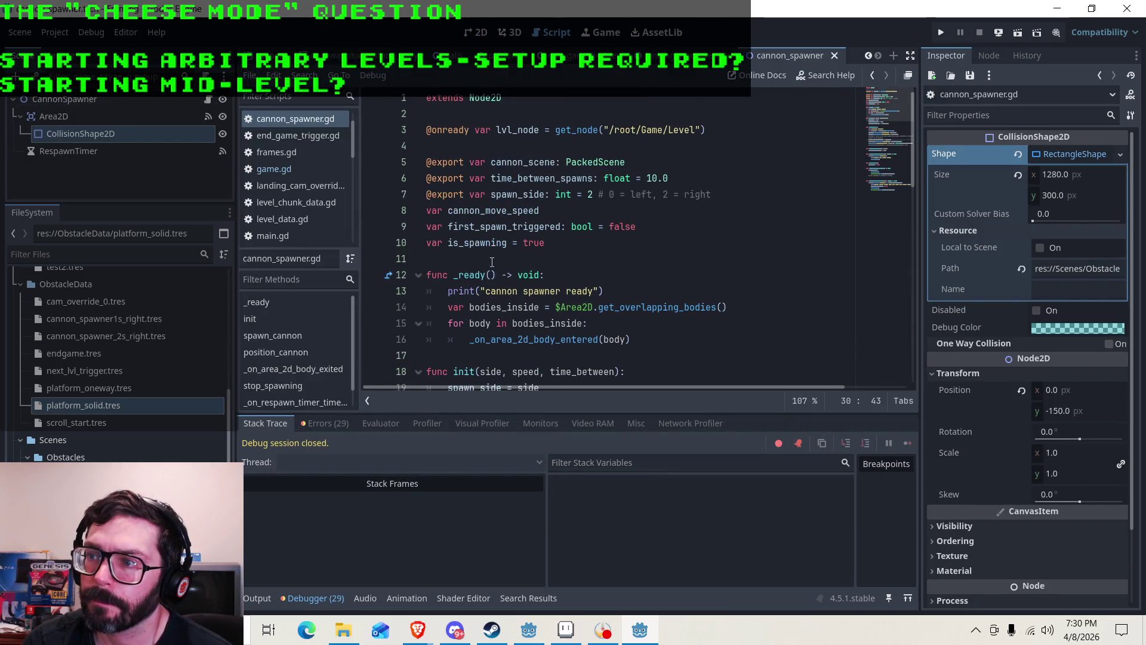
pyautogui.click(451, 147)
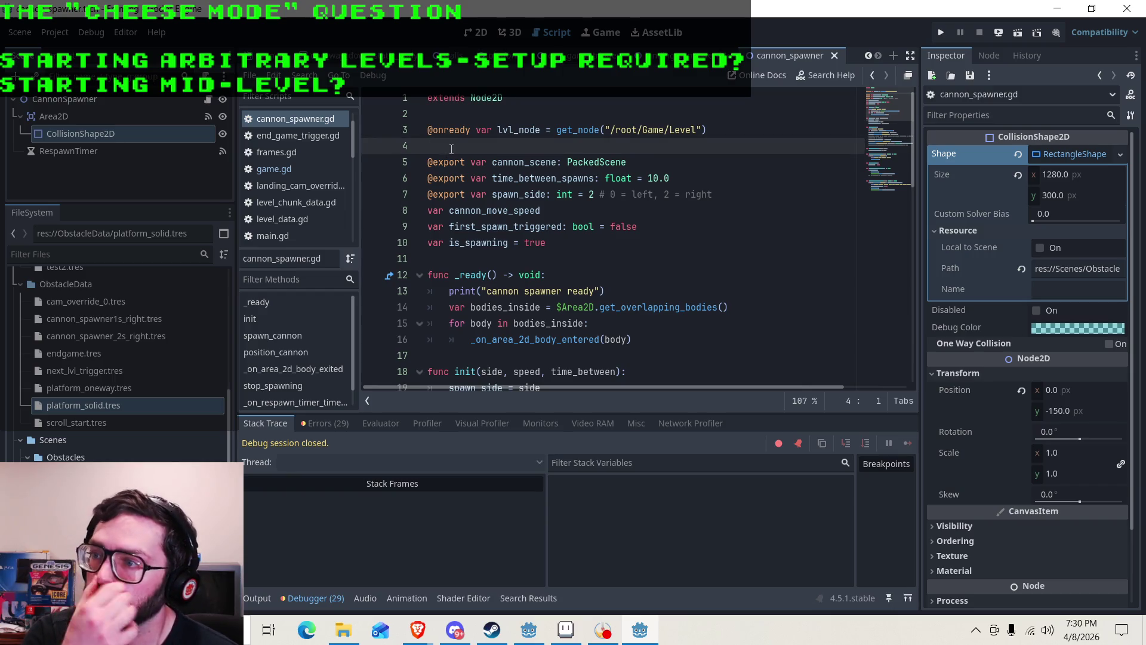
pyautogui.click(289, 185)
pyautogui.moveTo(642, 197); pyautogui.dragTo(428, 195)
pyautogui.rightClick(506, 194)
pyautogui.click(527, 276)
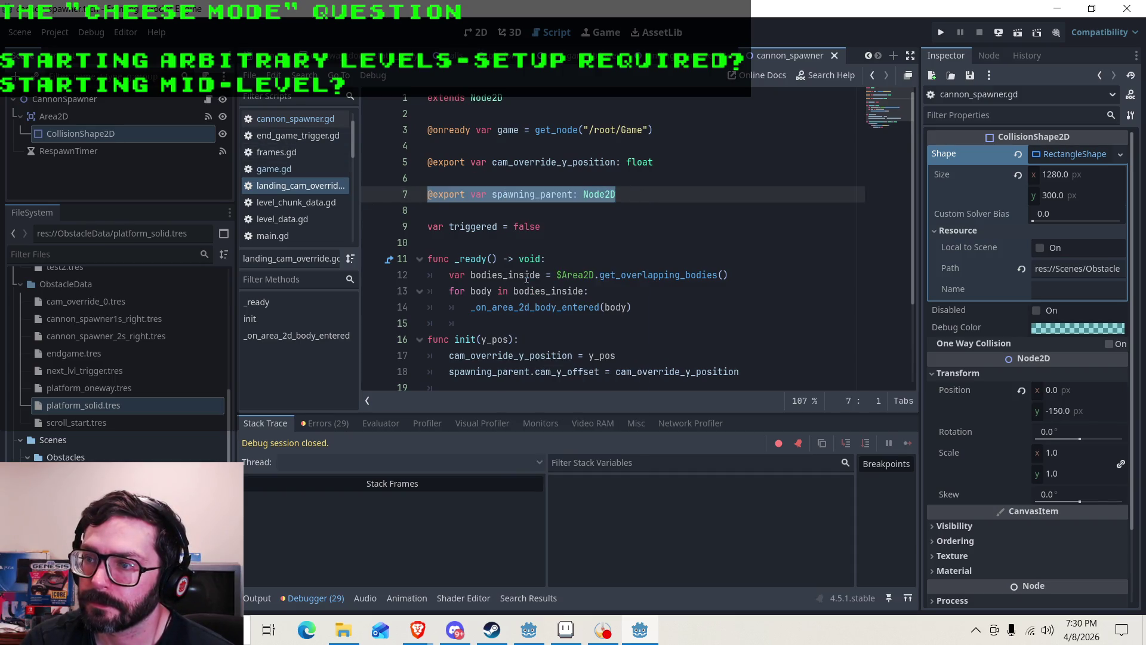
# - Paste the spawning_parent export into cannon_spawner.gd on line 4 with blank lines around it
pyautogui.click(298, 123)
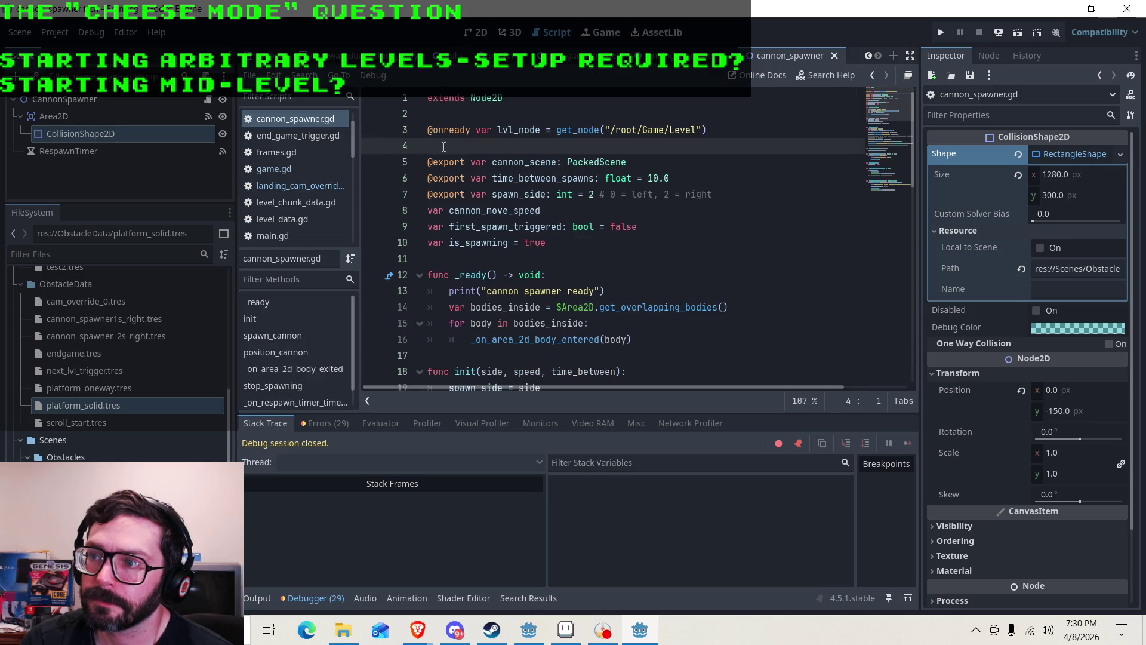
pyautogui.click(760, 189)
pyautogui.click(594, 145)
pyautogui.hotkey('ctrl', 'v')
pyautogui.press('Return')
pyautogui.press('Up')
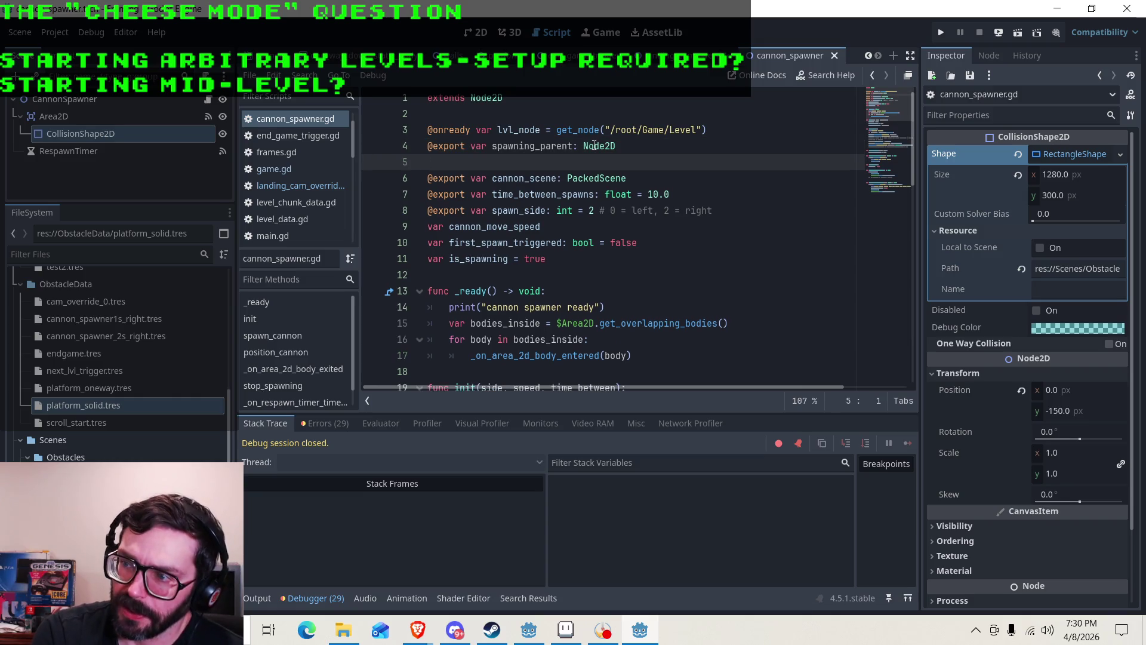
pyautogui.press('Return')
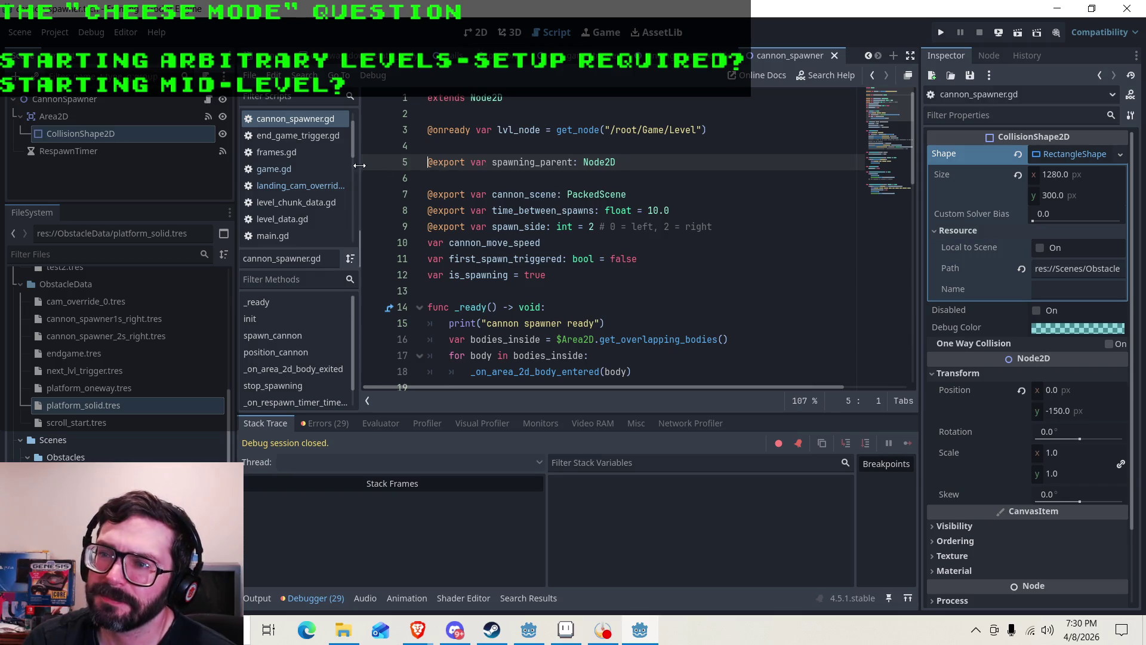
# - Review obstacle_data.gd, recheck the new export line in cannon_spawner.gd, then run the project
pyautogui.scroll(-3, 287, 195)
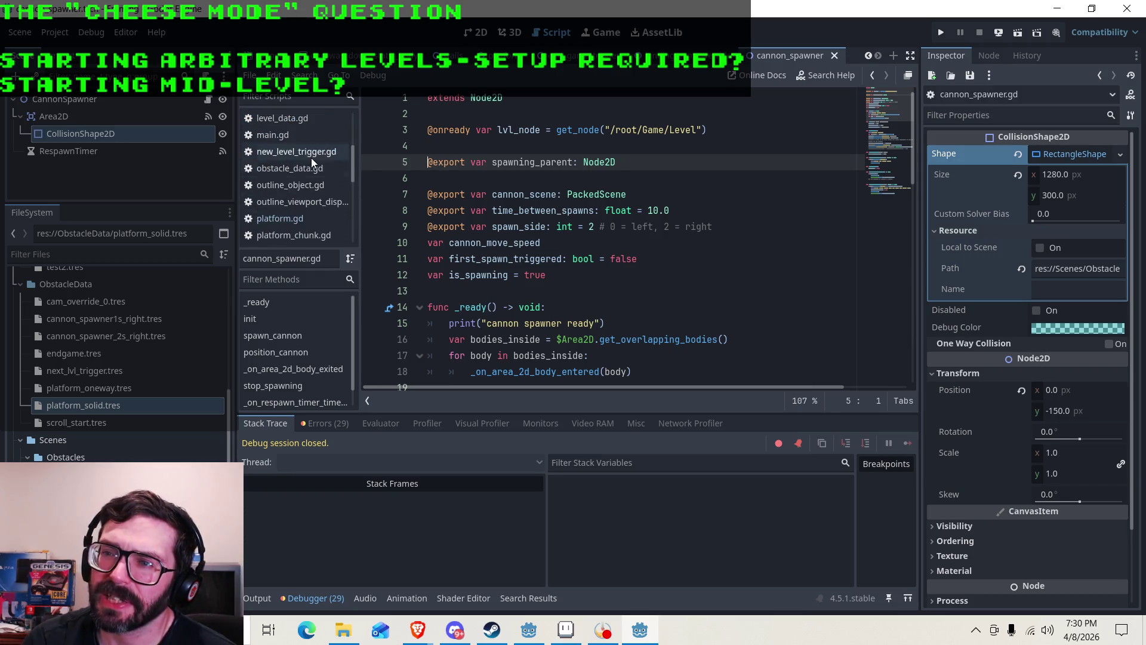
pyautogui.click(299, 168)
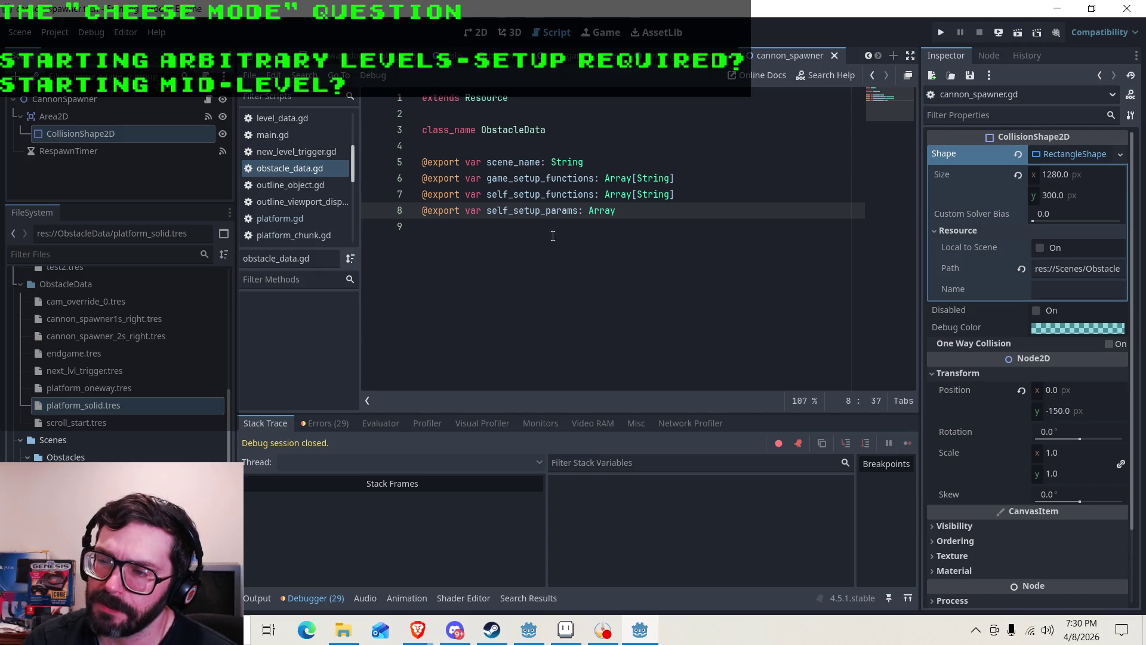
pyautogui.scroll(3, 302, 205)
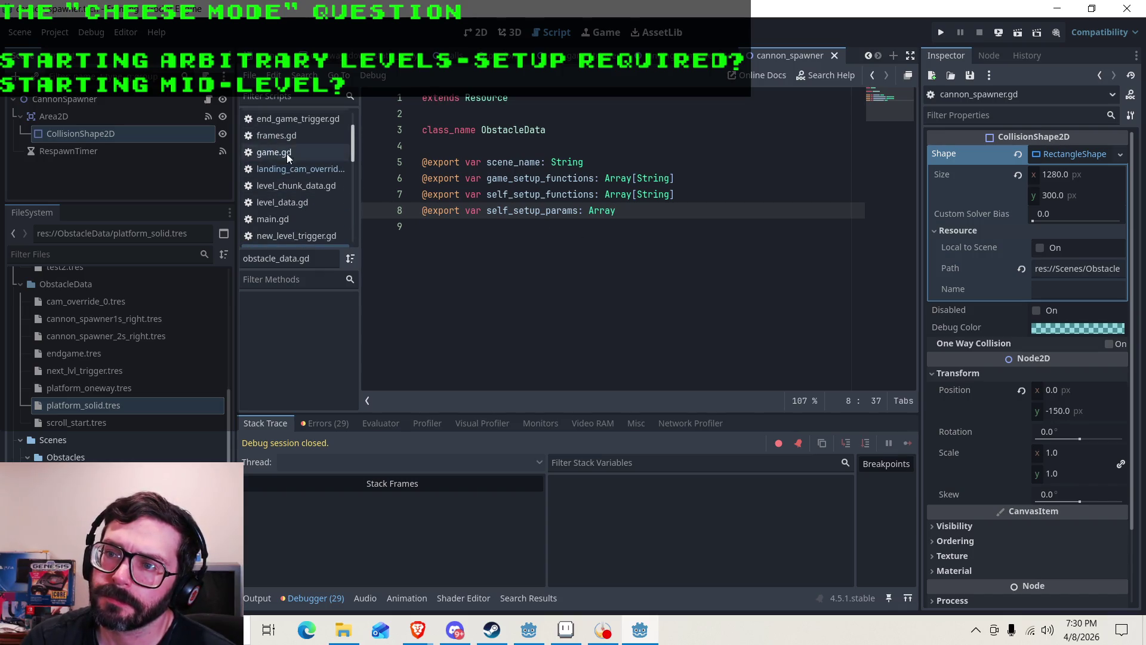
pyautogui.scroll(2, 285, 155)
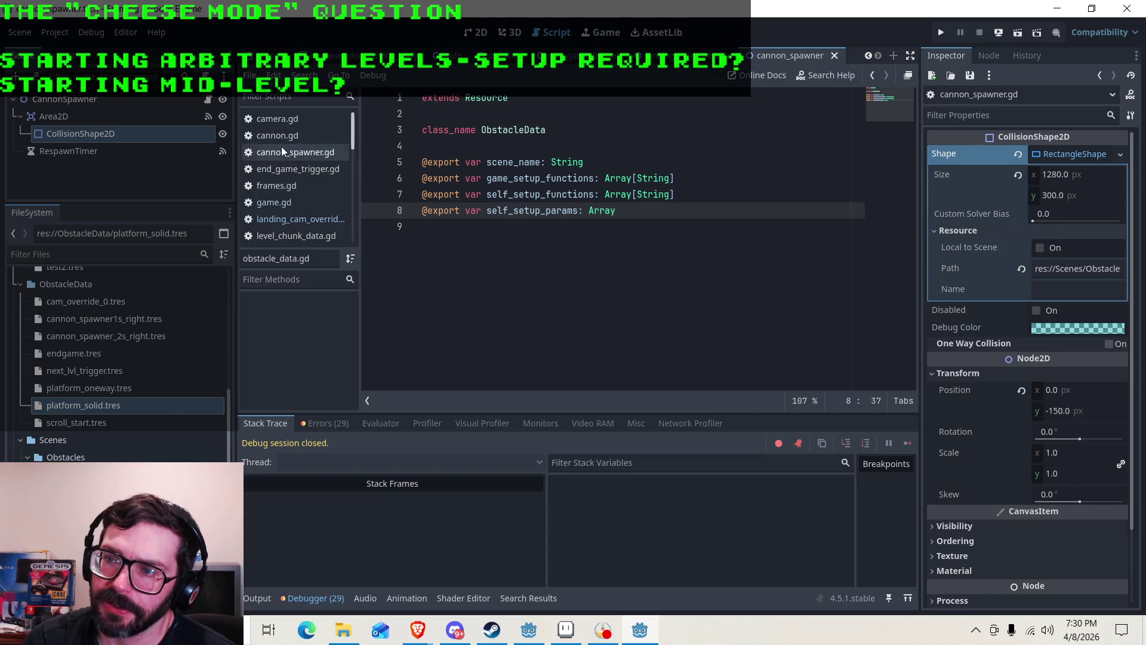
pyautogui.click(287, 152)
pyautogui.click(473, 100)
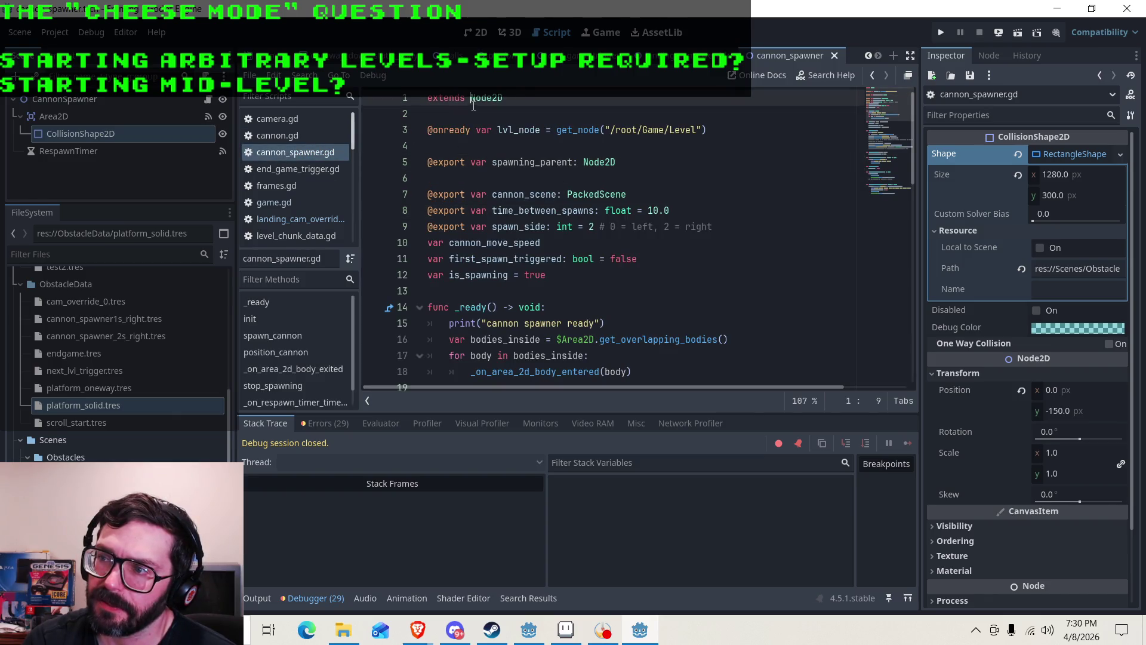
pyautogui.click(520, 113)
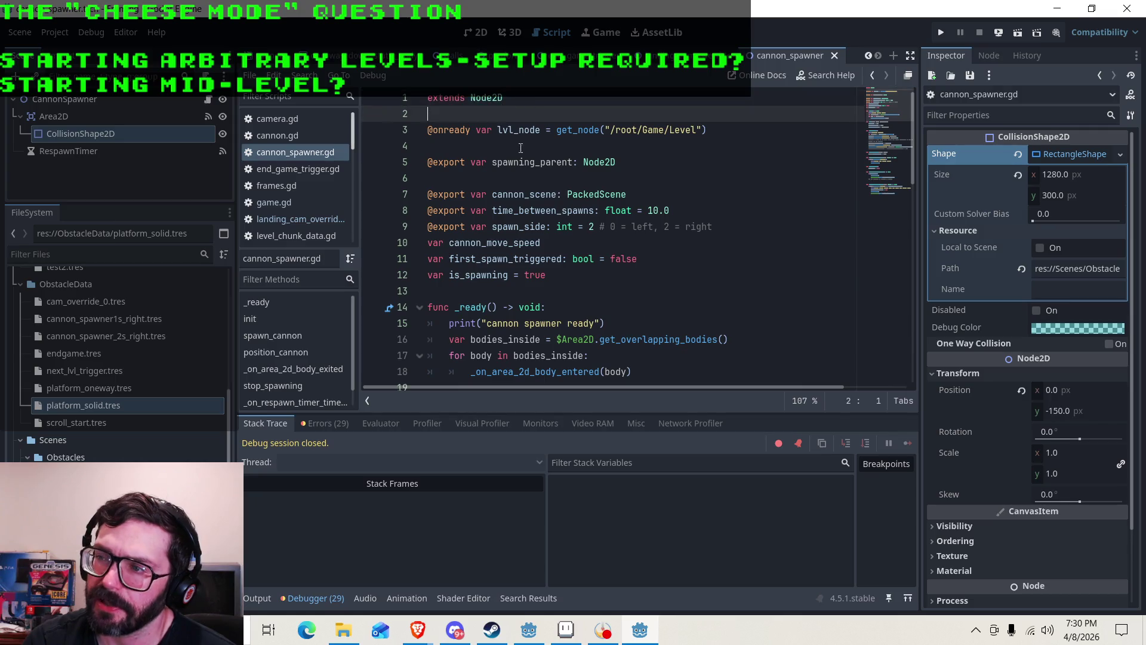
pyautogui.moveTo(617, 162); pyautogui.dragTo(406, 160)
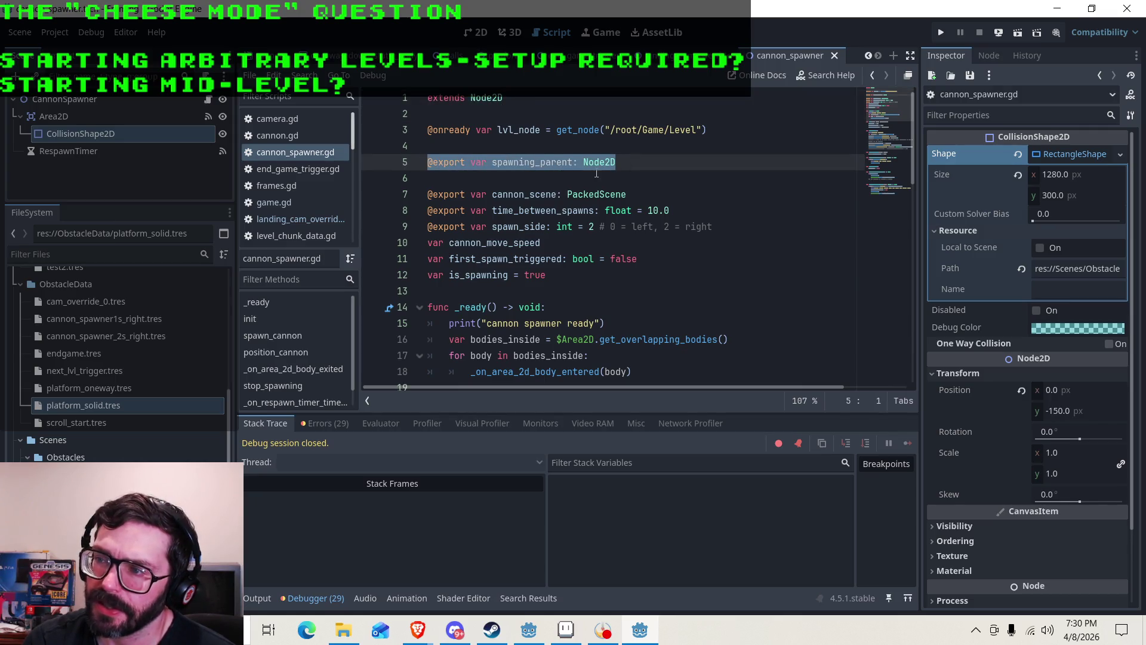
pyautogui.click(623, 162)
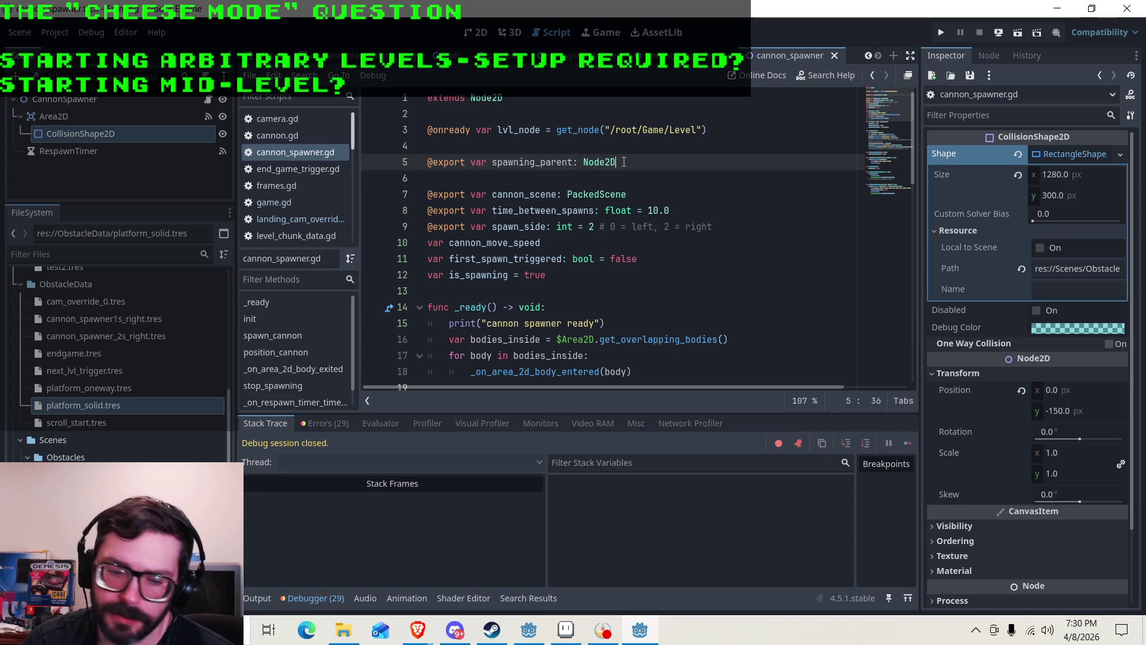
pyautogui.click(941, 32)
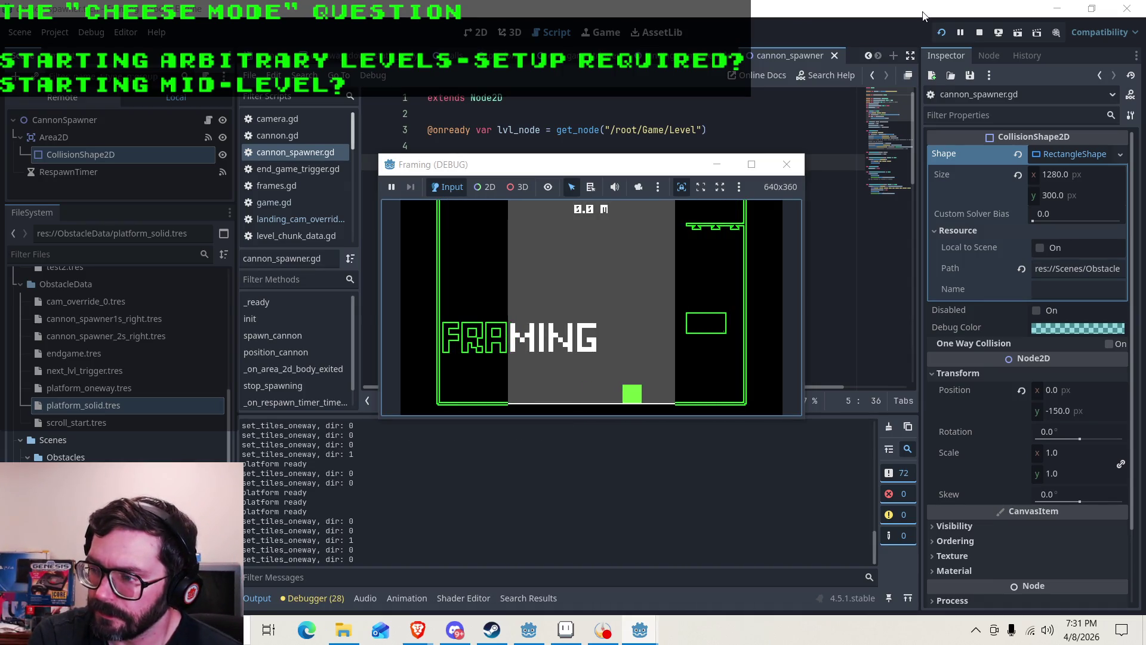
# - Jump the player up through the platforms, dropping and re-climbing to the higher platform
pyautogui.press('space')
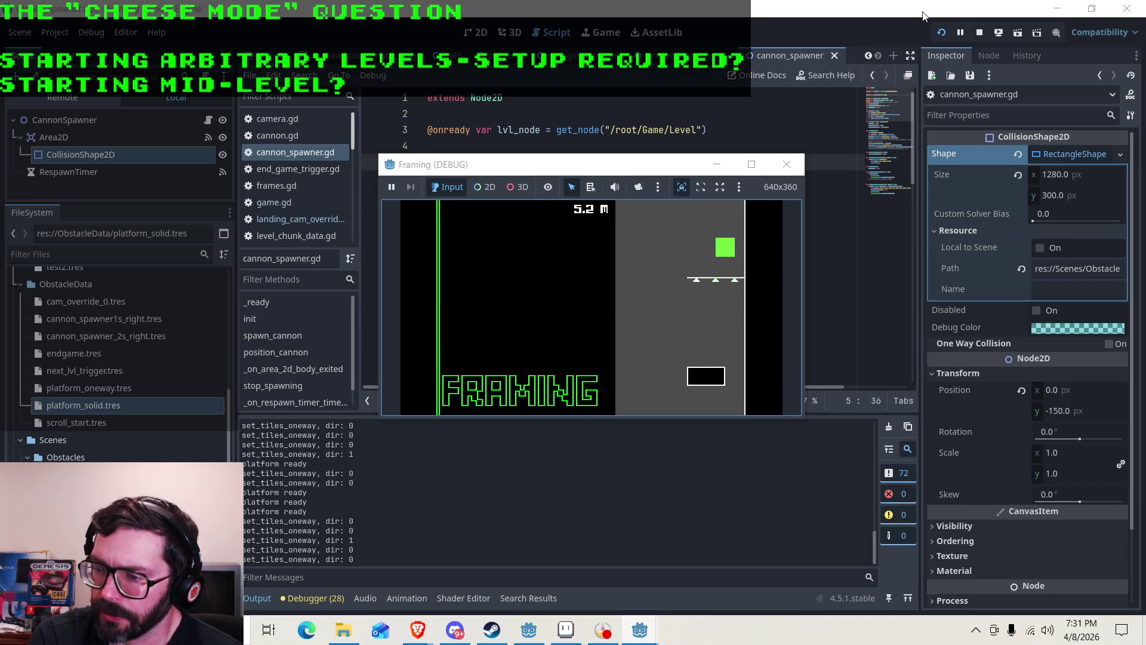
pyautogui.press('space')
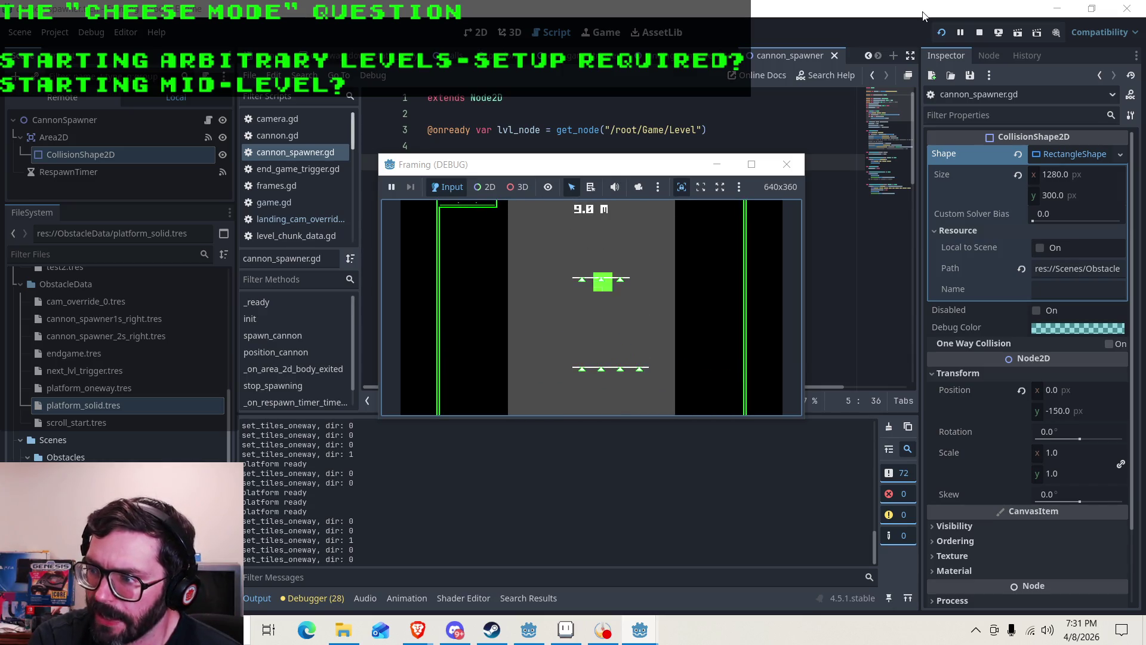
pyautogui.press('space')
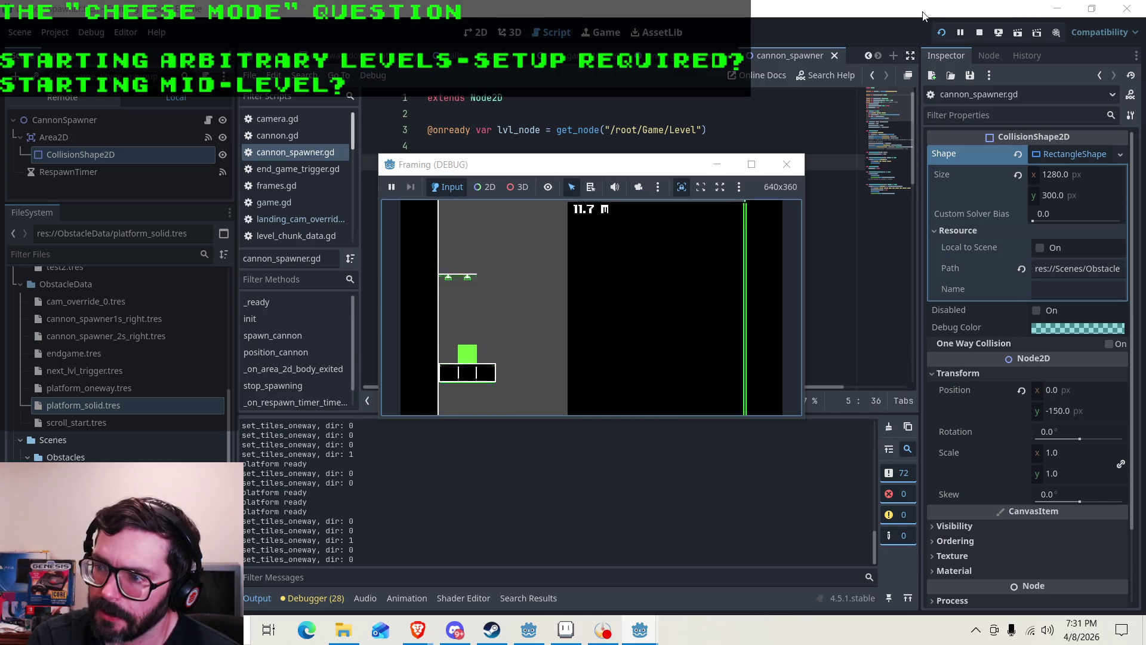
pyautogui.press('space')
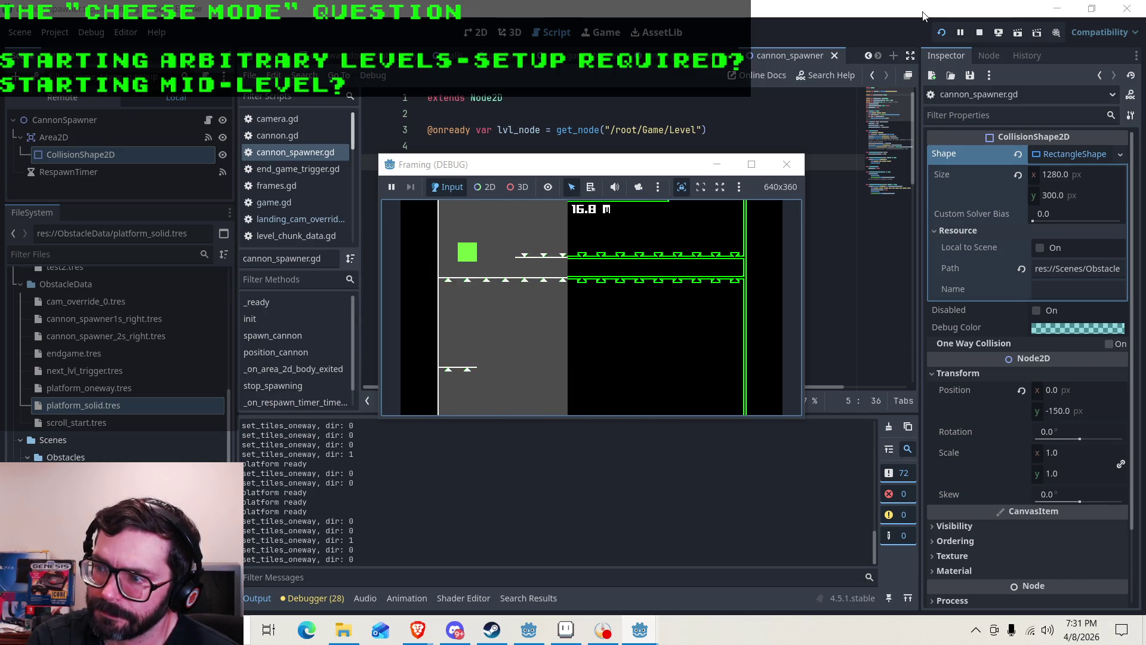
pyautogui.press('space')
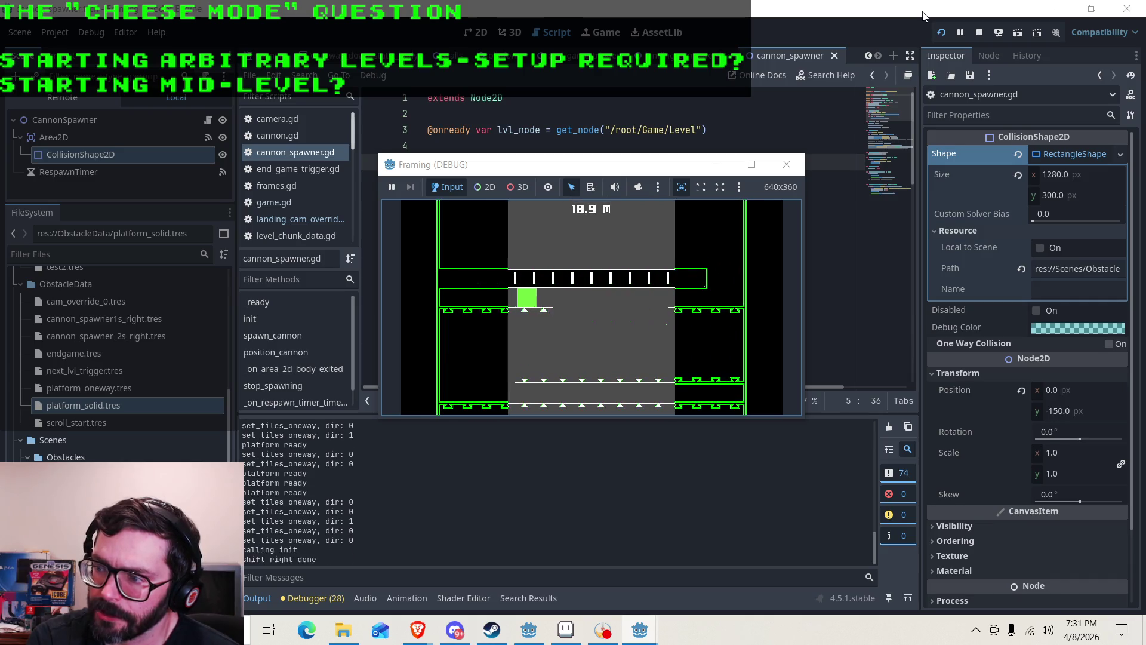
pyautogui.press('Right')
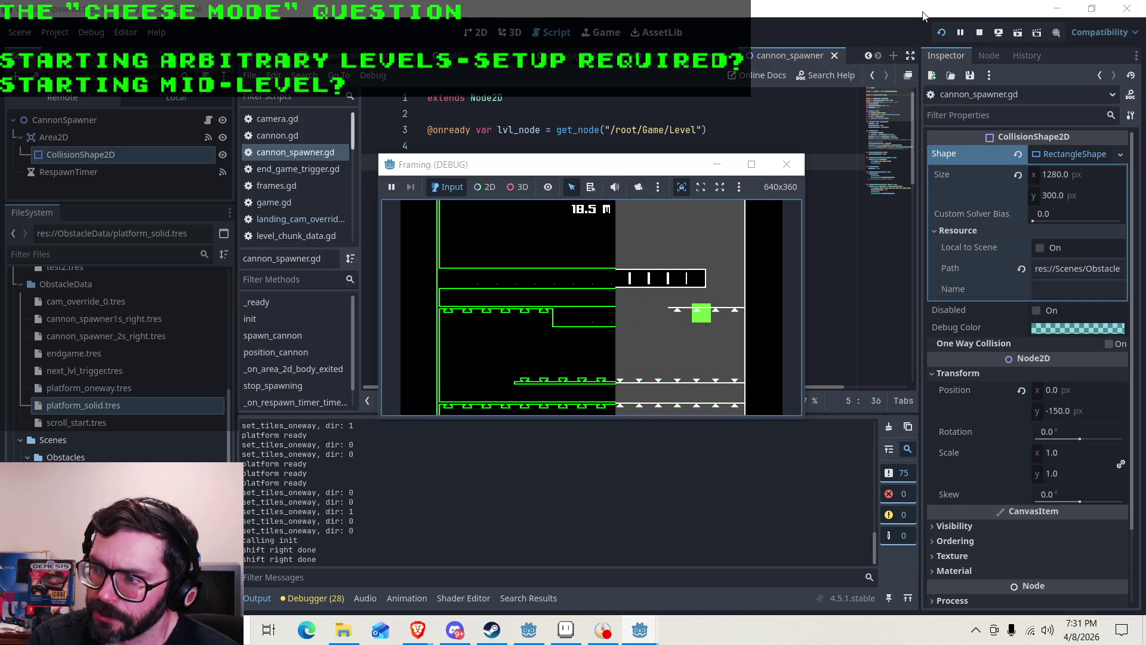
pyautogui.press('Left')
pyautogui.press('space')
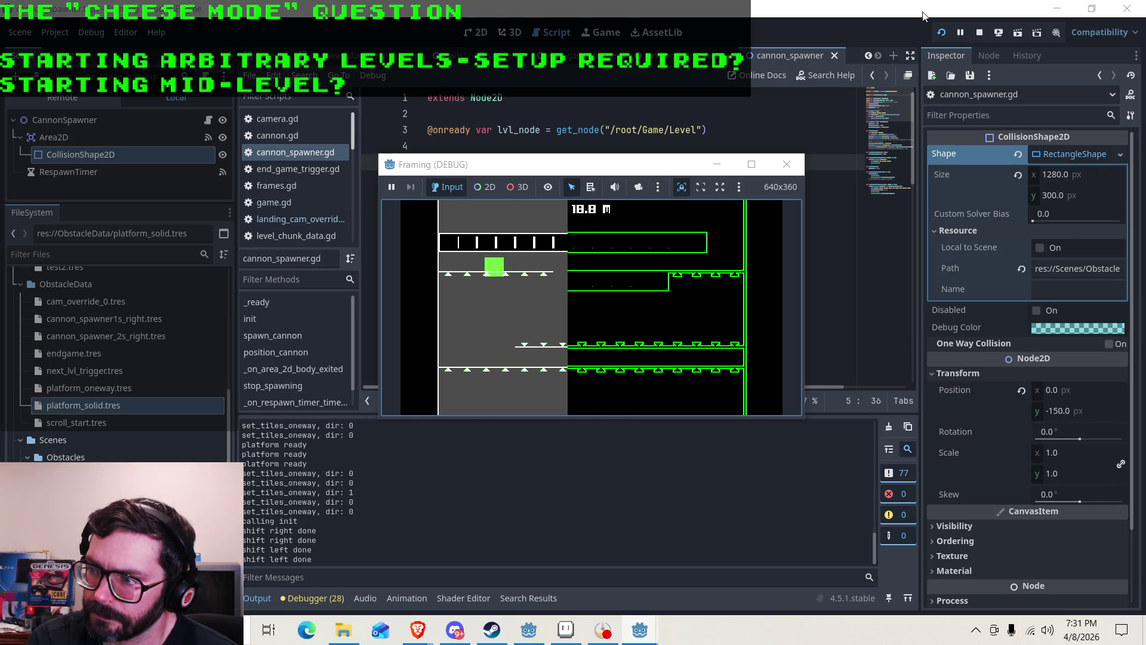
pyautogui.press('Right')
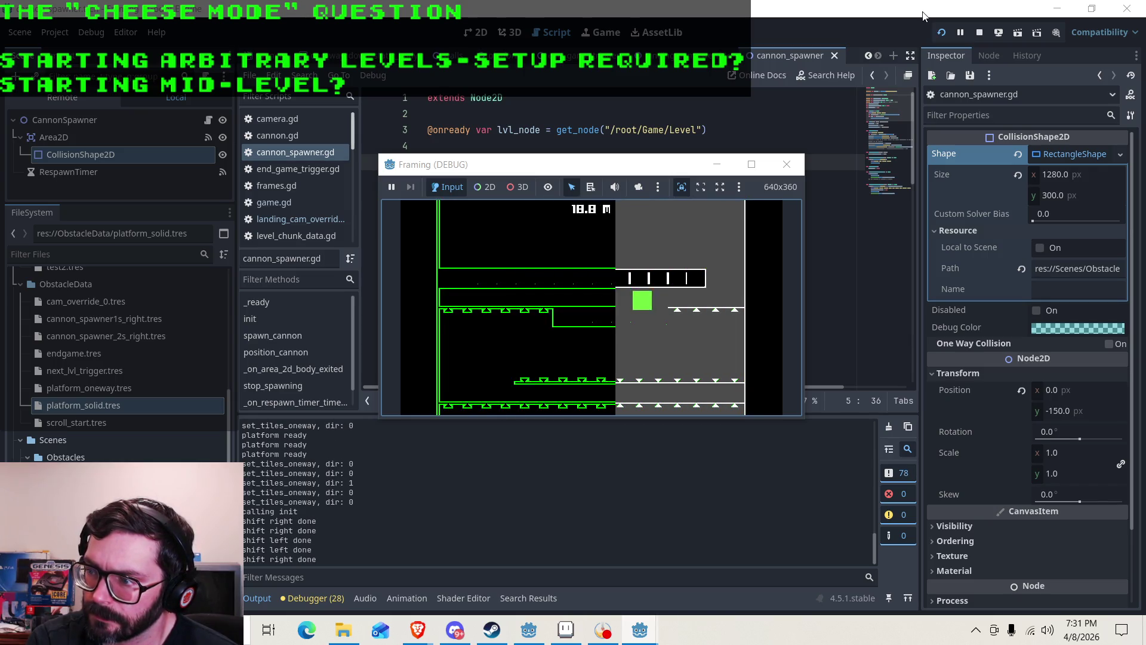
pyautogui.press('Left')
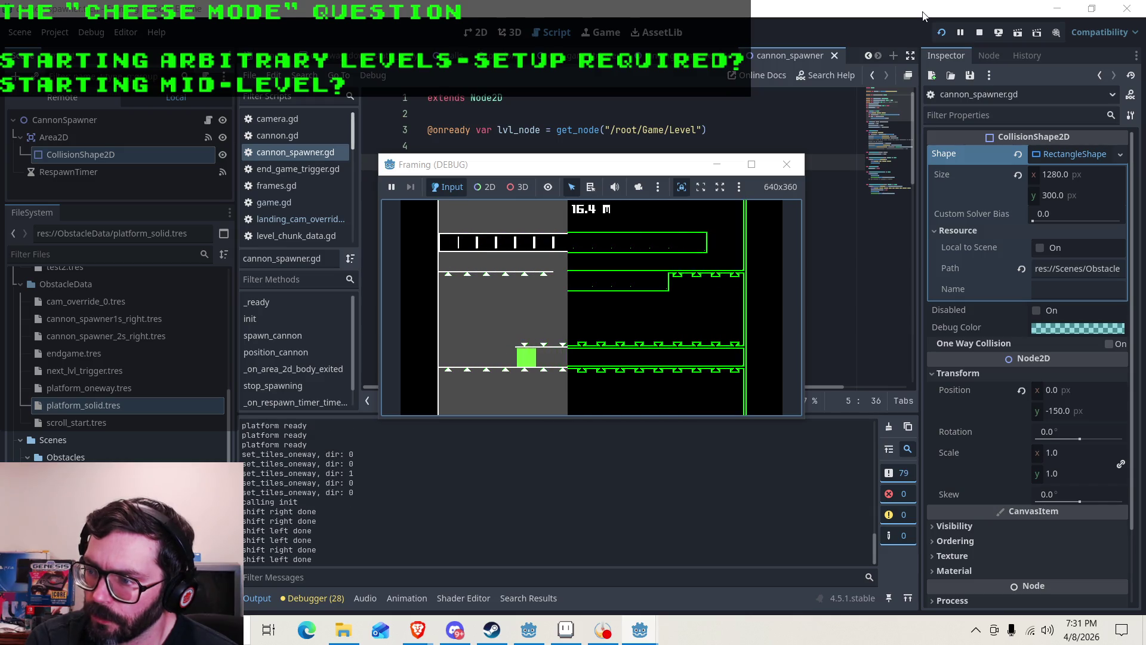
pyautogui.press('space')
pyautogui.press('Right')
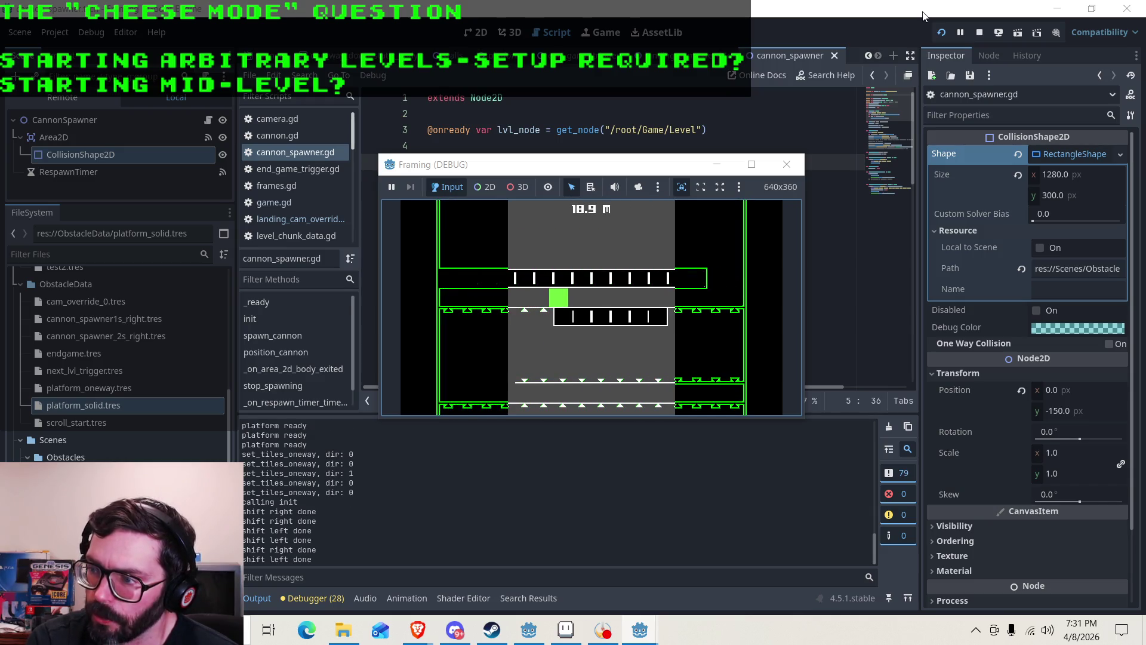
# - Restore and re-maximize the editor, return to the game, move right, and retry after dying
pyautogui.doubleClick(922, 15)
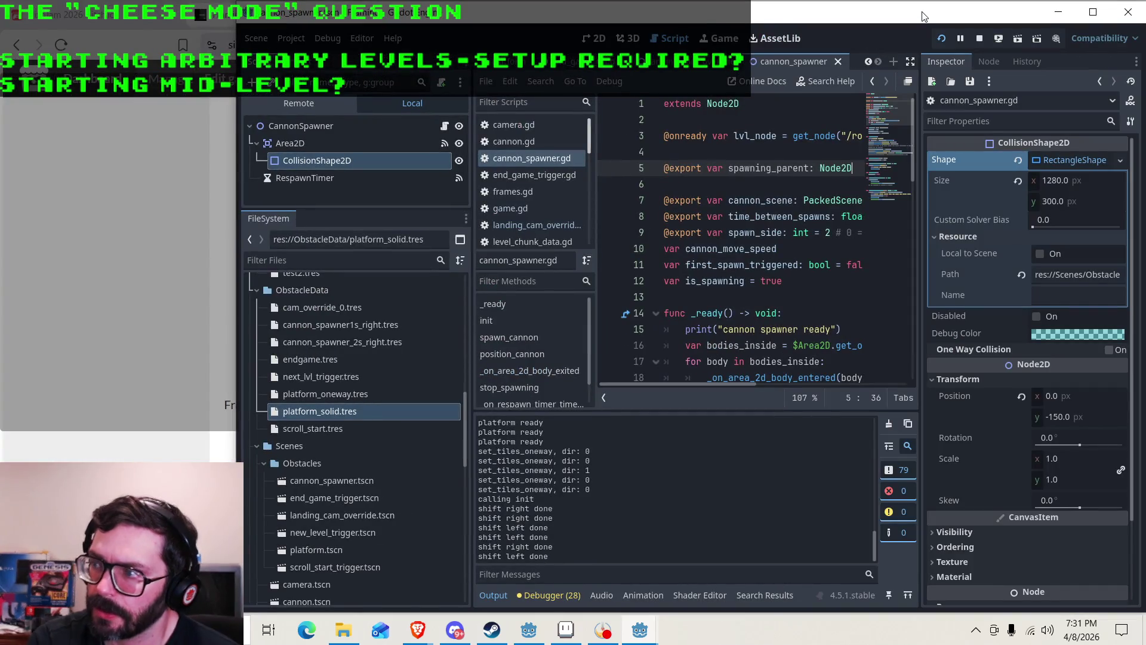
pyautogui.doubleClick(894, 6)
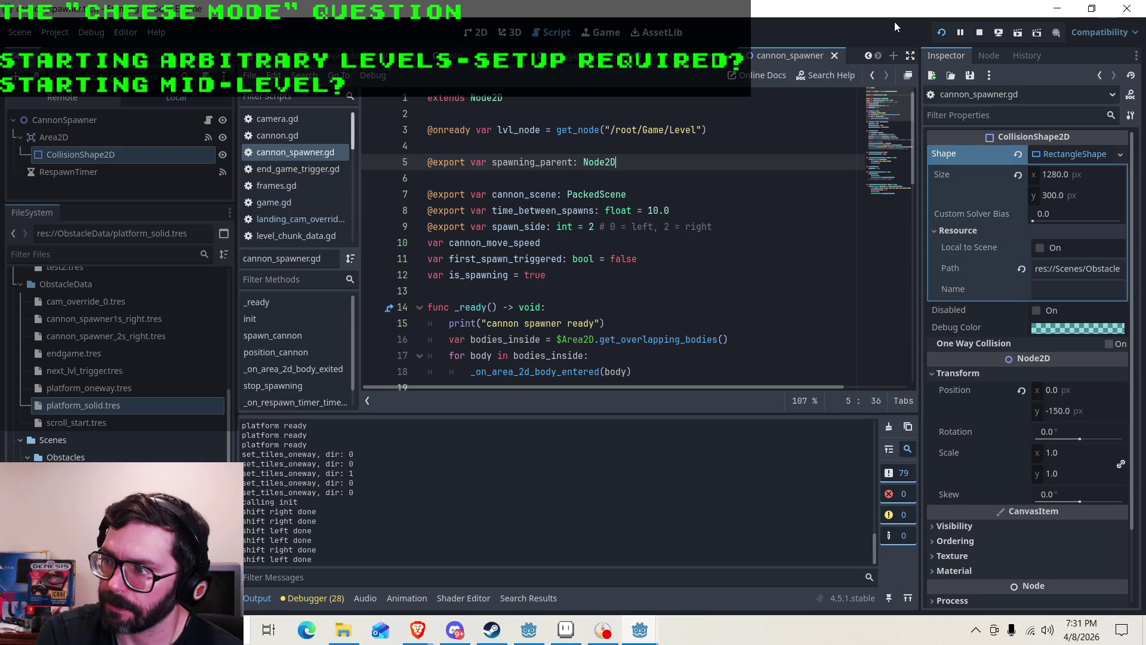
pyautogui.moveTo(640, 637)
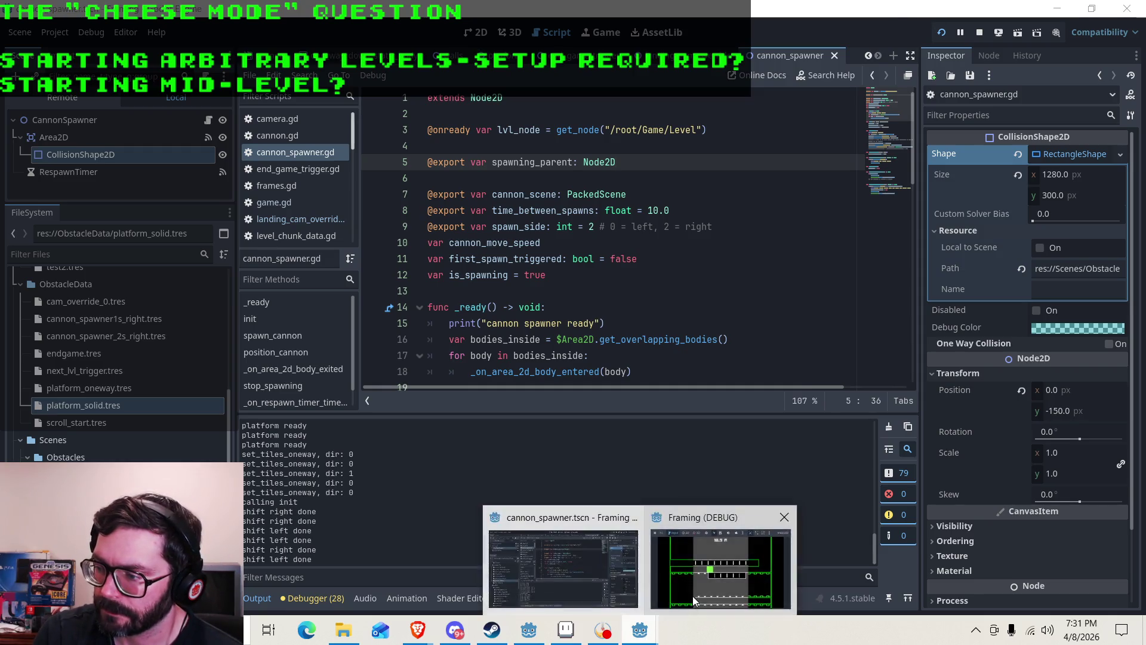
pyautogui.click(695, 588)
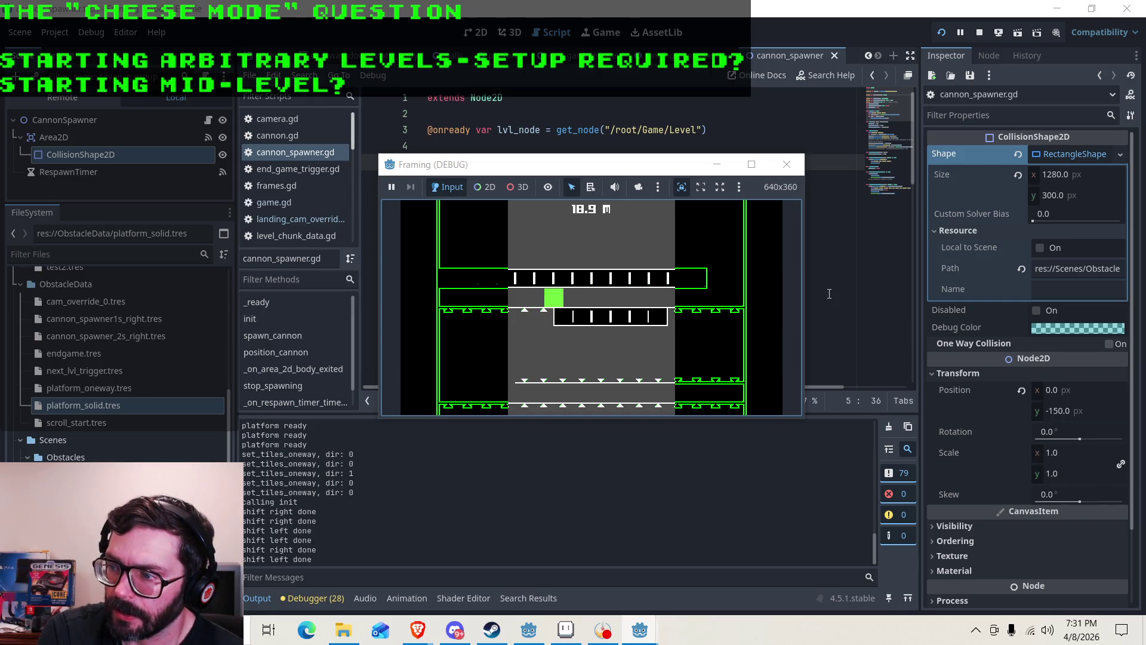
pyautogui.press('Right')
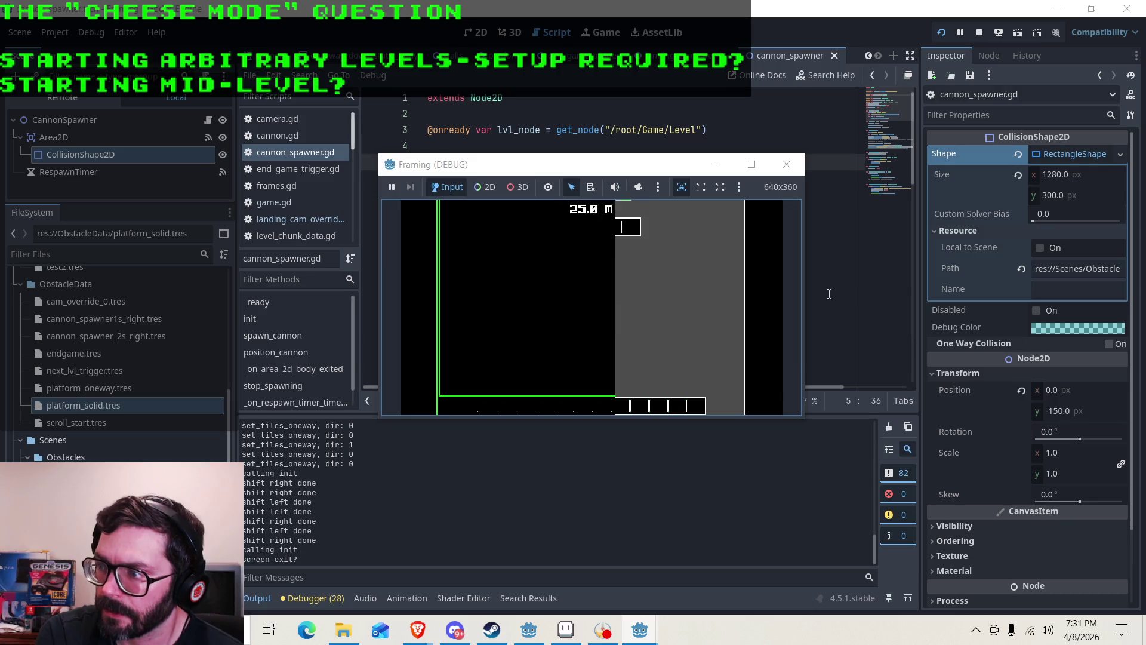
pyautogui.press('space')
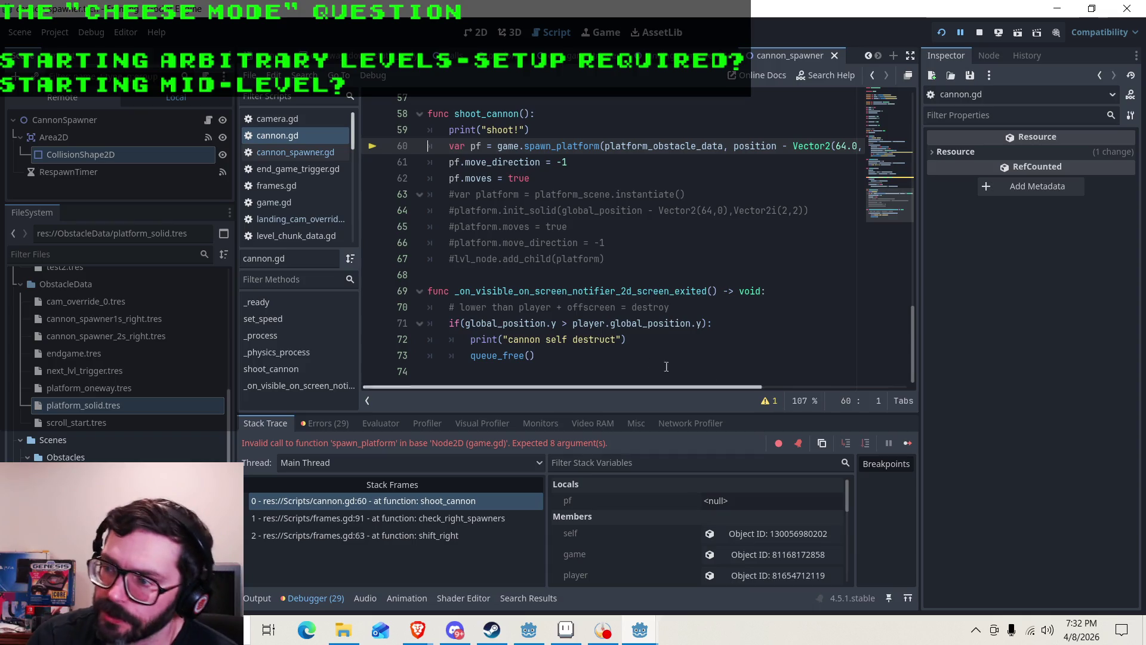
# - Read cannon.gd line 60's spawn_platform arguments: Vector2i(2,2), [], false, 0.0, 0
pyautogui.click(580, 162)
pyautogui.press('Down')
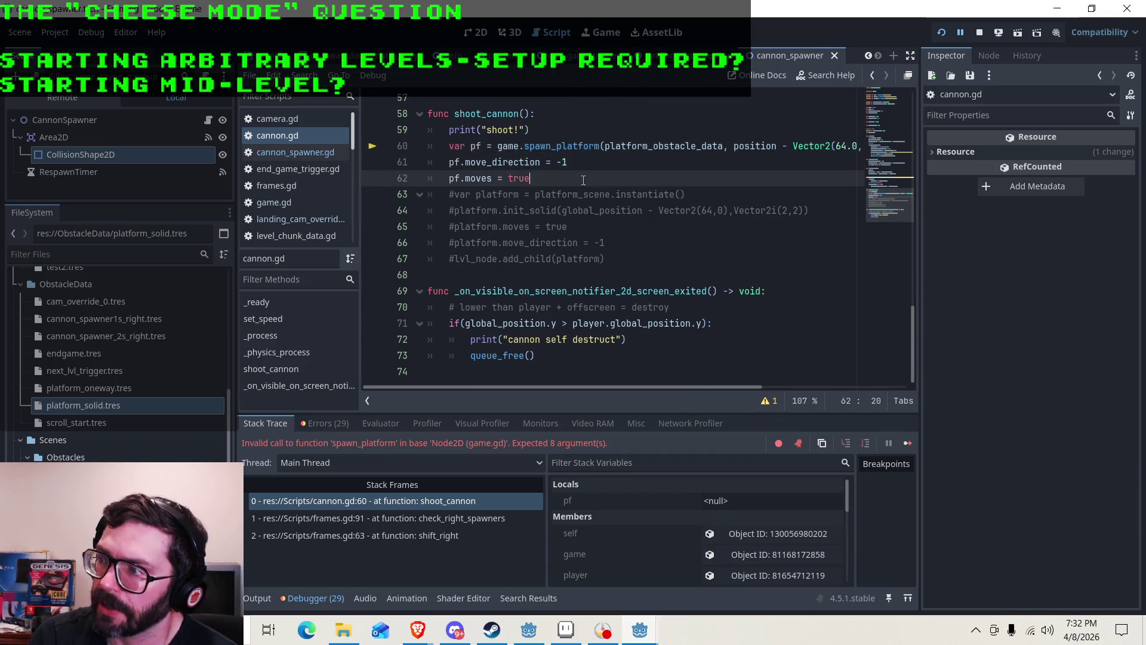
pyautogui.scroll(2, 768, 224)
pyautogui.moveTo(659, 395); pyautogui.dragTo(884, 377)
# - Stop the running game from cannon.gd's spawn_platform call
pyautogui.click(822, 242)
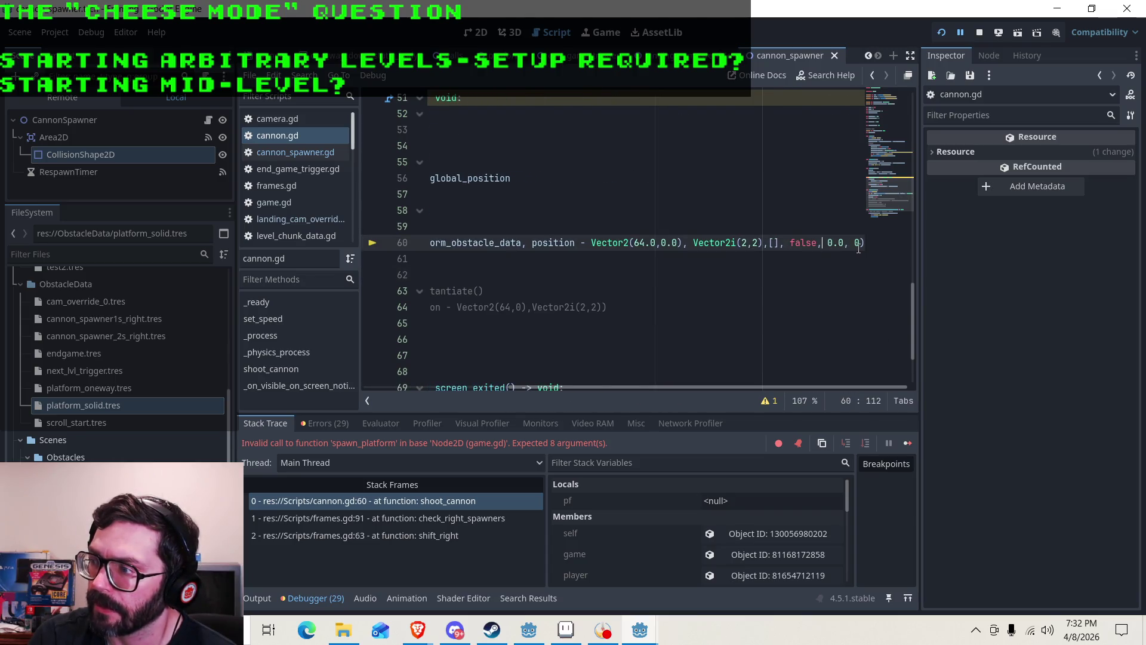
pyautogui.click(978, 35)
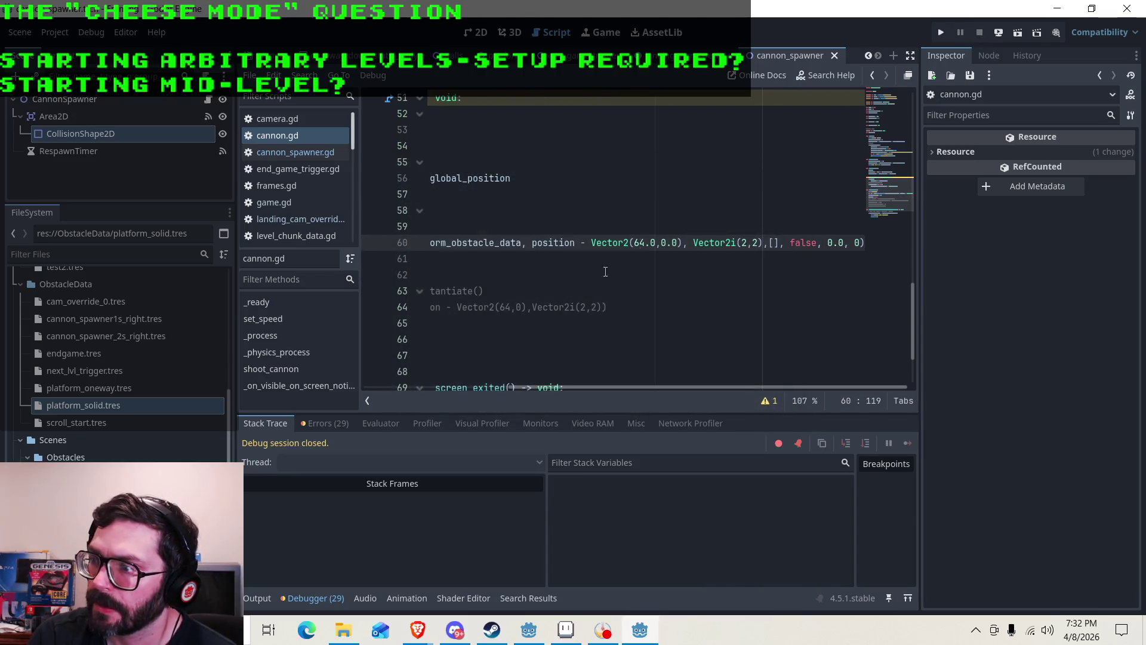
pyautogui.moveTo(617, 388); pyautogui.dragTo(456, 382)
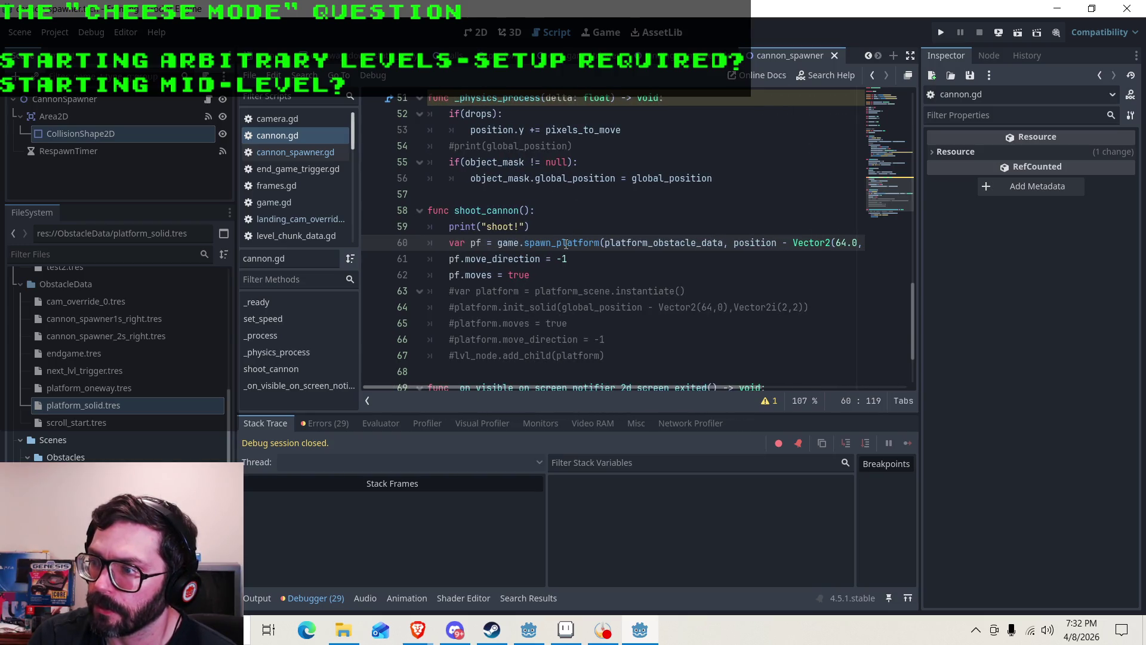
pyautogui.scroll(-5, 274, 159)
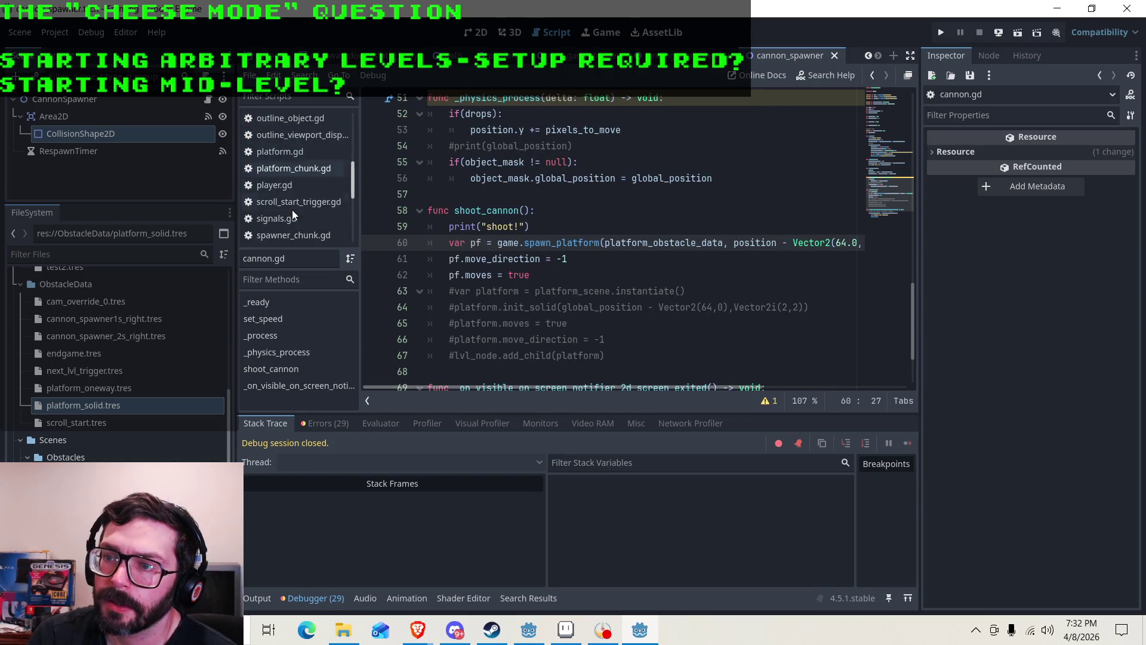
pyautogui.scroll(4, 303, 208)
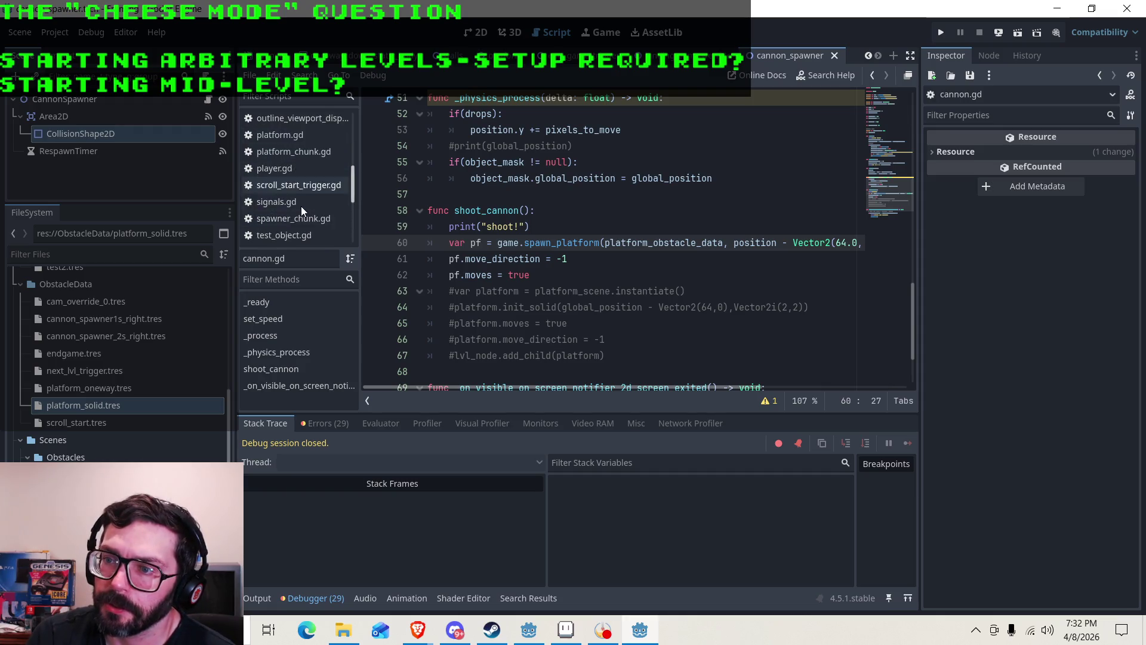
pyautogui.scroll(2, 285, 167)
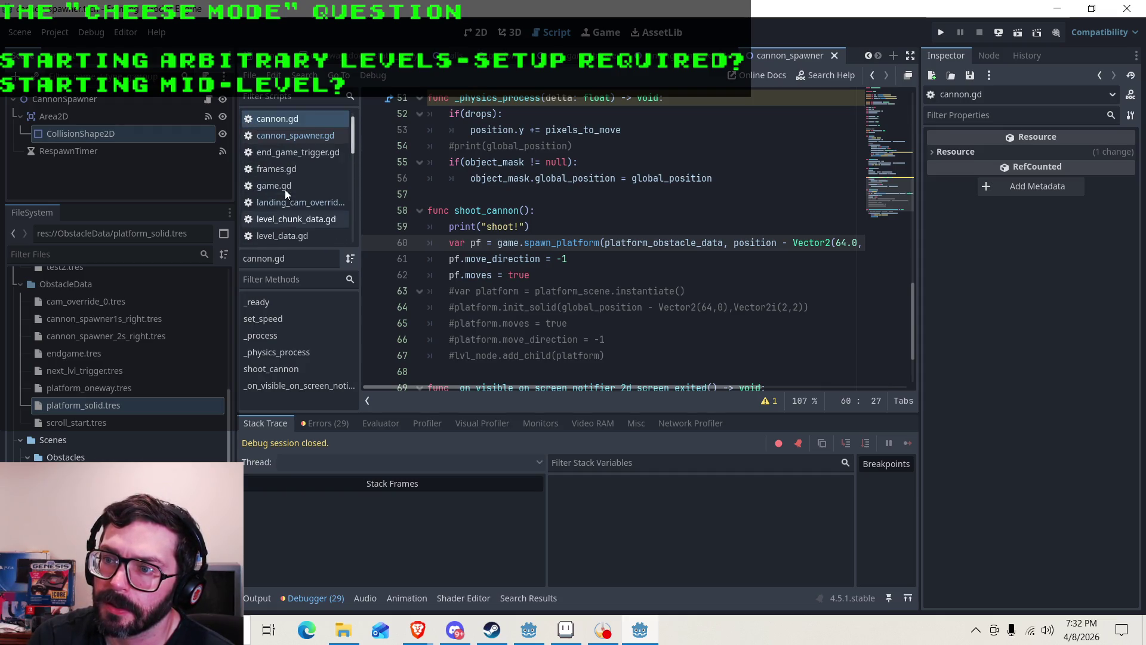
# - Read spawn_platform's full parameter list at its definition on game.gd line 243
pyautogui.click(287, 186)
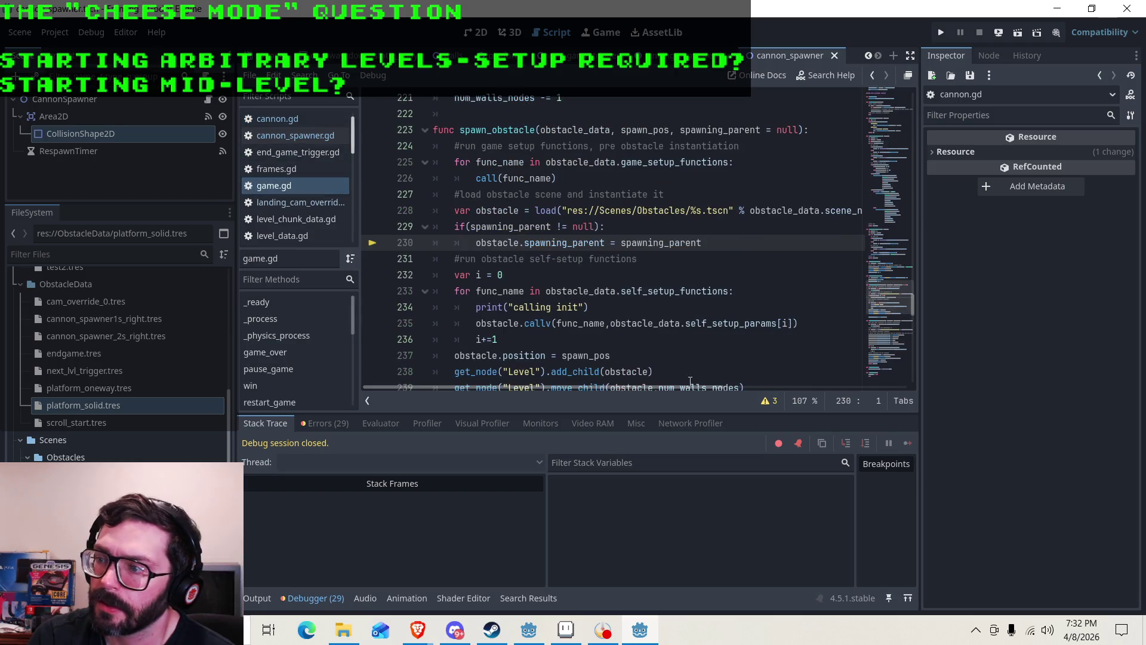
pyautogui.scroll(-19, 583, 294)
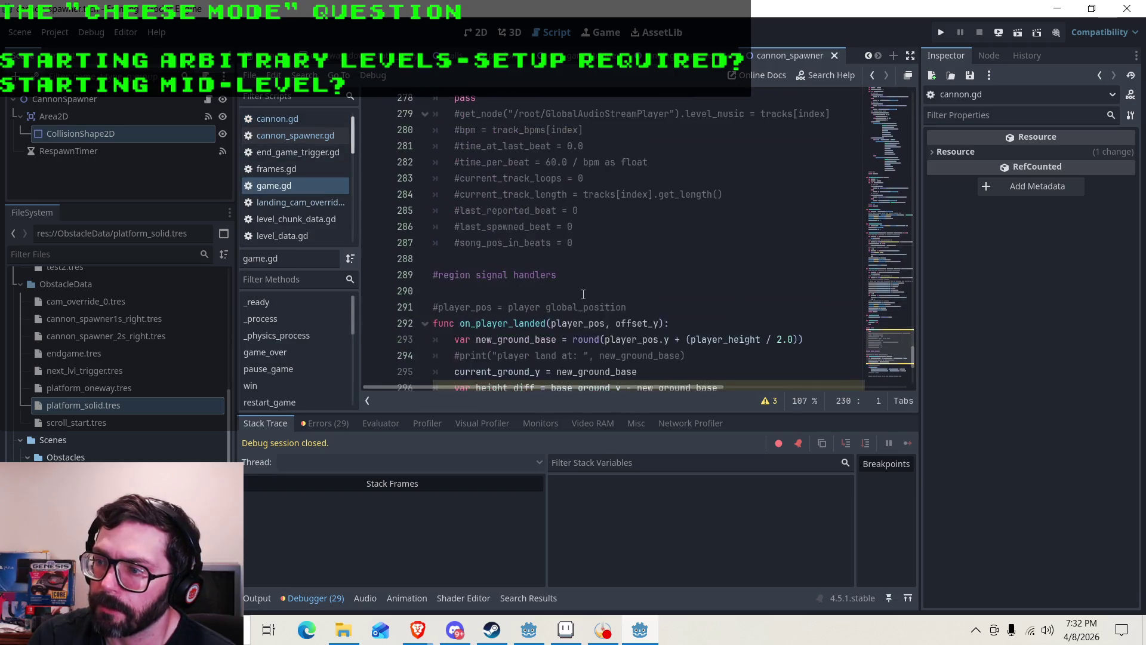
pyautogui.scroll(-5, 583, 294)
pyautogui.scroll(20, 579, 292)
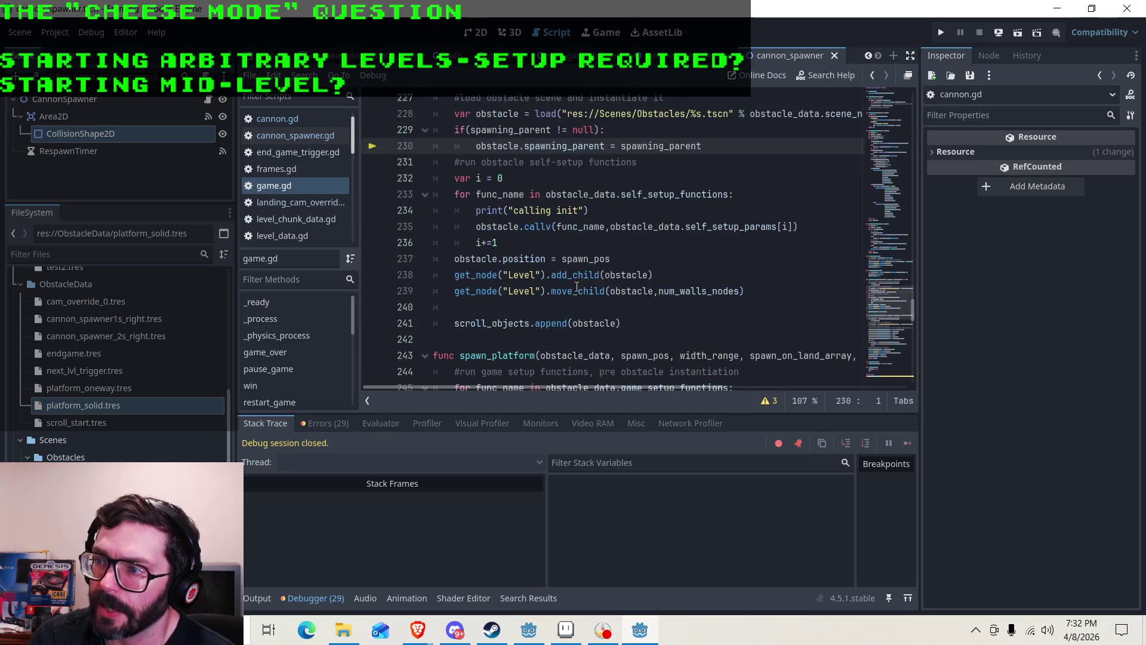
pyautogui.moveTo(652, 389); pyautogui.dragTo(866, 374)
pyautogui.click(860, 357)
pyautogui.moveTo(783, 388)
pyautogui.mouseDown()
pyautogui.moveTo(582, 392)
pyautogui.moveTo(754, 394)
pyautogui.mouseUp()
pyautogui.scroll(-1, 719, 358)
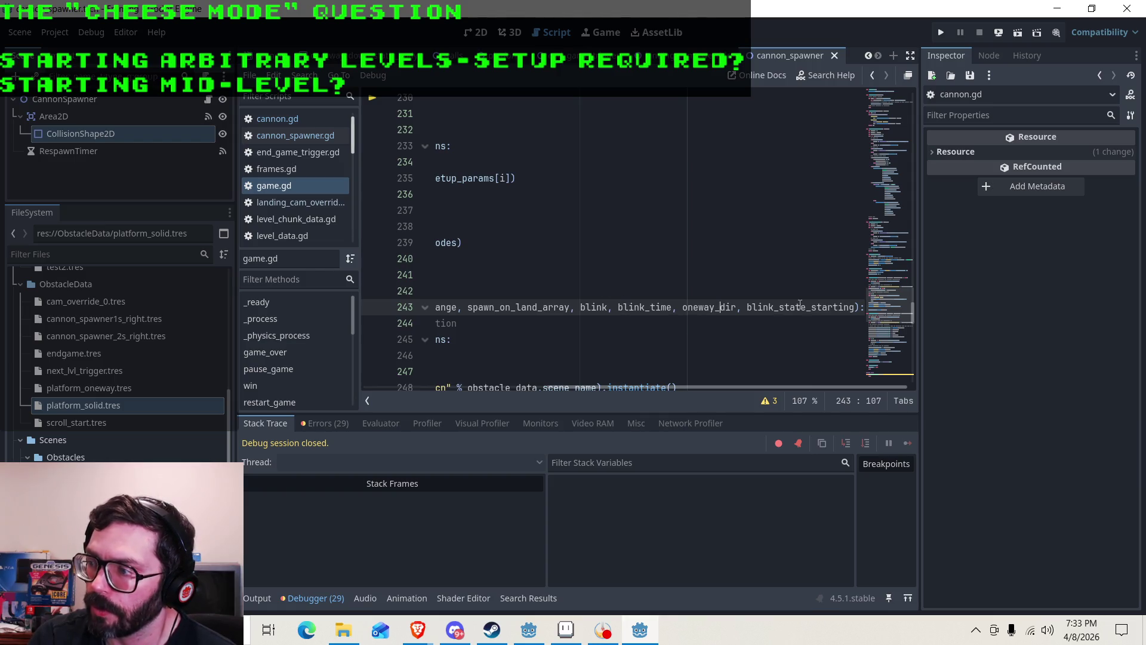
# - Review the code in cannon_spawner.gd
pyautogui.click(288, 138)
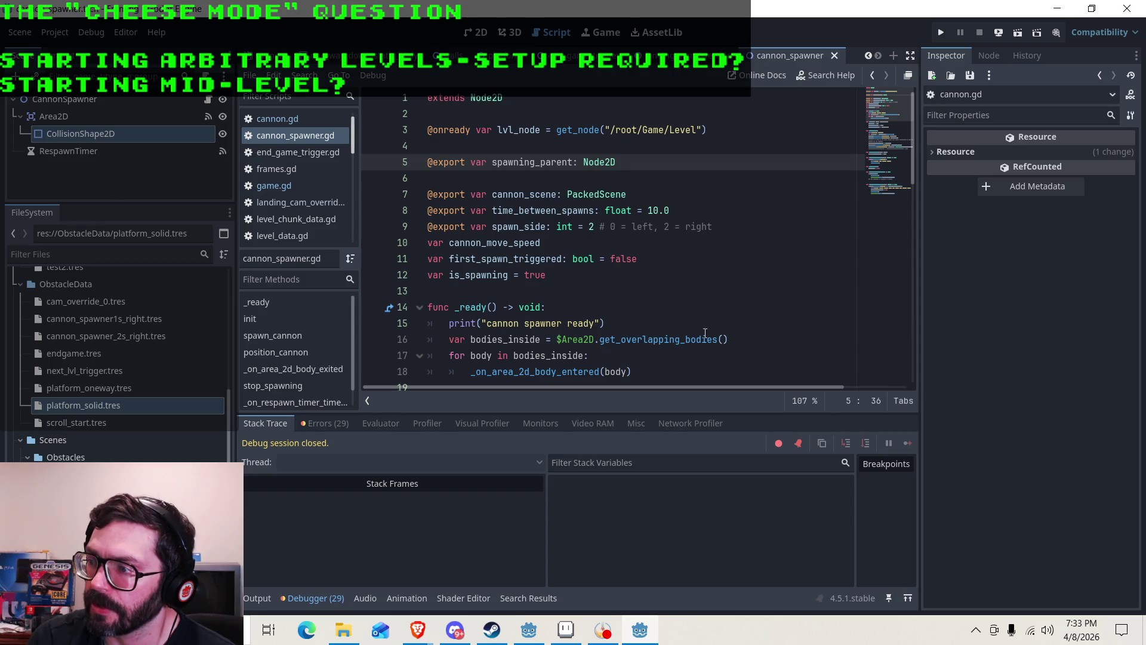
pyautogui.scroll(-2, 705, 333)
pyautogui.moveTo(714, 387); pyautogui.dragTo(790, 390)
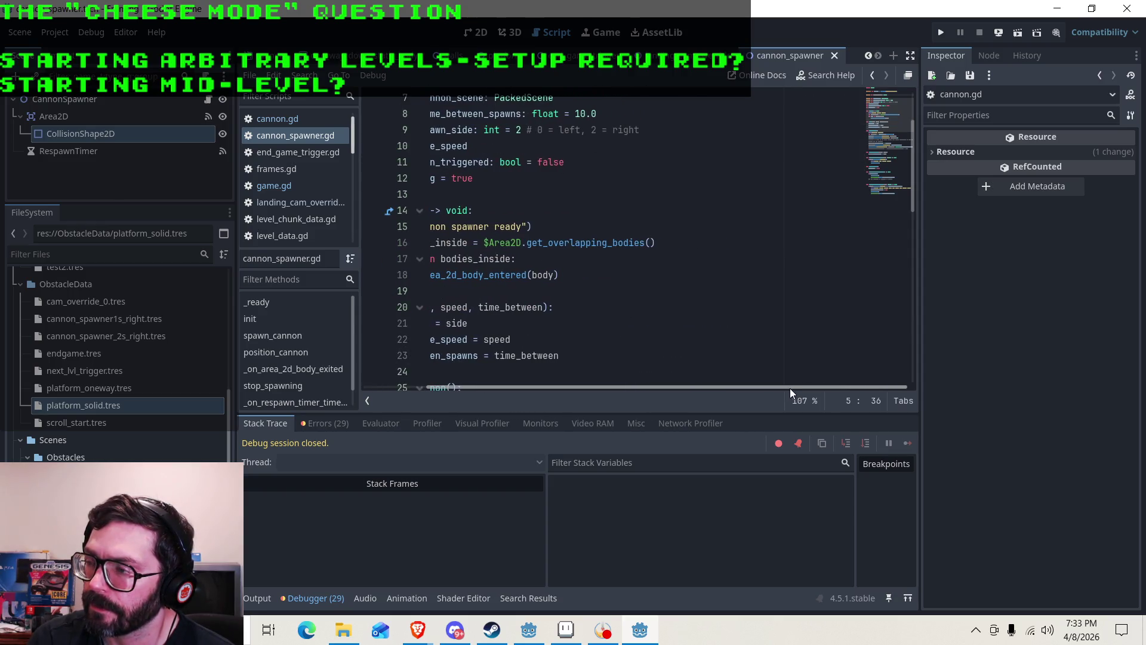
pyautogui.scroll(-3, 736, 311)
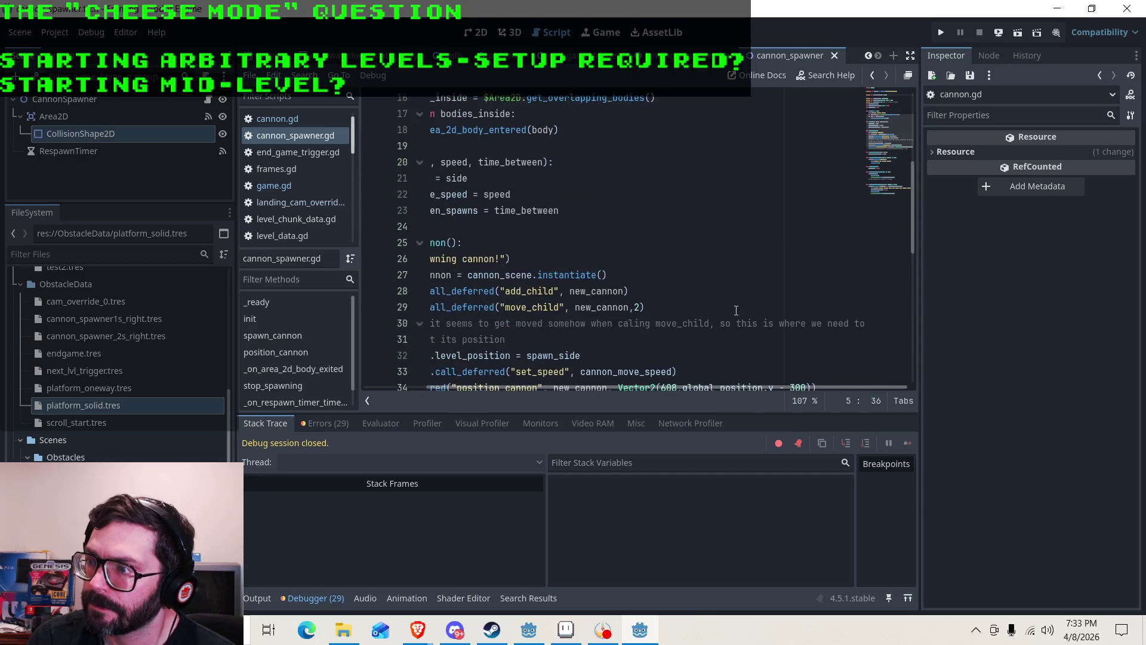
pyautogui.scroll(5, 736, 310)
pyautogui.moveTo(680, 387)
pyautogui.mouseDown()
pyautogui.moveTo(621, 389)
pyautogui.moveTo(503, 354)
pyautogui.mouseUp()
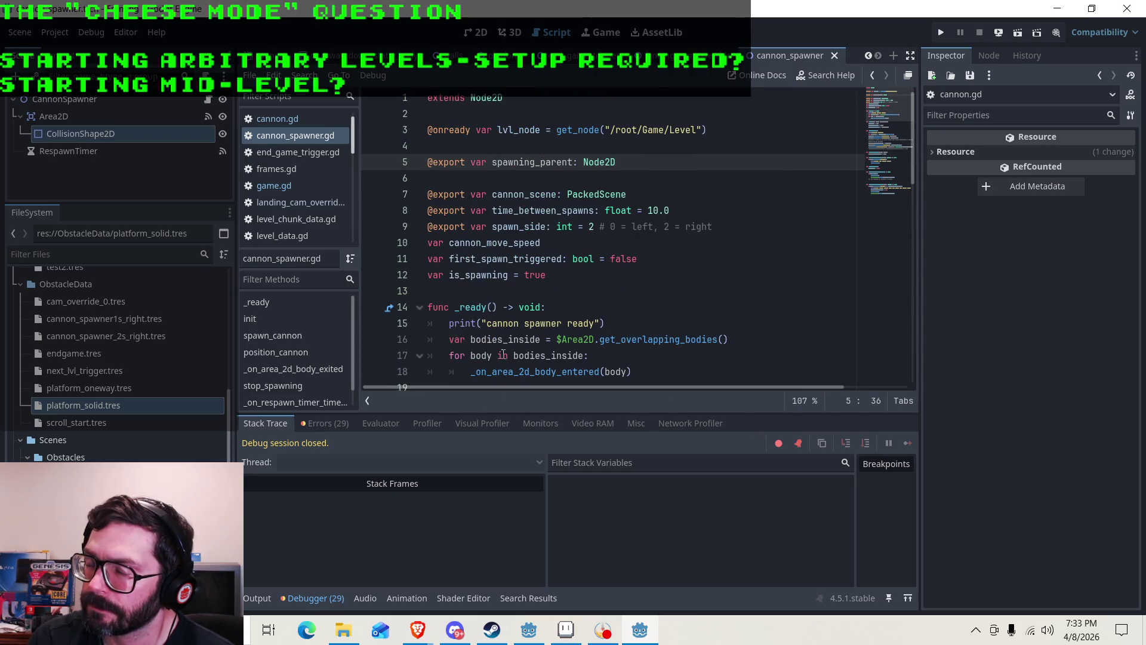
pyautogui.scroll(-1, 492, 210)
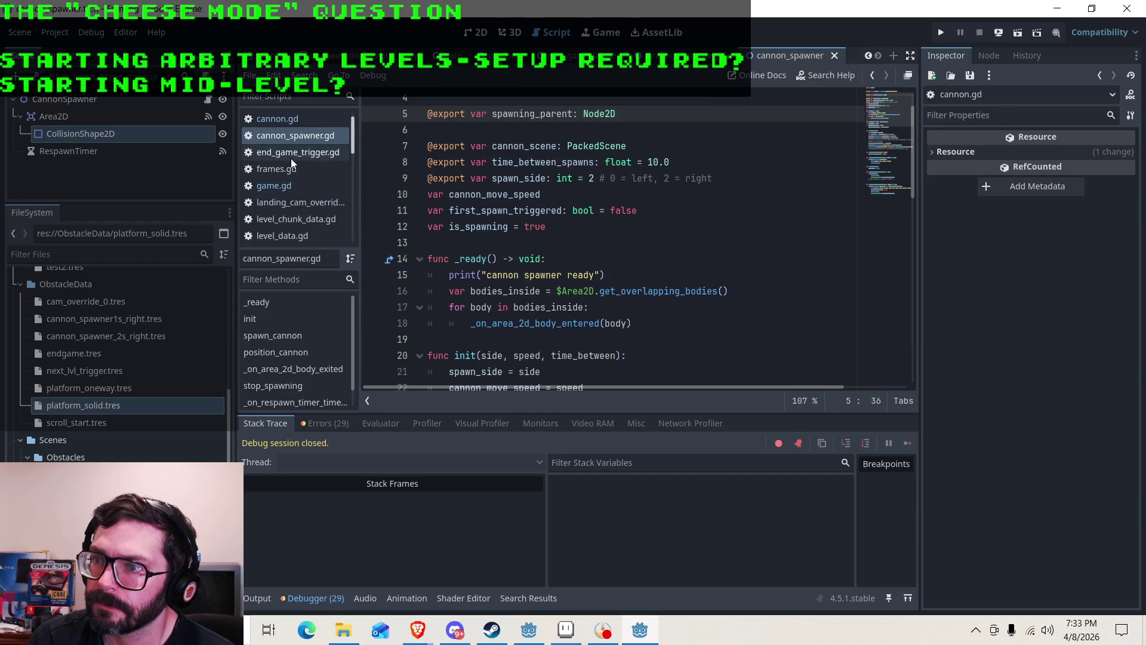
# - Append ', 0' to the spawn_platform call on cannon.gd line 60
pyautogui.click(297, 119)
pyautogui.moveTo(704, 386); pyautogui.dragTo(865, 386)
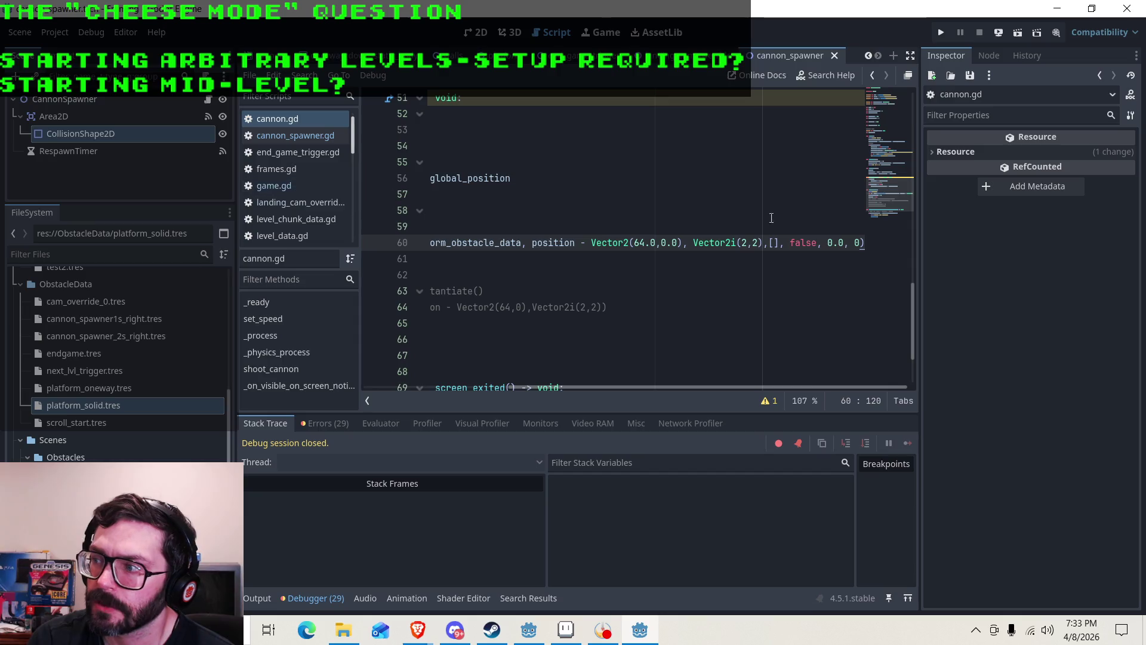
pyautogui.write(', 0')
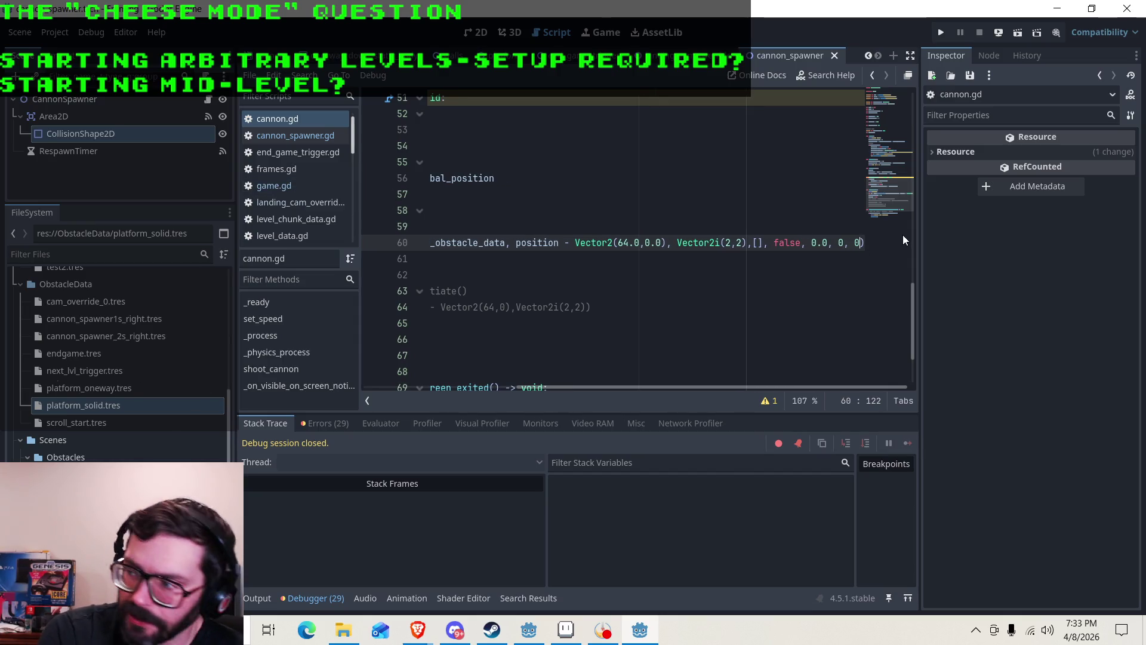
pyautogui.hscroll(-5, 660, 387)
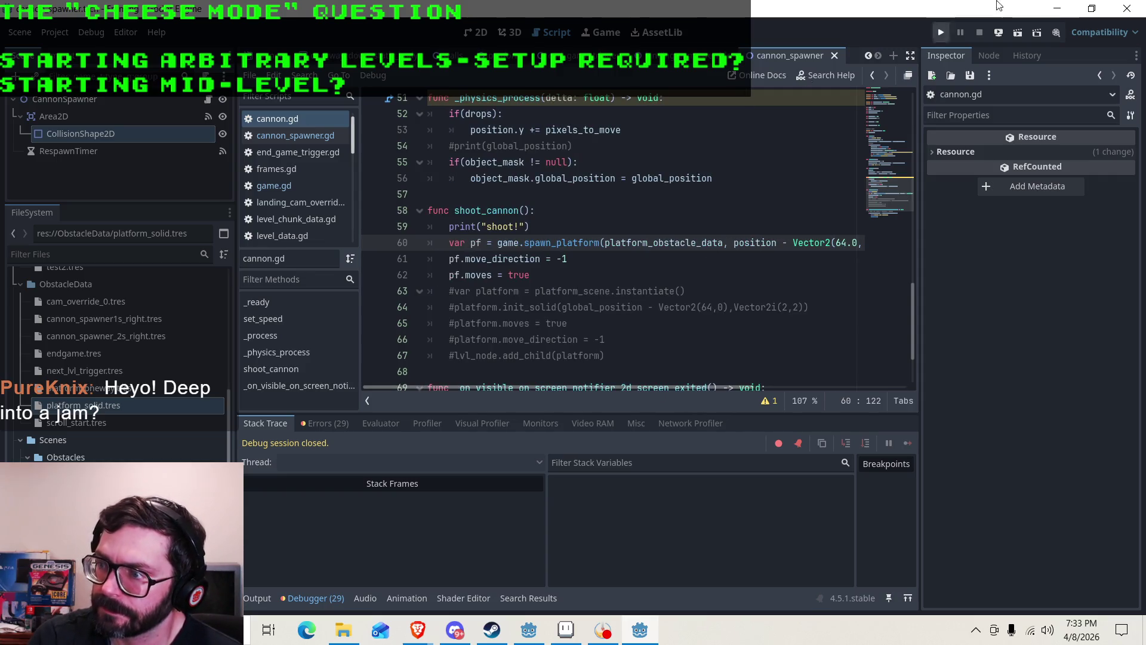
# - Run the project and climb past 51 m with cannons firing until game.gd line 230 errors
pyautogui.click(946, 31)
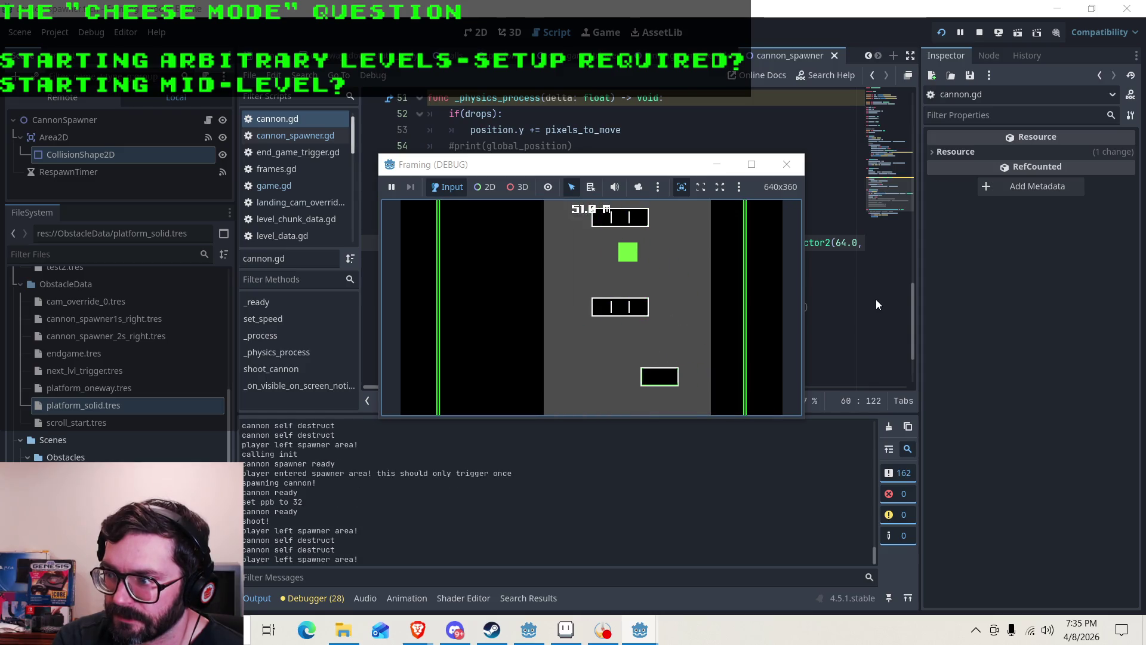
pyautogui.press('Escape')
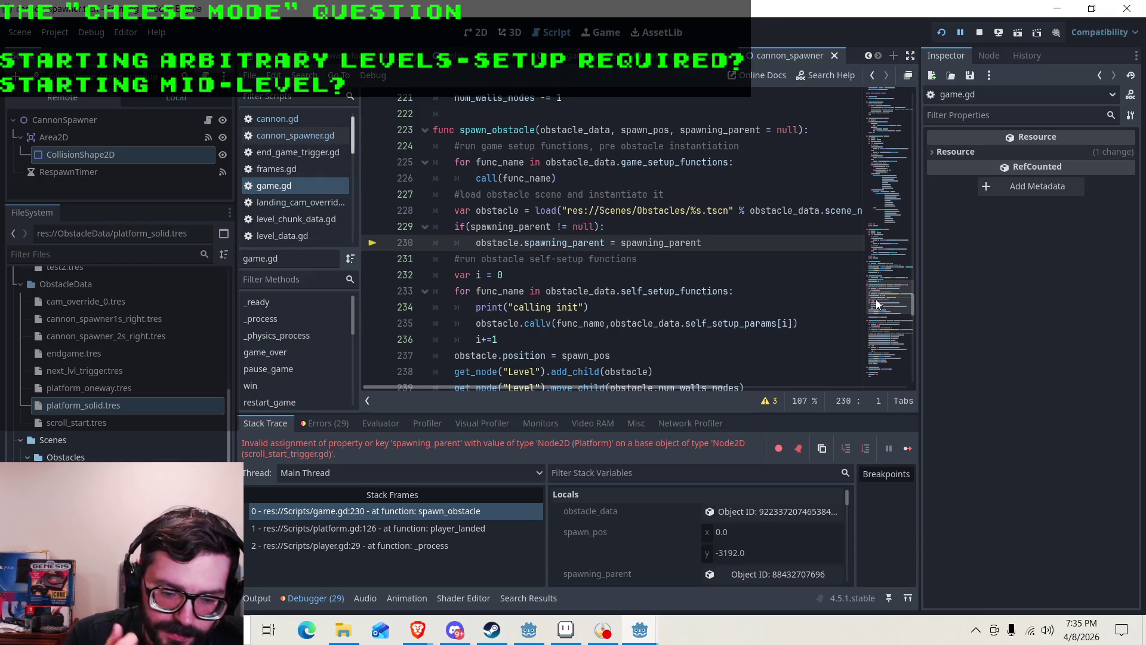
# - Check spawning_parent's value on game.gd line 230, then stop the crashed debug session
pyautogui.click(568, 244)
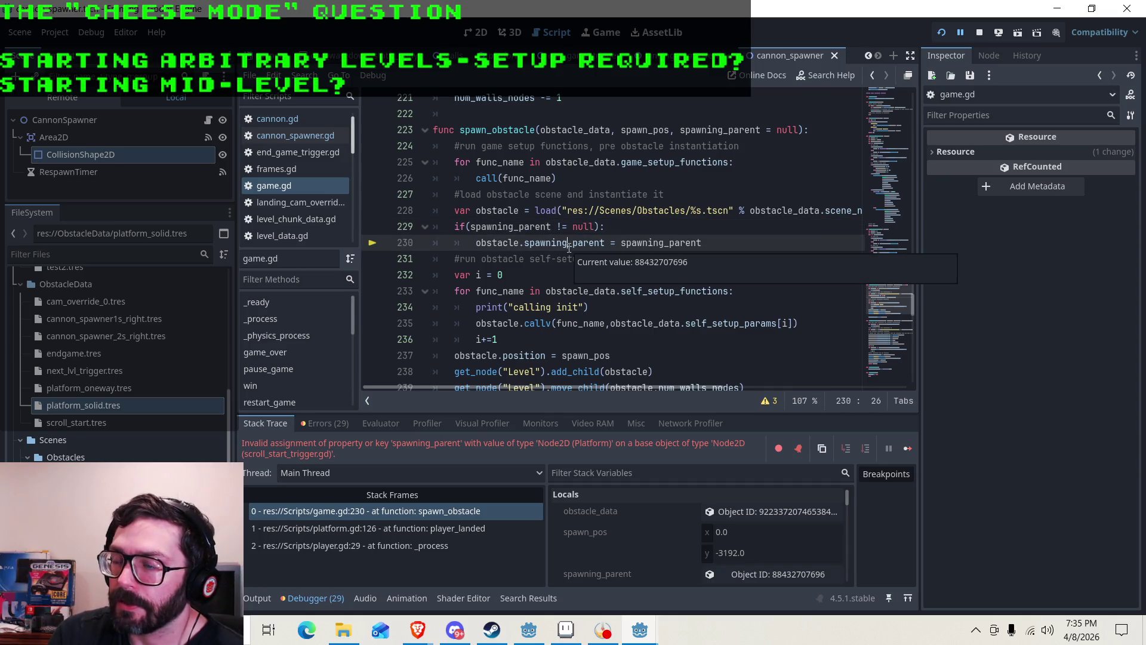
pyautogui.click(649, 243)
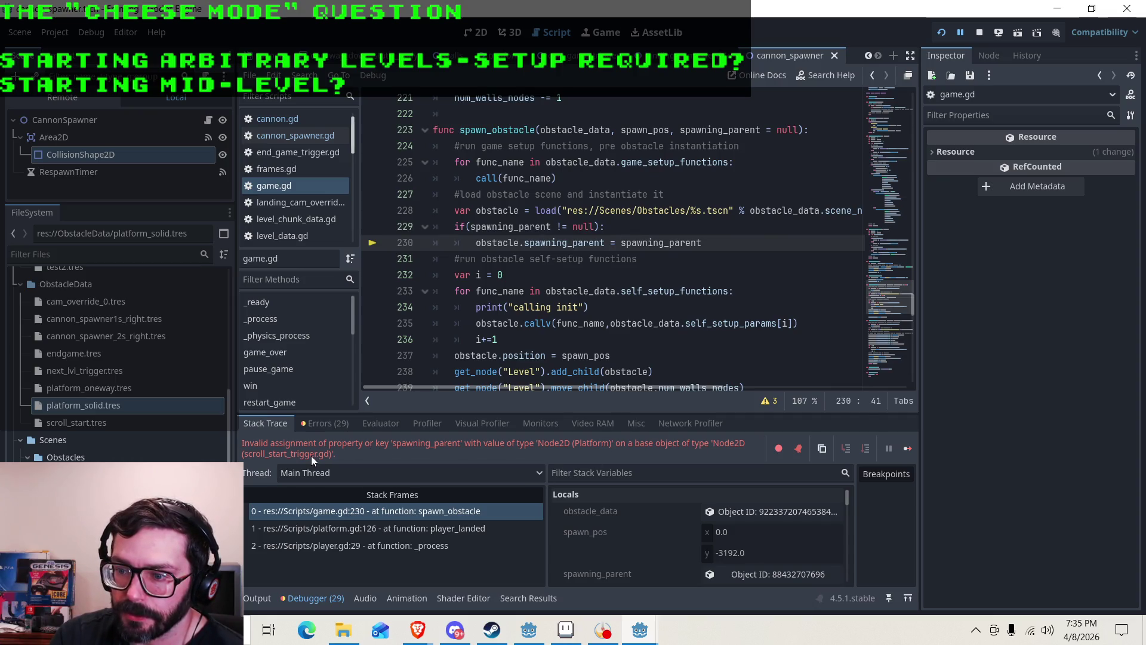
pyautogui.click(980, 34)
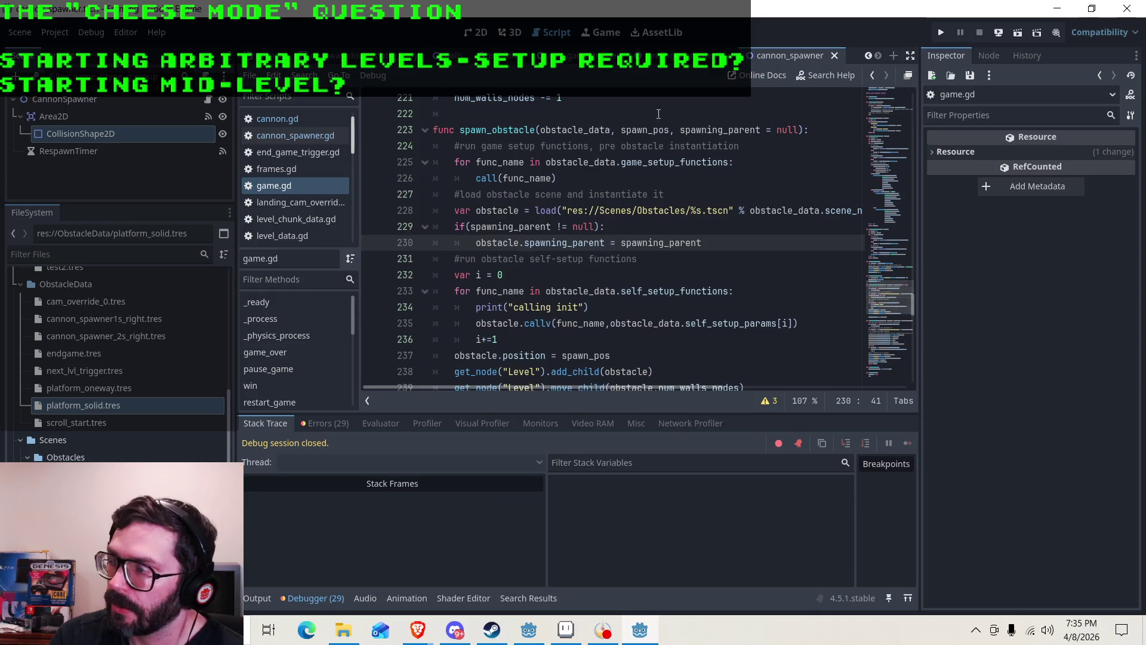
pyautogui.scroll(-5, 301, 226)
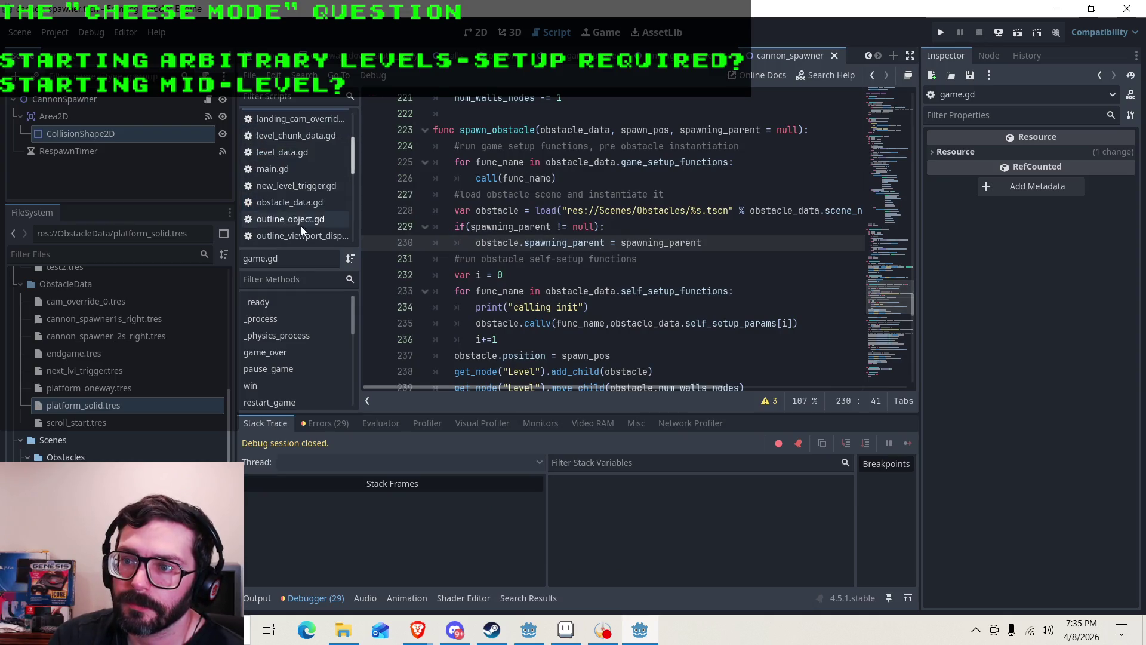
# - Review scroll_start_trigger.gd and browse to the cannon_spawner.tscn scene file
pyautogui.click(289, 202)
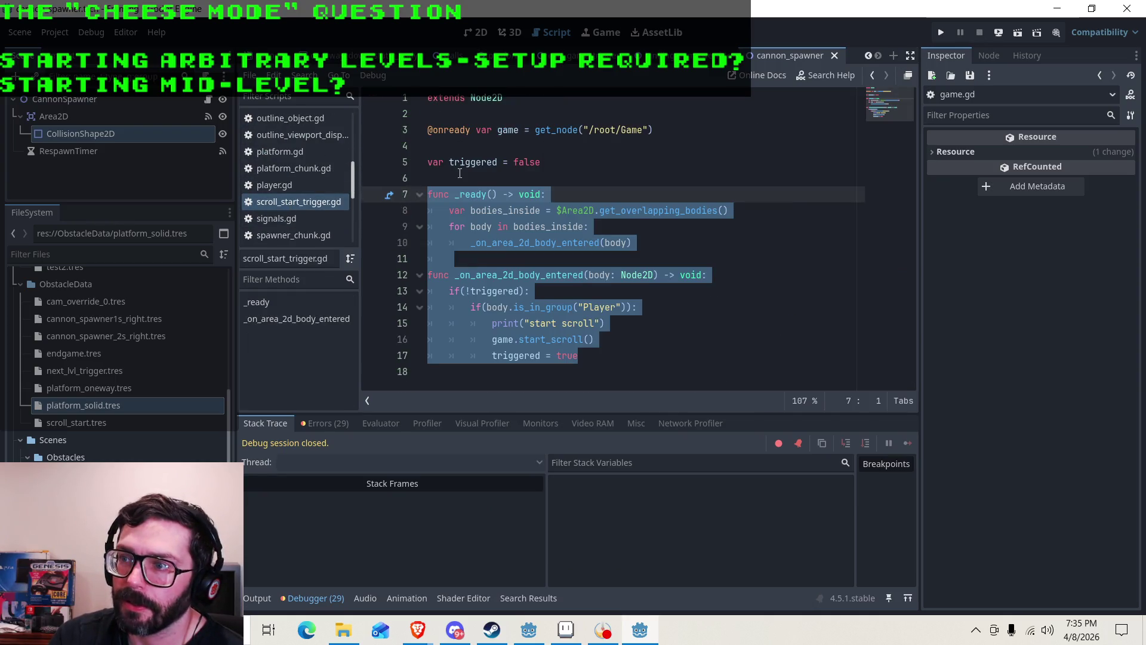
pyautogui.click(512, 114)
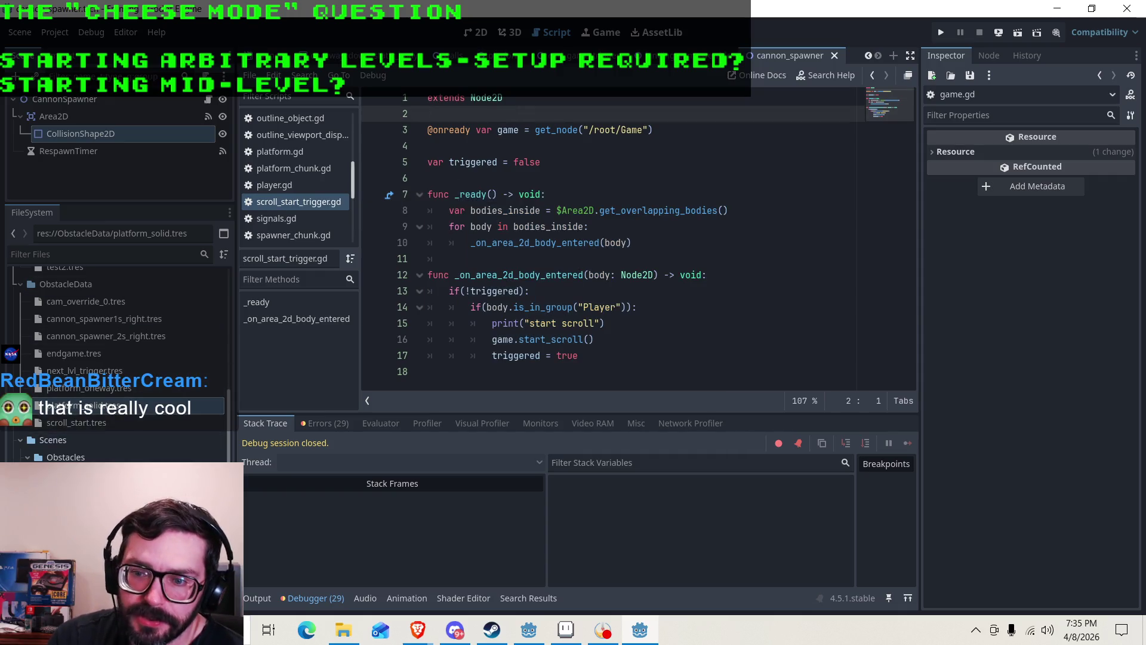
pyautogui.scroll(-3, 119, 370)
pyautogui.click(81, 393)
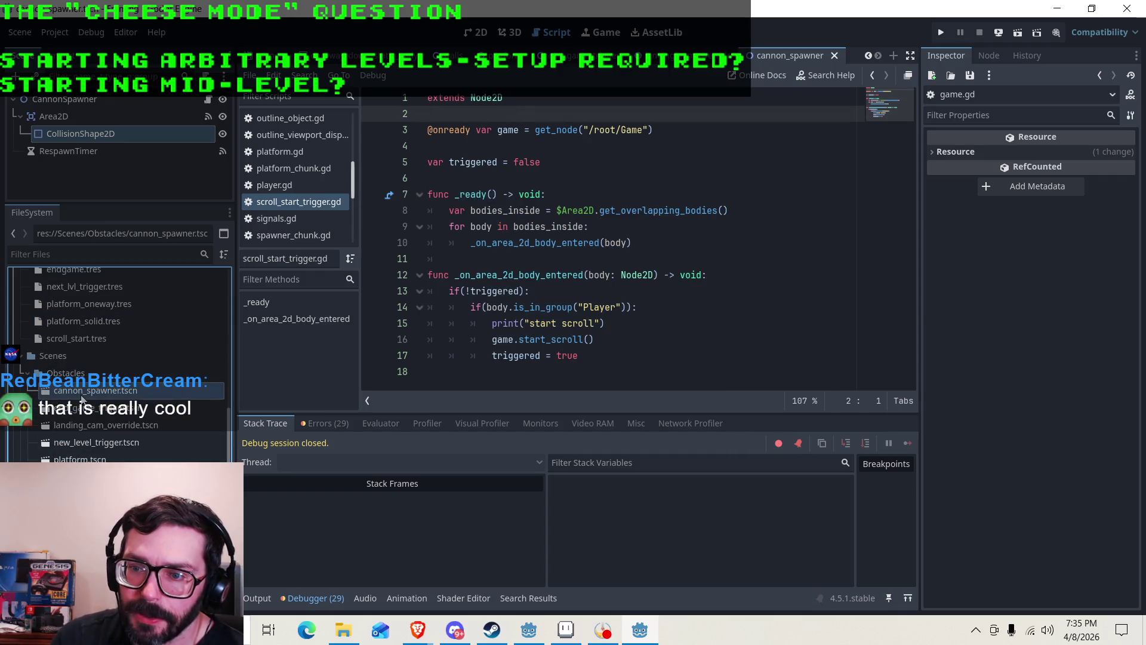
pyautogui.scroll(-2, 296, 170)
pyautogui.scroll(5, 279, 173)
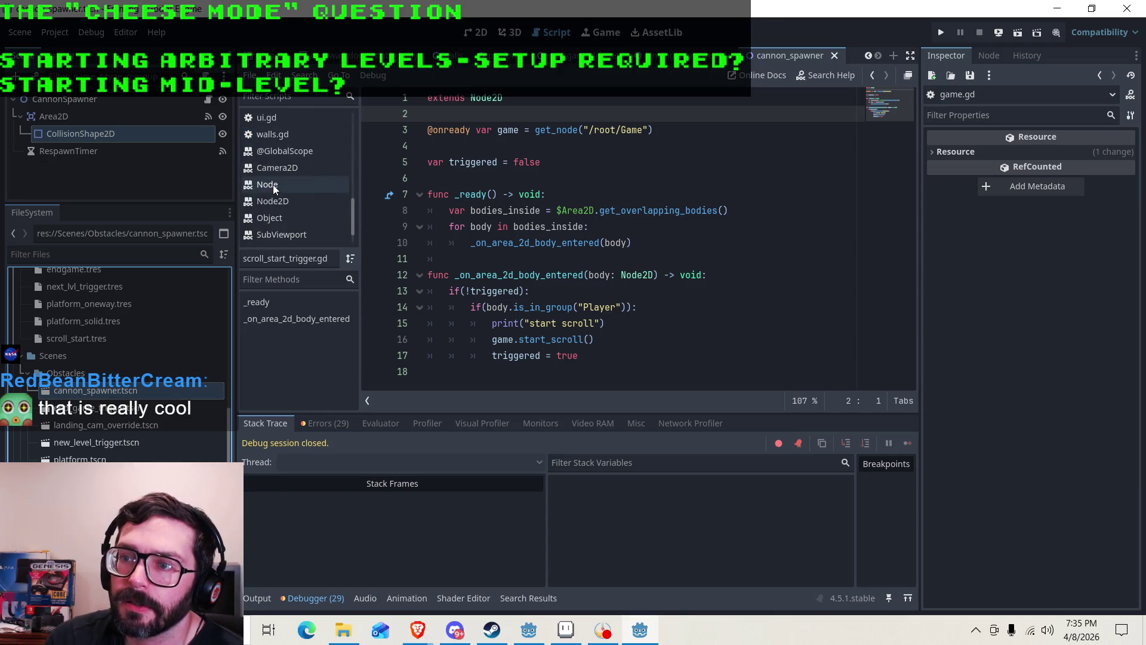
pyautogui.scroll(4, 281, 173)
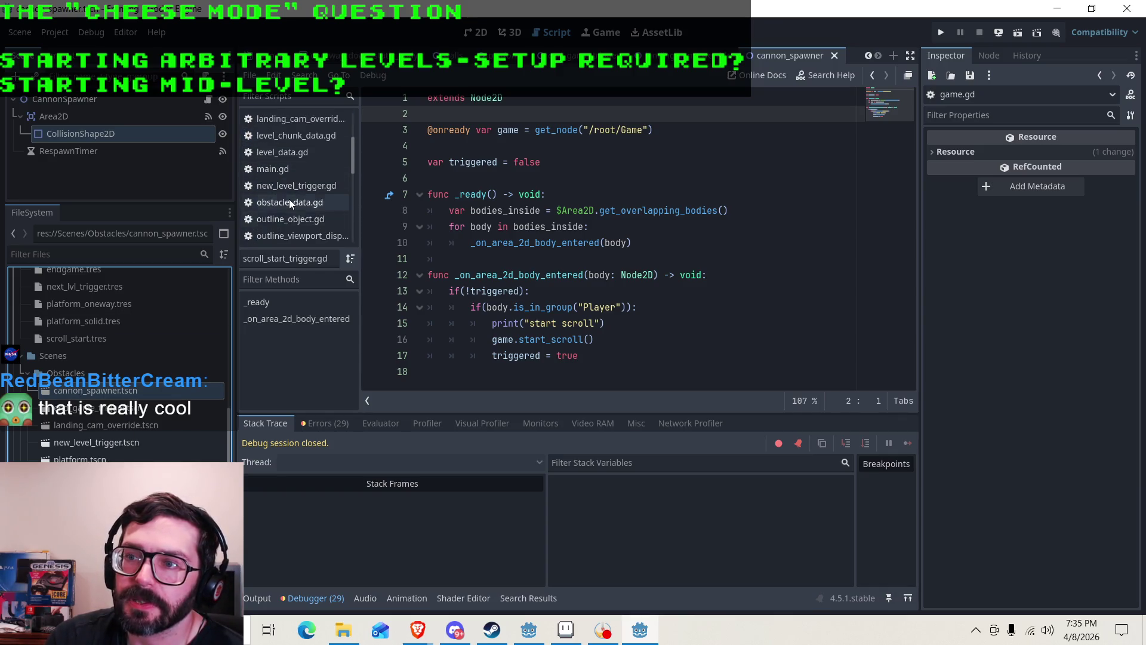
# - Check cannon_spawner.gd and cannon.gd, dismissing the AnimatableBody2D documentation popup
pyautogui.click(296, 152)
pyautogui.scroll(1, 503, 107)
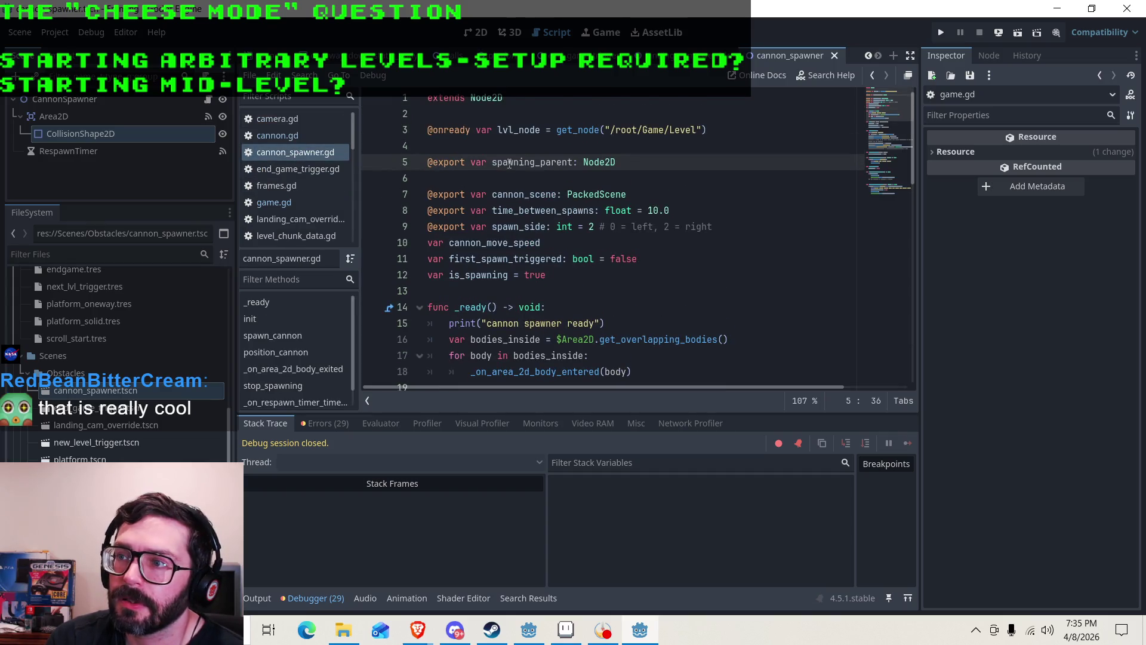
pyautogui.hotkey('alt', 'Left')
pyautogui.scroll(14, 519, 160)
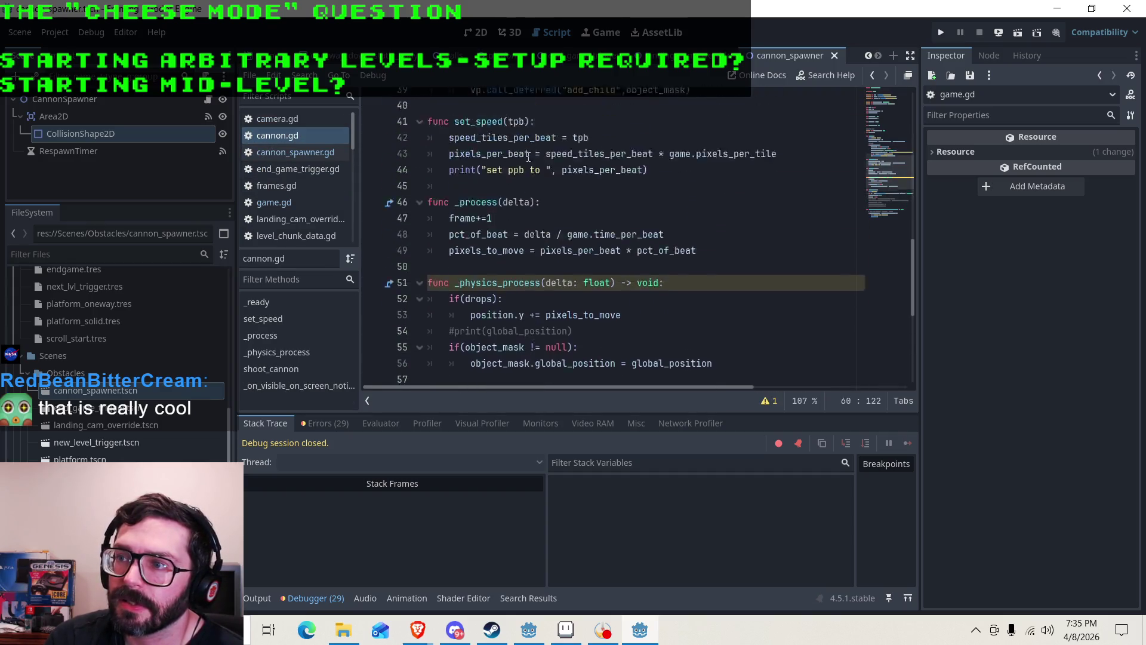
pyautogui.scroll(1, 519, 160)
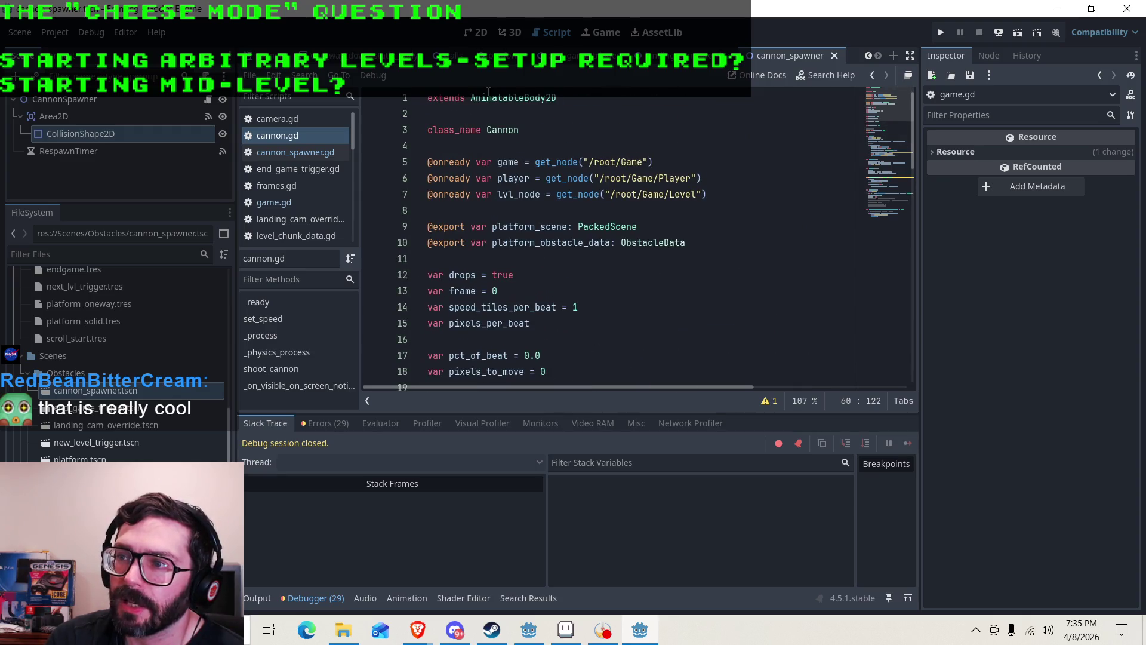
pyautogui.moveTo(485, 105)
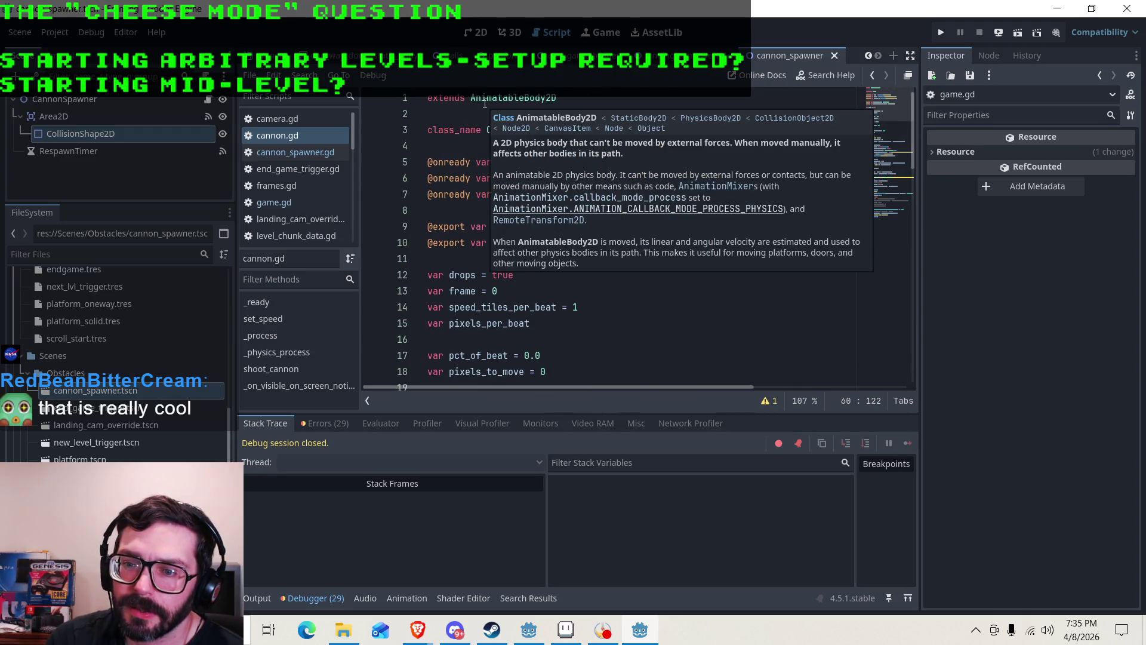
pyautogui.click(576, 97)
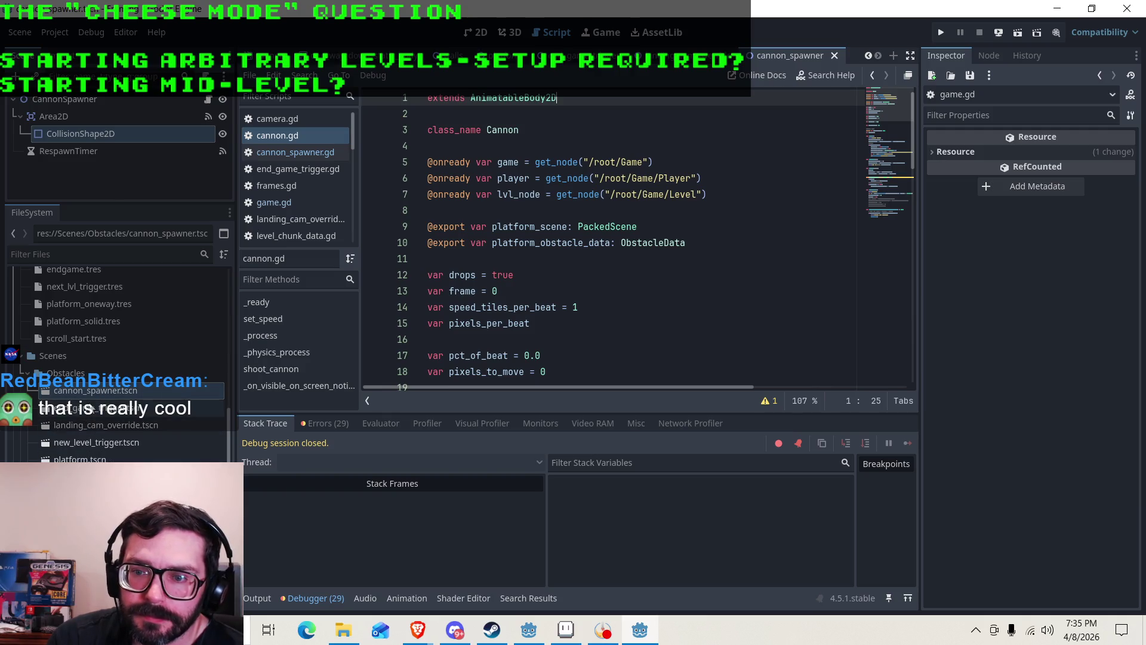
# - Inspect the platform and scroll_start_trigger scene files in the FileSystem dock
pyautogui.click(101, 459)
pyautogui.click(102, 476)
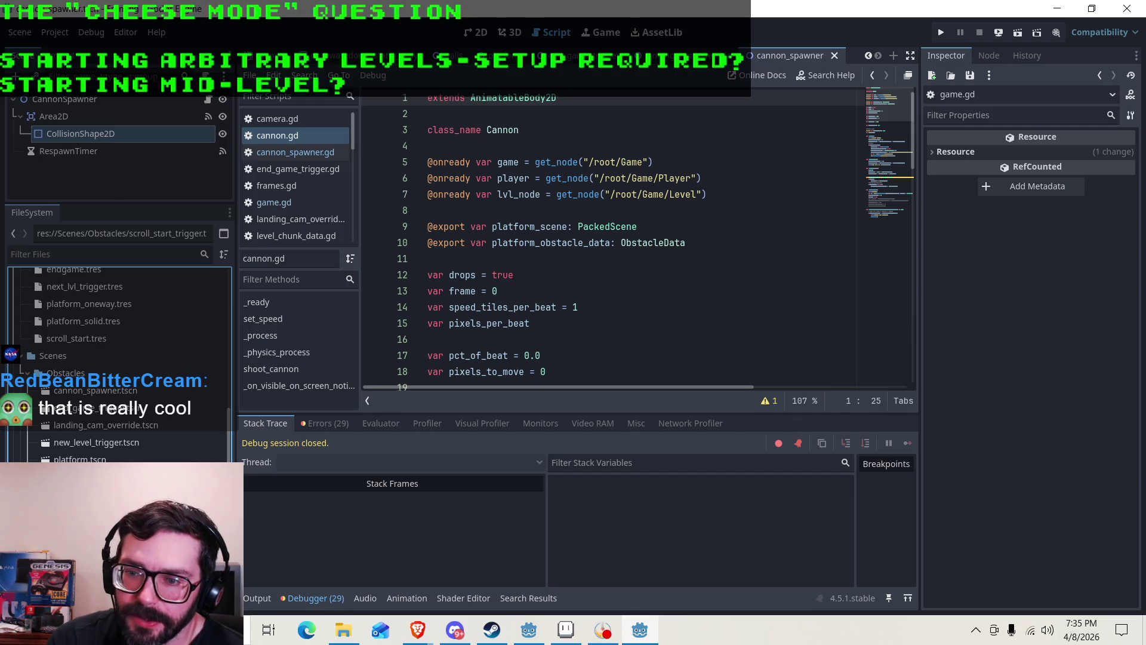
pyautogui.rightClick(87, 471)
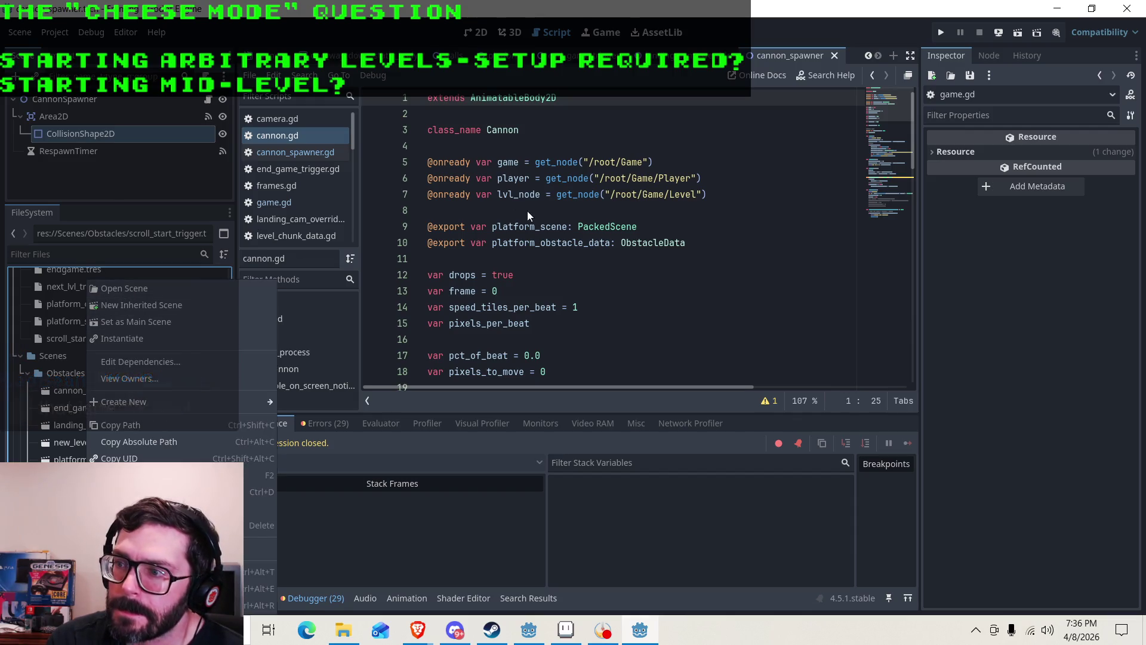
pyautogui.keyDown('shift'); pyautogui.click(528, 210); pyautogui.keyUp('shift')
pyautogui.click(528, 210)
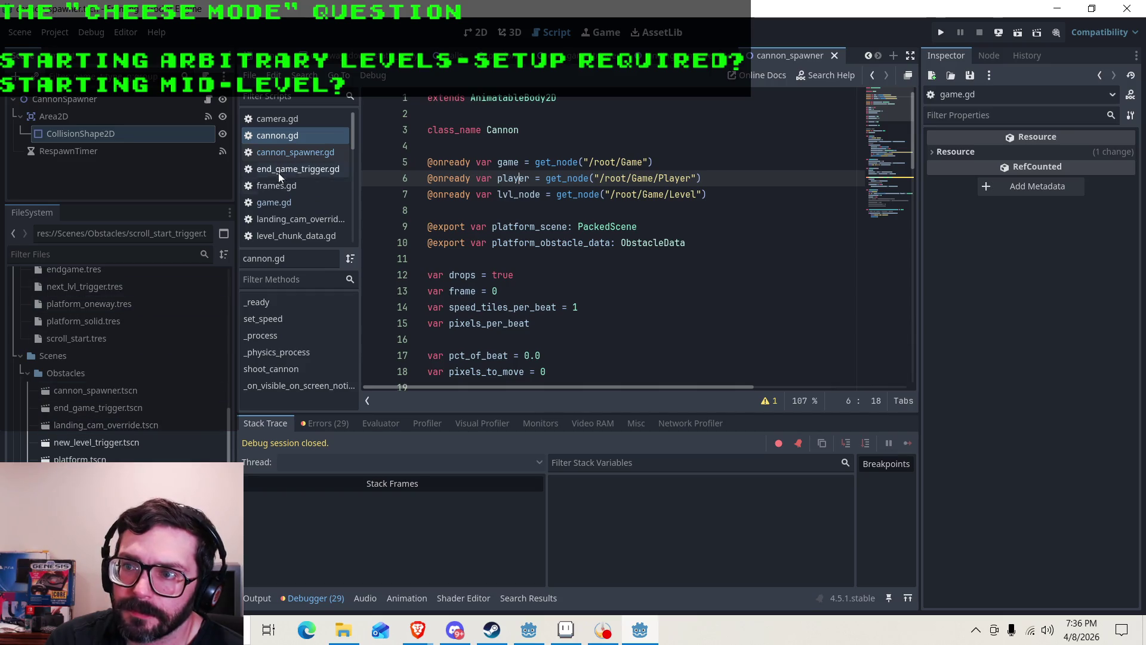
pyautogui.click(281, 154)
pyautogui.hotkey('ctrl', 'shift', 'Left')
pyautogui.hotkey('ctrl', 'shift', 'Left')
pyautogui.hotkey('ctrl', 'shift', 'Left')
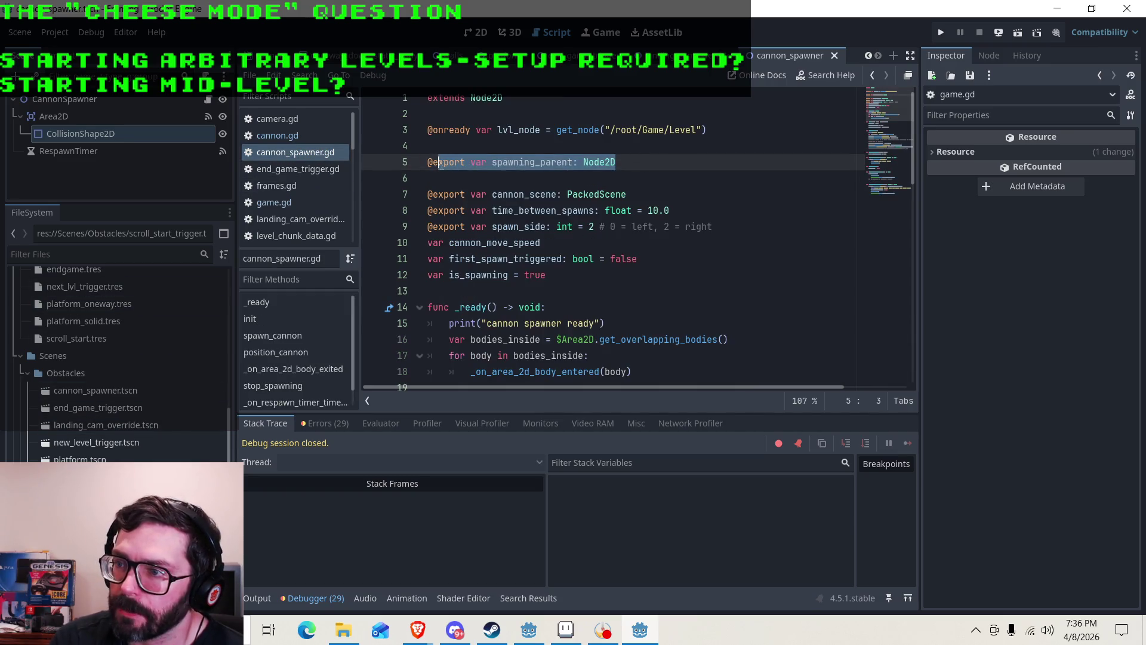
pyautogui.rightClick(484, 162)
pyautogui.click(495, 252)
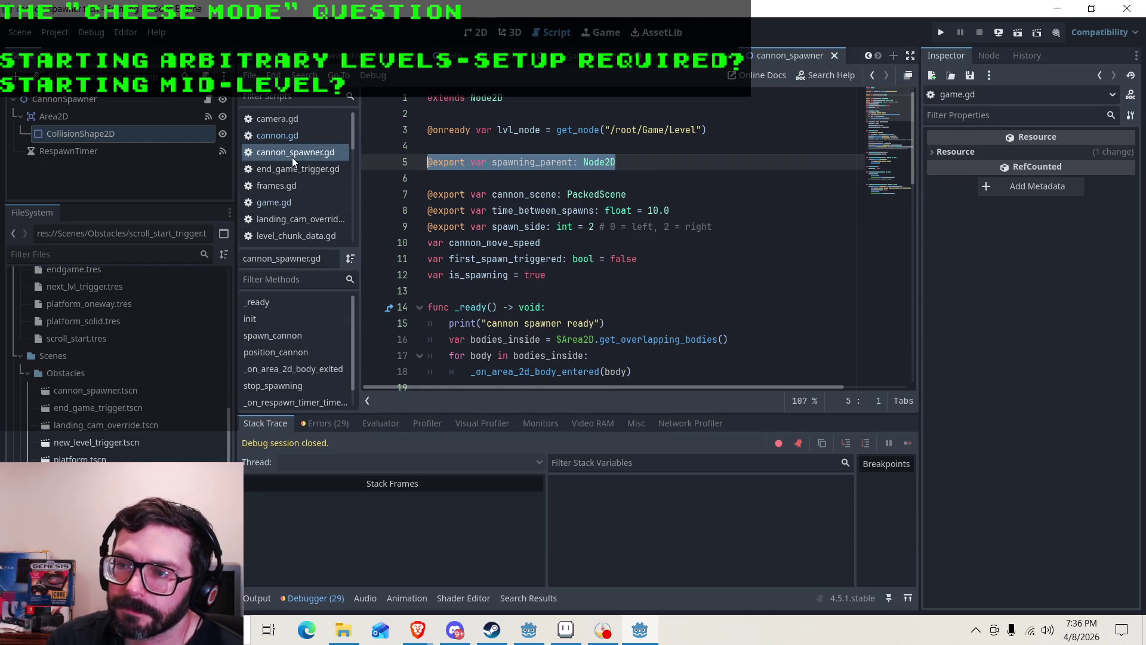
pyautogui.click(251, 75)
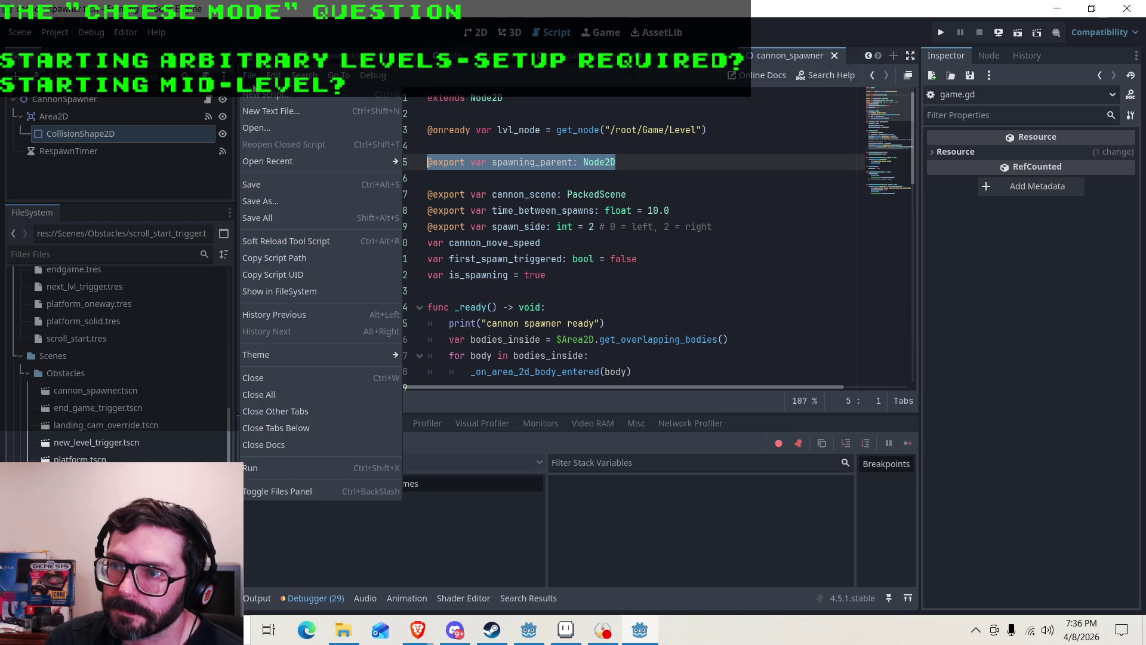
# - Start a new script with the path res://Scripts/obstacle.gd
pyautogui.click(252, 99)
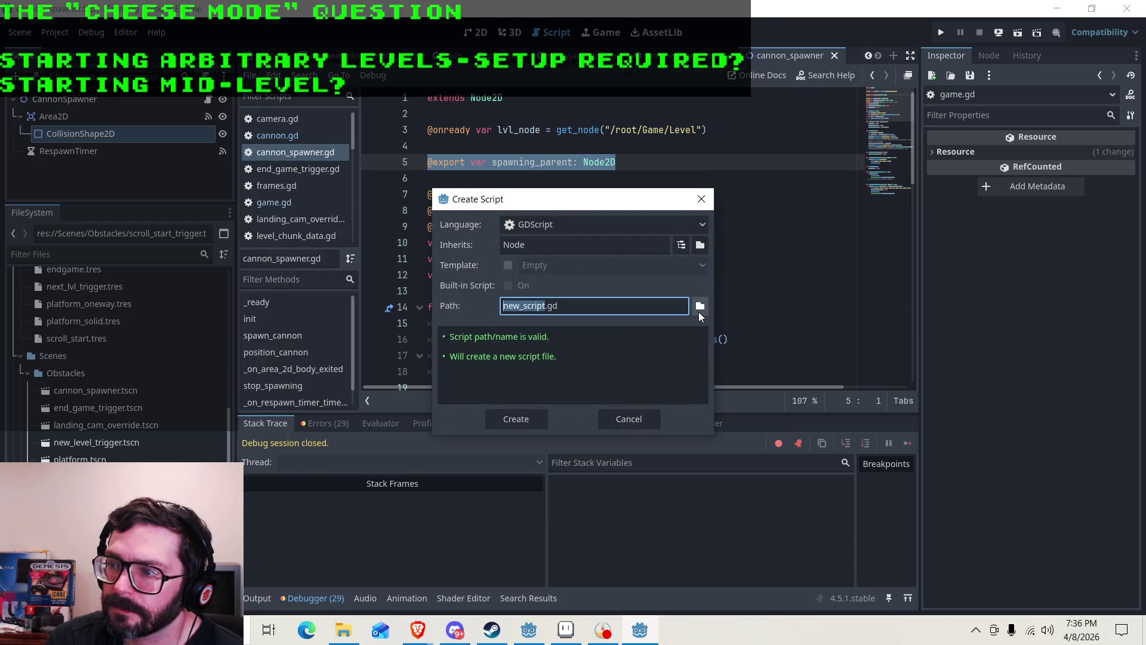
pyautogui.click(700, 306)
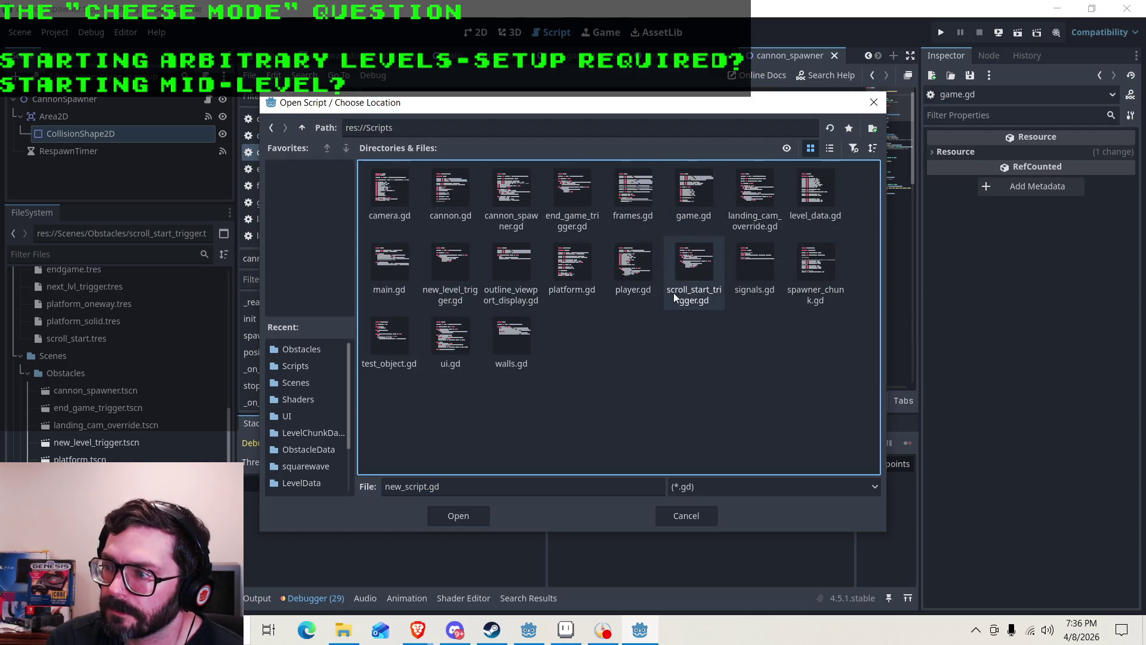
pyautogui.doubleClick(427, 486)
pyautogui.write('obstacle')
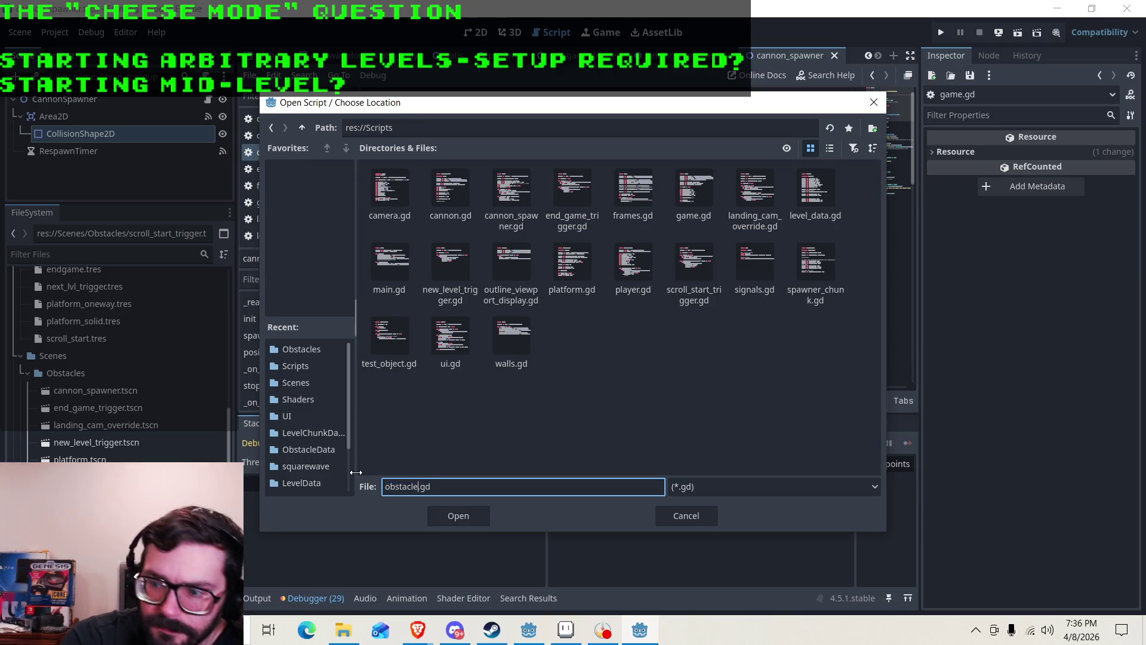
pyautogui.click(452, 517)
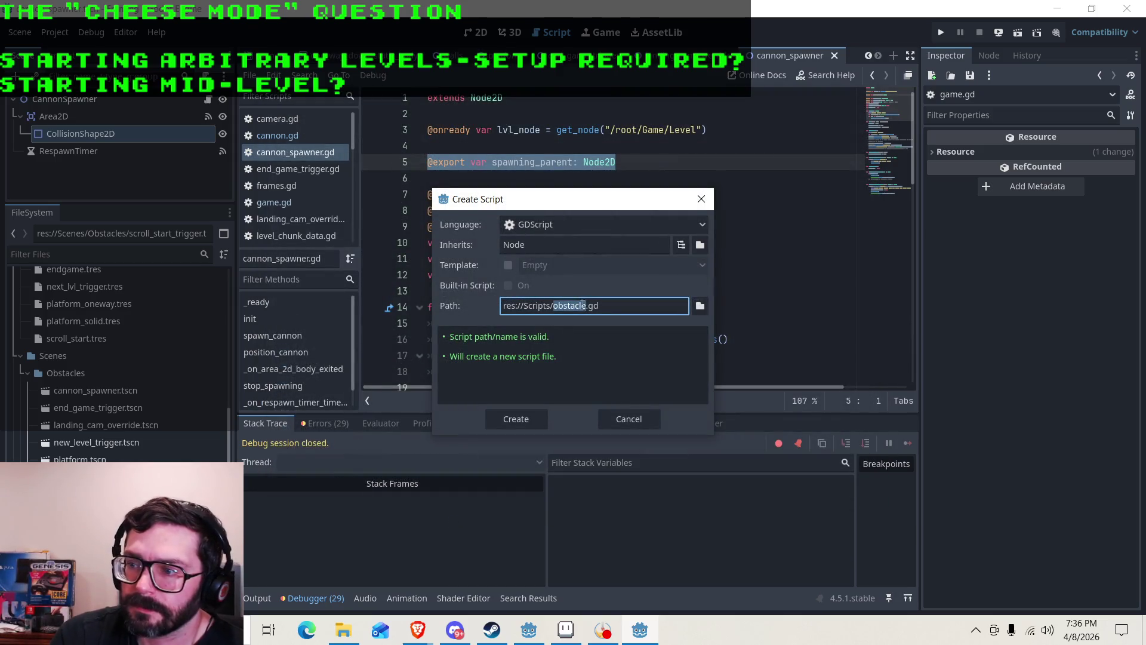
# - Make the new script inherit from Node2D and create obstacle.gd
pyautogui.click(680, 245)
pyautogui.scroll(-5, 439, 275)
pyautogui.scroll(5, 436, 288)
pyautogui.write('node')
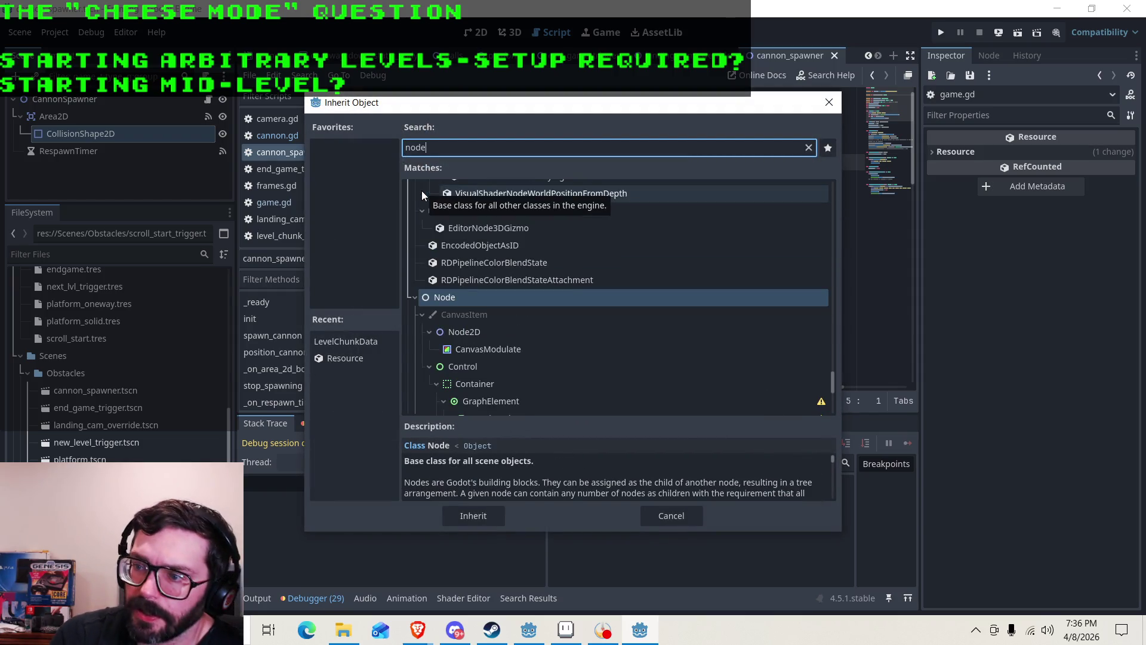
pyautogui.click(464, 332)
pyautogui.click(474, 514)
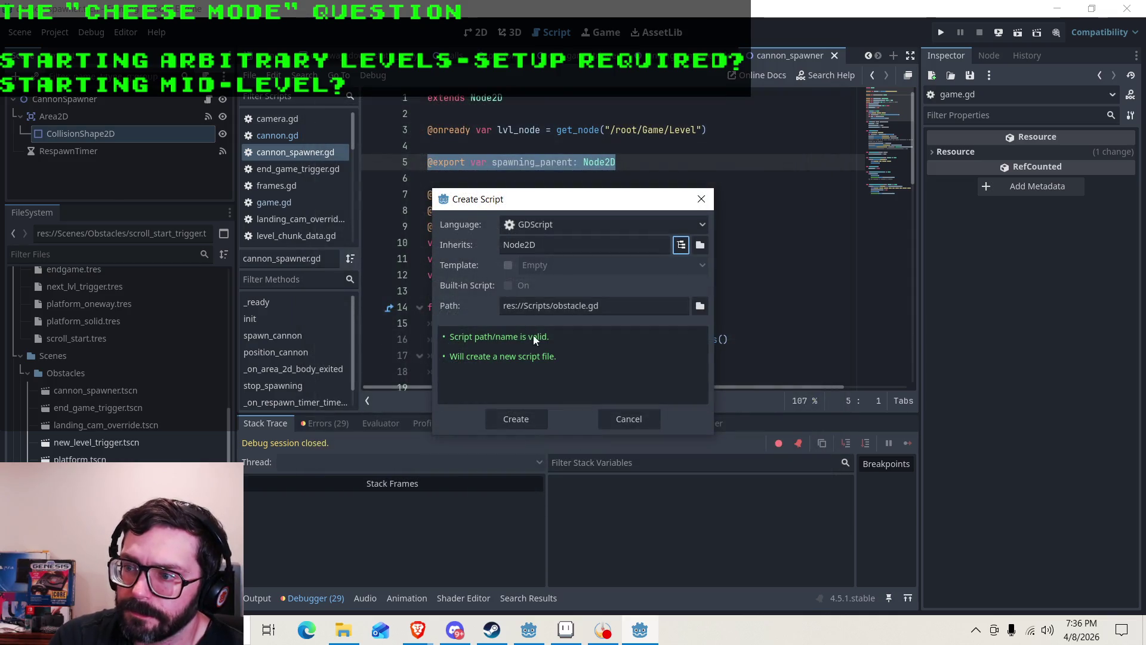
pyautogui.click(511, 420)
pyautogui.click(451, 116)
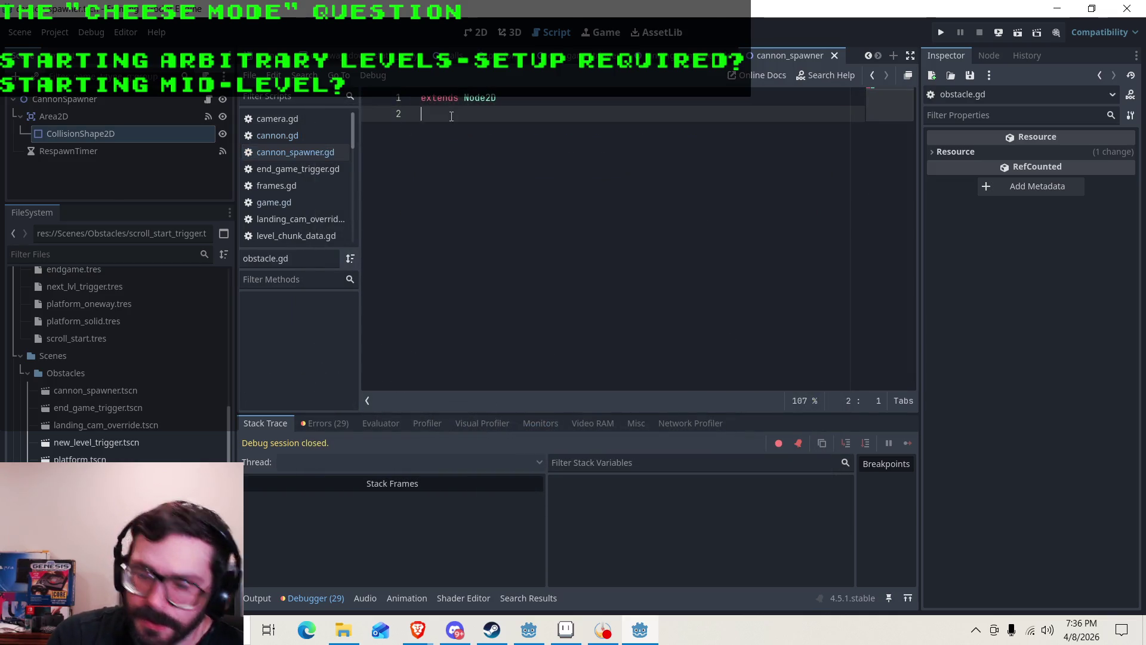
pyautogui.press('Return')
pyautogui.write('class_')
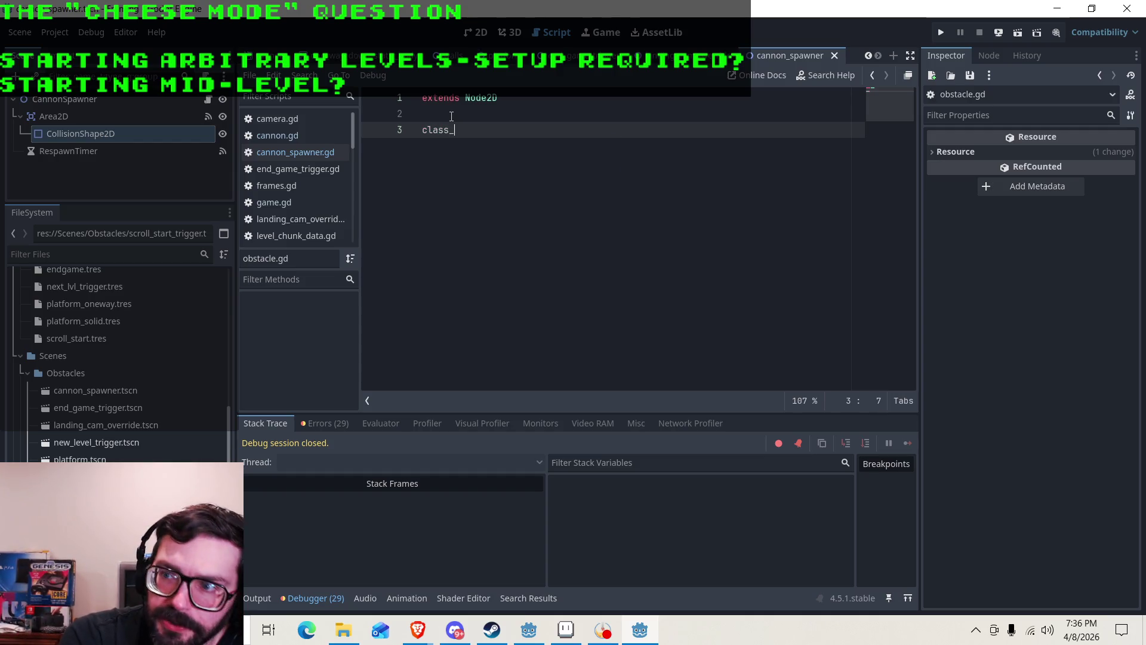
pyautogui.write('name Obstacle')
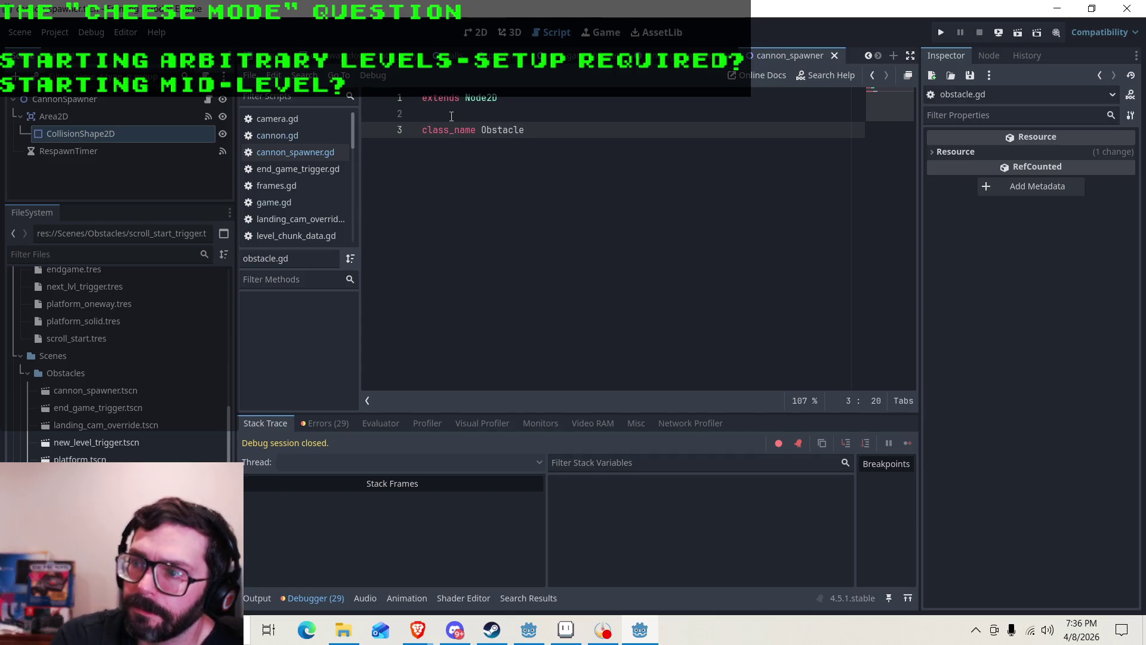
pyautogui.press('Return')
pyautogui.press('Return')
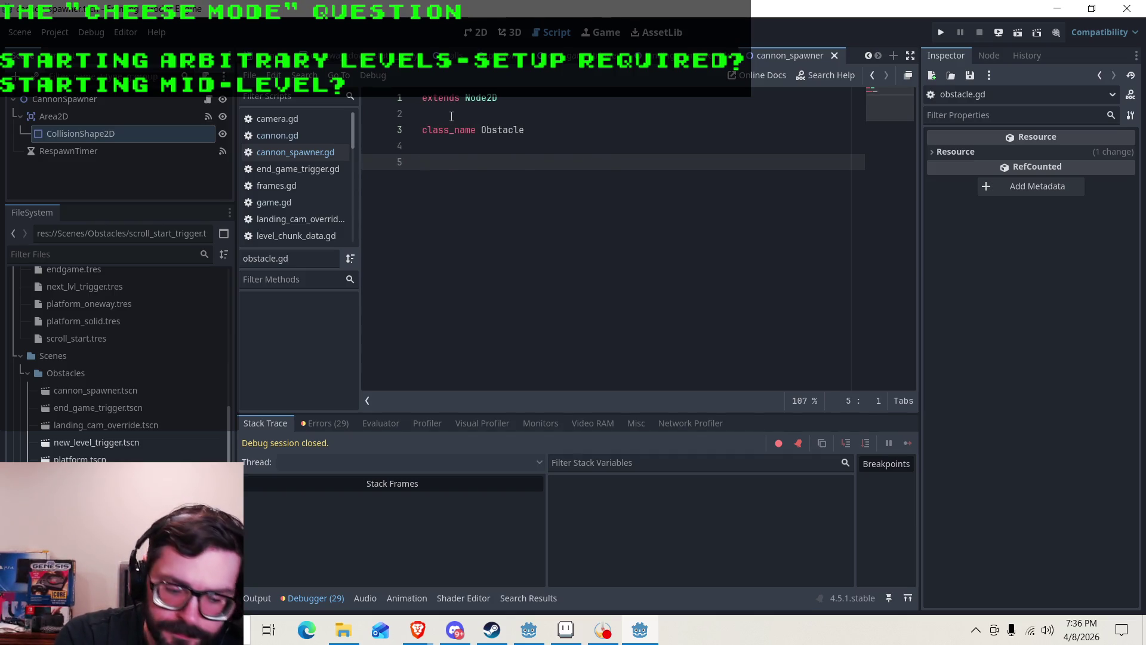
pyautogui.hotkey('ctrl', 'v')
pyautogui.hotkey('ctrl', 's')
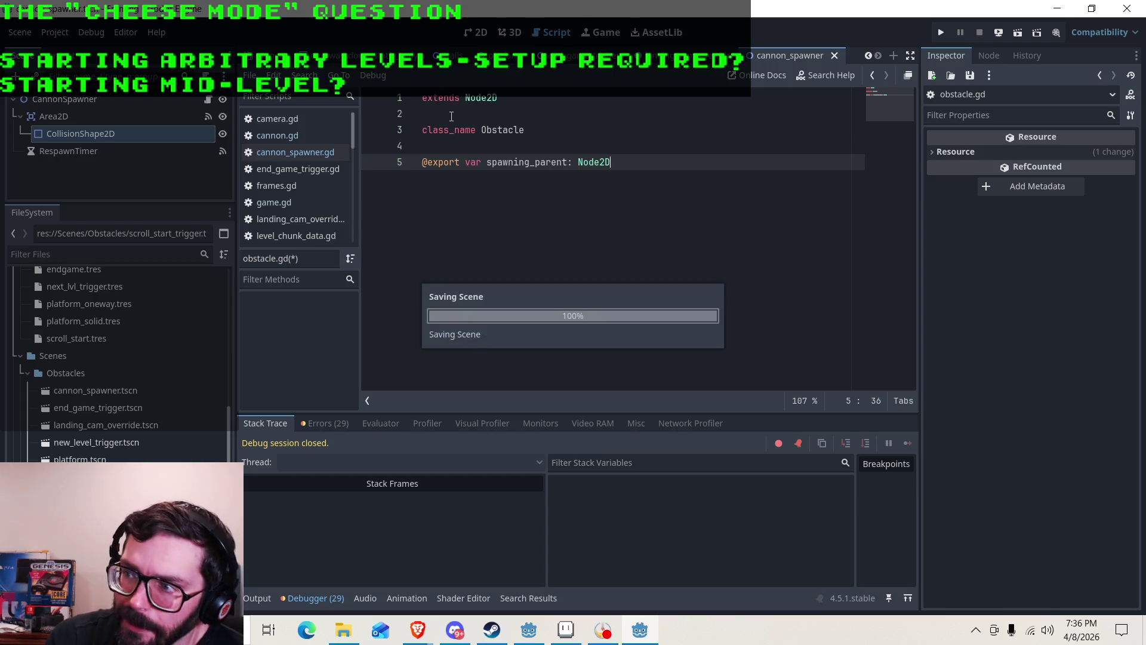
pyautogui.click(456, 144)
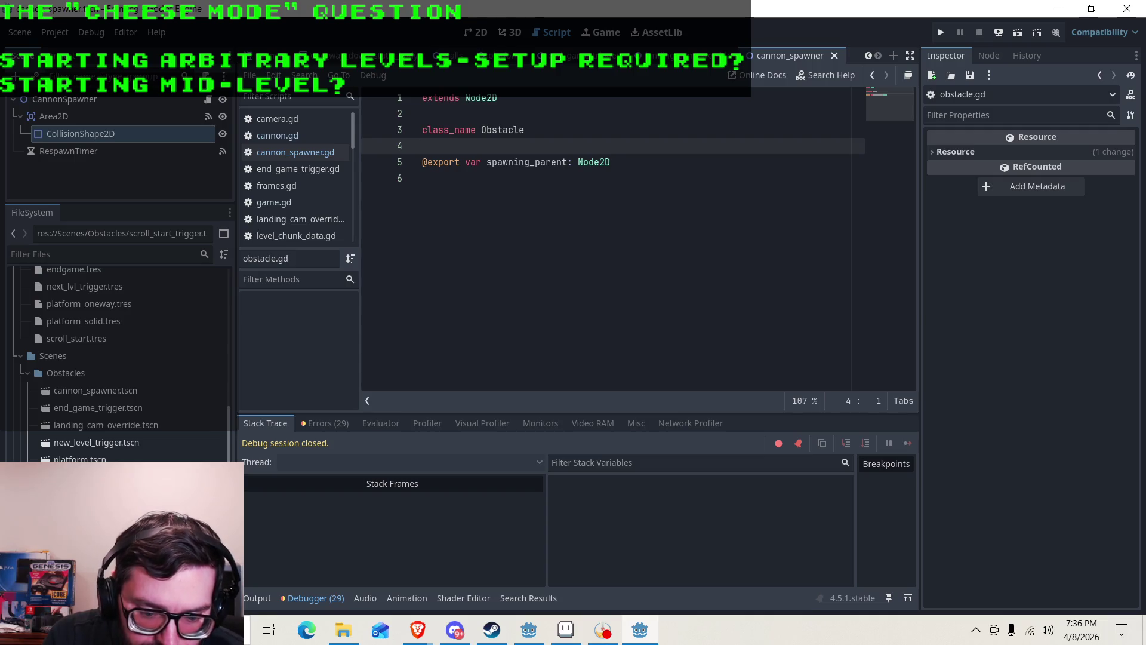
pyautogui.press('Up')
pyautogui.press('Up')
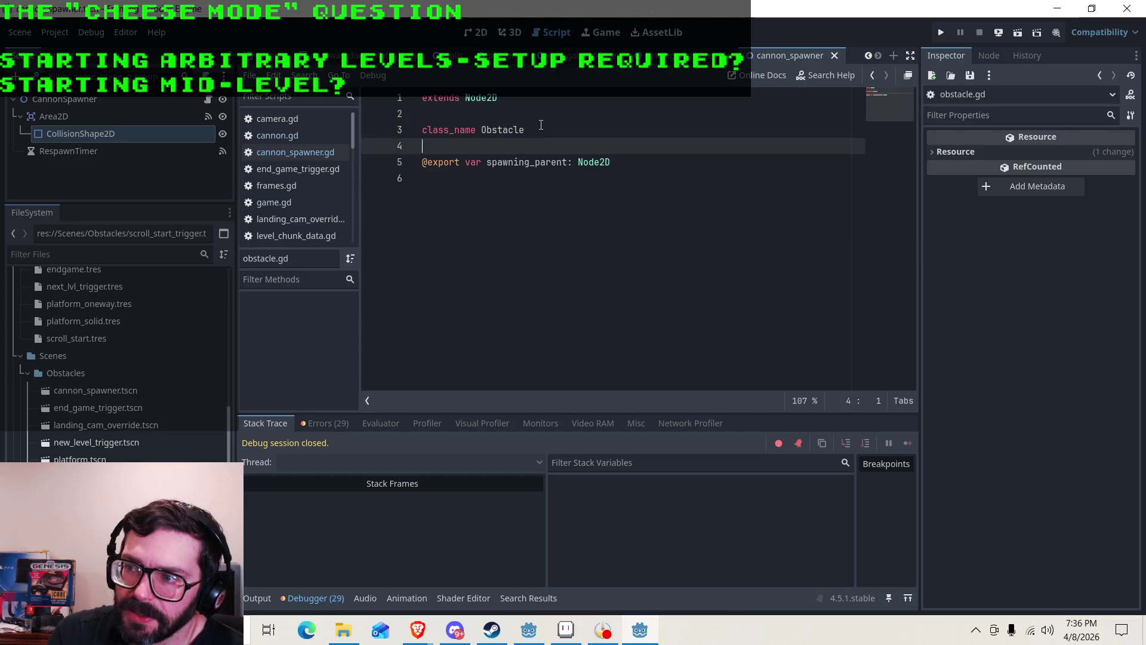
pyautogui.click(537, 136)
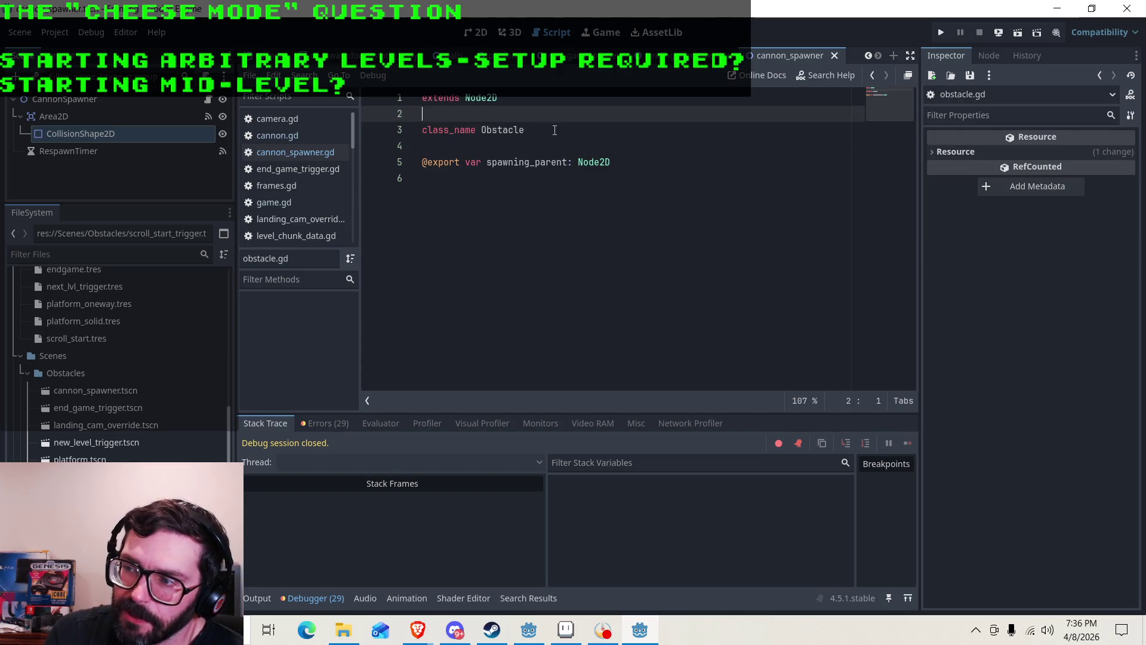
pyautogui.click(527, 147)
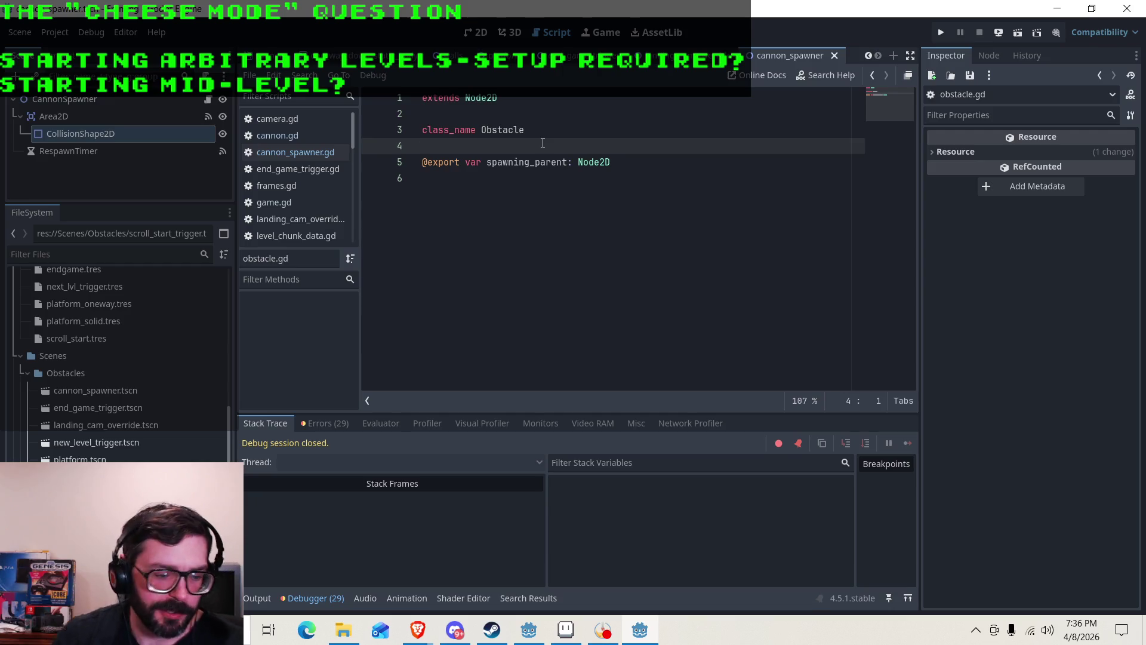
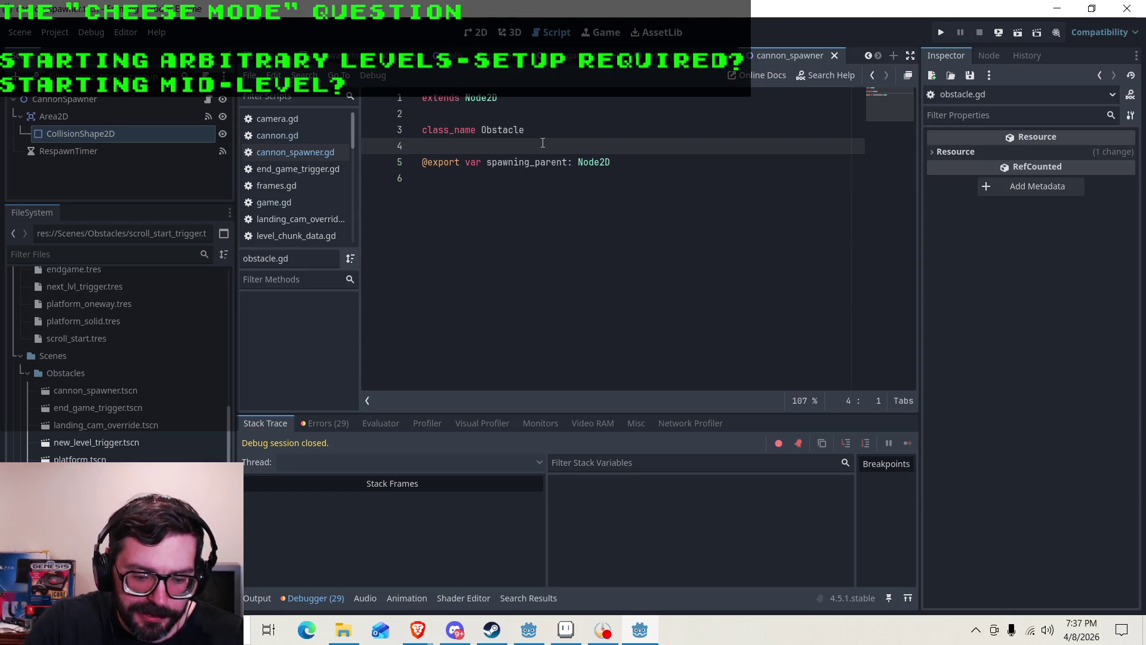
# - Review the Obstacle script's class_name, extends and spawning_parent export lines
pyautogui.click(525, 129)
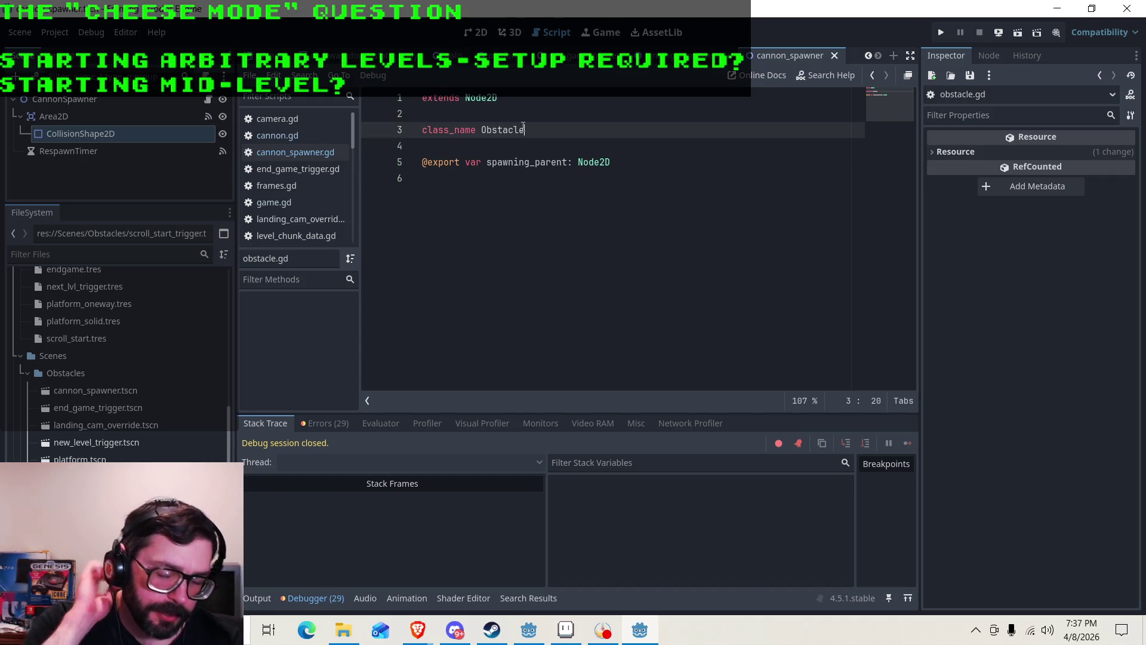
pyautogui.press('Down')
pyautogui.press('Up')
pyautogui.press('Up')
pyautogui.press('Down')
pyautogui.click(504, 149)
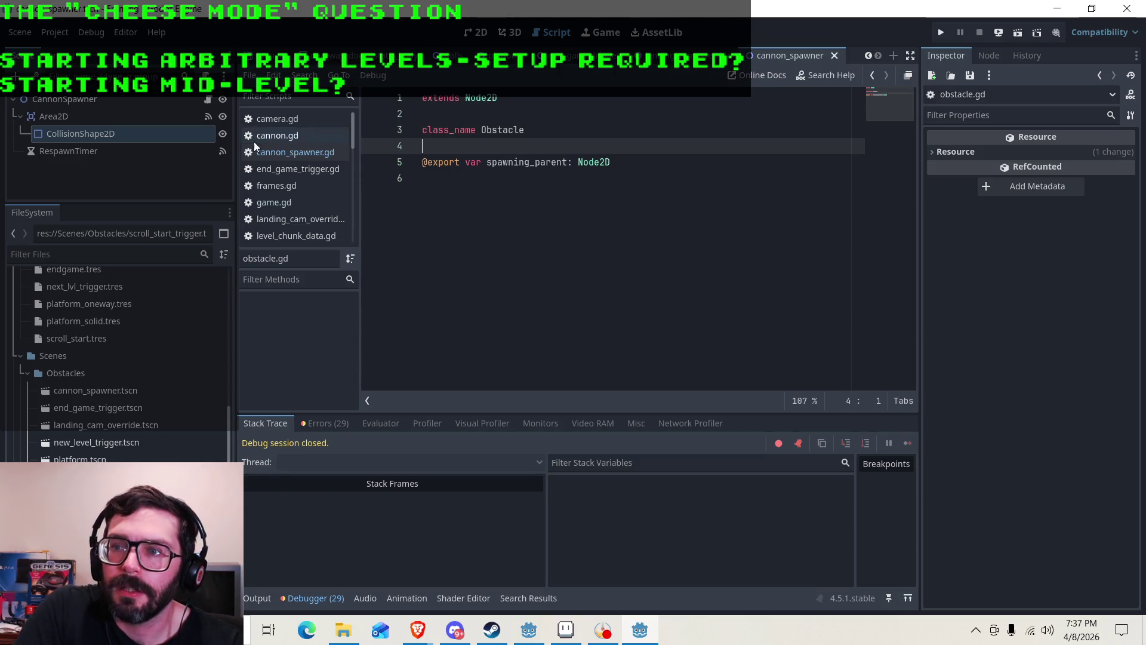
pyautogui.click(529, 126)
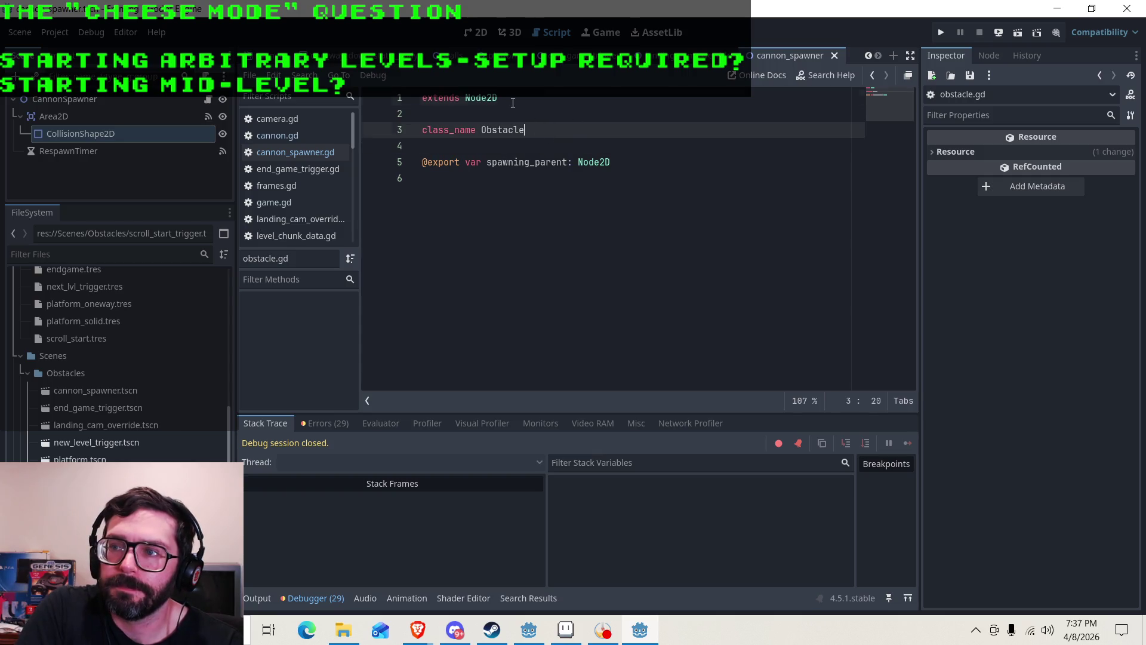
pyautogui.click(517, 147)
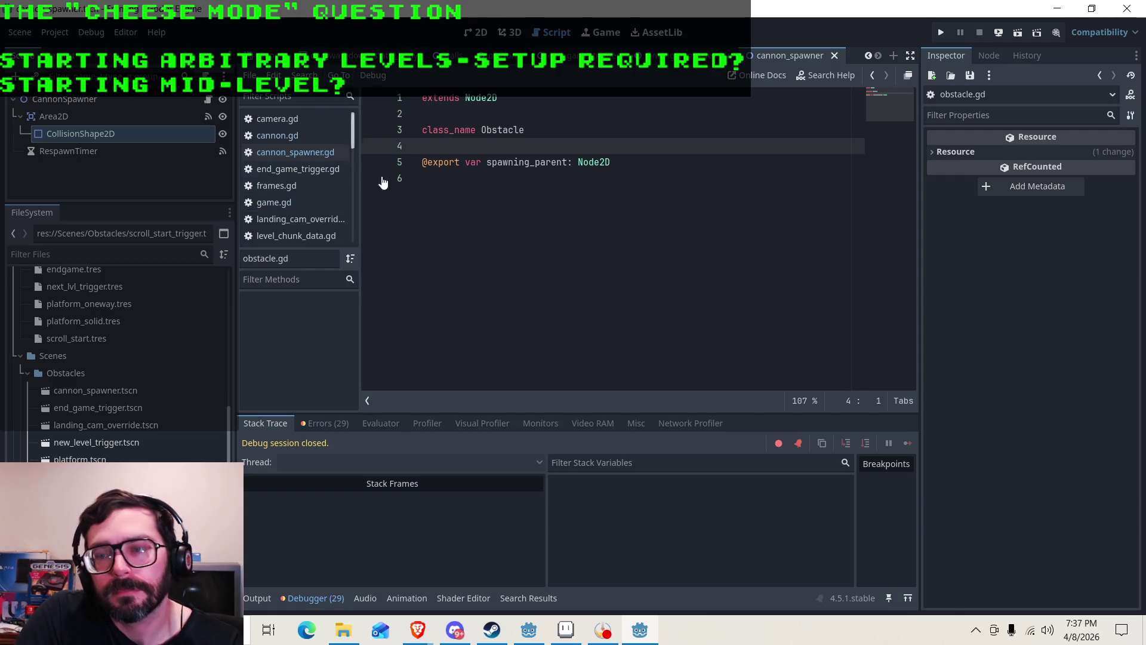
pyautogui.click(497, 162)
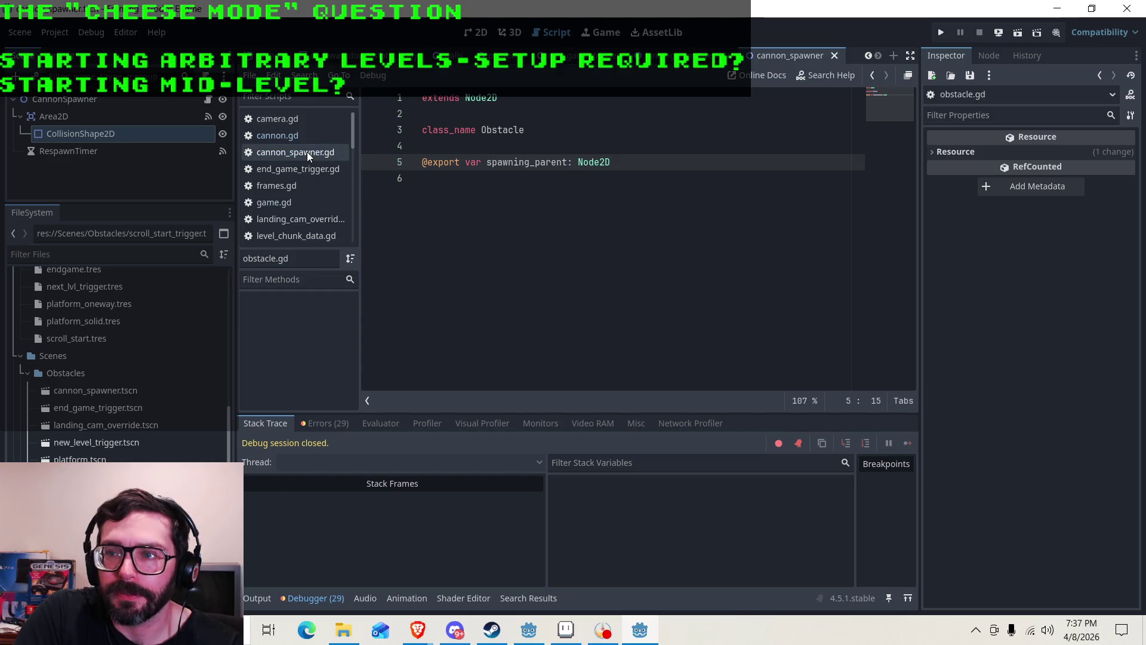
pyautogui.click(512, 98)
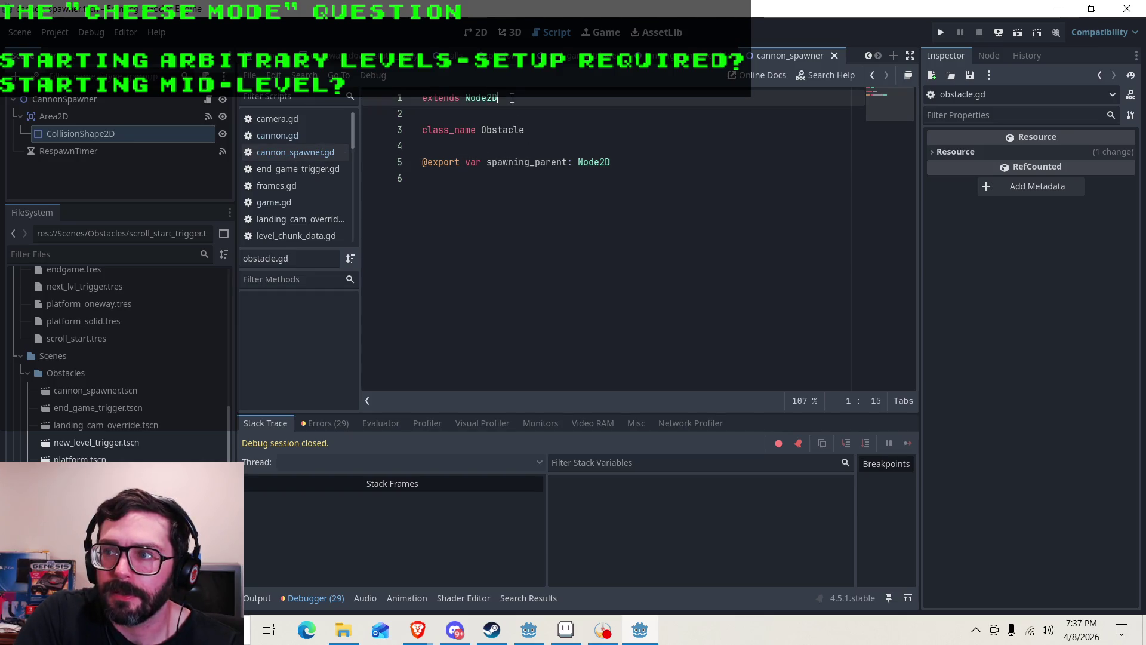
# - Make cannon_spawner.gd extend Obstacle, delete its duplicate spawning_parent export, and save
pyautogui.click(302, 154)
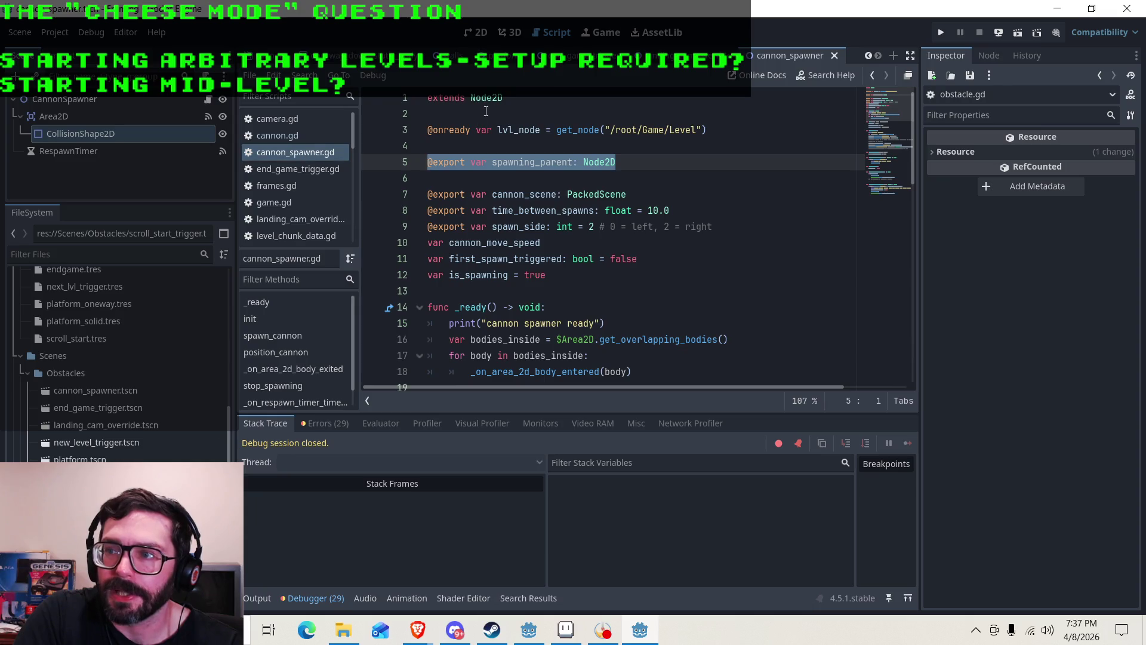
pyautogui.moveTo(472, 98); pyautogui.dragTo(498, 98)
pyautogui.write('Obstacl')
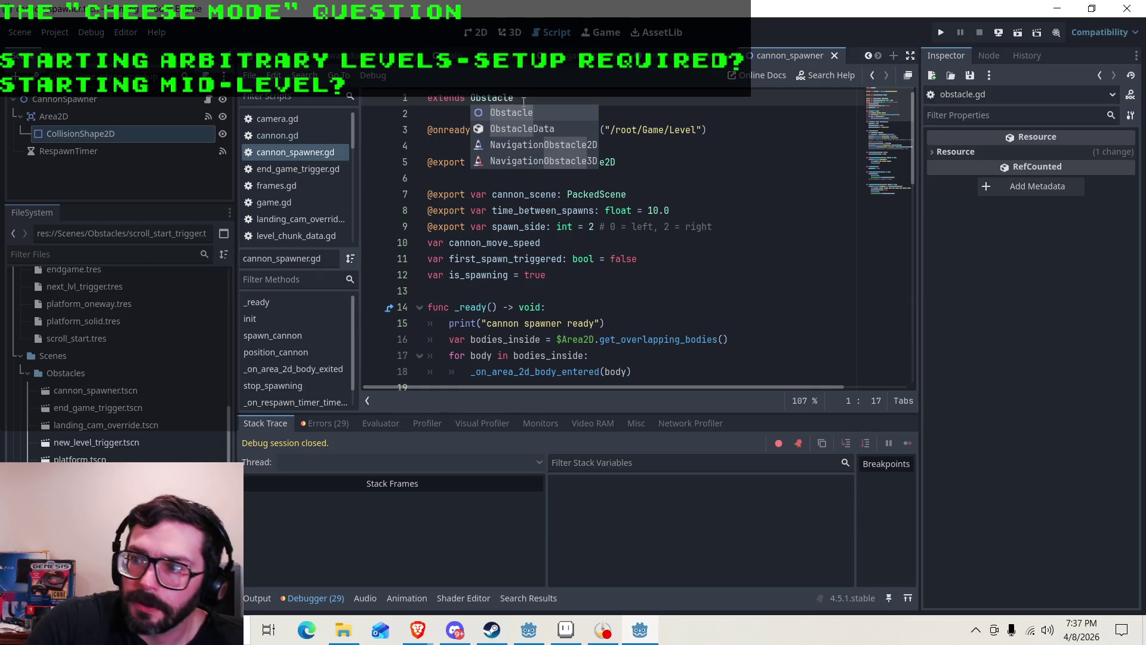
pyautogui.click(597, 146)
pyautogui.click(644, 161)
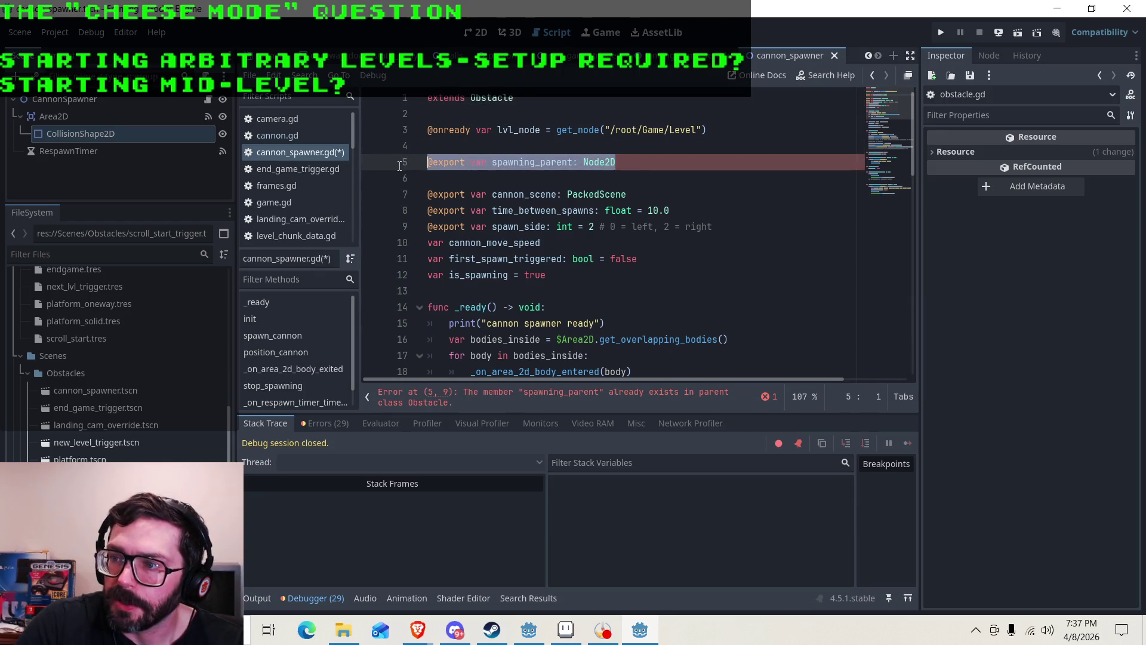
pyautogui.hotkey('shift', 'Home')
pyautogui.press('BackSpace')
pyautogui.press('BackSpace')
pyautogui.press('BackSpace')
pyautogui.hotkey('ctrl', 's')
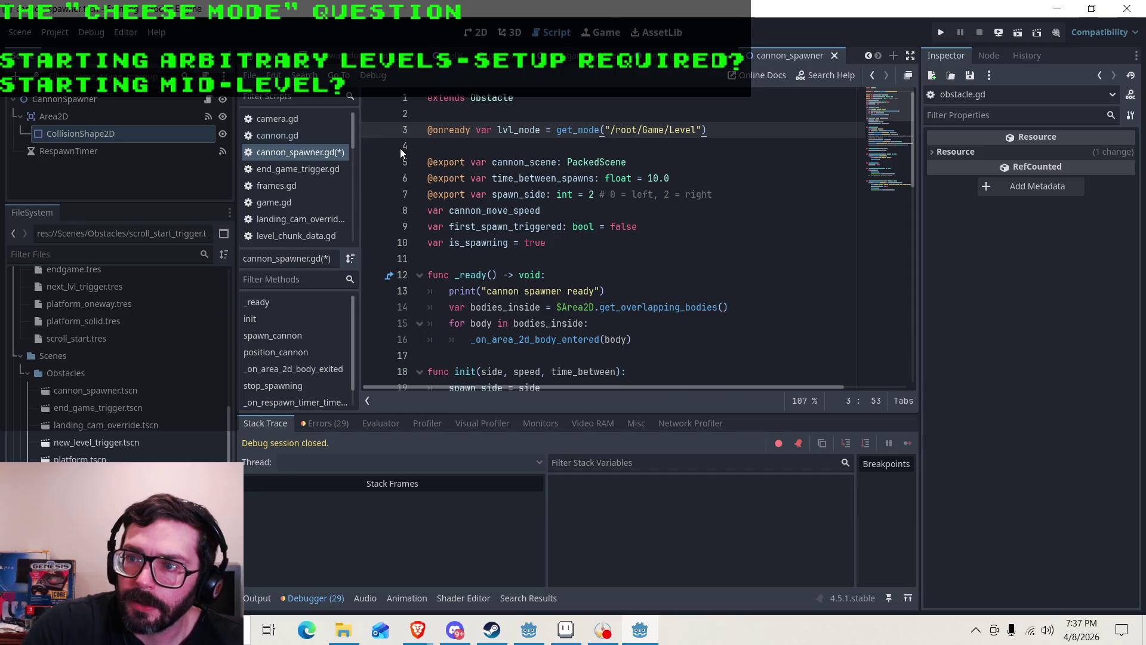
# - Change end_game_trigger.gd to extend Obstacle instead of Node2D and save it
pyautogui.click(298, 169)
pyautogui.moveTo(519, 97); pyautogui.dragTo(471, 97)
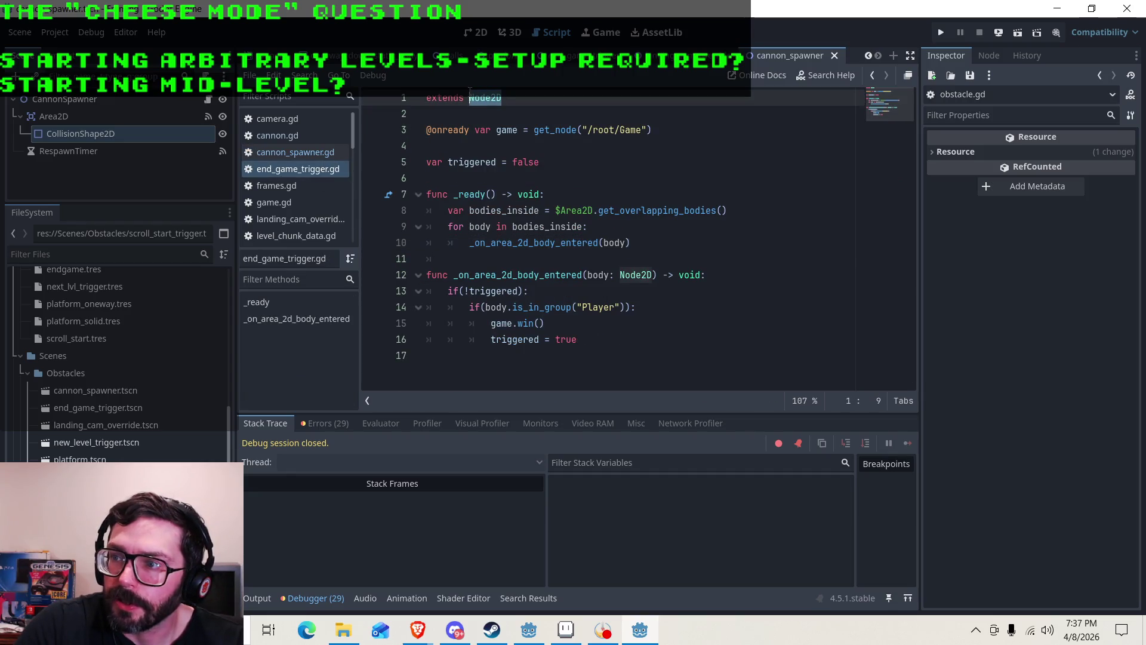
pyautogui.write('obstacle')
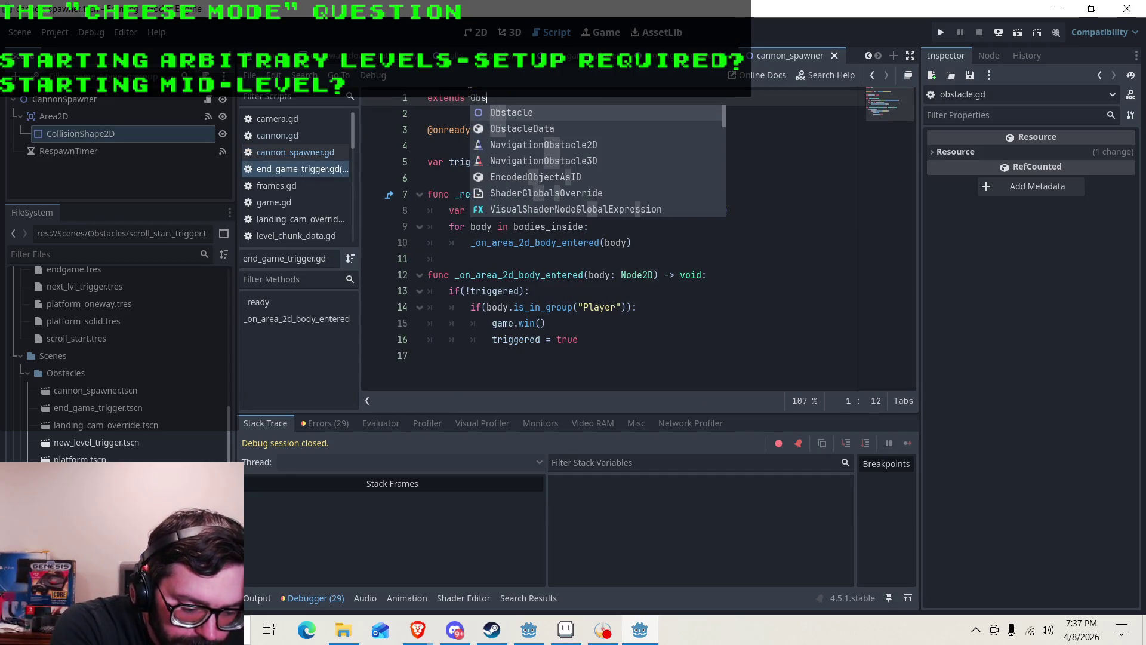
pyautogui.click(436, 115)
pyautogui.hotkey('ctrl', 's')
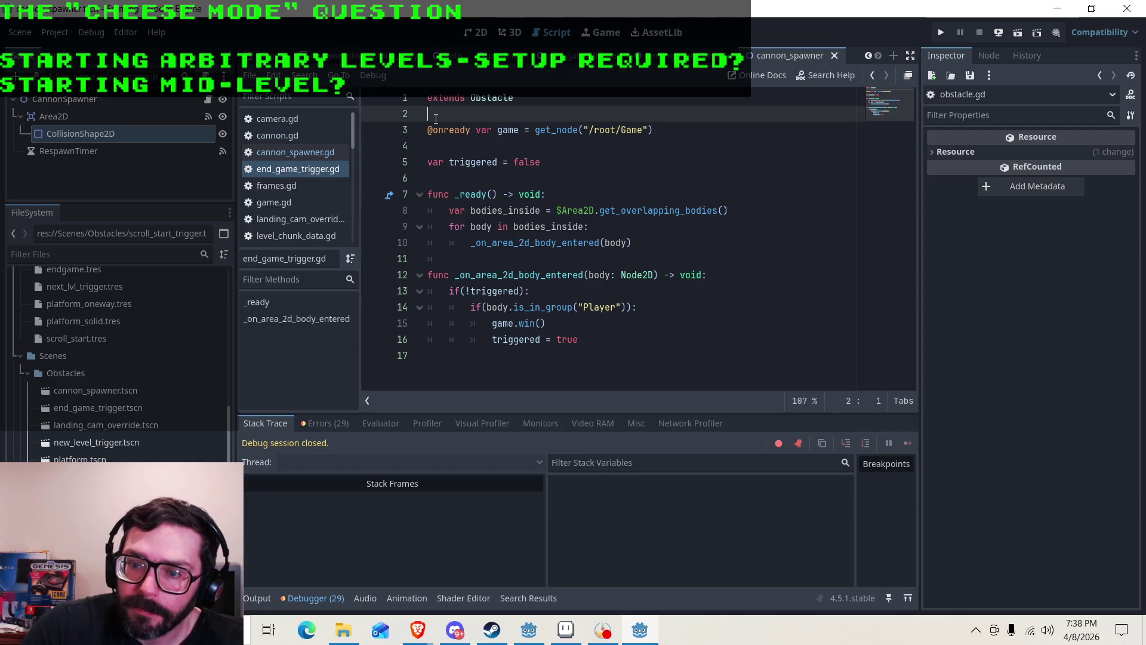
# - Make landing_cam_override.gd extend Obstacle, save, and remove its duplicate spawning_parent export
pyautogui.click(285, 219)
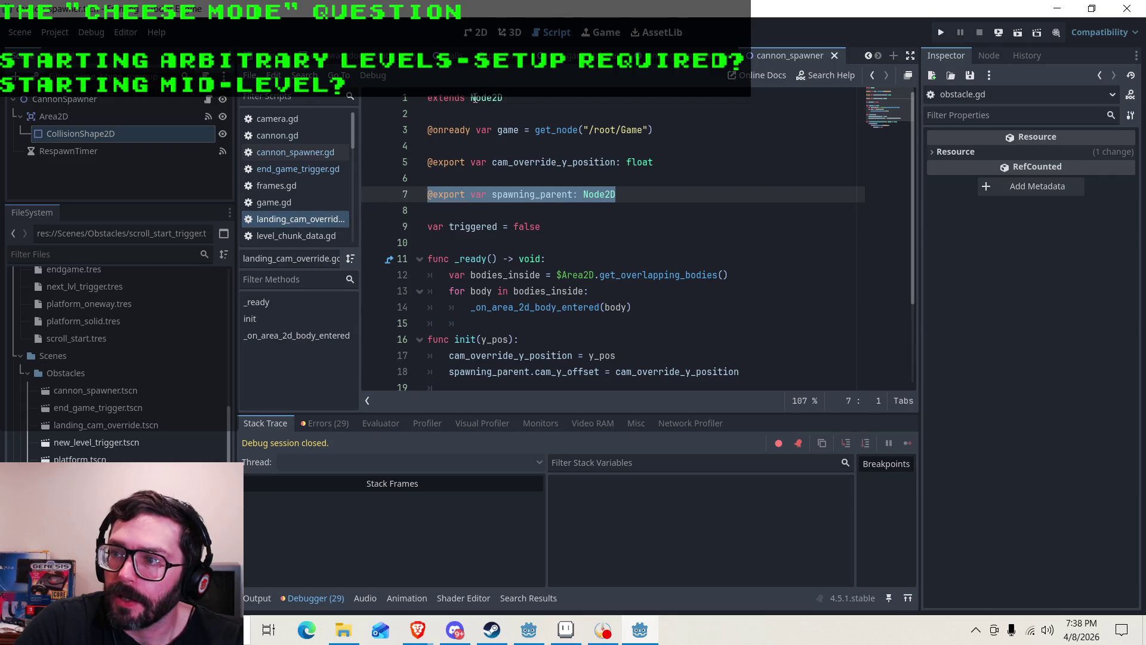
pyautogui.moveTo(474, 97); pyautogui.dragTo(520, 94)
pyautogui.press('BackSpace')
pyautogui.write('Obstacle')
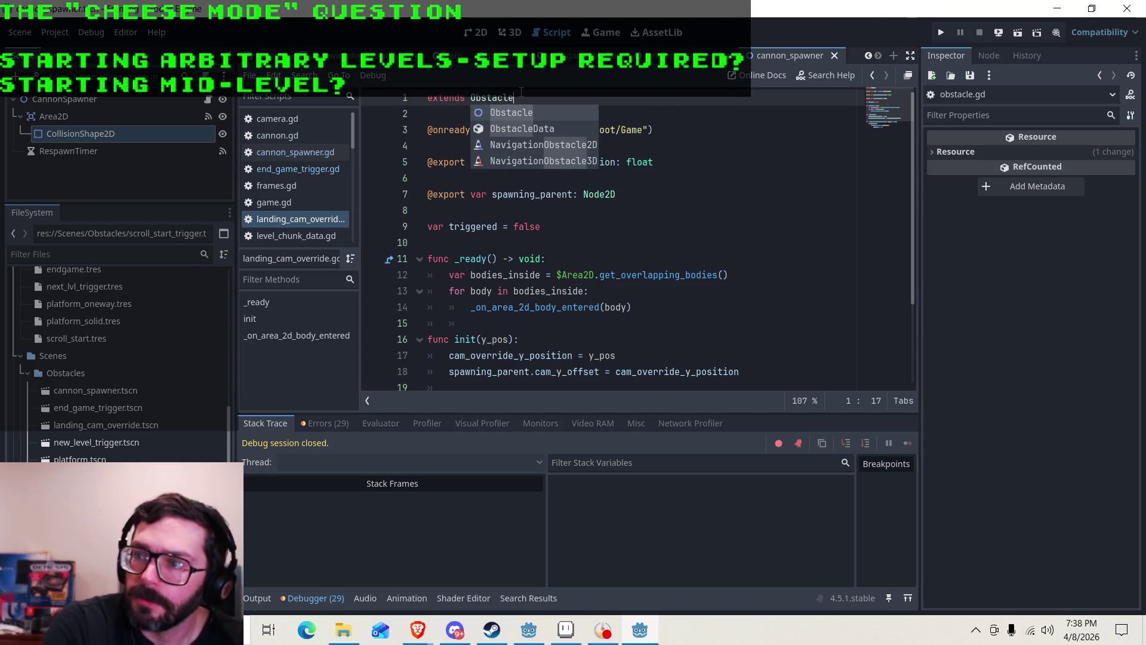
pyautogui.hotkey('ctrl', 's')
pyautogui.click(321, 173)
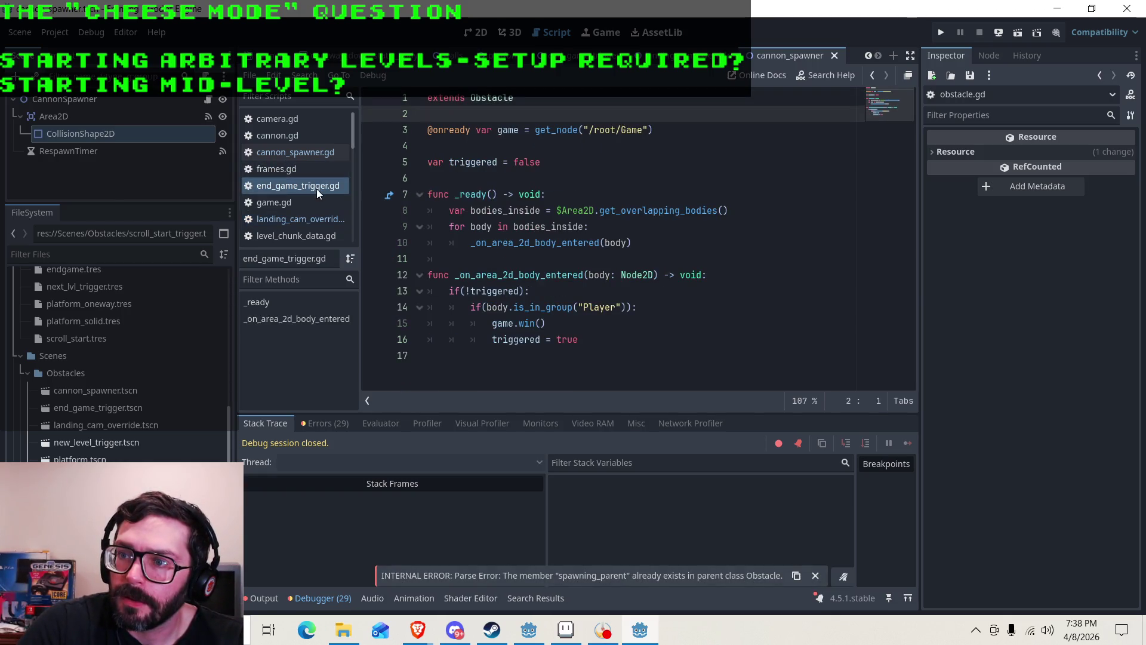
pyautogui.click(304, 220)
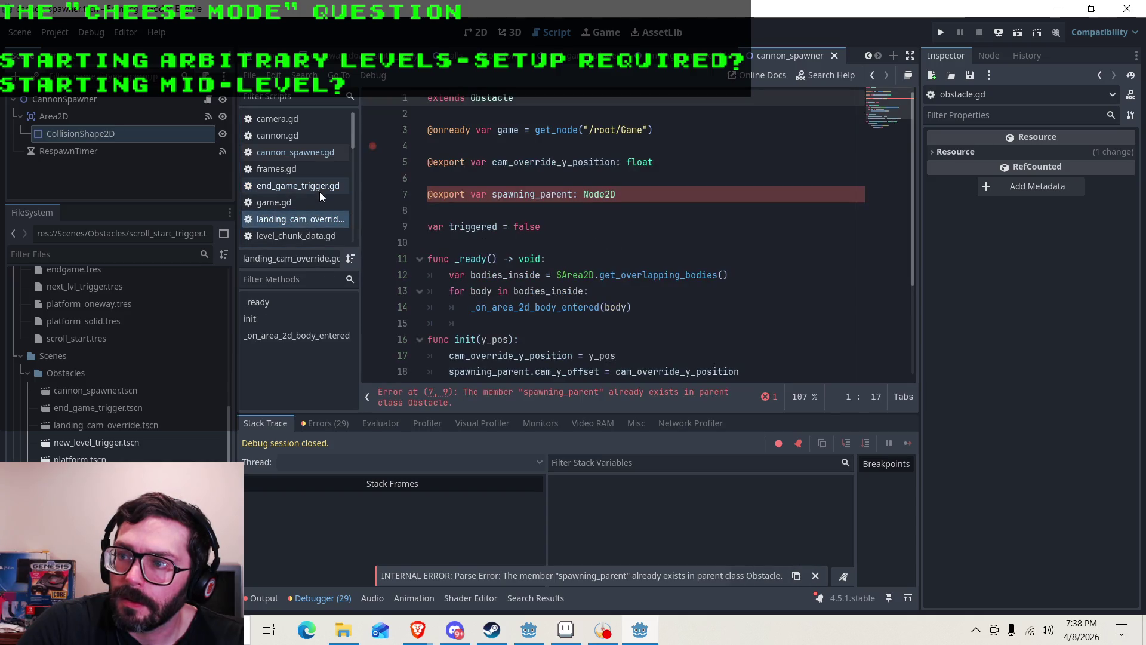
pyautogui.click(320, 187)
pyautogui.click(321, 220)
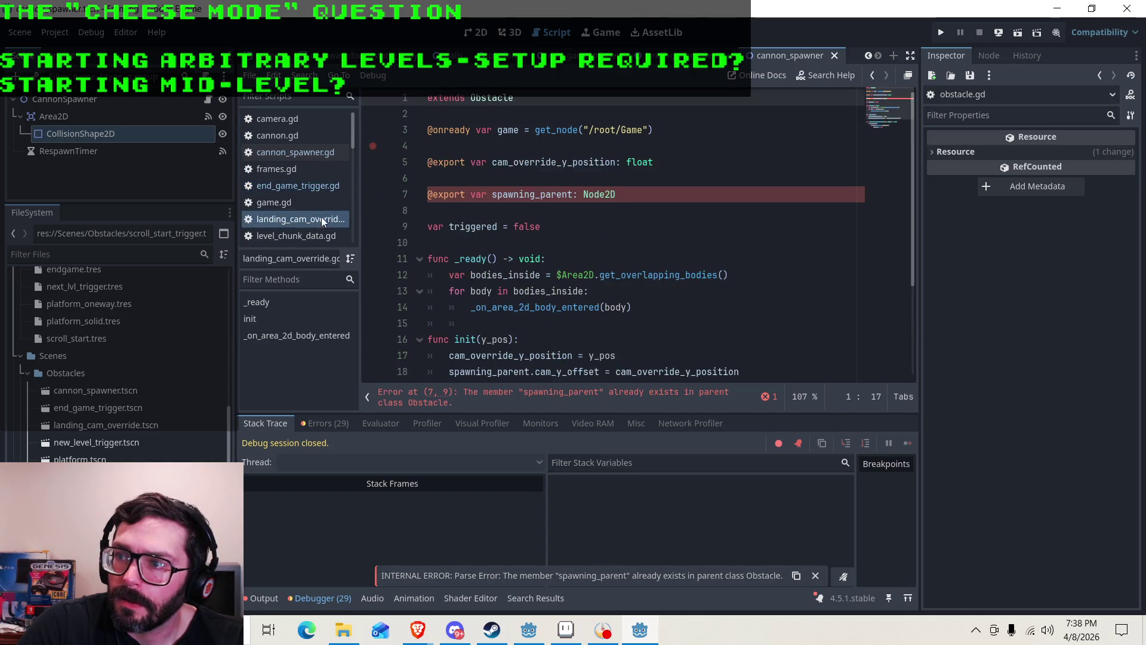
pyautogui.moveTo(626, 195); pyautogui.dragTo(415, 193)
pyautogui.press('BackSpace')
pyautogui.press('BackSpace')
pyautogui.press('BackSpace')
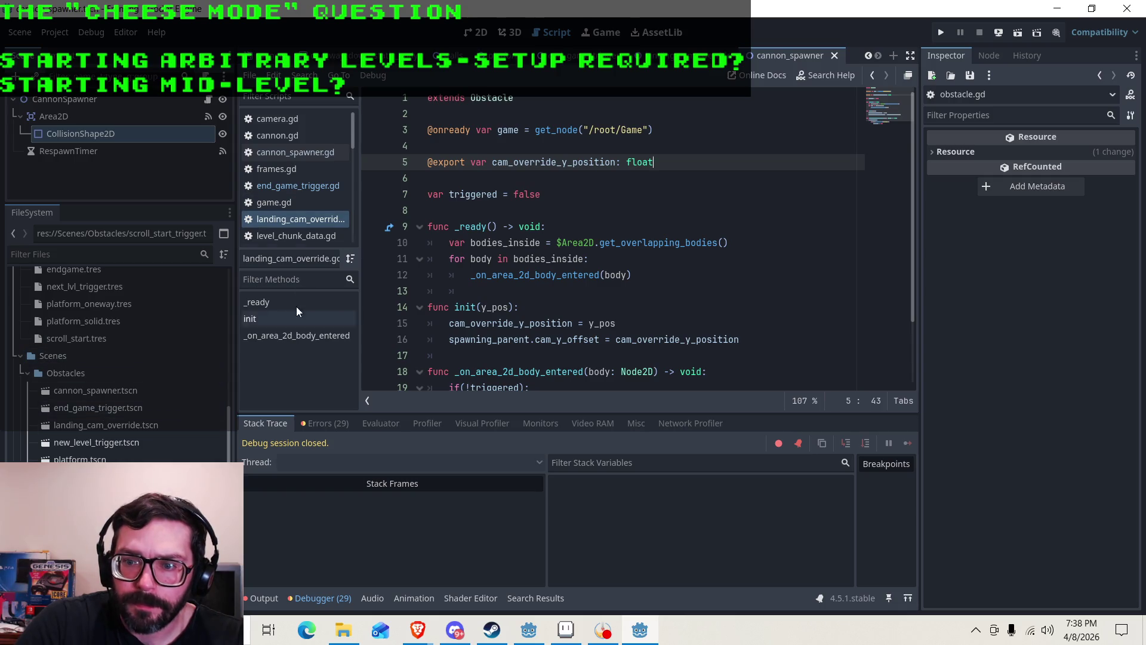
pyautogui.scroll(-3, 323, 223)
pyautogui.click(295, 187)
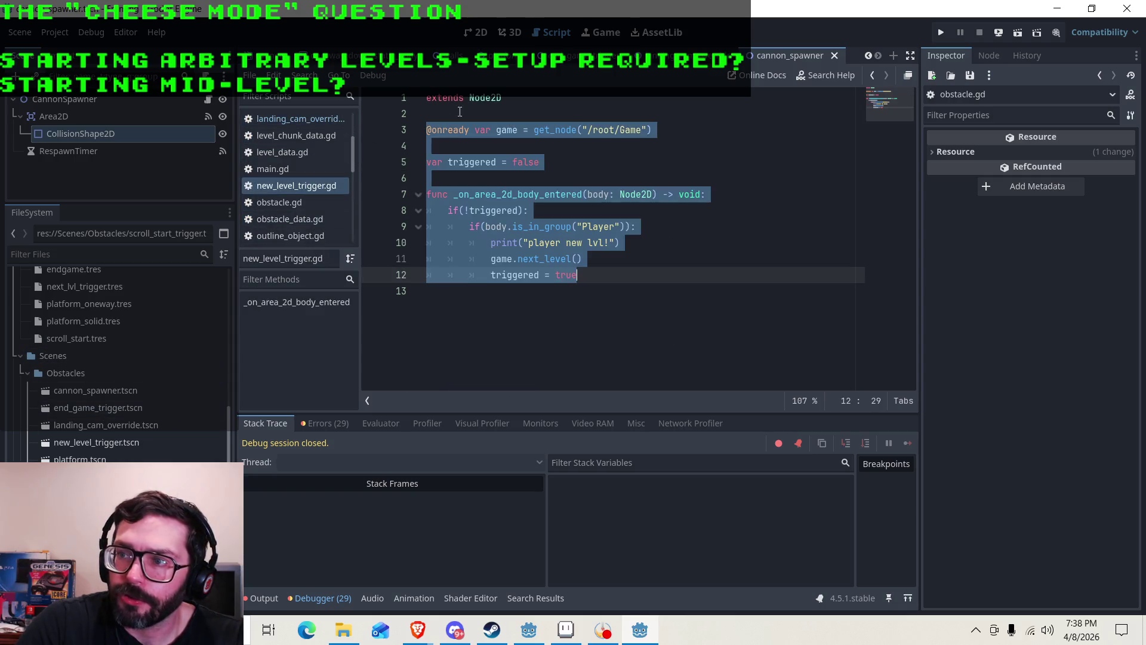
# - Change new_level_trigger.gd's base class from Node2D to Obstacle and save
pyautogui.moveTo(471, 101); pyautogui.dragTo(594, 99)
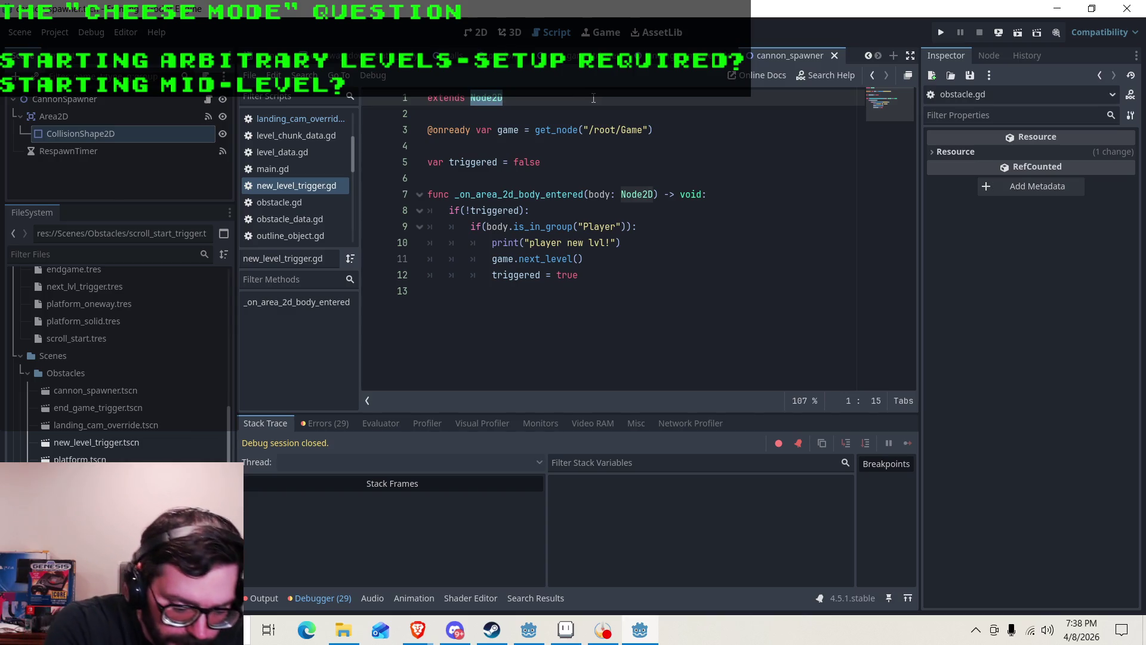
pyautogui.write('Obstacl')
pyautogui.hotkey('ctrl', 's')
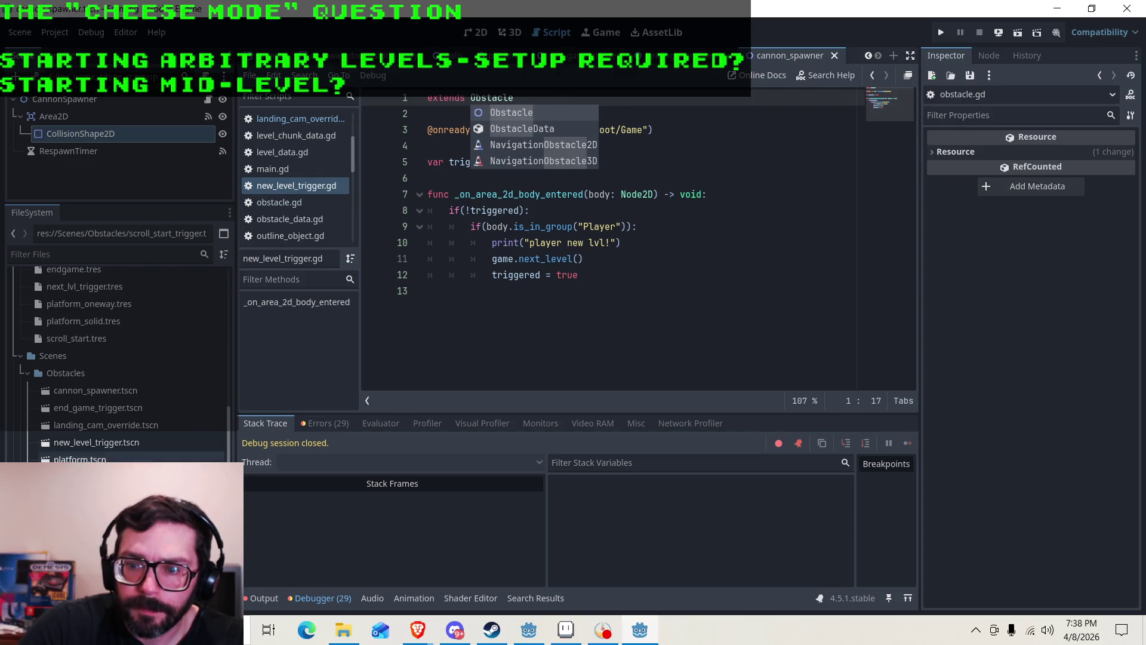
# - Review platform.gd, leaving its OutlineObject base class unchanged, then bring up scroll_start_trigger.gd
pyautogui.scroll(-3, 284, 216)
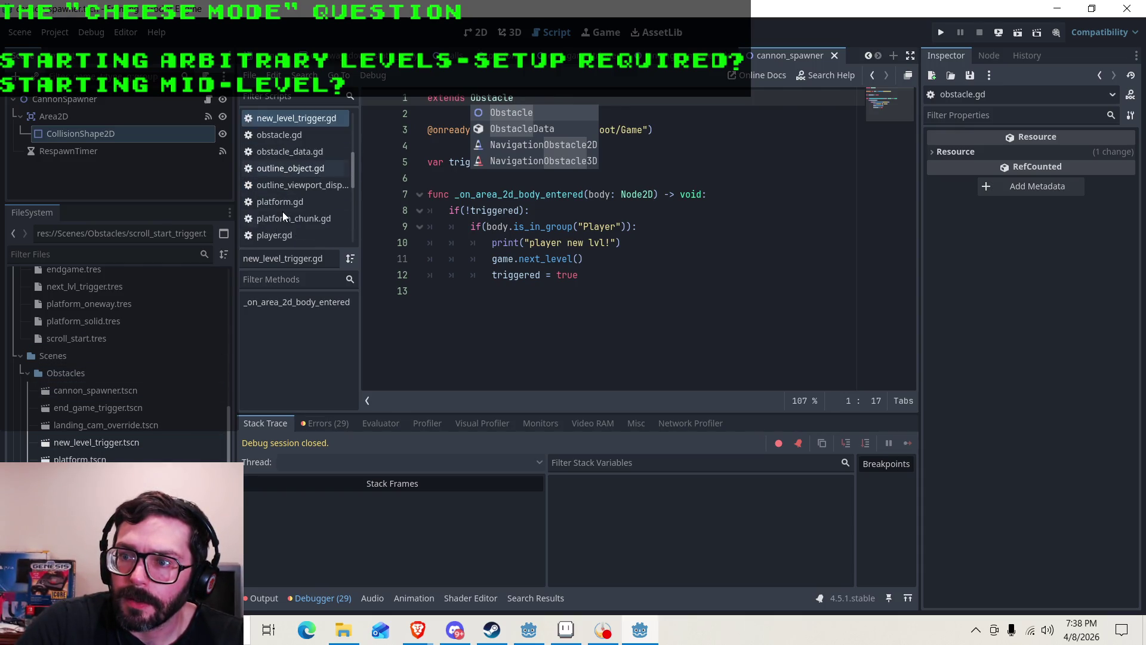
pyautogui.click(281, 203)
pyautogui.scroll(20, 476, 230)
pyautogui.scroll(15, 476, 230)
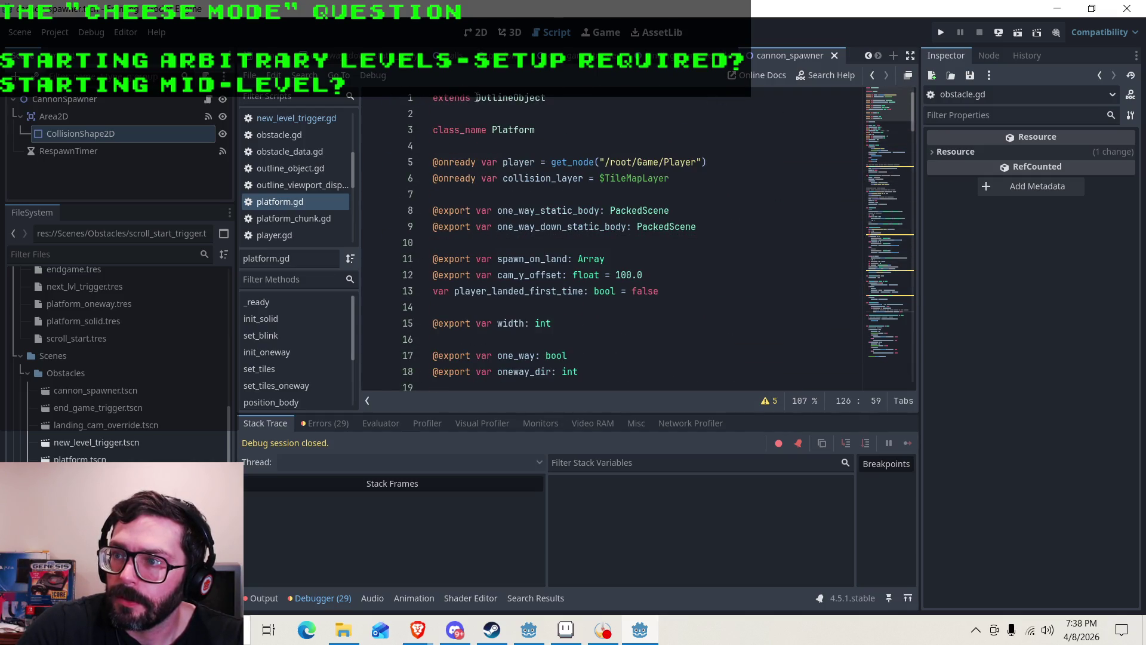
pyautogui.click(477, 97)
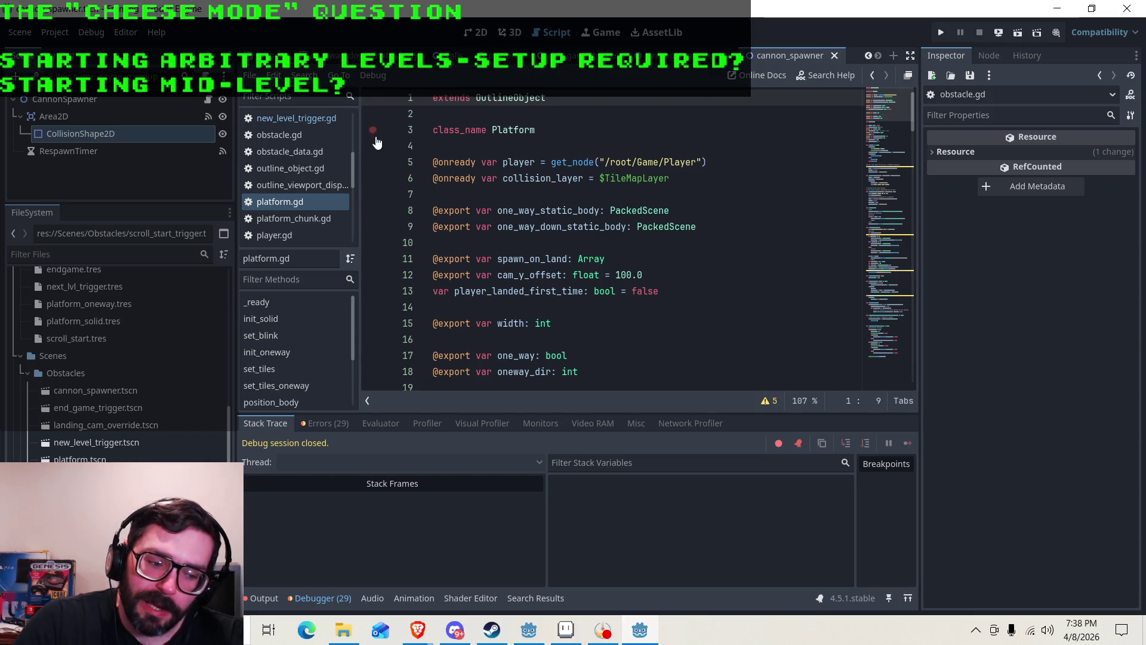
pyautogui.click(443, 139)
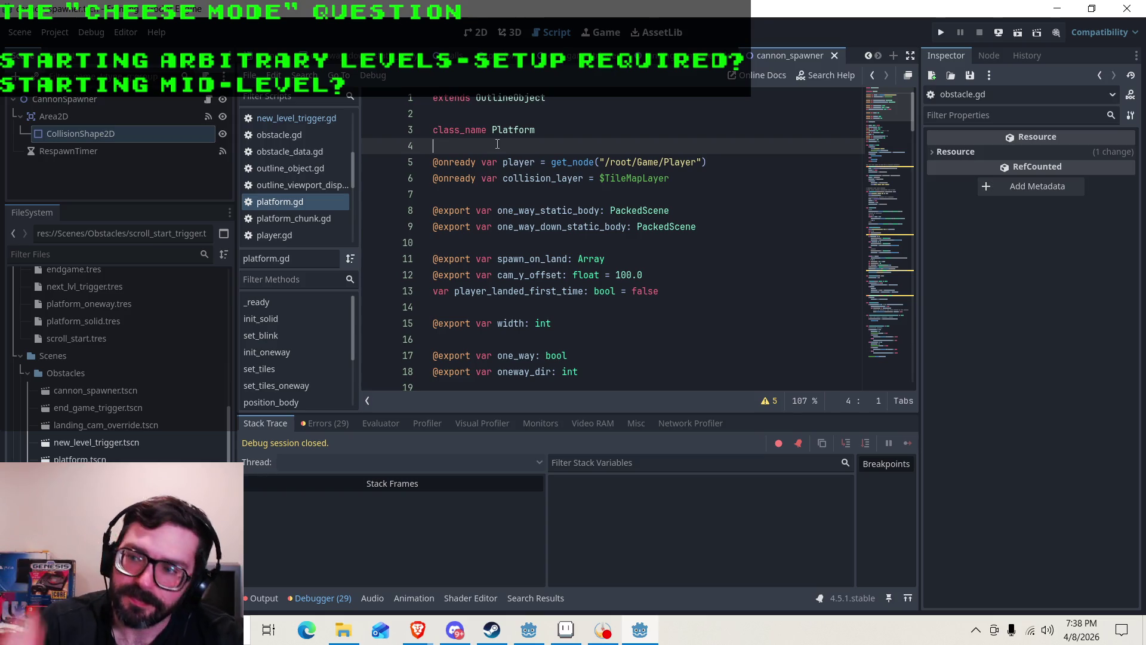
pyautogui.press('Up')
pyautogui.press('Up')
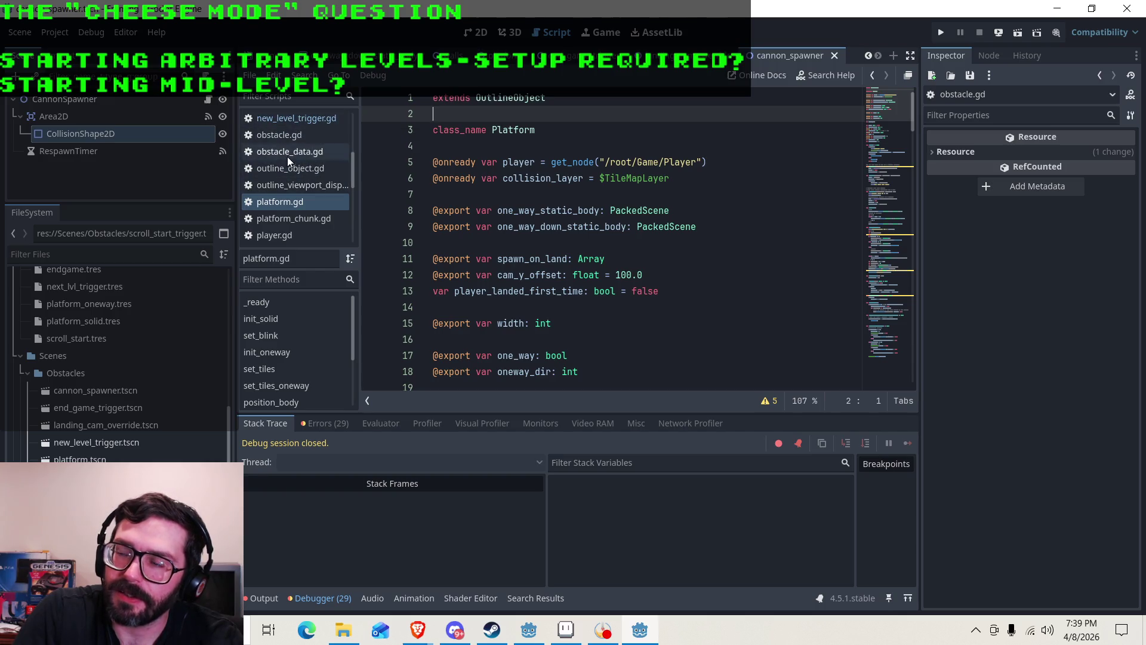
pyautogui.click(477, 99)
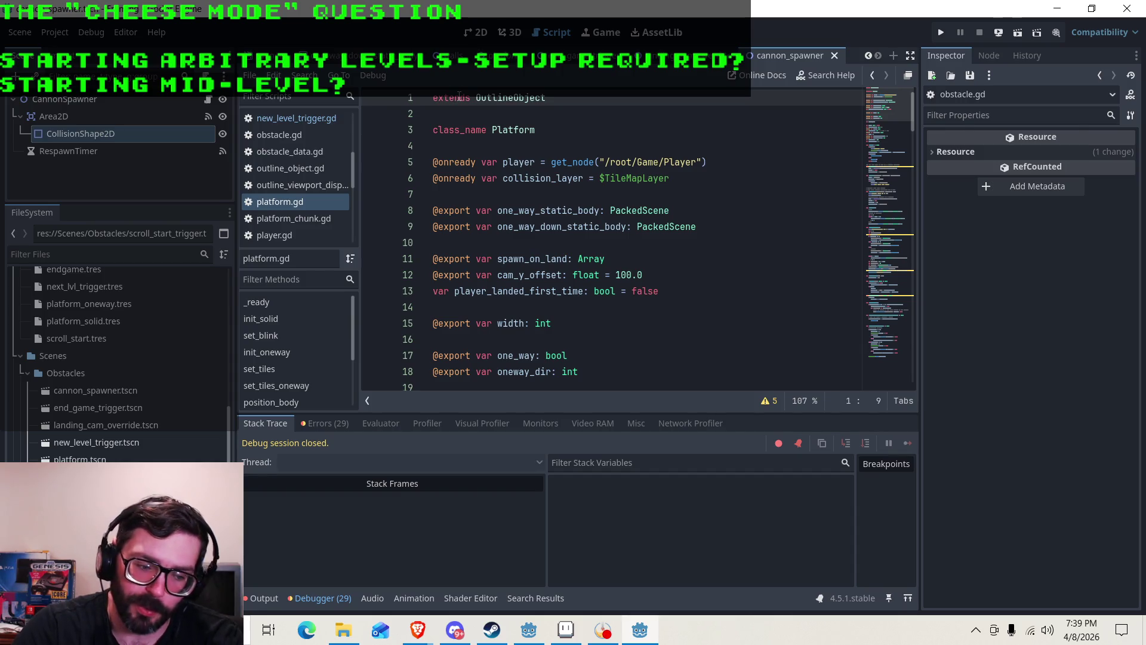
pyautogui.moveTo(546, 98); pyautogui.dragTo(479, 101)
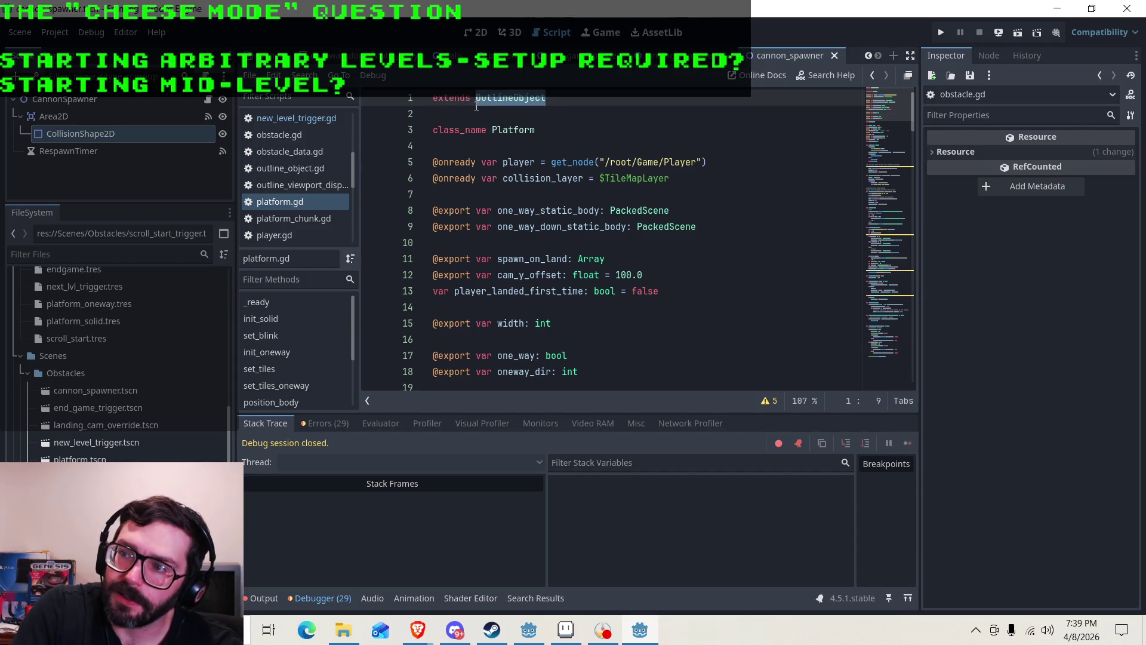
pyautogui.click(478, 105)
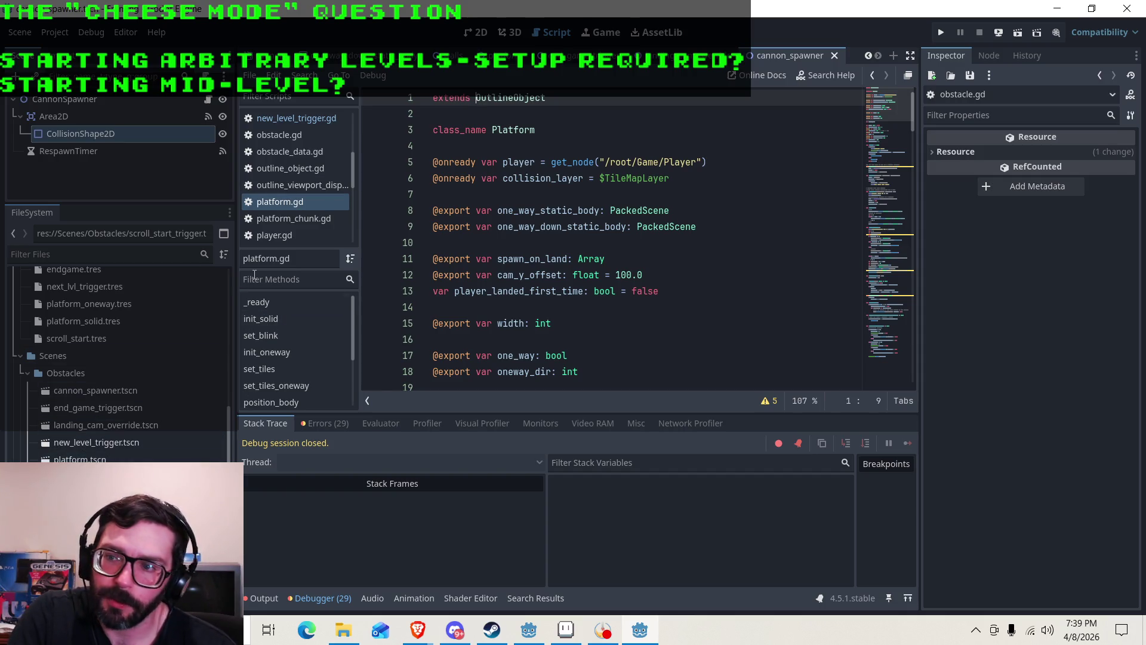
pyautogui.scroll(-2, 280, 204)
pyautogui.click(280, 167)
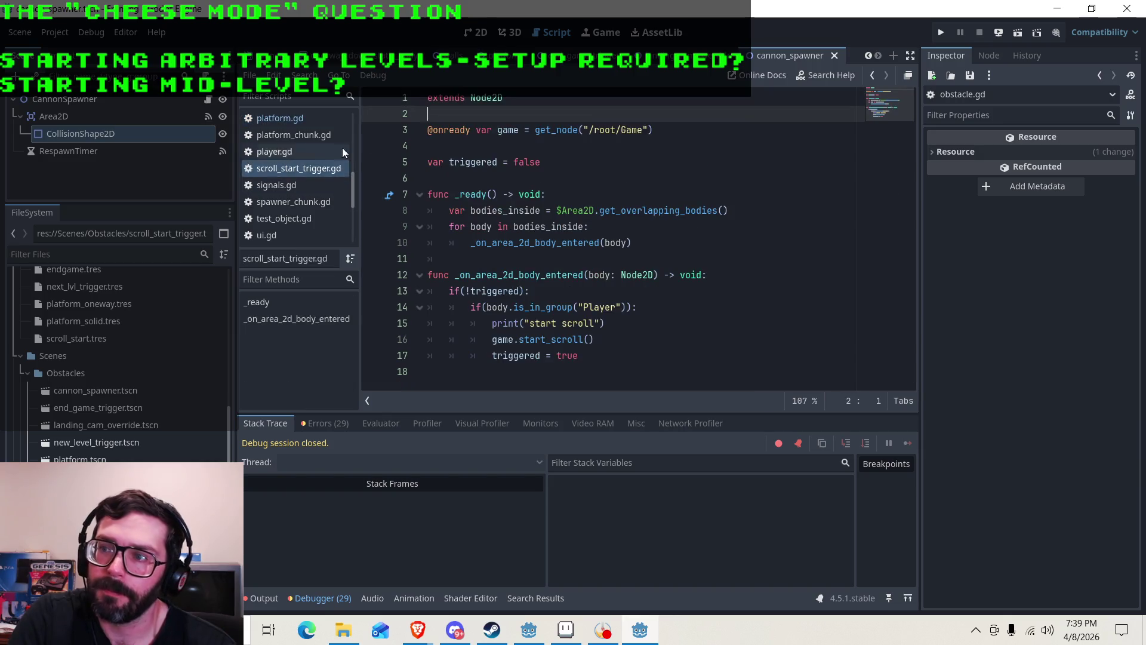
# - Replace Node2D with Obstacle on line 1 of scroll_start_trigger.gd, fixing the typo, and save
pyautogui.doubleClick(478, 98)
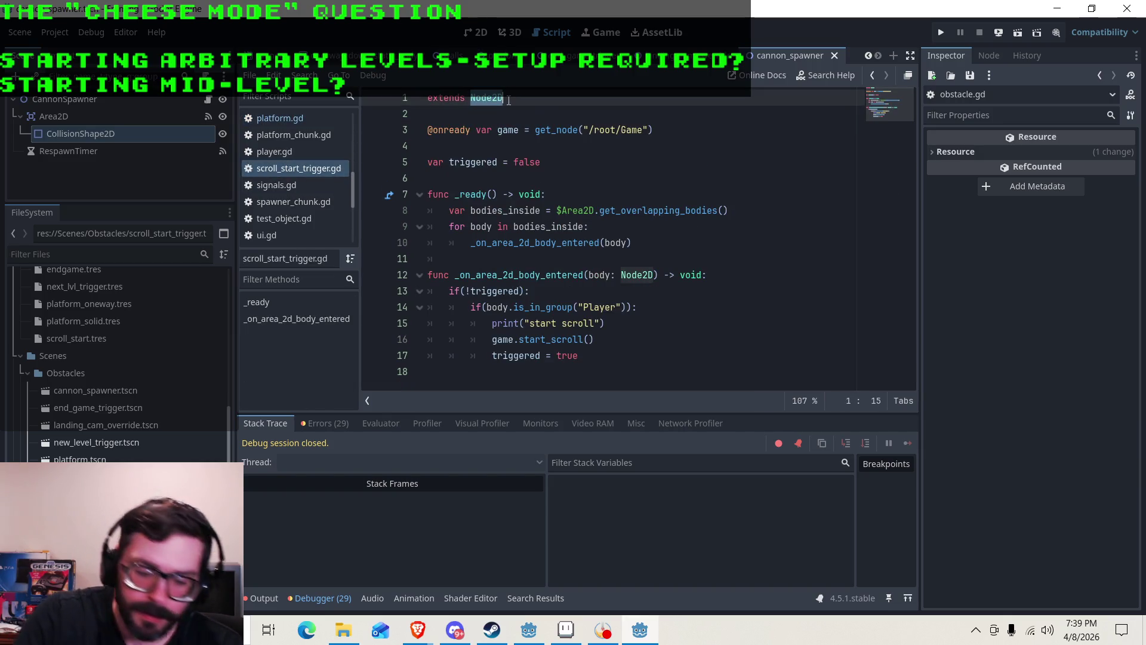
pyautogui.write('Obsyacl')
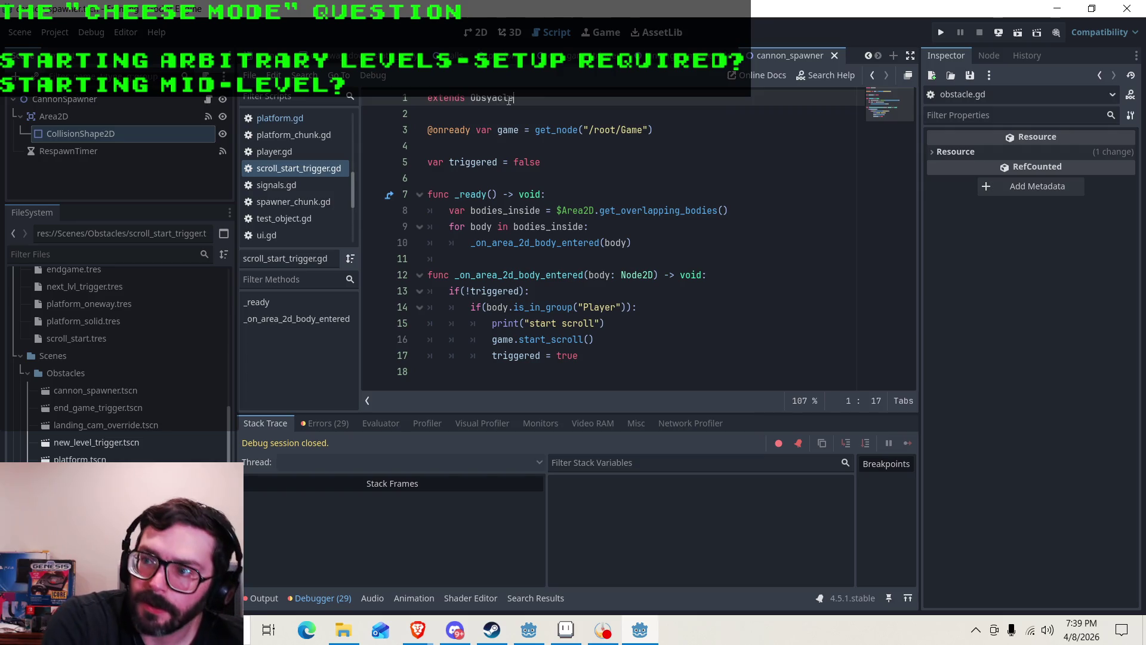
pyautogui.click(494, 99)
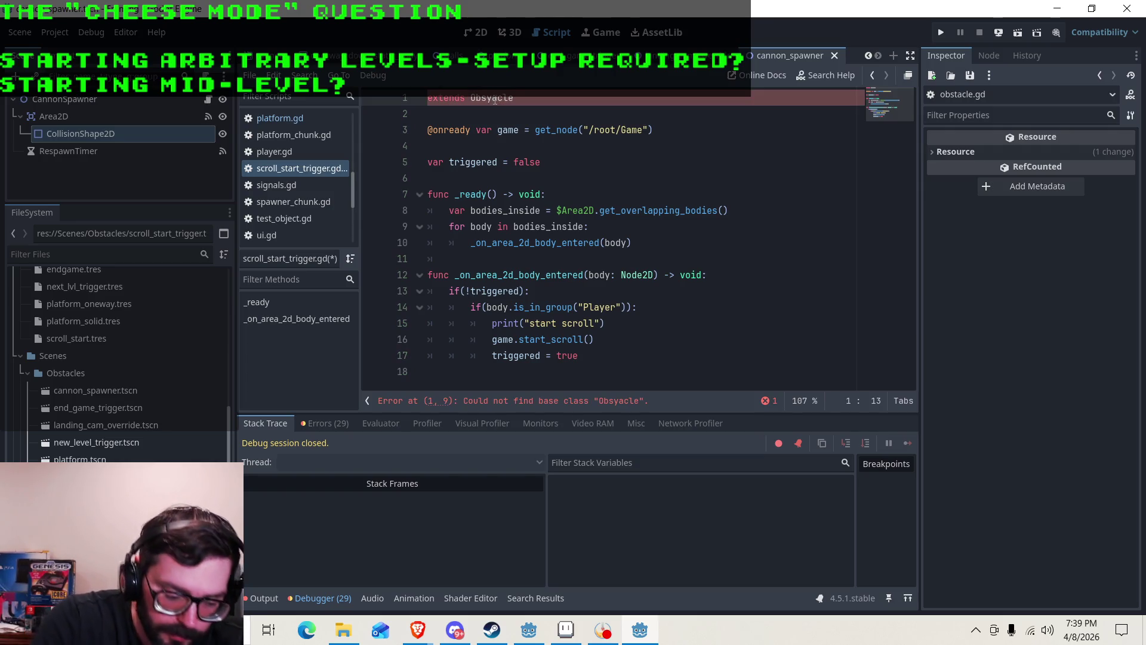
pyautogui.write('t')
pyautogui.press('Escape')
pyautogui.press('Down')
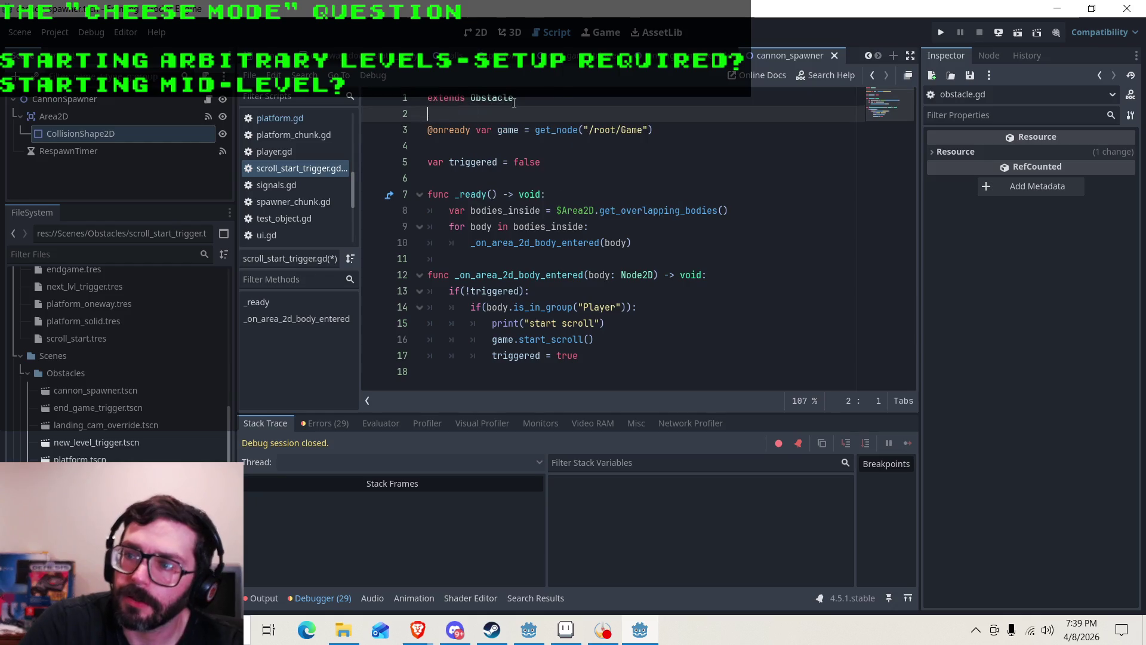
pyautogui.hotkey('ctrl', 's')
pyautogui.press('Down')
pyautogui.press('Down')
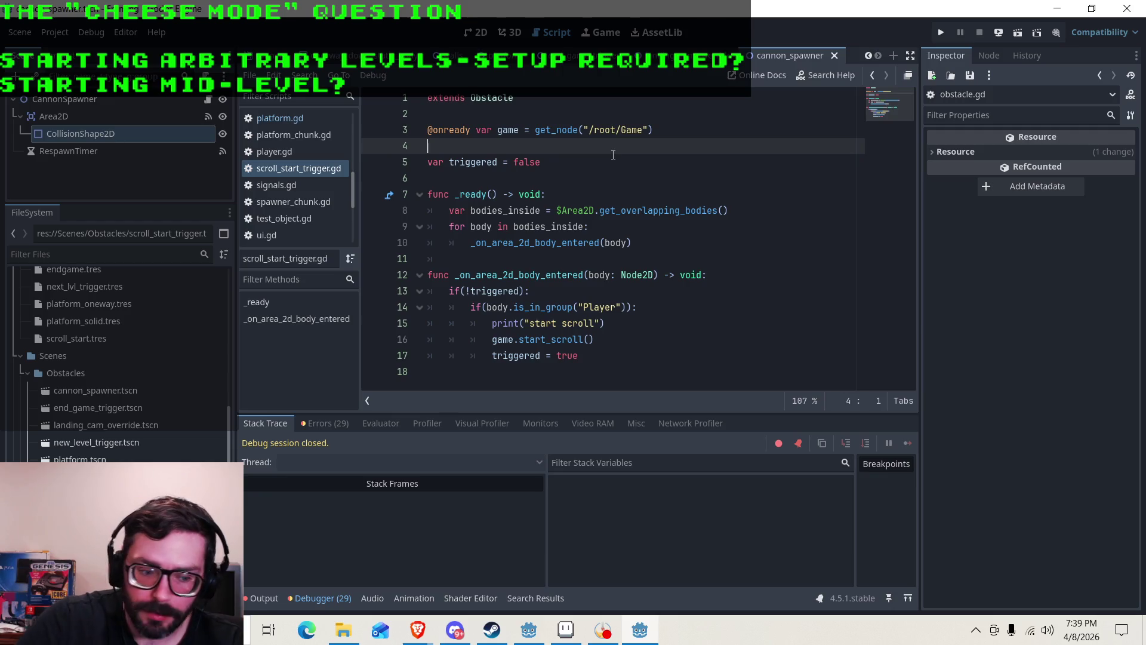
# - Run the project to test the change, then stop the game
pyautogui.click(947, 37)
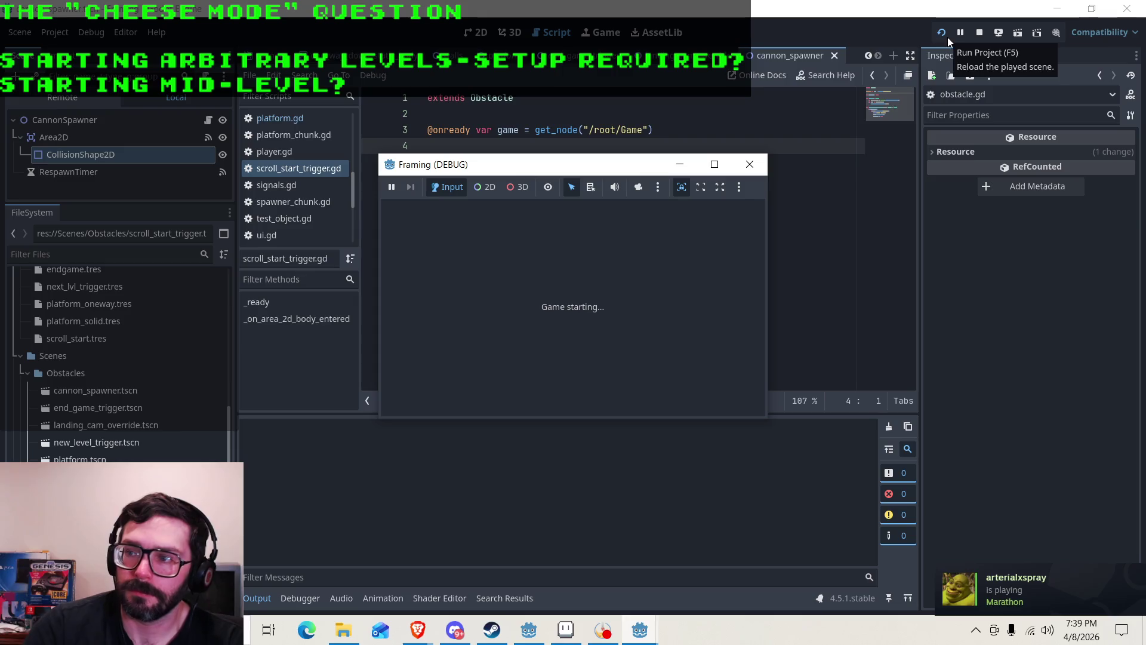
pyautogui.click(787, 165)
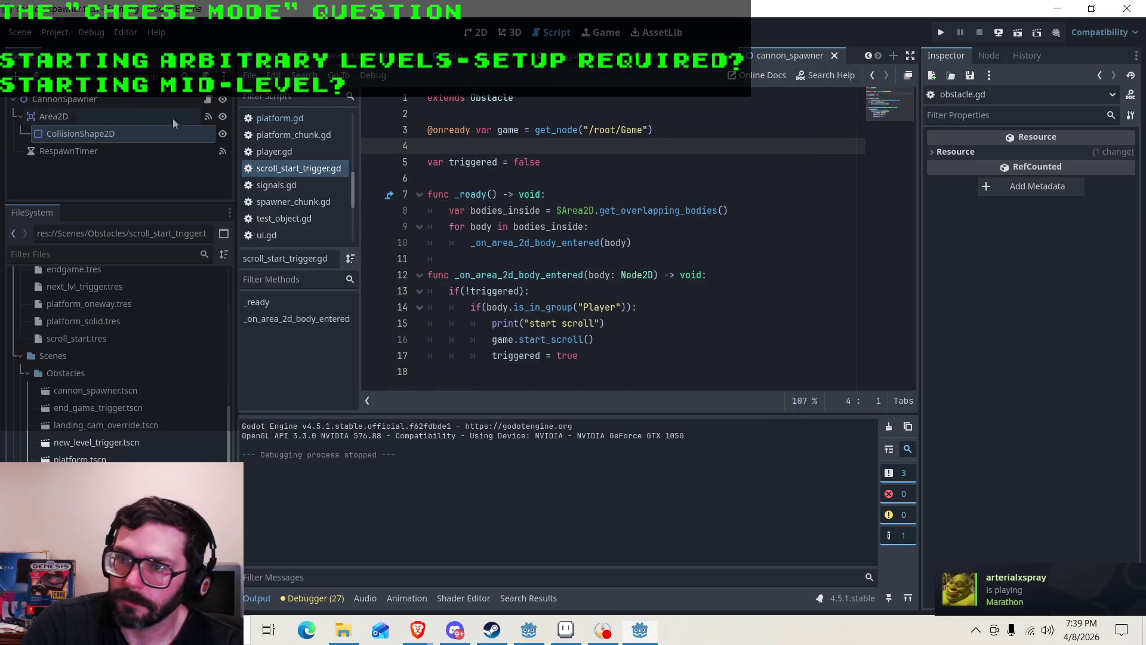
pyautogui.click(24, 35)
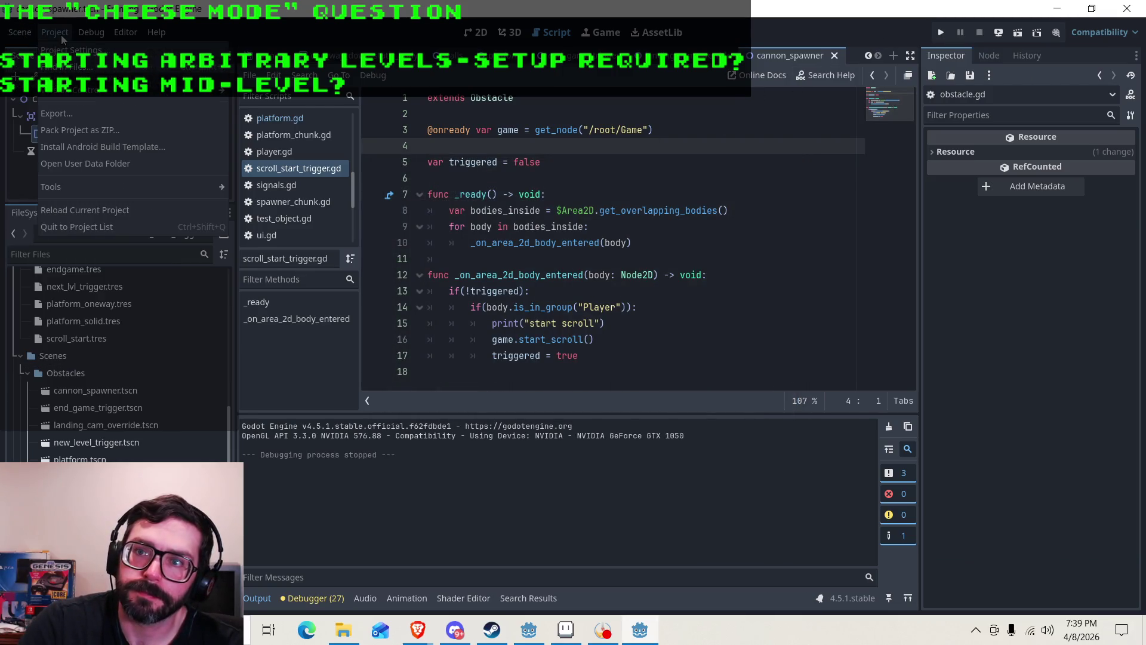
# - Set Display > Window Mode to Maximized in Project Settings, then close the dialog
pyautogui.click(71, 53)
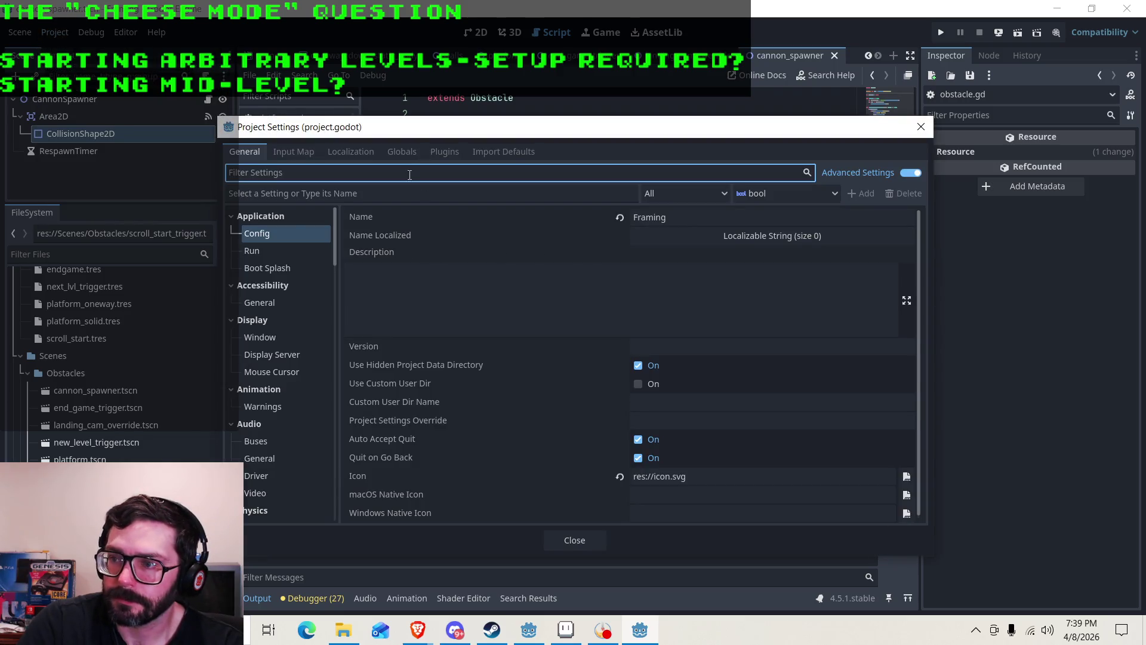
pyautogui.click(295, 153)
pyautogui.click(247, 154)
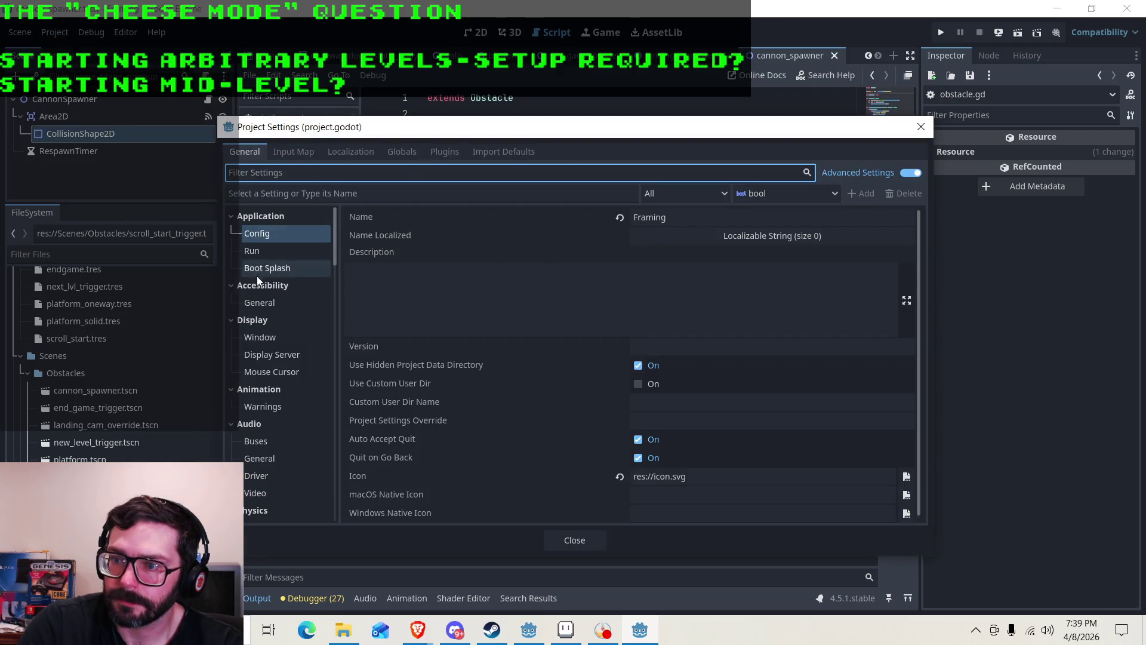
pyautogui.click(271, 336)
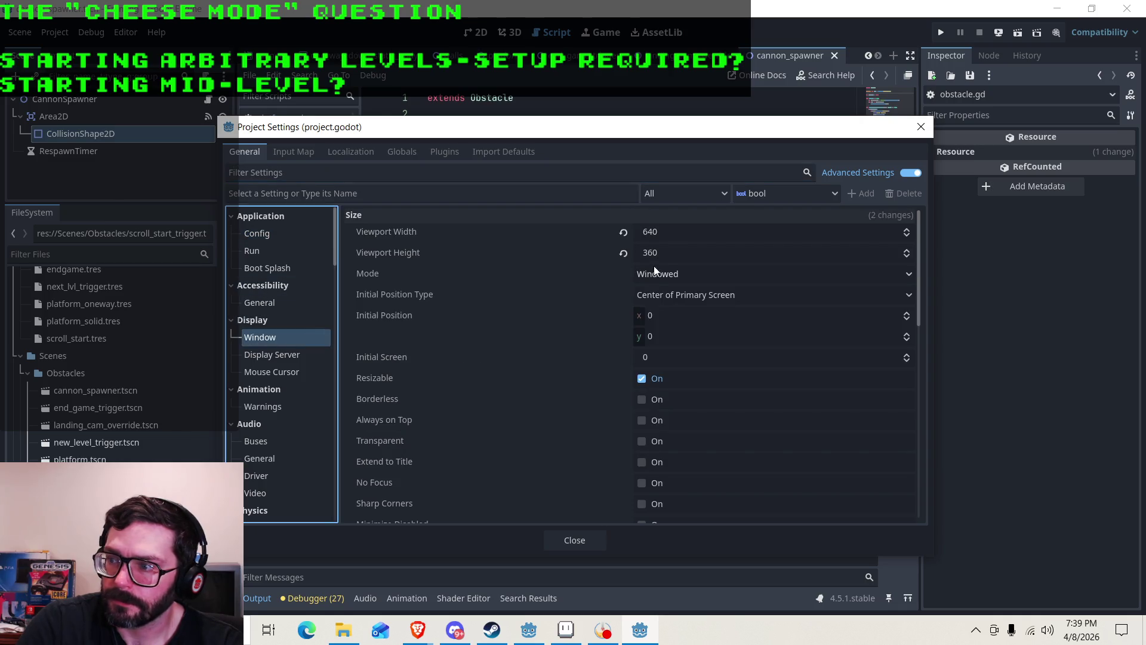
pyautogui.click(686, 274)
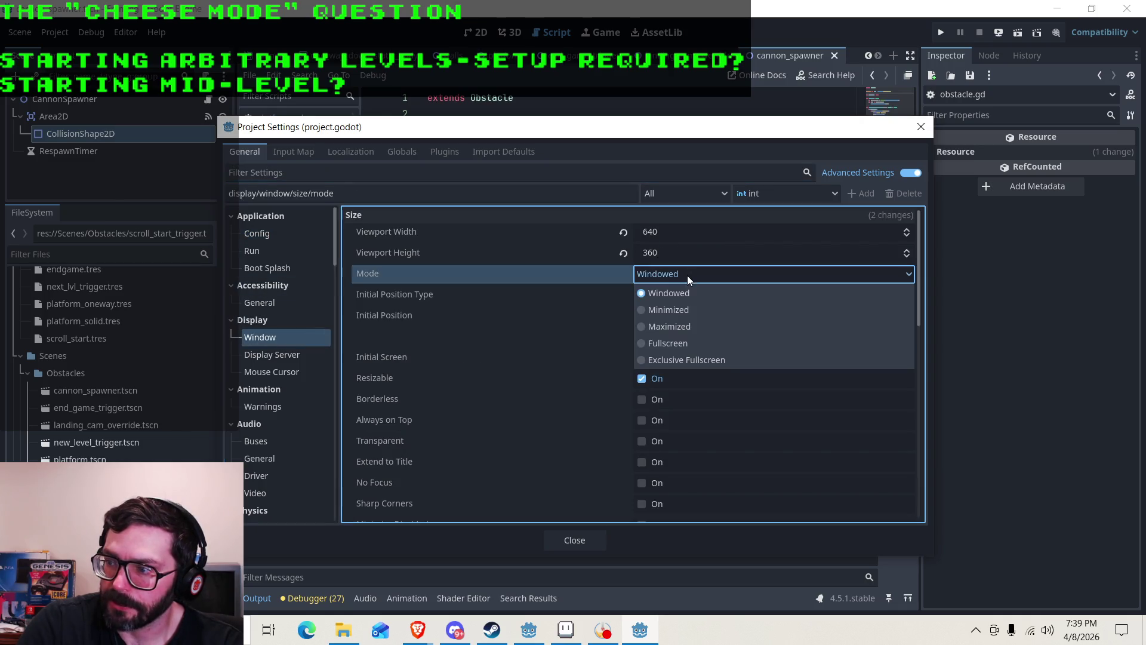
pyautogui.click(668, 327)
pyautogui.click(574, 540)
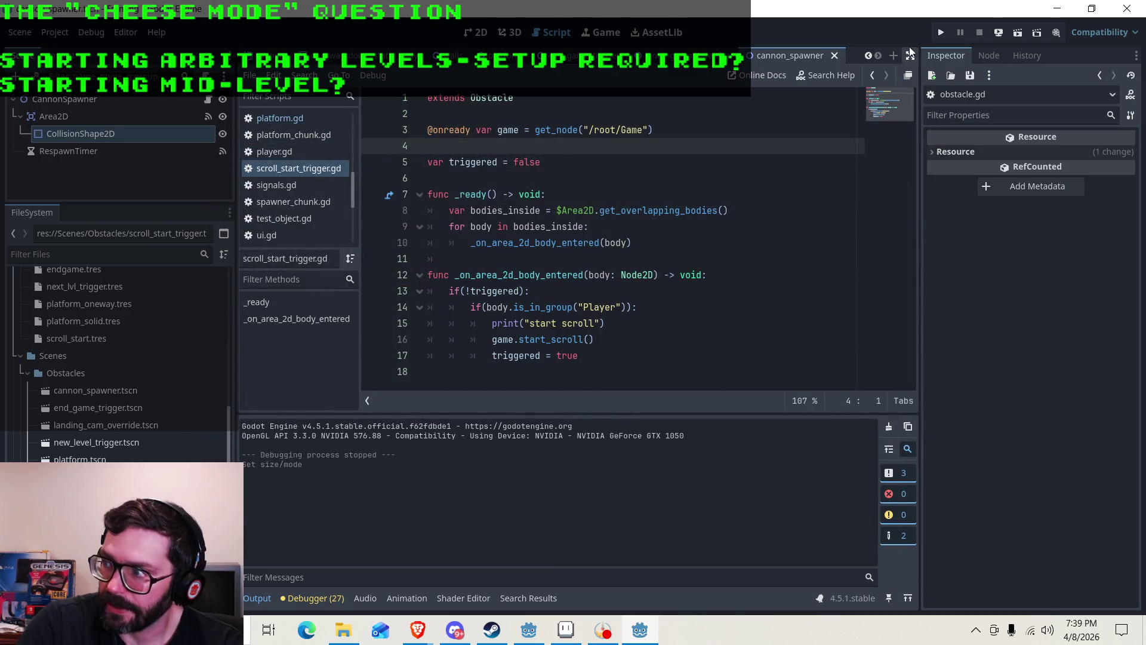
# - Run the game maximized and jump the green block up the first platforms past the spikes
pyautogui.click(940, 33)
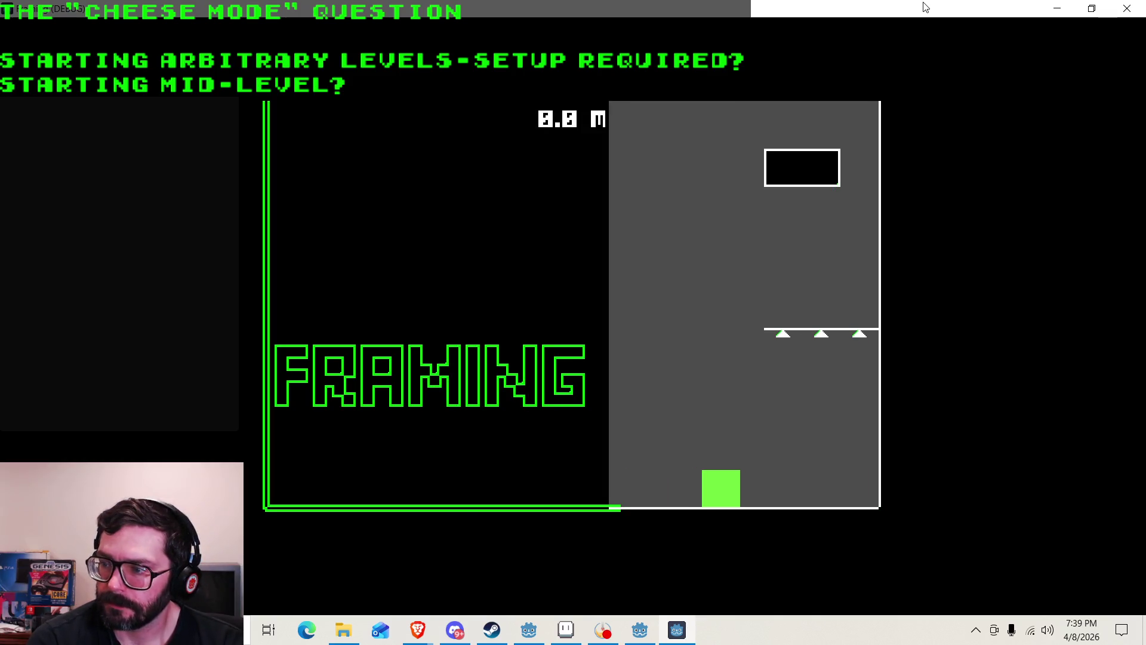
pyautogui.press('space')
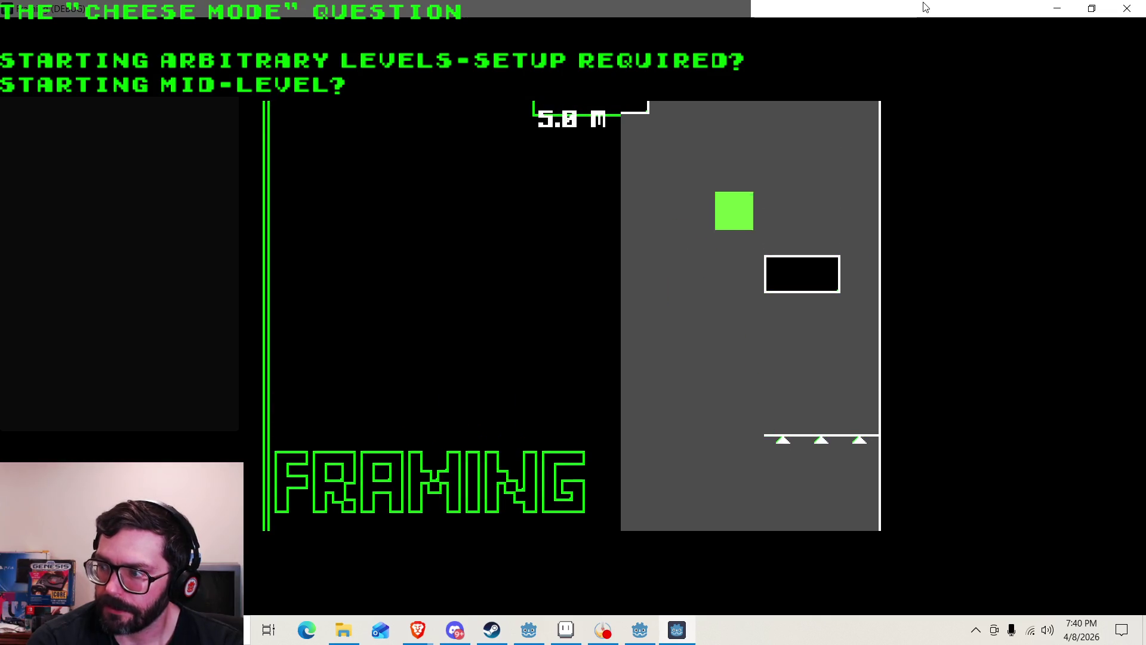
pyautogui.press('space')
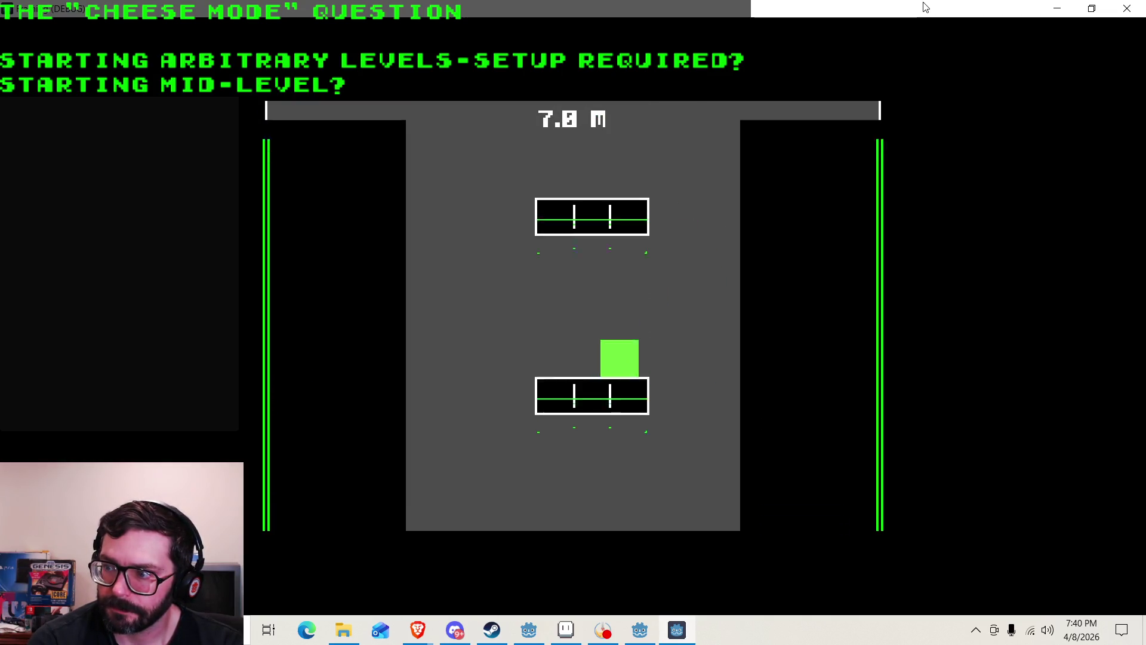
pyautogui.press('space')
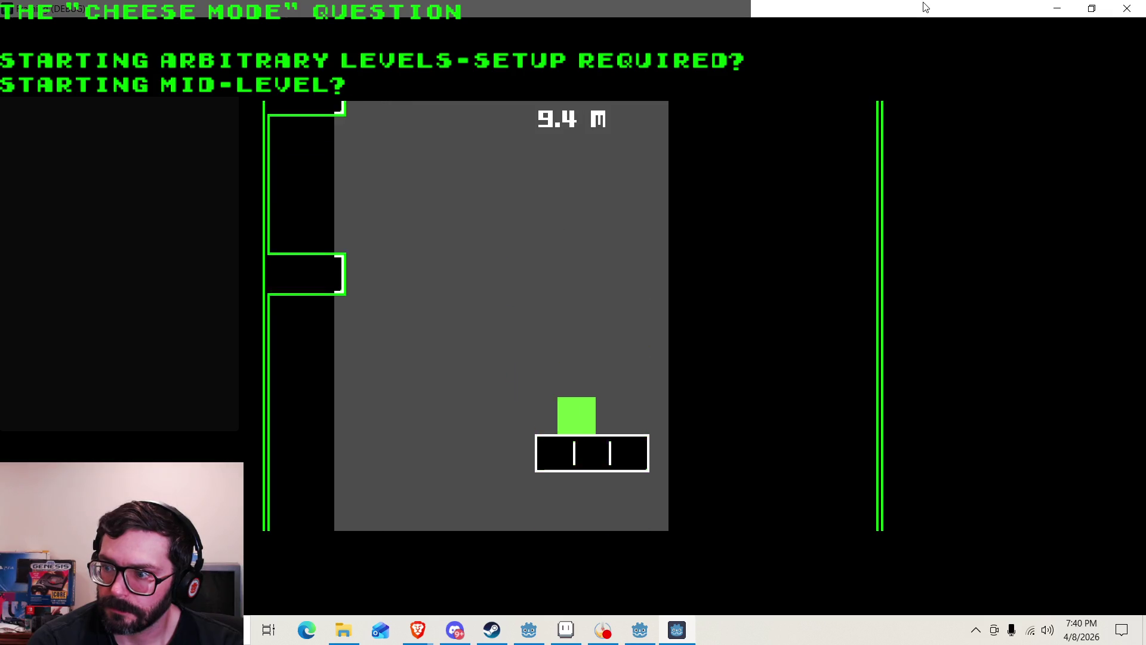
pyautogui.press('space')
pyautogui.press('space')
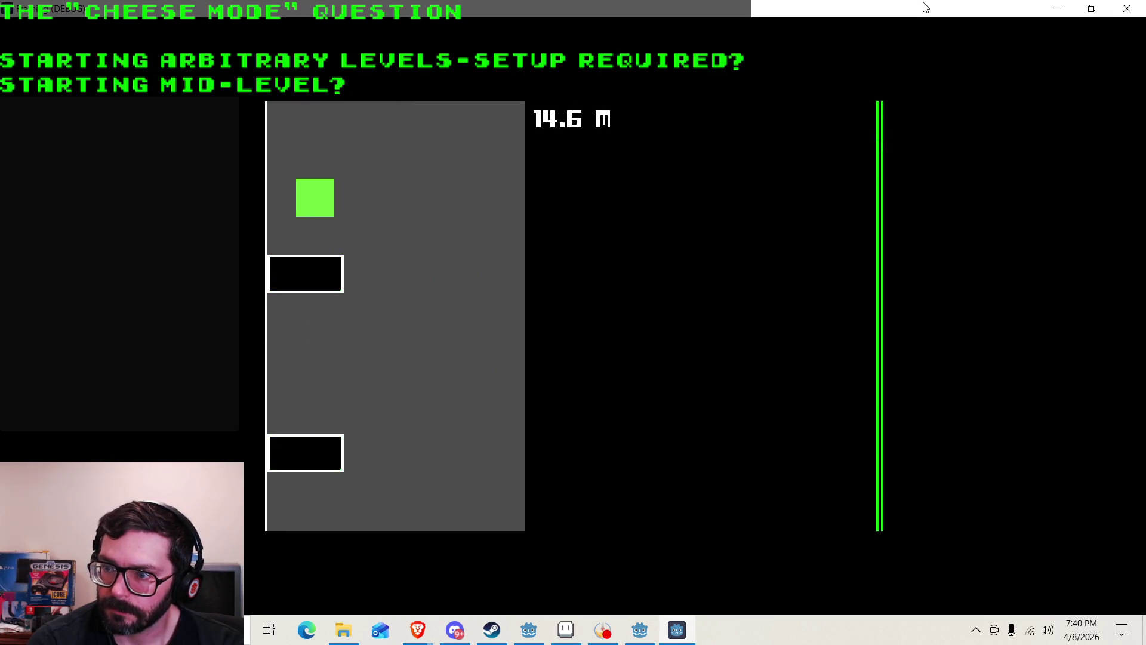
pyautogui.press('space')
pyautogui.press('space')
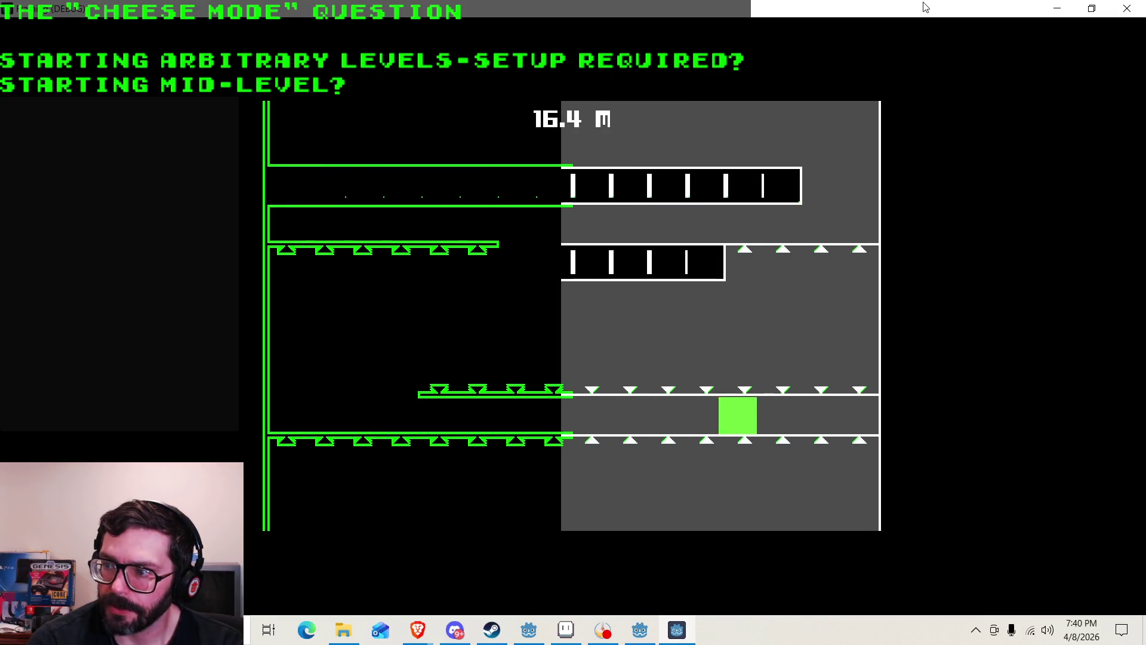
pyautogui.press('space')
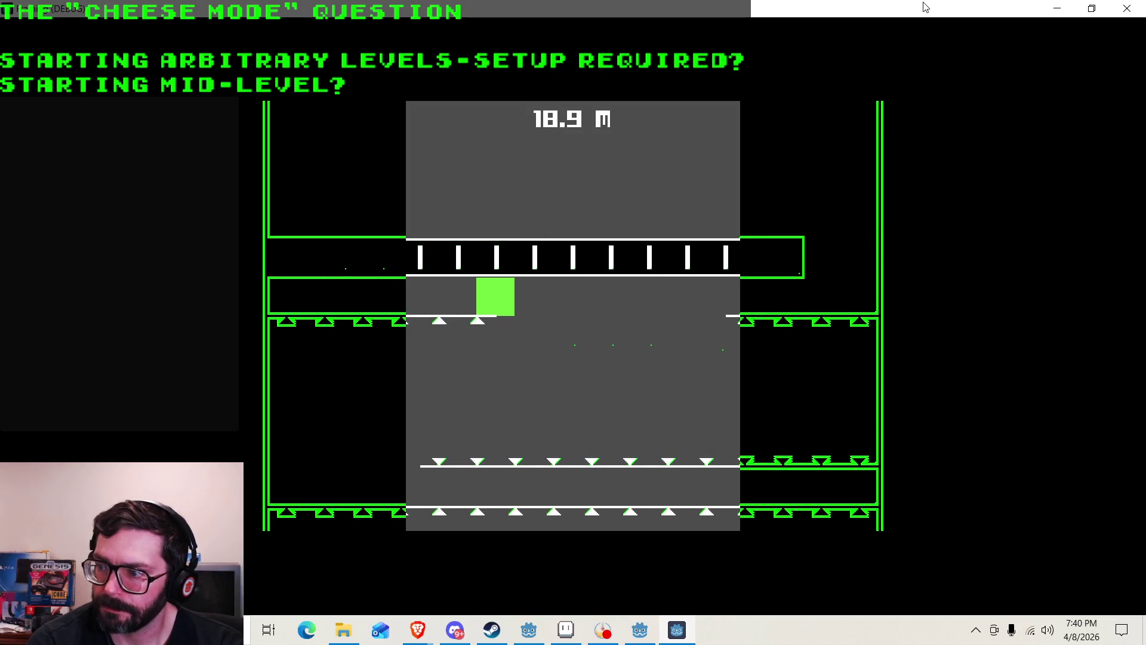
pyautogui.press('space')
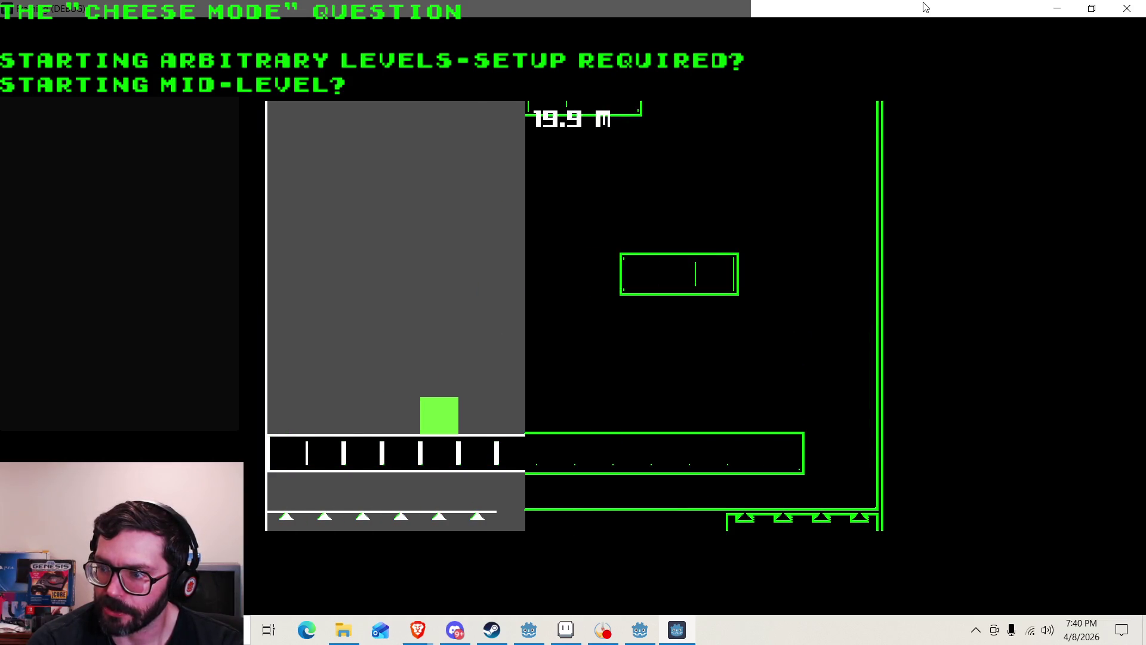
# - Steer left and right and keep jumping to climb the block past about 46 m
pyautogui.press('Left')
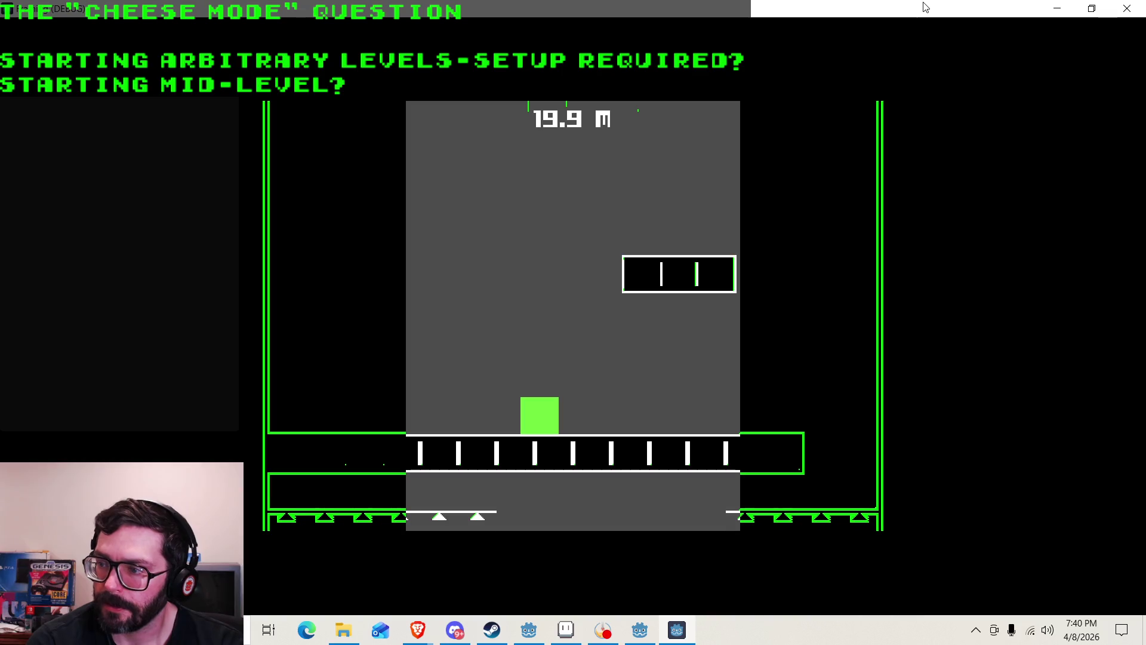
pyautogui.press('space')
pyautogui.press('Right')
pyautogui.press('space')
pyautogui.press('Left')
pyautogui.press('space')
pyautogui.press('space')
pyautogui.press('Right')
pyautogui.press('Left')
pyautogui.press('space')
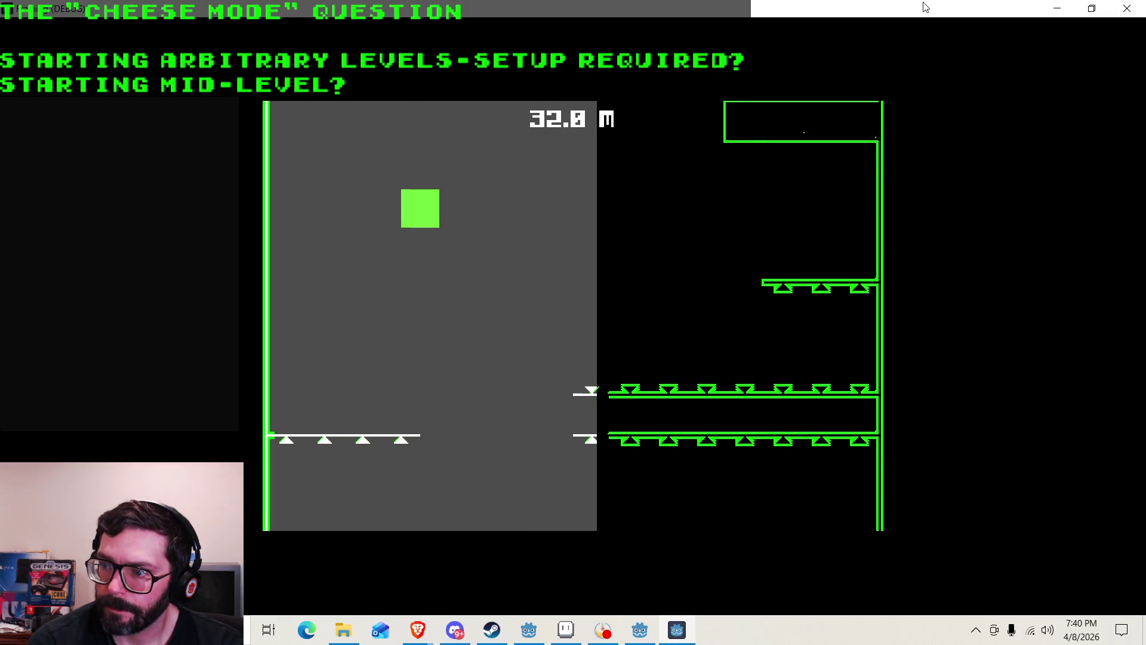
pyautogui.press('Right')
pyautogui.press('Left')
pyautogui.press('Right')
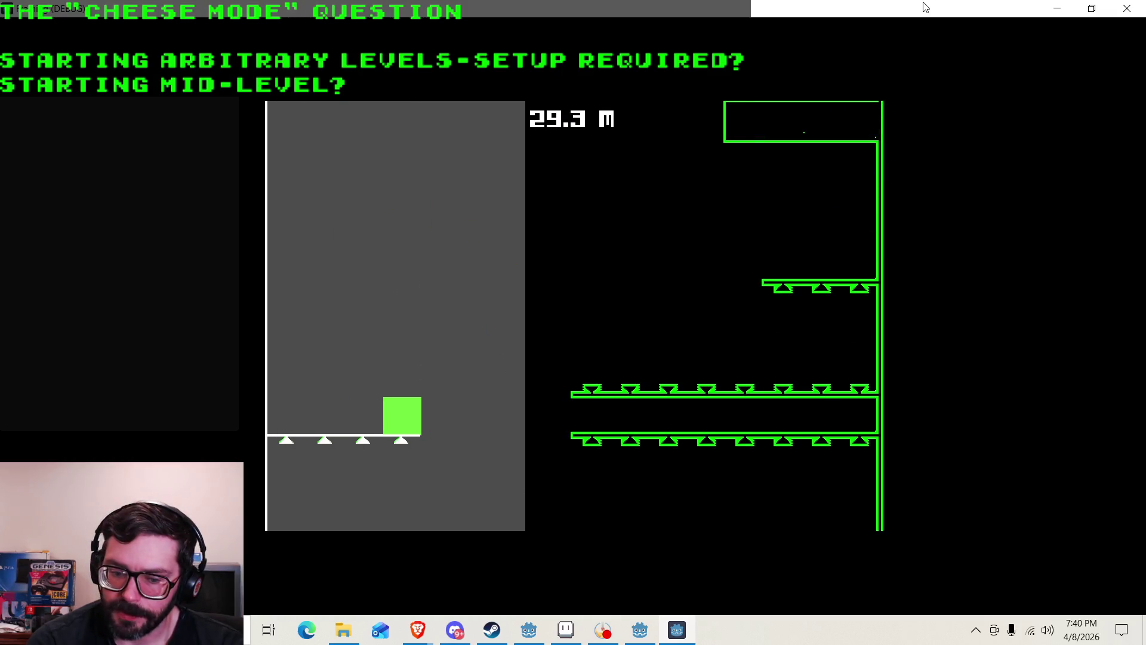
pyautogui.press('Right')
pyautogui.press('space')
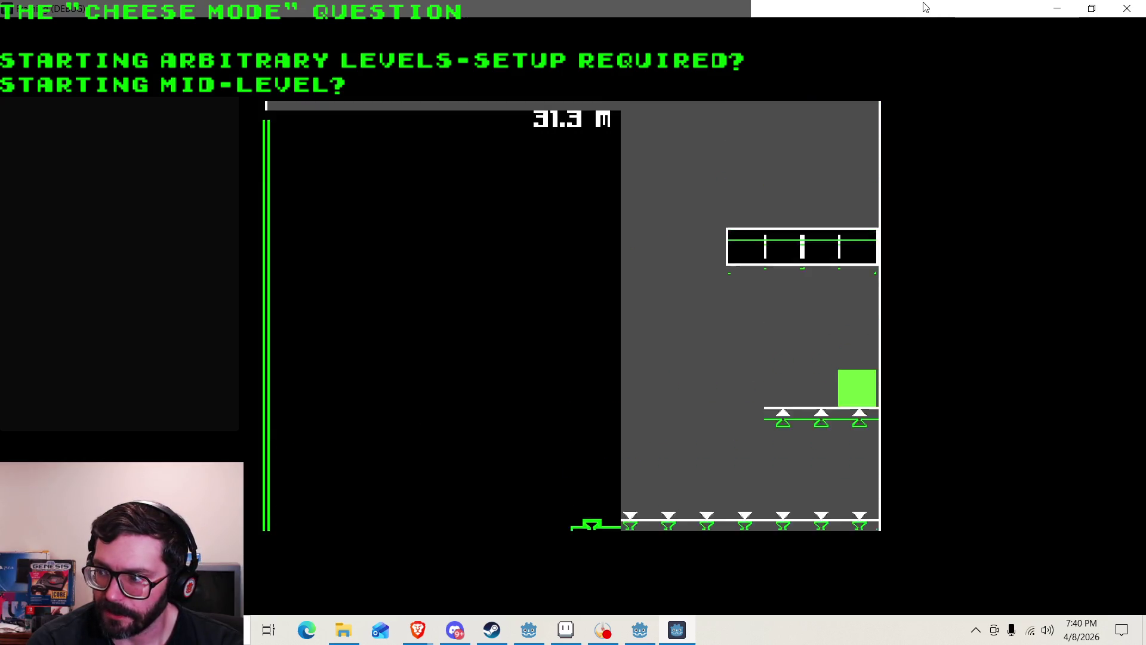
pyautogui.press('Left')
pyautogui.press('space')
pyautogui.press('Right')
pyautogui.press('space')
pyautogui.press('Left')
pyautogui.press('Right')
pyautogui.press('space')
pyautogui.press('Left')
pyautogui.press('Right')
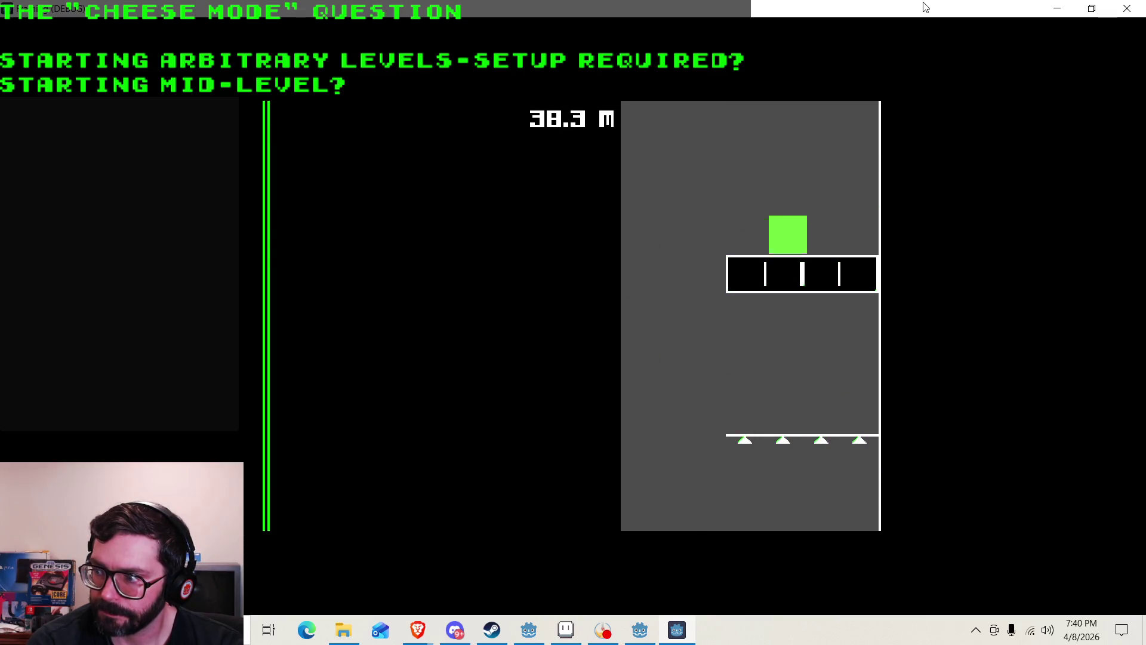
pyautogui.press('space')
pyautogui.press('Left')
pyautogui.press('Right')
pyautogui.press('Left')
pyautogui.press('Right')
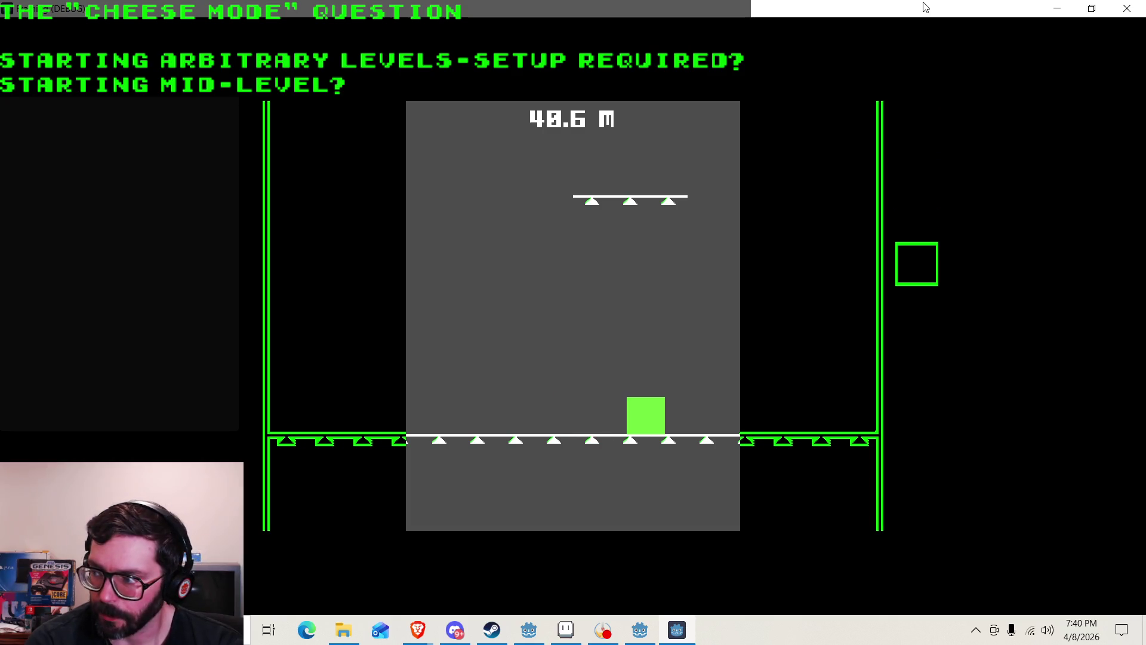
pyautogui.press('space')
pyautogui.press('Right')
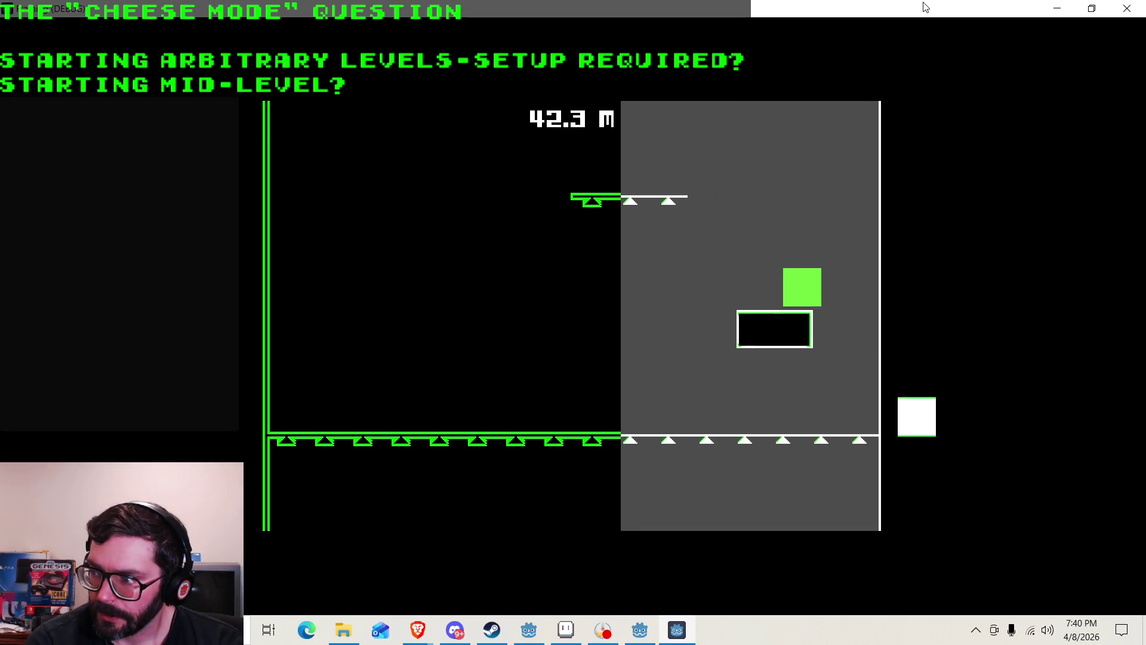
pyautogui.press('Left')
pyautogui.press('space')
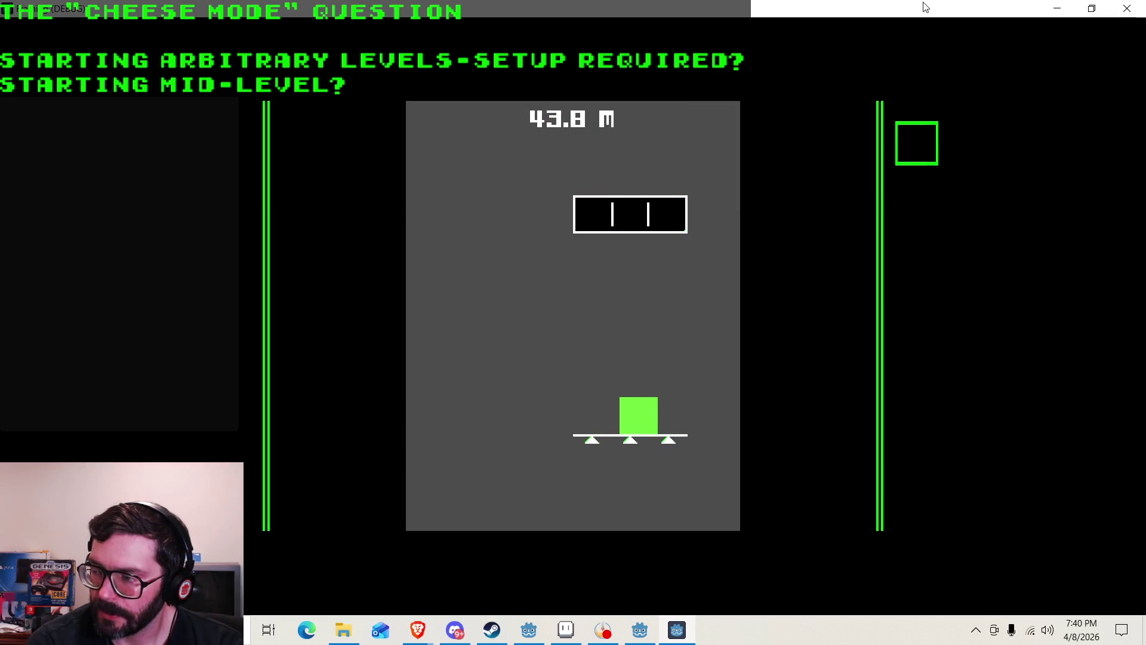
pyautogui.press('Right')
pyautogui.press('Left')
pyautogui.press('Right')
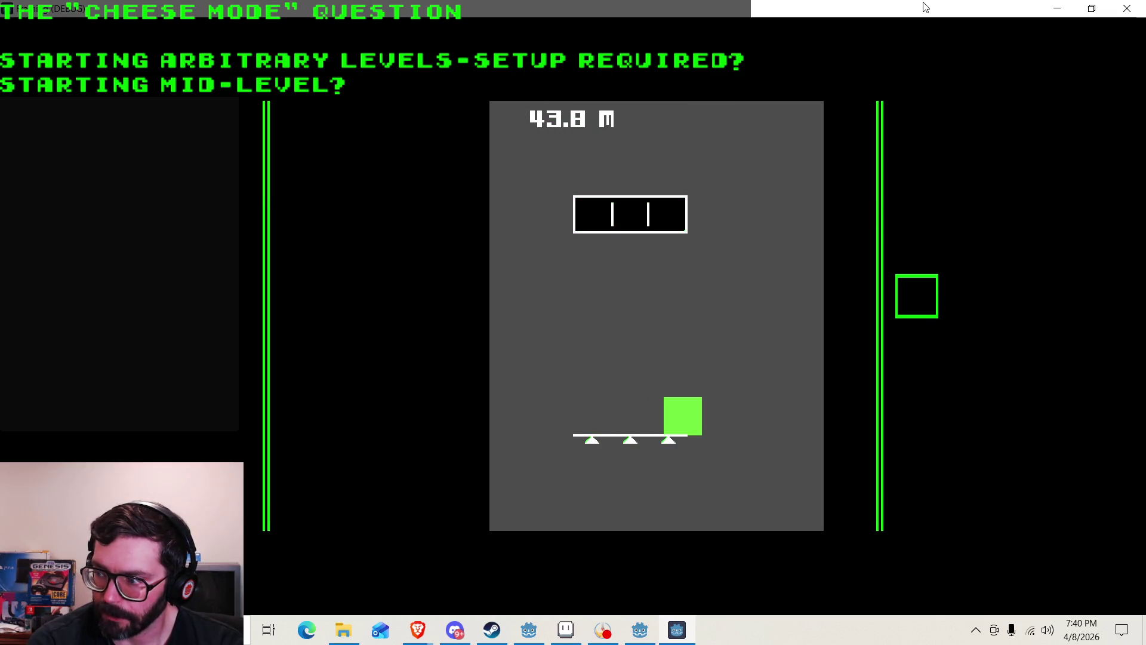
pyautogui.press('space')
pyautogui.press('Left')
pyautogui.press('space')
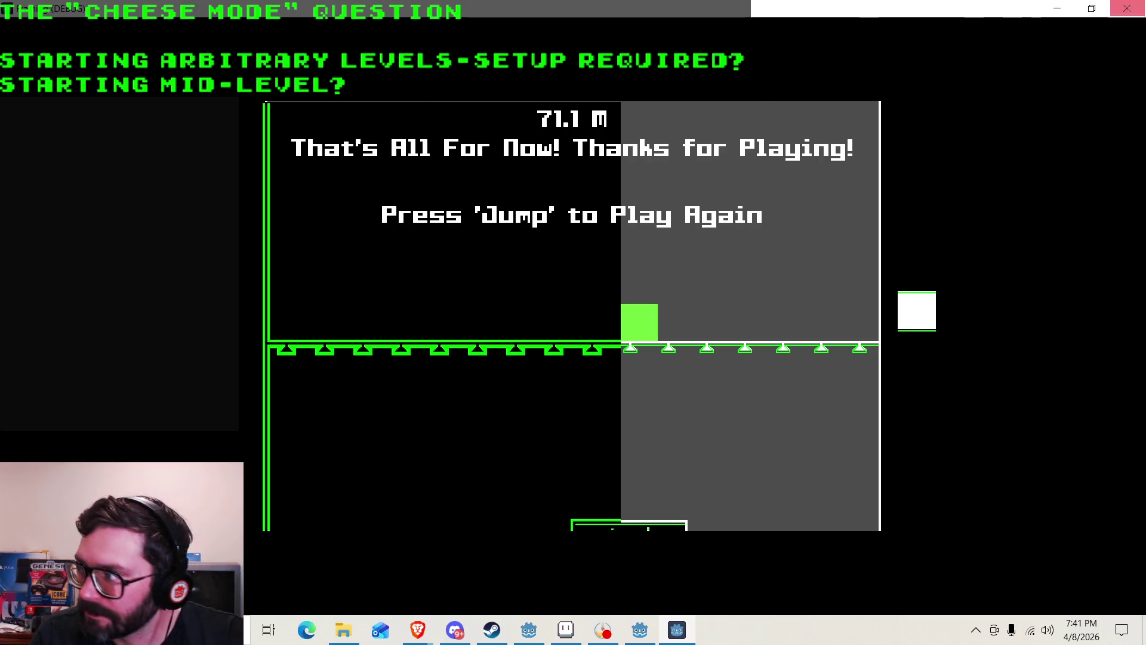
# - Close the game window after reaching the 71.1 m end screen
pyautogui.click(1130, 10)
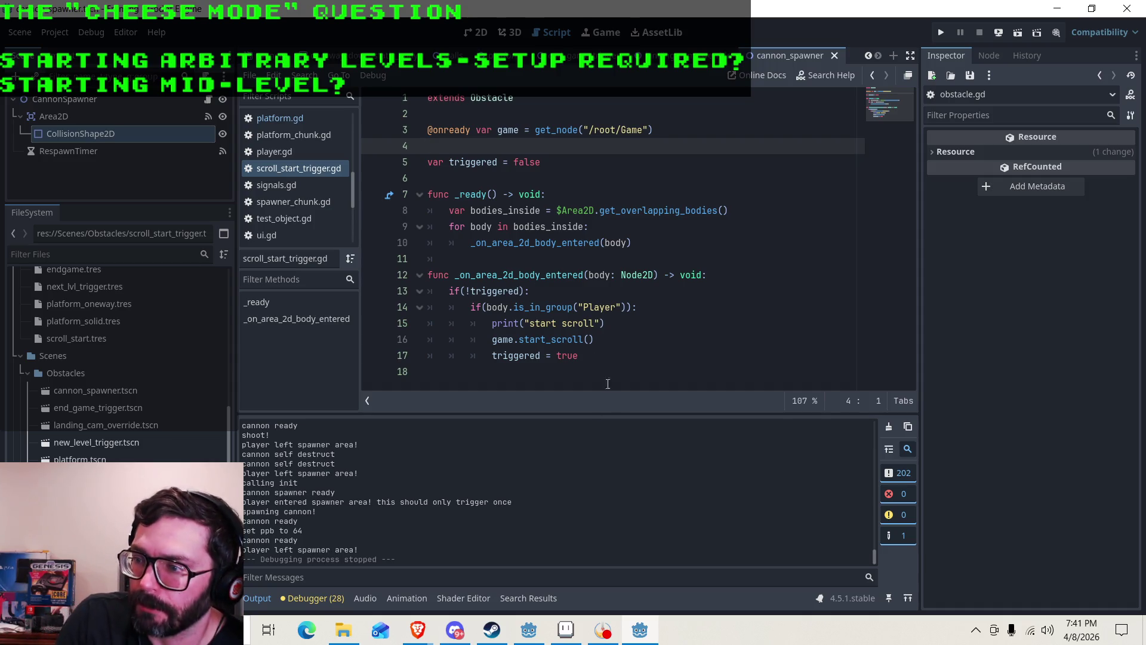
pyautogui.click(685, 291)
pyautogui.press('Down')
pyautogui.press('Down')
pyautogui.press('Down')
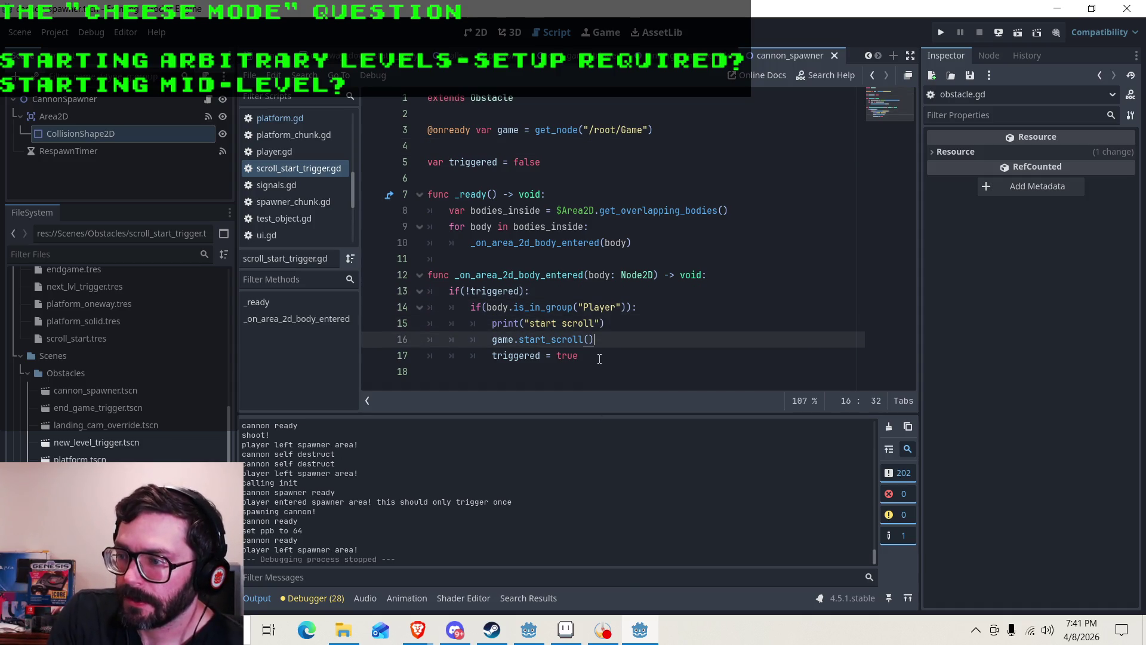
pyautogui.click(596, 355)
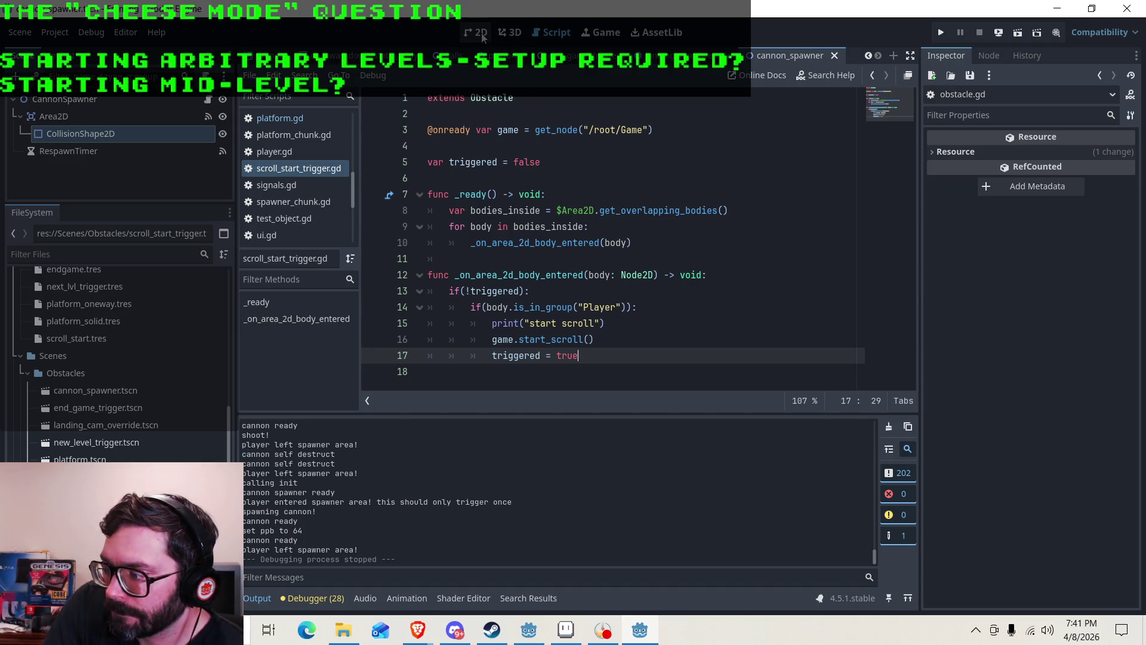
pyautogui.click(482, 34)
pyautogui.click(580, 35)
pyautogui.click(551, 33)
pyautogui.click(483, 34)
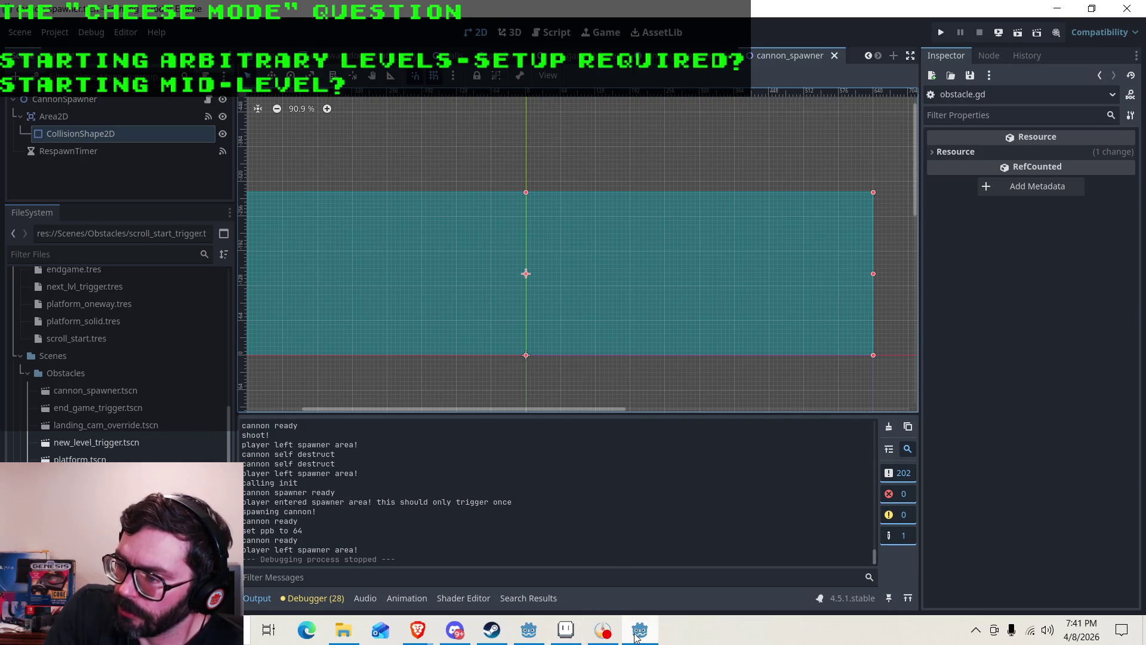
pyautogui.moveTo(637, 636)
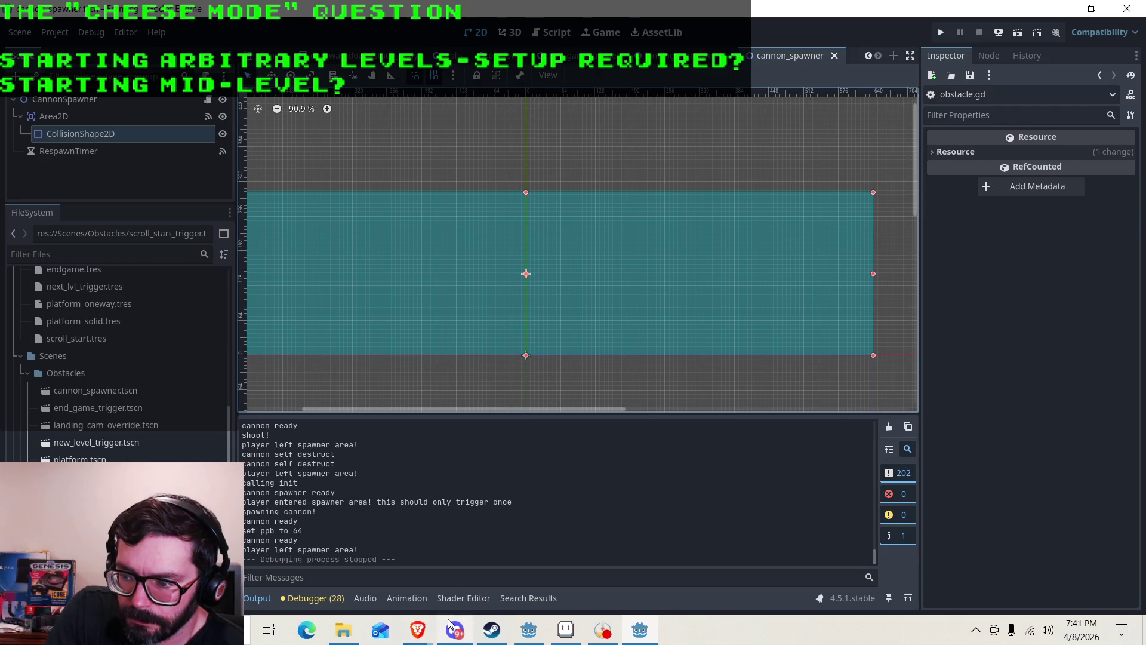
pyautogui.moveTo(418, 630)
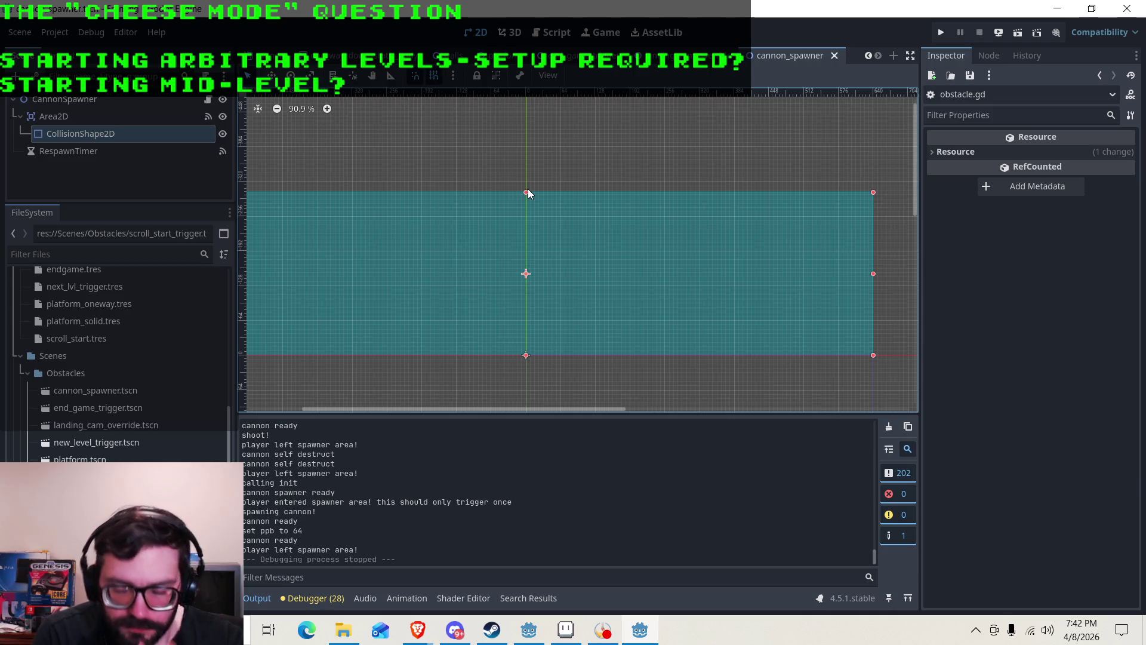
pyautogui.click(555, 30)
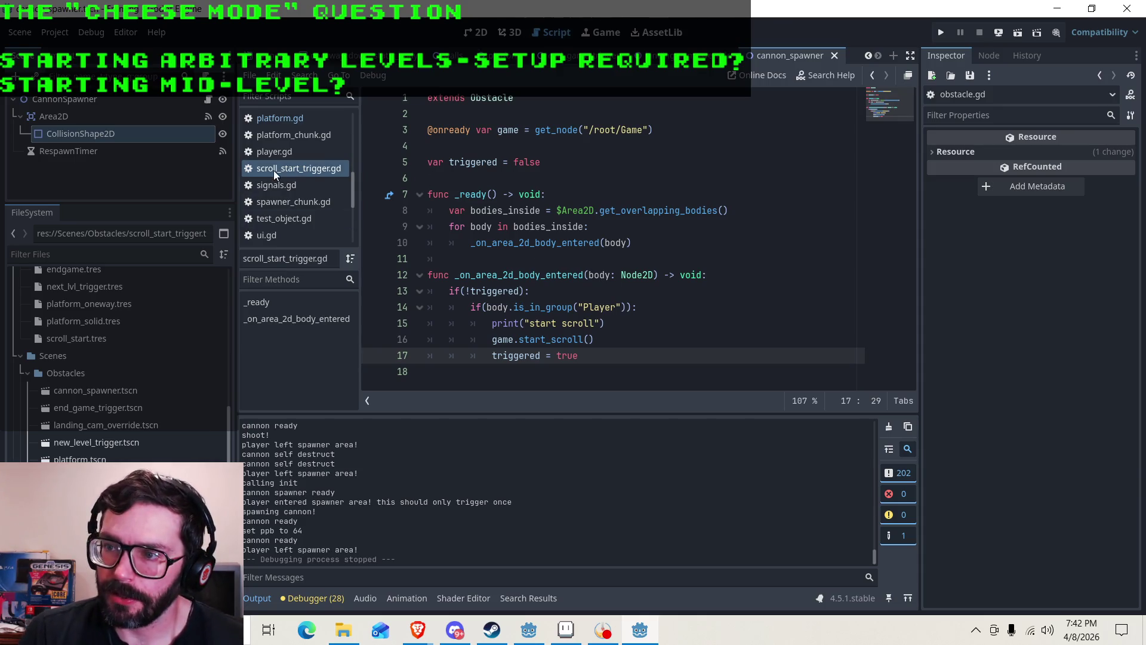
# - Read through platform.gd's cam_y_offset, width and blinks variables and set_tiles call, then switch to player.gd
pyautogui.scroll(-2, 291, 171)
pyautogui.scroll(2, 291, 171)
pyautogui.scroll(3, 291, 171)
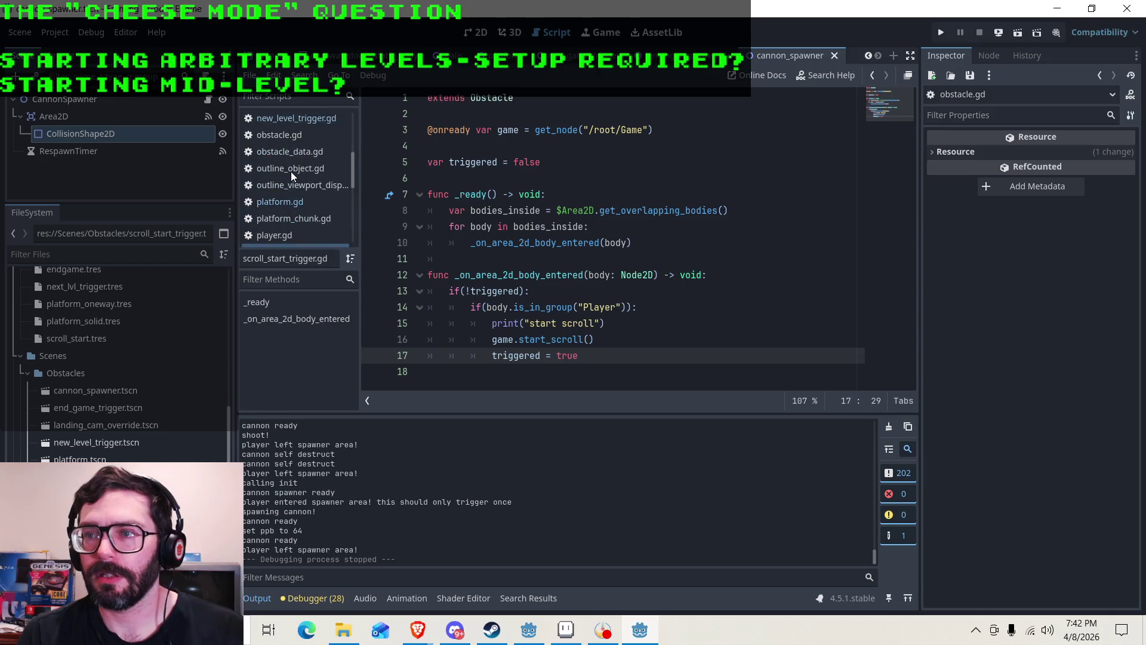
pyautogui.click(291, 169)
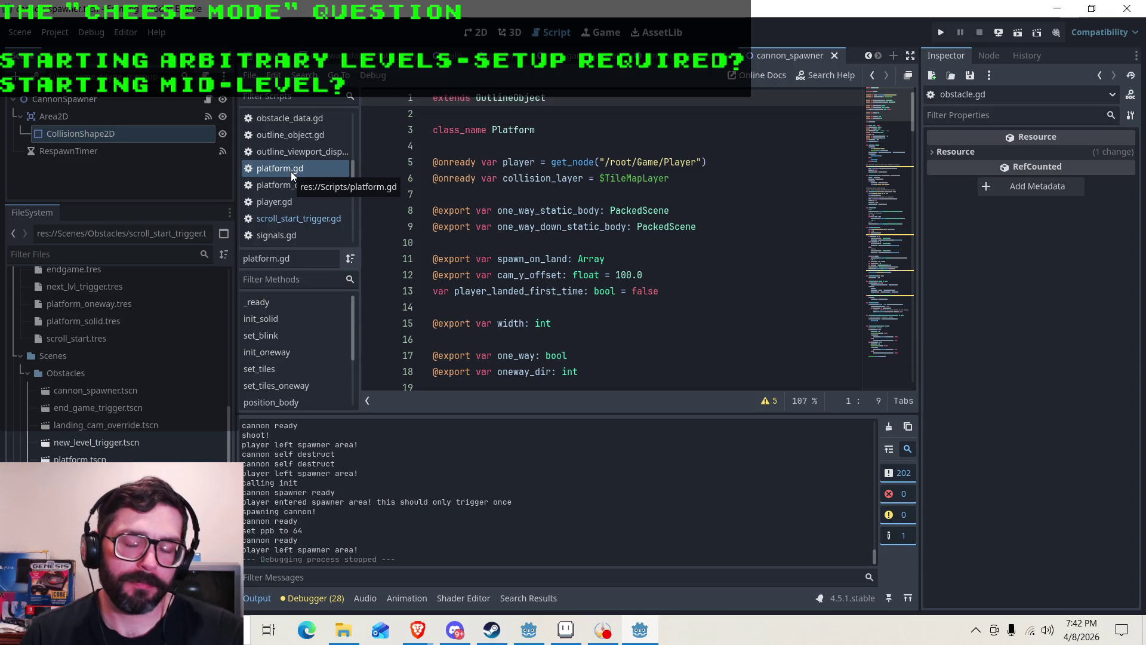
pyautogui.click(695, 273)
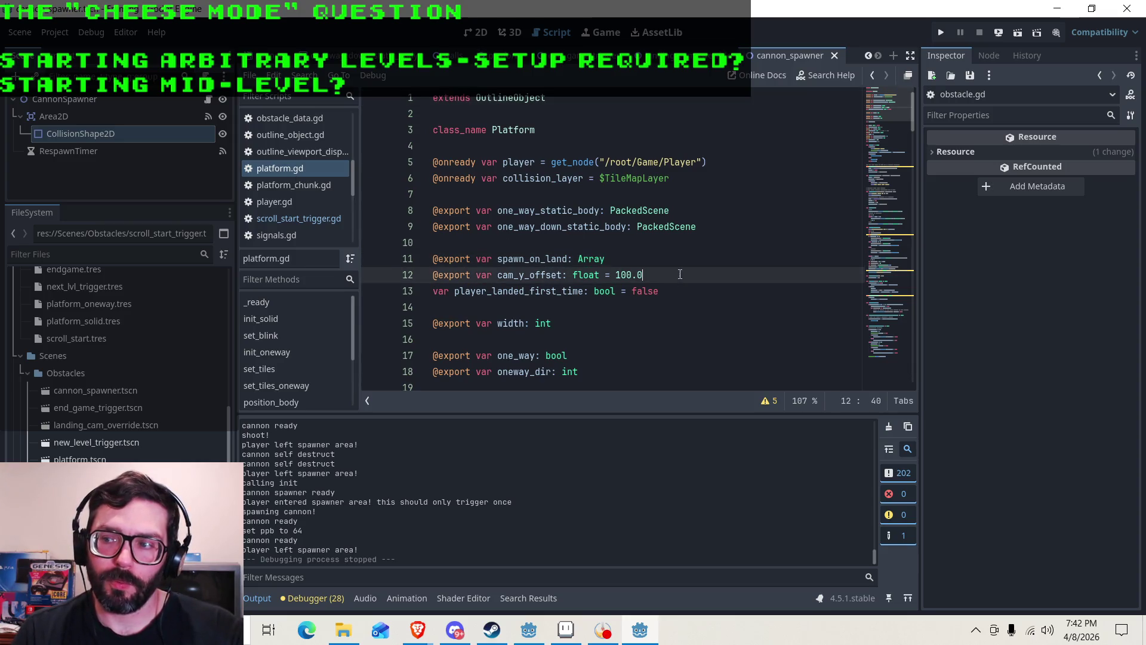
pyautogui.press('Down')
pyautogui.press('Down')
pyautogui.press('Down')
pyautogui.scroll(-3, 597, 331)
pyautogui.scroll(-1, 594, 322)
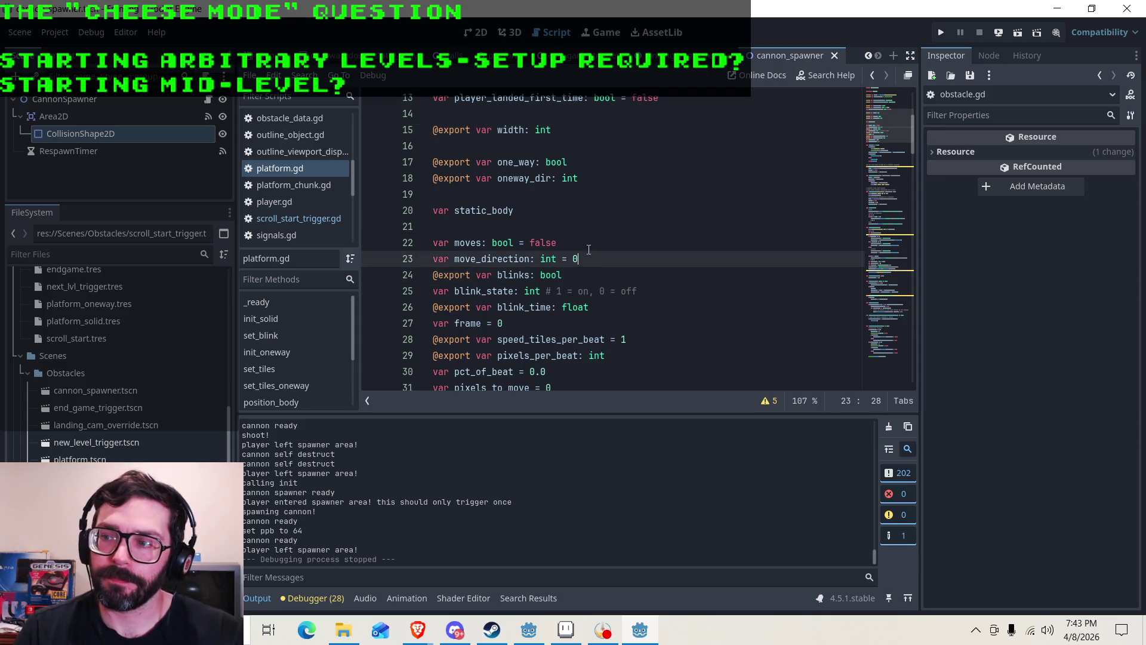
pyautogui.click(594, 273)
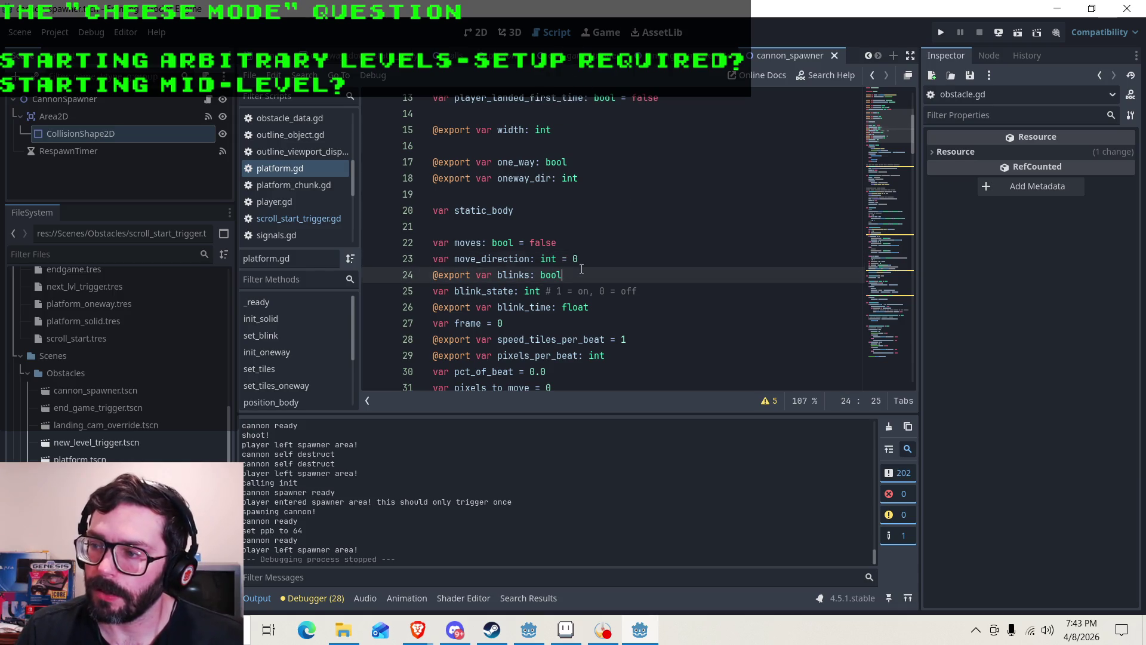
pyautogui.scroll(-7, 585, 257)
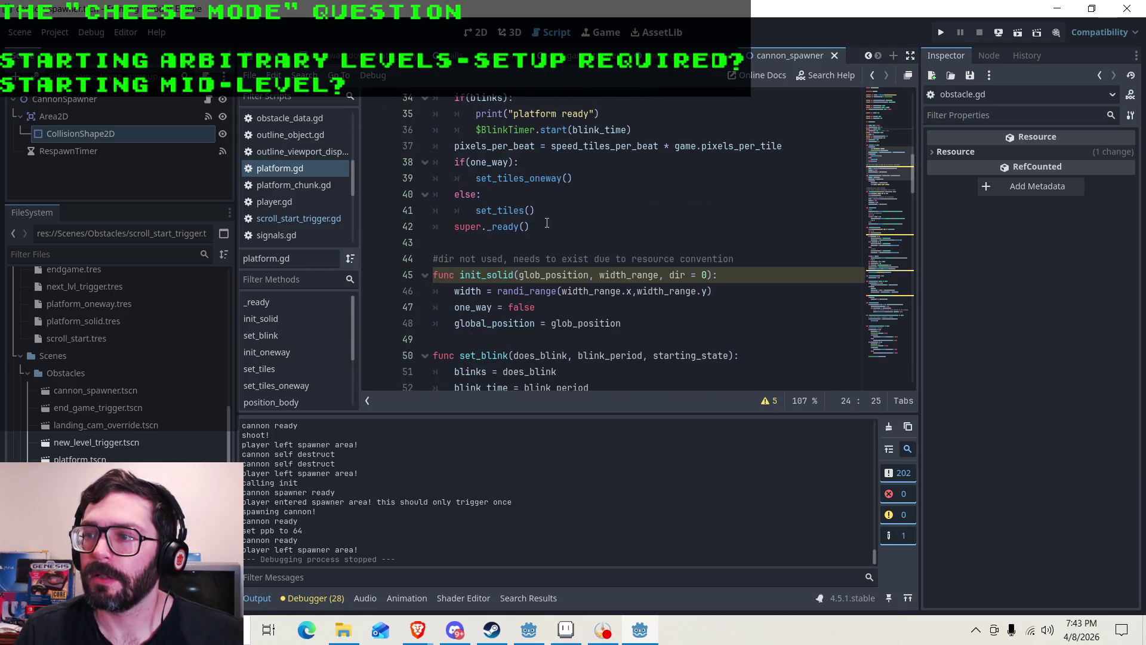
pyautogui.click(544, 210)
pyautogui.scroll(-4, 538, 239)
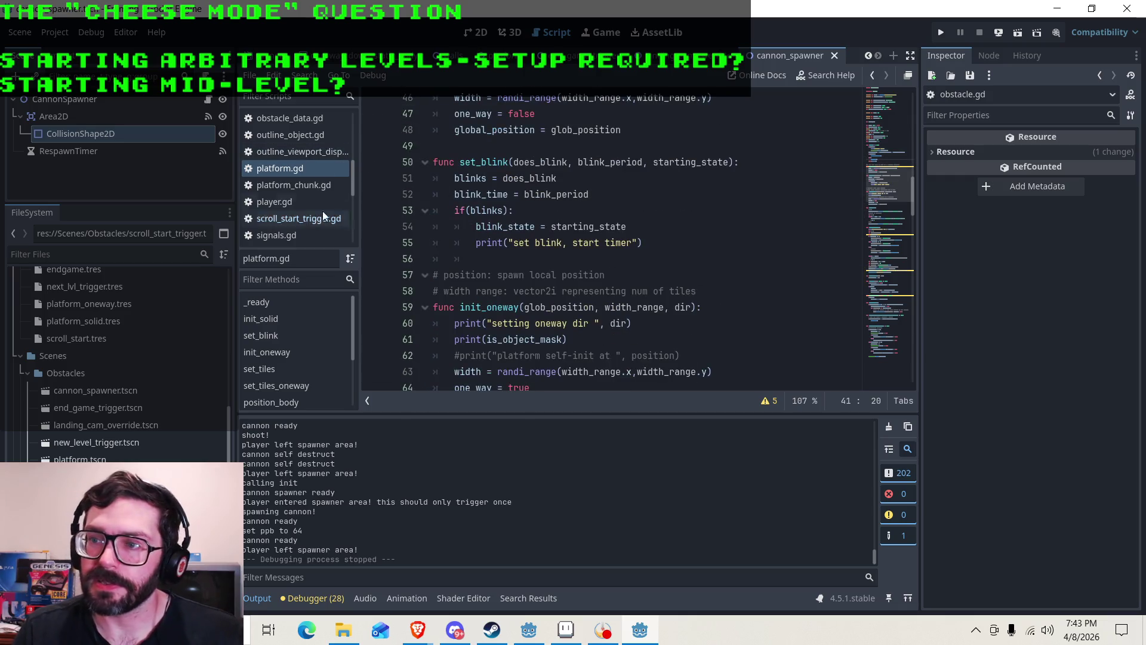
pyautogui.scroll(1, 303, 203)
pyautogui.click(293, 233)
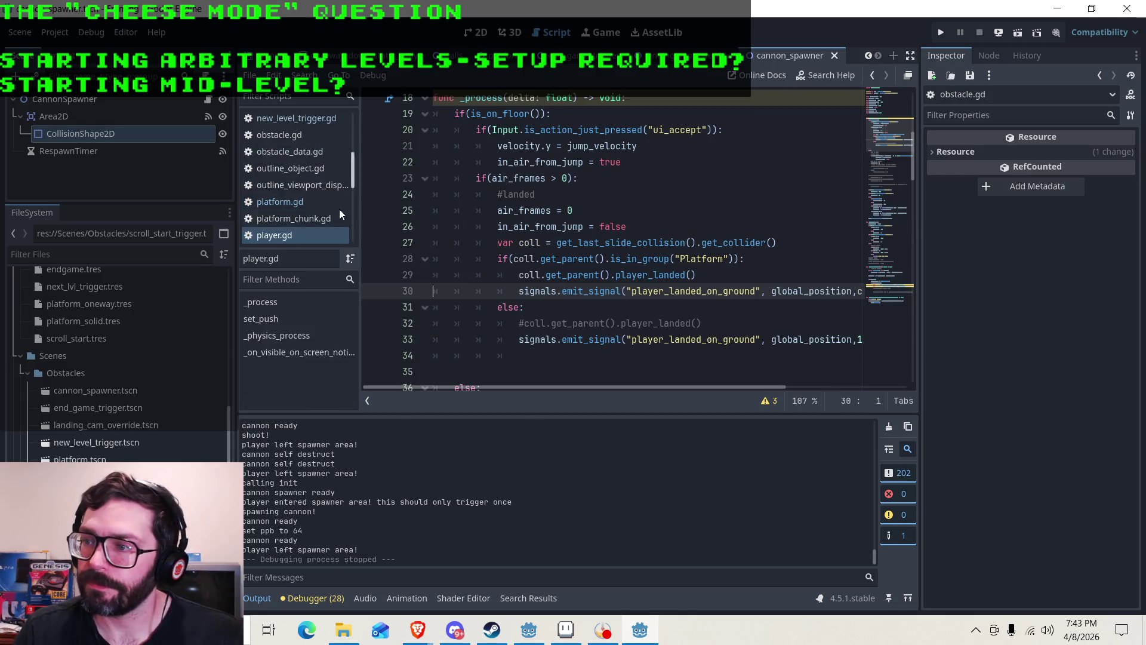
# - Uncomment the jump-hold modifier block on lines 45–48 of player.gd
pyautogui.scroll(-1, 340, 212)
pyautogui.scroll(-5, 516, 226)
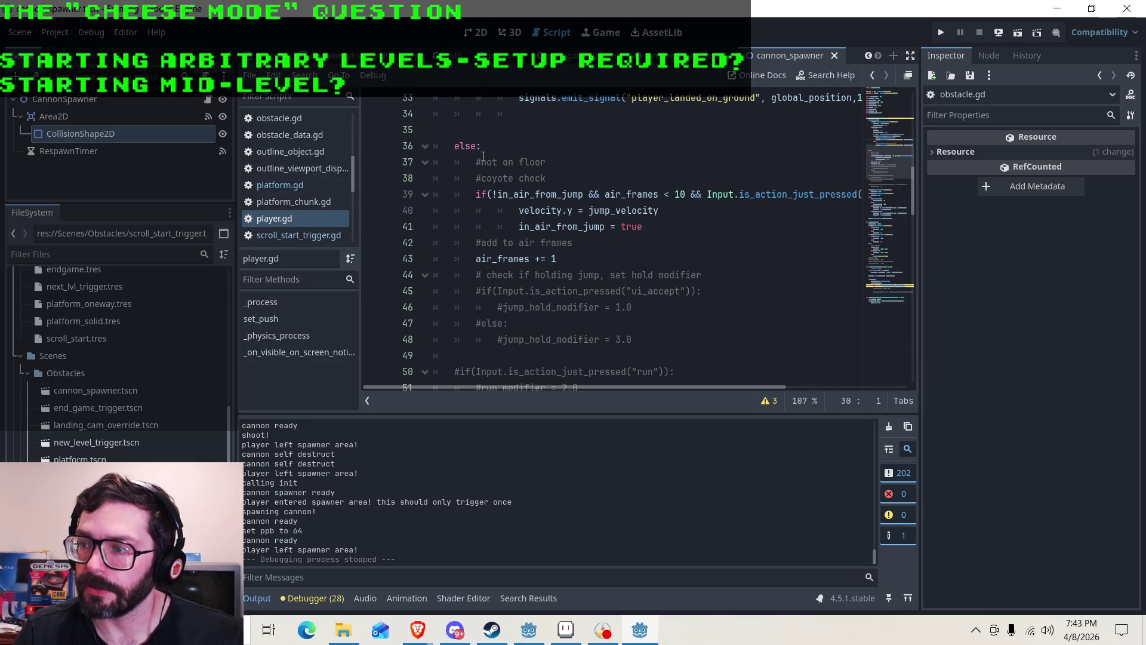
pyautogui.scroll(-1, 483, 167)
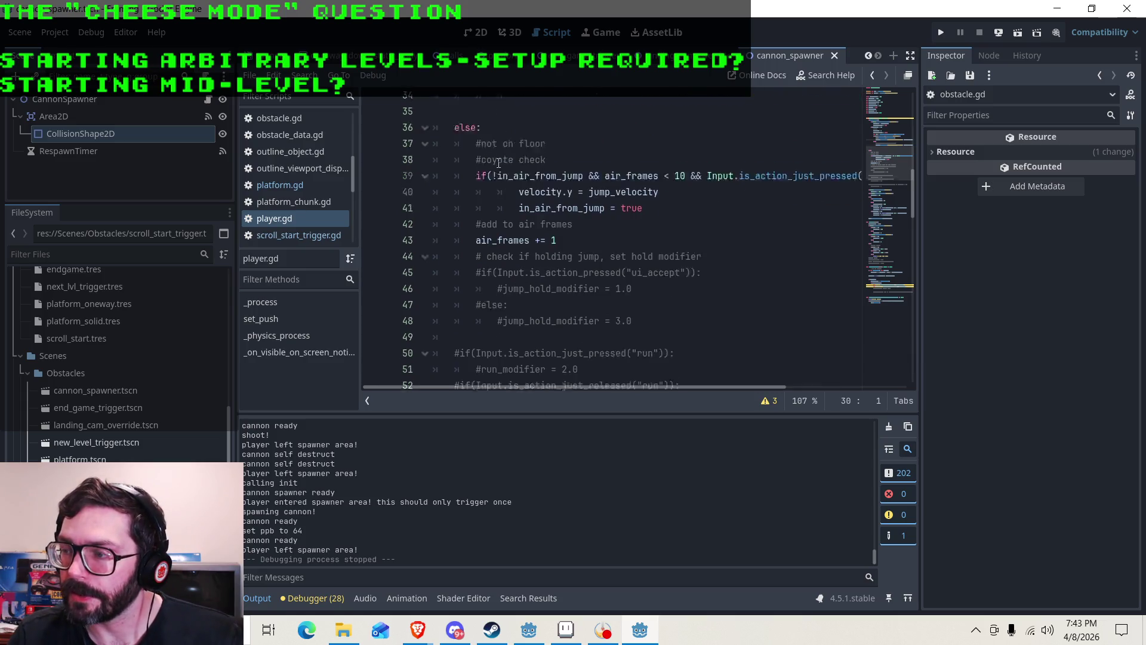
pyautogui.click(470, 233)
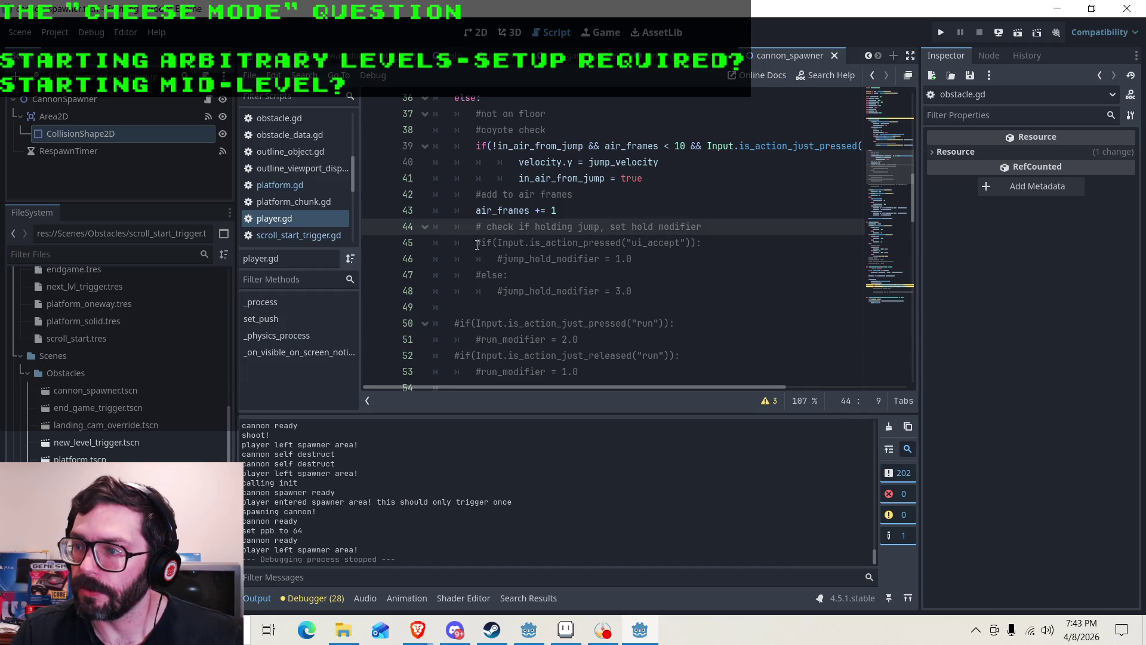
pyautogui.moveTo(477, 244); pyautogui.dragTo(635, 291)
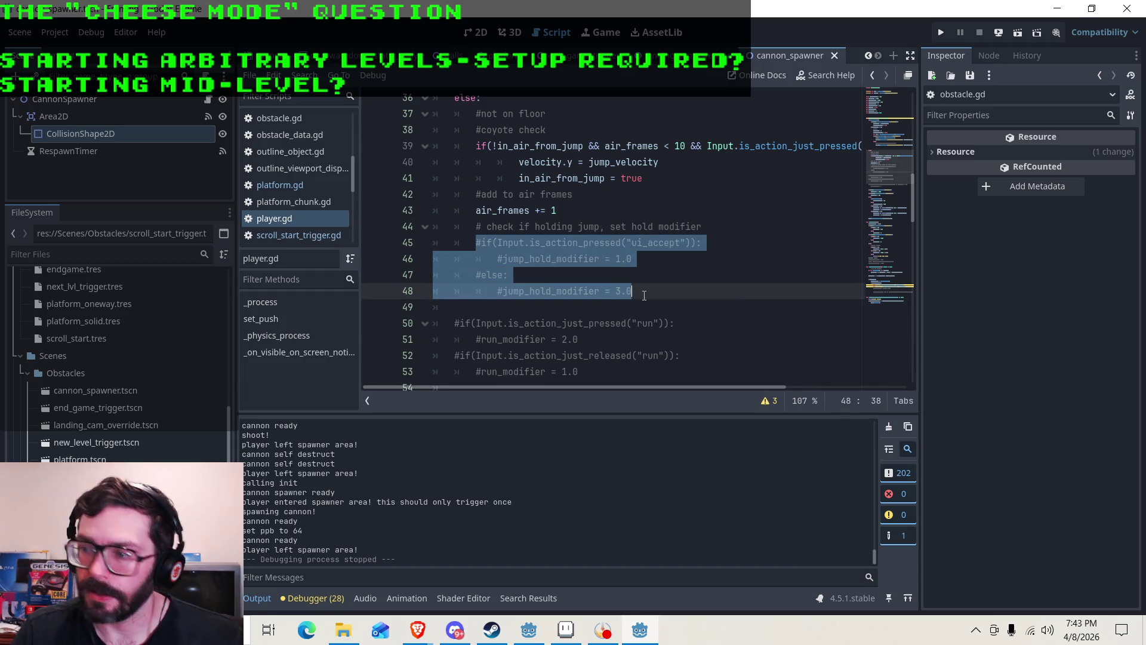
pyautogui.hotkey('ctrl', 'k')
# - Wrap the jump-hold lines in a new 'if(use_hold_jump_modifier):' block, indented beneath it
pyautogui.click(716, 227)
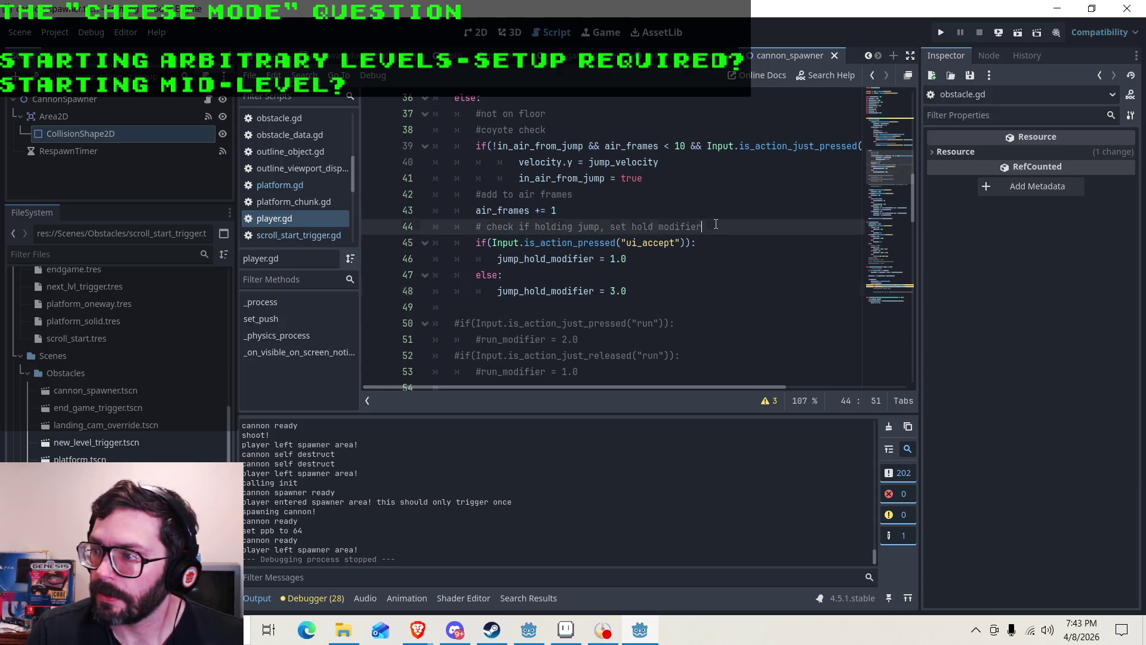
pyautogui.press('Return')
pyautogui.write('if(')
pyautogui.write('use_hold_')
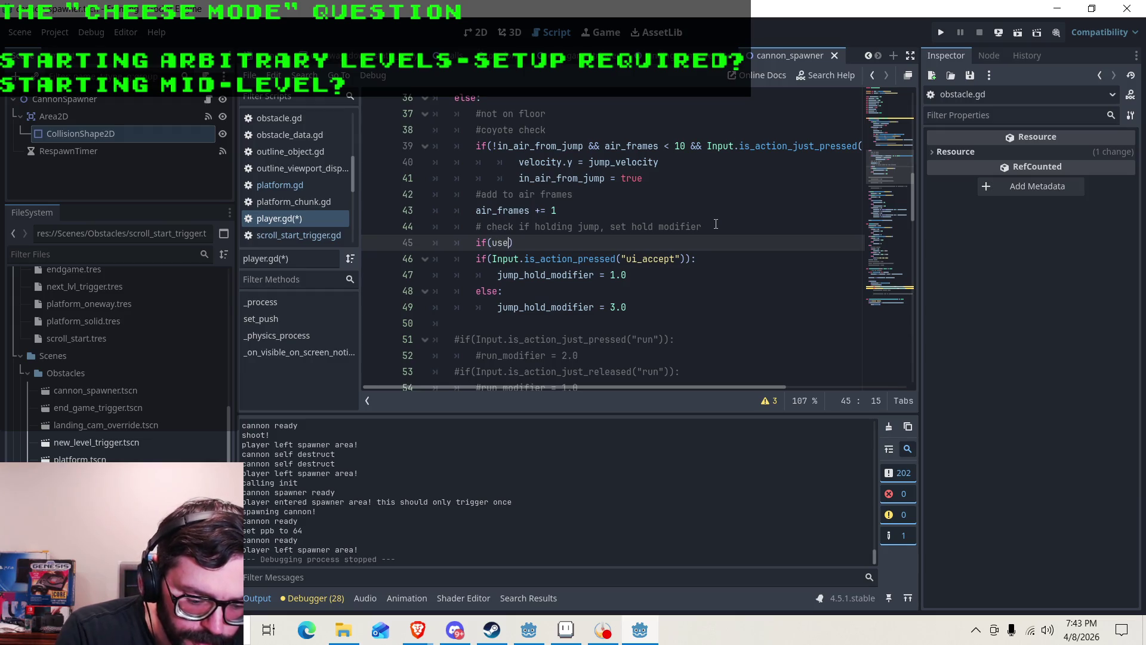
pyautogui.write('jump_modi')
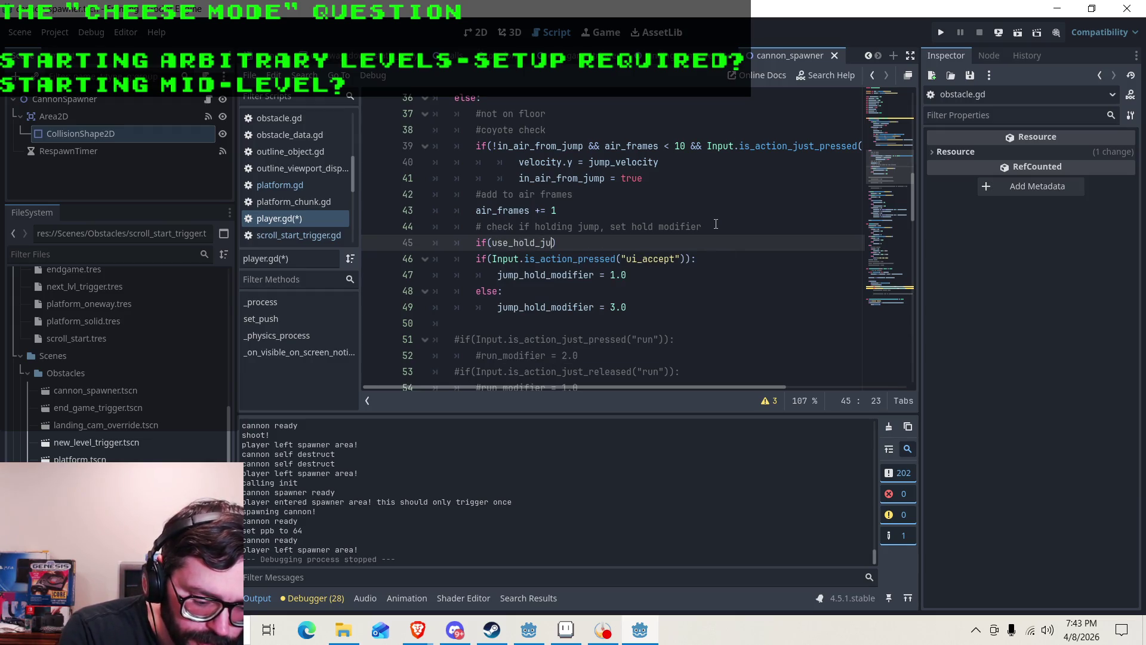
pyautogui.write('fier):')
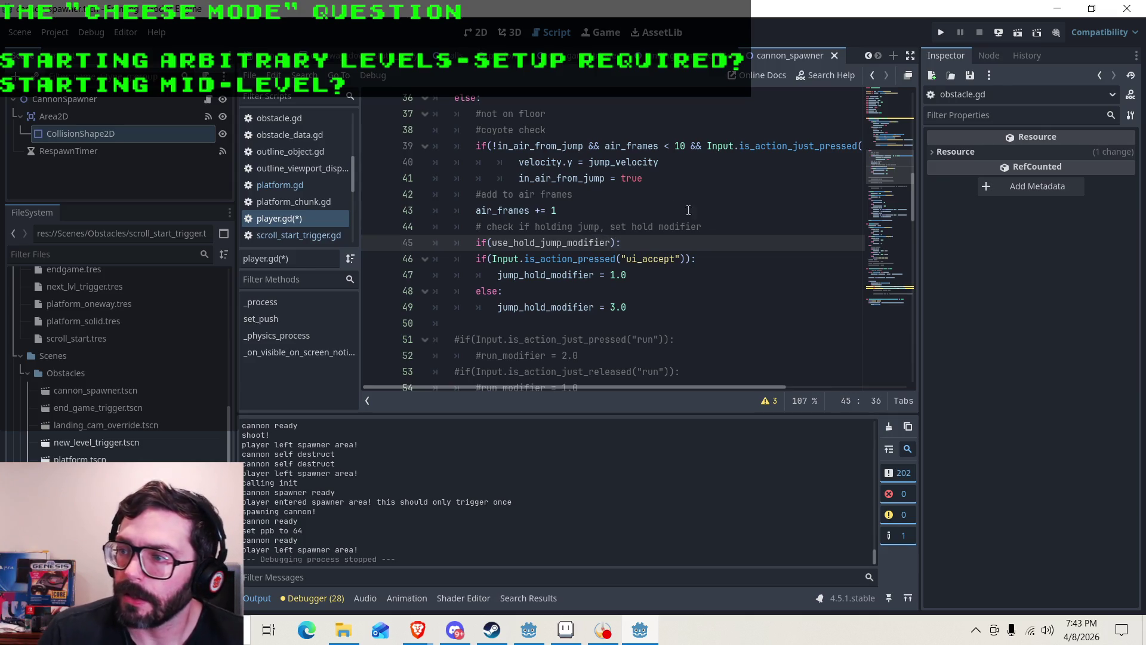
pyautogui.moveTo(627, 307)
pyautogui.mouseDown()
pyautogui.moveTo(477, 261)
pyautogui.moveTo(433, 261)
pyautogui.mouseUp()
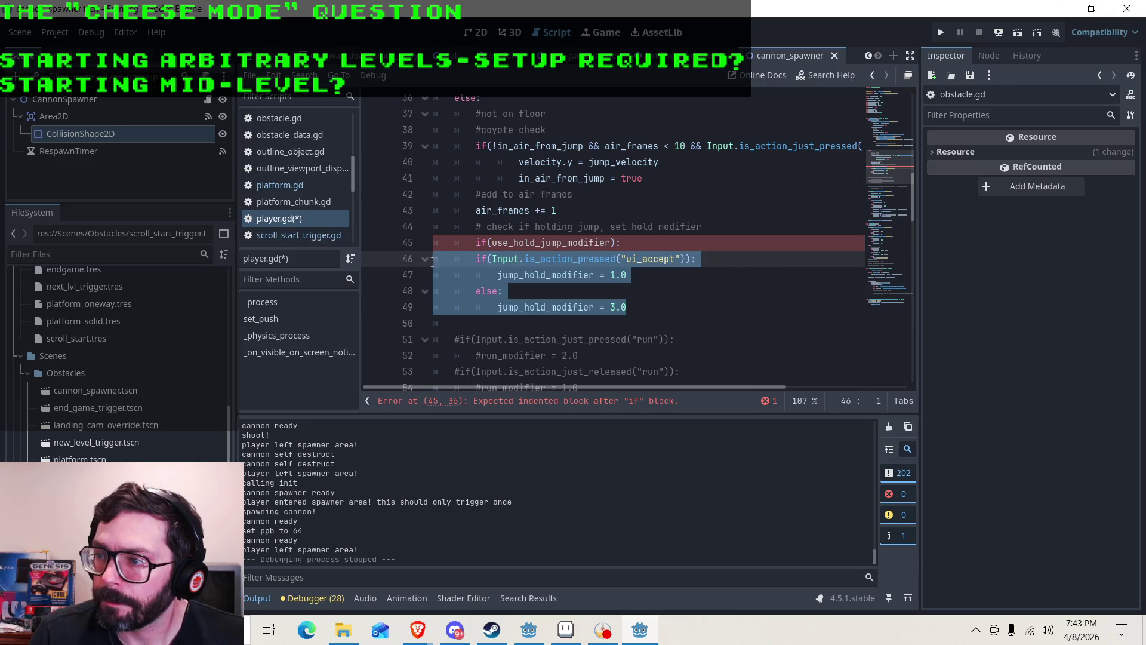
pyautogui.press('Tab')
pyautogui.click(665, 301)
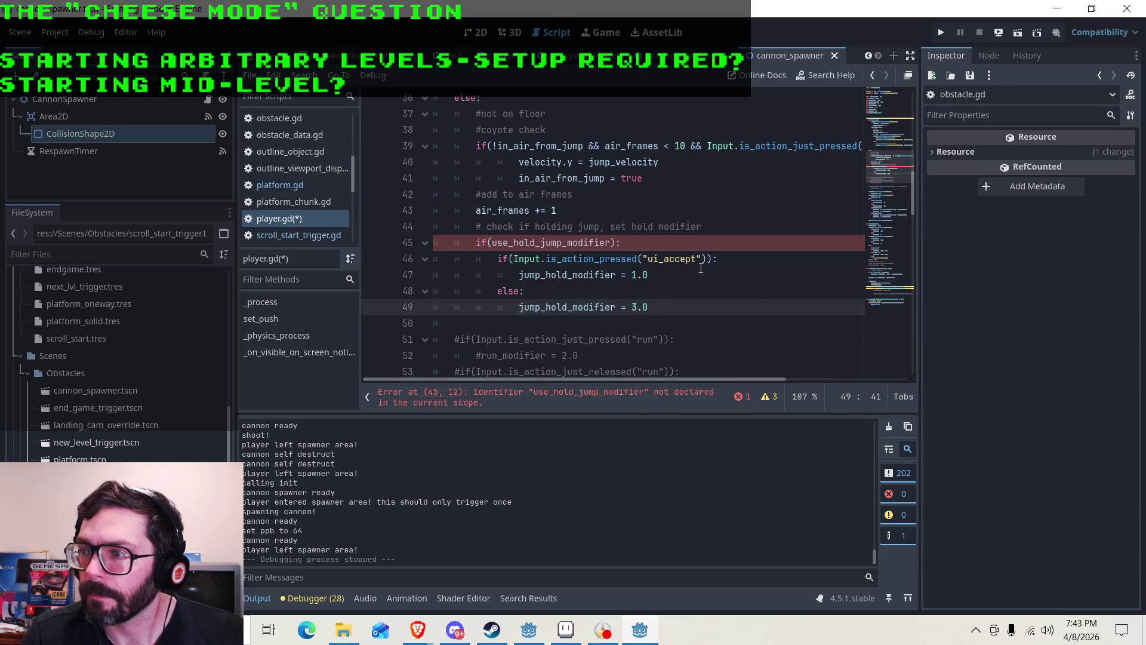
pyautogui.moveTo(610, 242); pyautogui.dragTo(493, 246)
pyautogui.rightClick(514, 242)
pyautogui.click(540, 330)
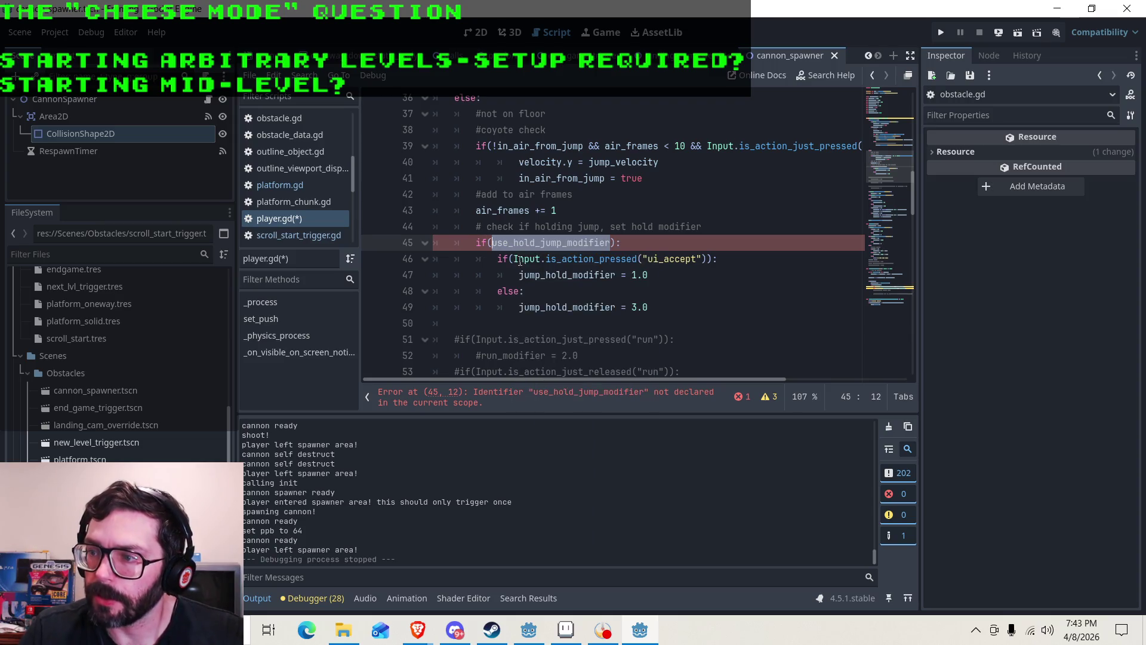
pyautogui.scroll(12, 526, 266)
pyautogui.click(470, 162)
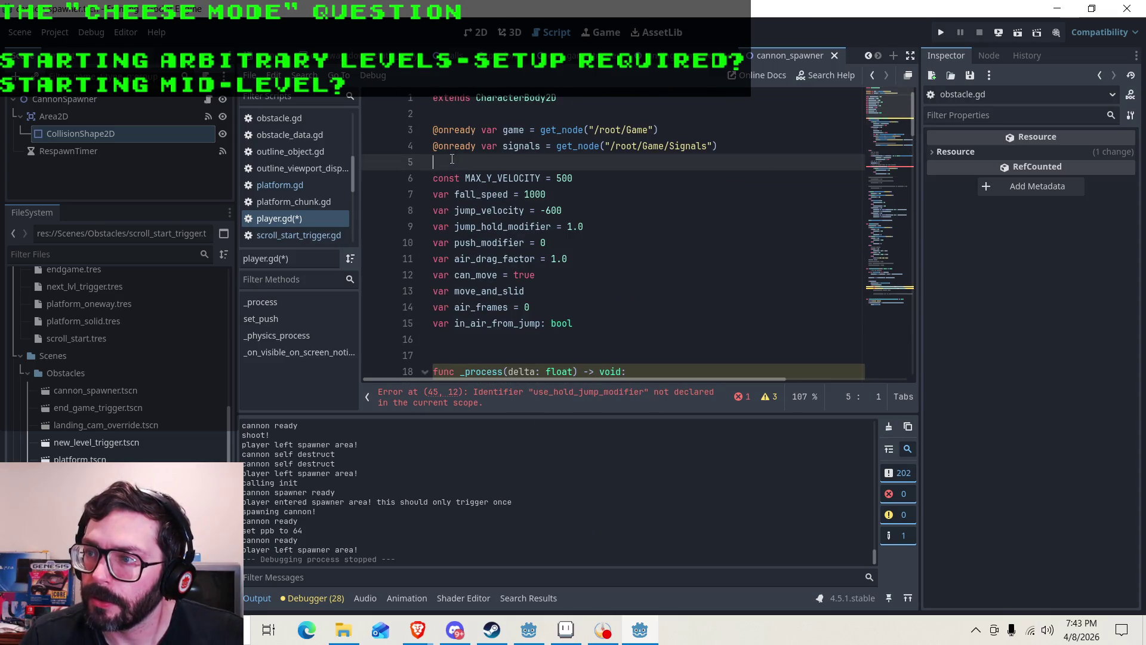
pyautogui.press('Return')
pyautogui.write('@export v')
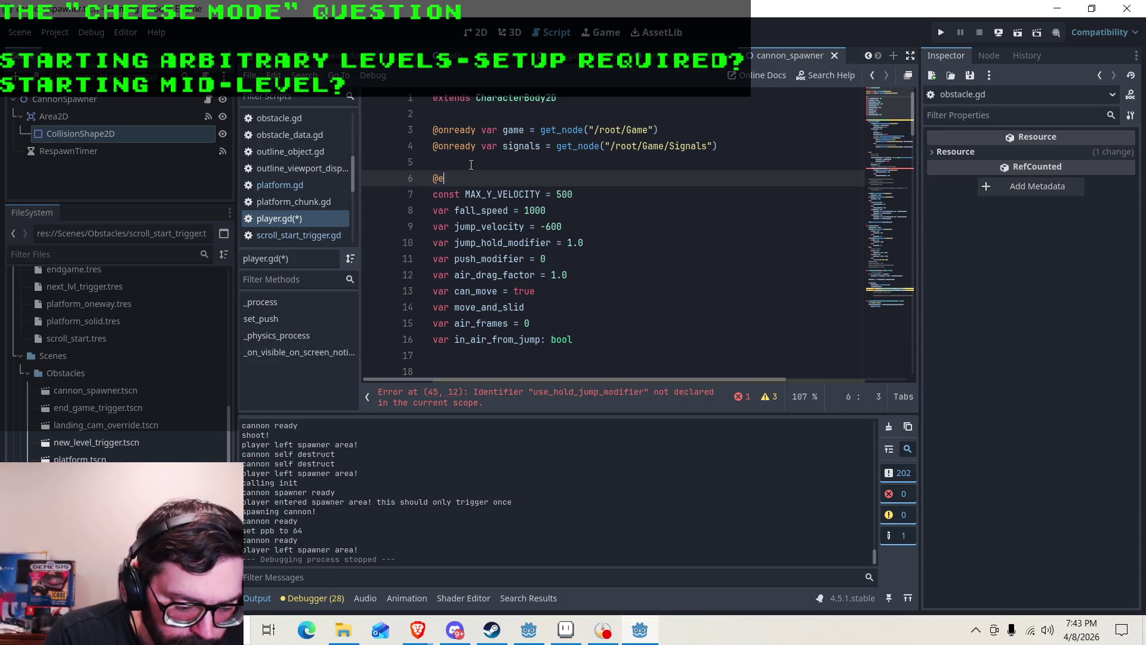
pyautogui.write('ar use_hold_jump_modifier"')
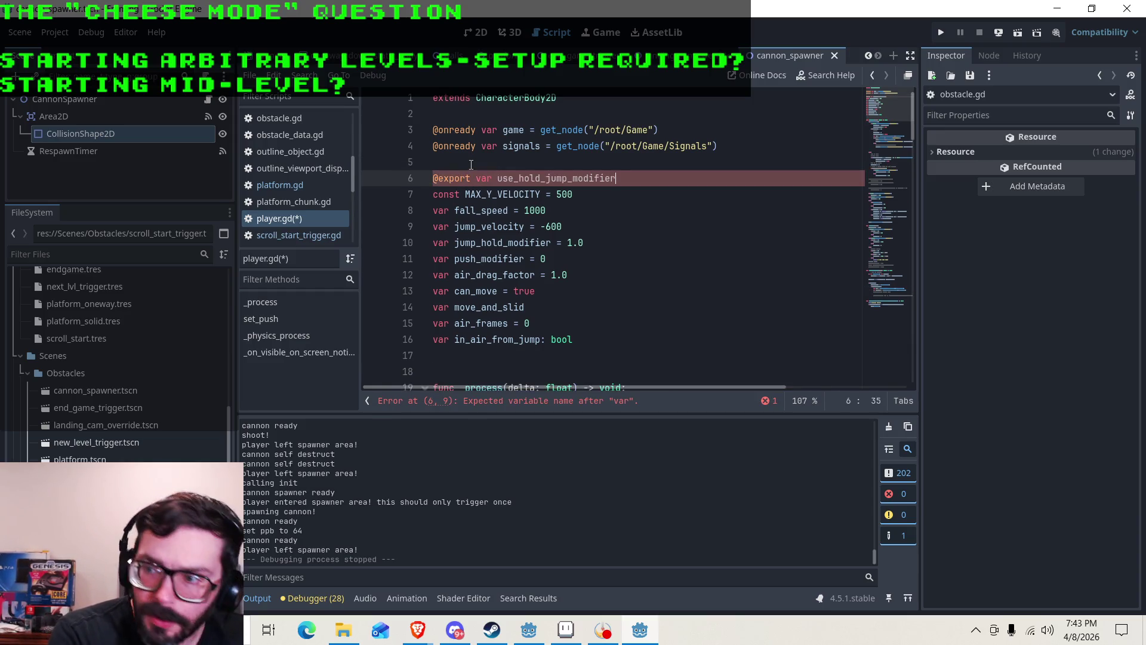
pyautogui.press('BackSpace')
pyautogui.write(': bool')
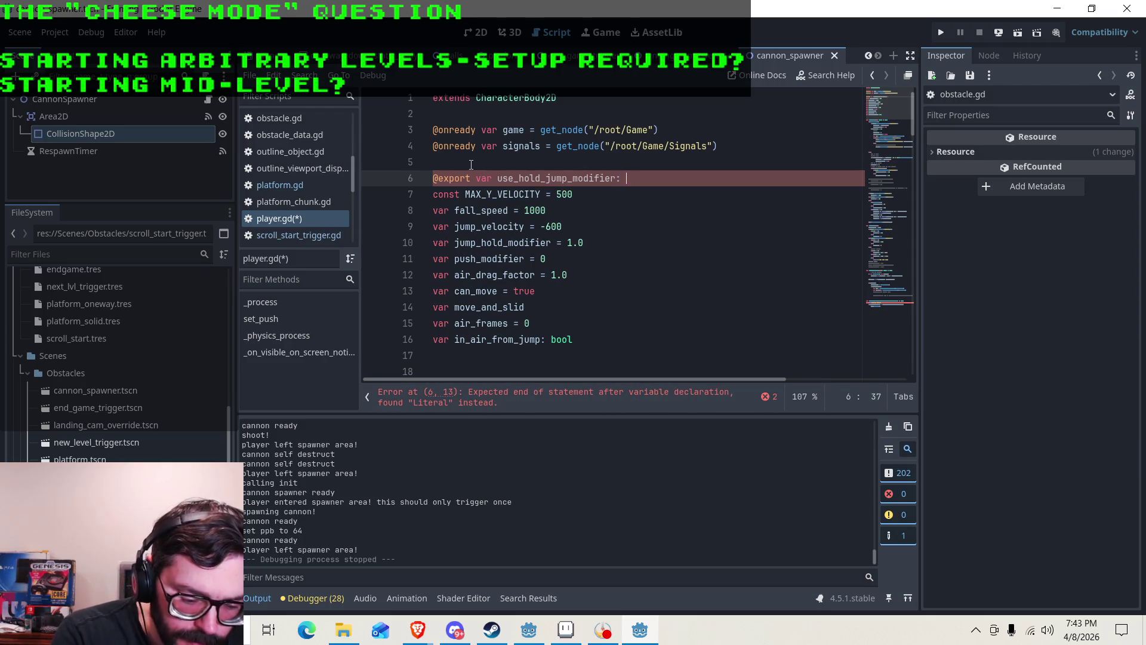
pyautogui.press('Return')
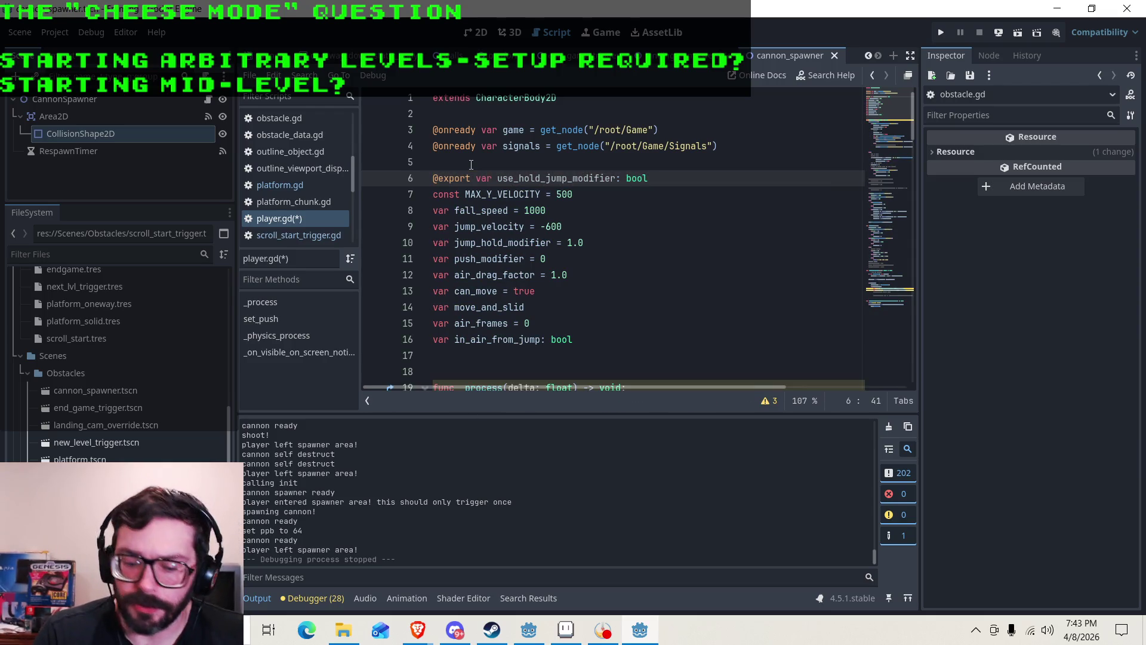
pyautogui.press('Return')
# - Save the script, return to the 2D view and run the project
pyautogui.hotkey('ctrl', 's')
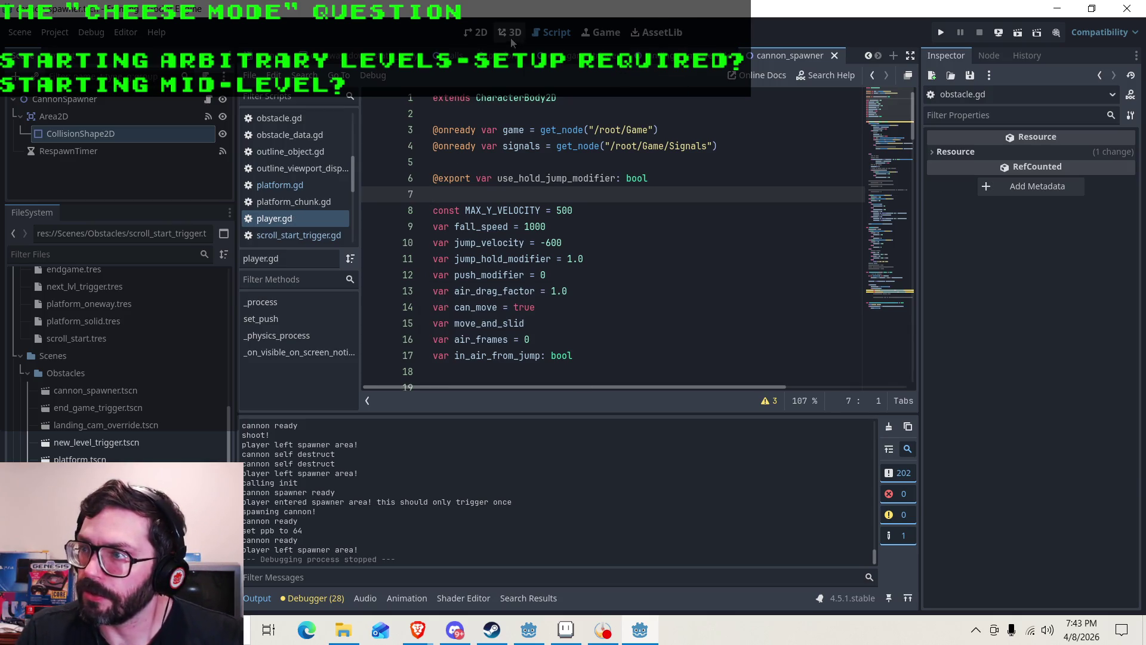
pyautogui.click(477, 33)
pyautogui.click(942, 33)
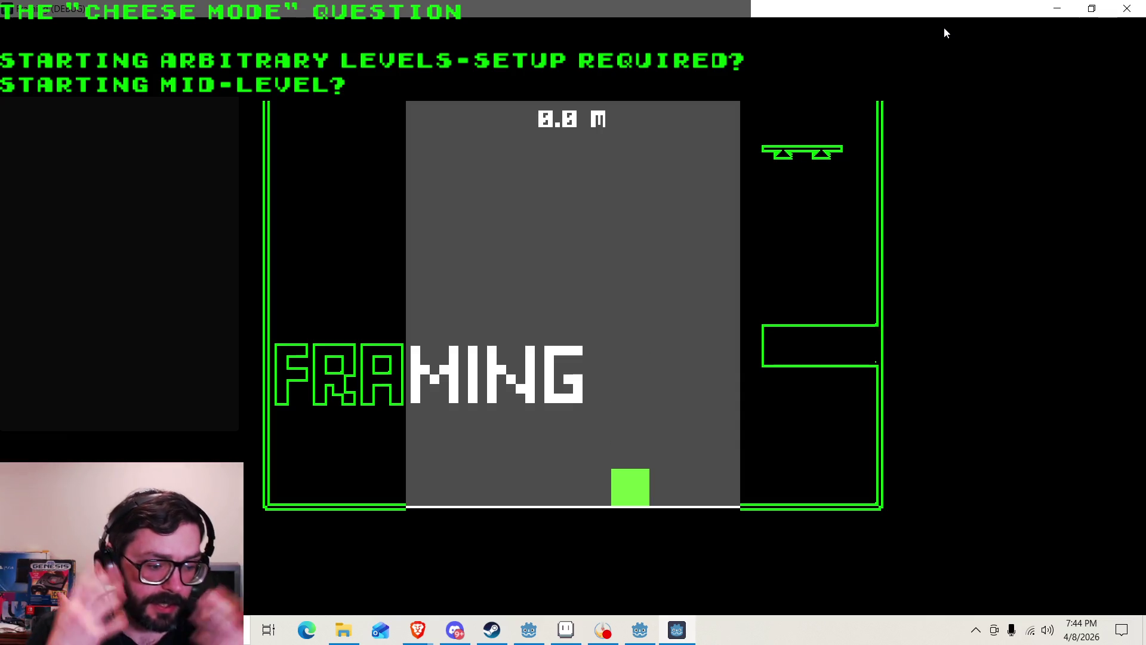
# - Jump once in the running game, then close the game window
pyautogui.press('space')
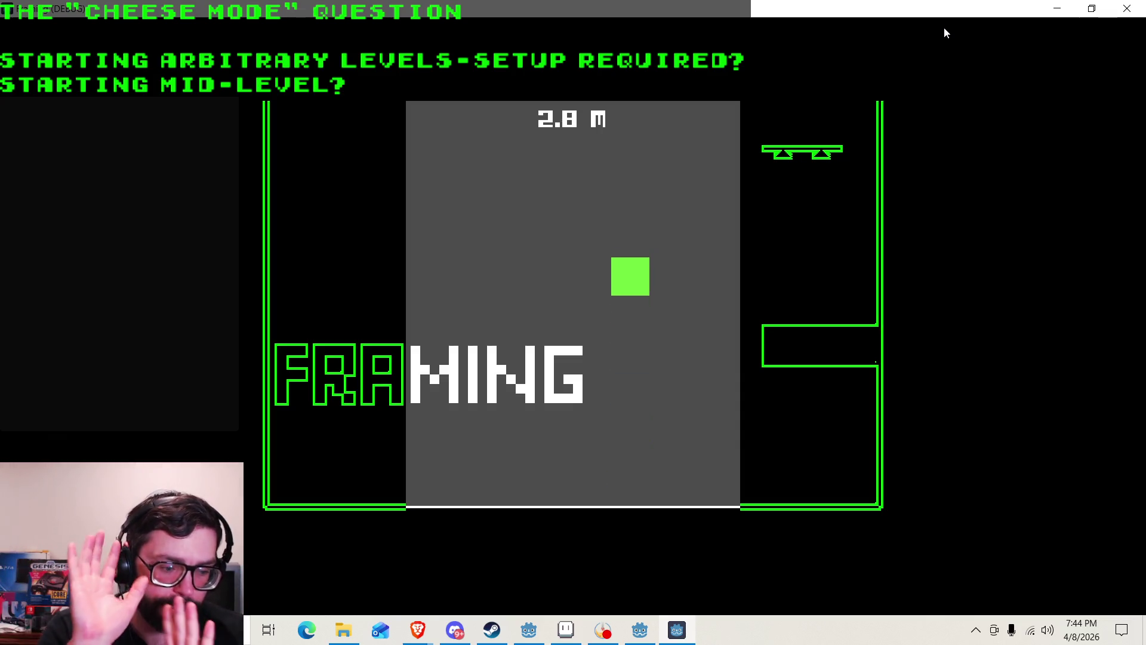
pyautogui.click(1139, 6)
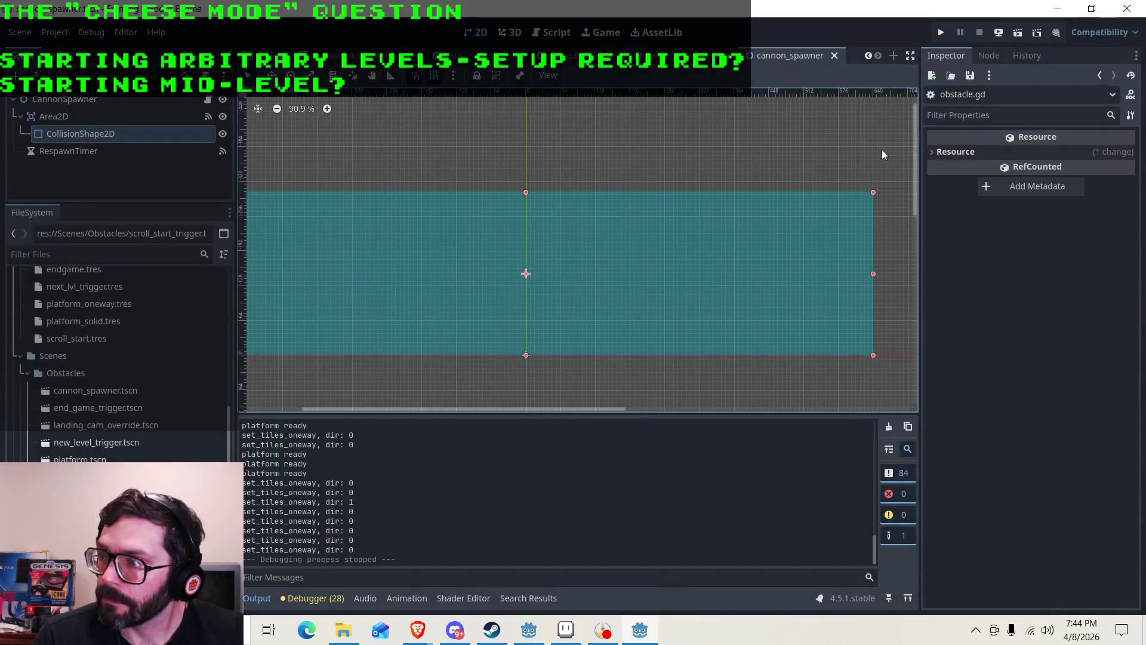
# - Return to the Main framing scene after visiting the Cannon, platform and EndGameTrigger scenes
pyautogui.click(269, 57)
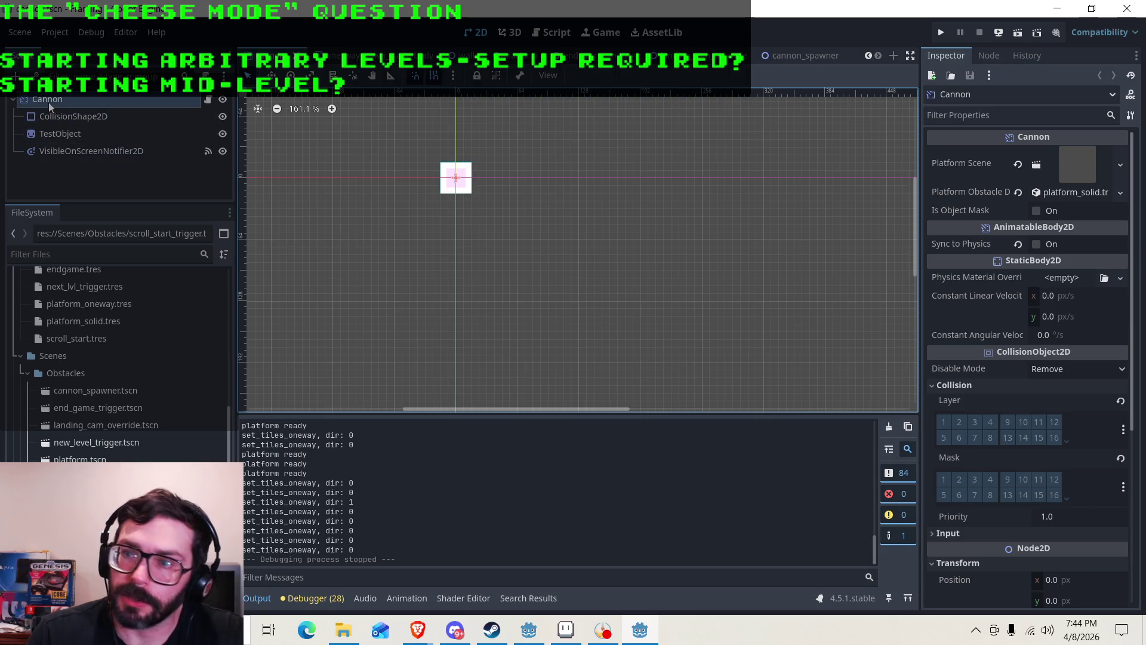
pyautogui.click(310, 56)
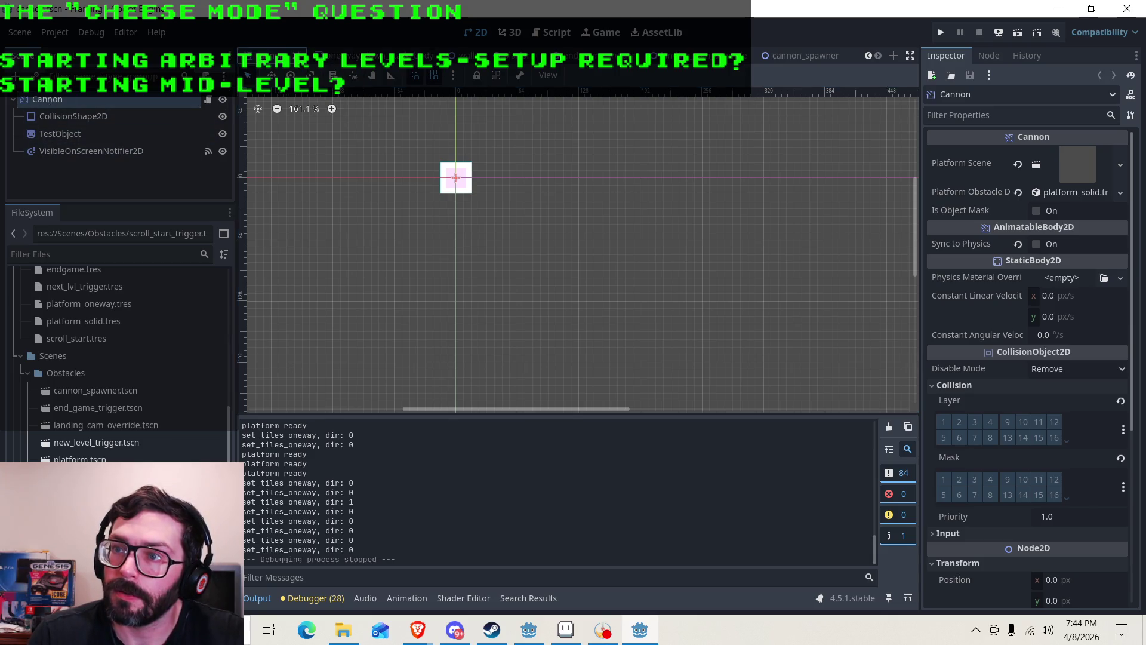
pyautogui.click(743, 55)
pyautogui.click(743, 55)
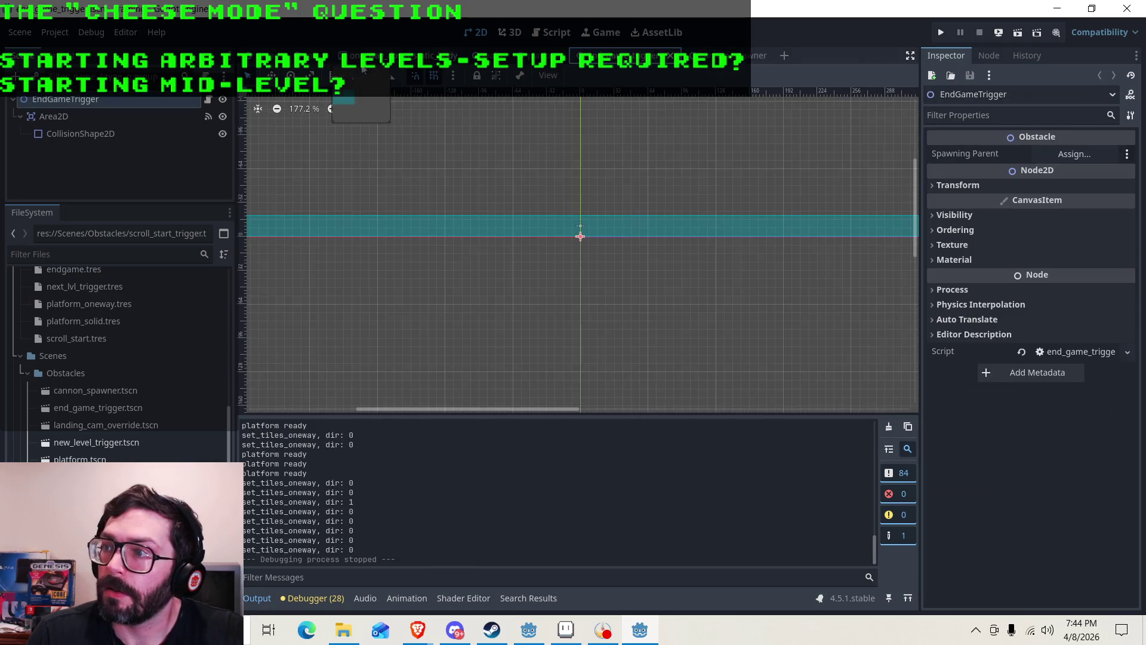
pyautogui.click(310, 57)
pyautogui.scroll(5, 69, 158)
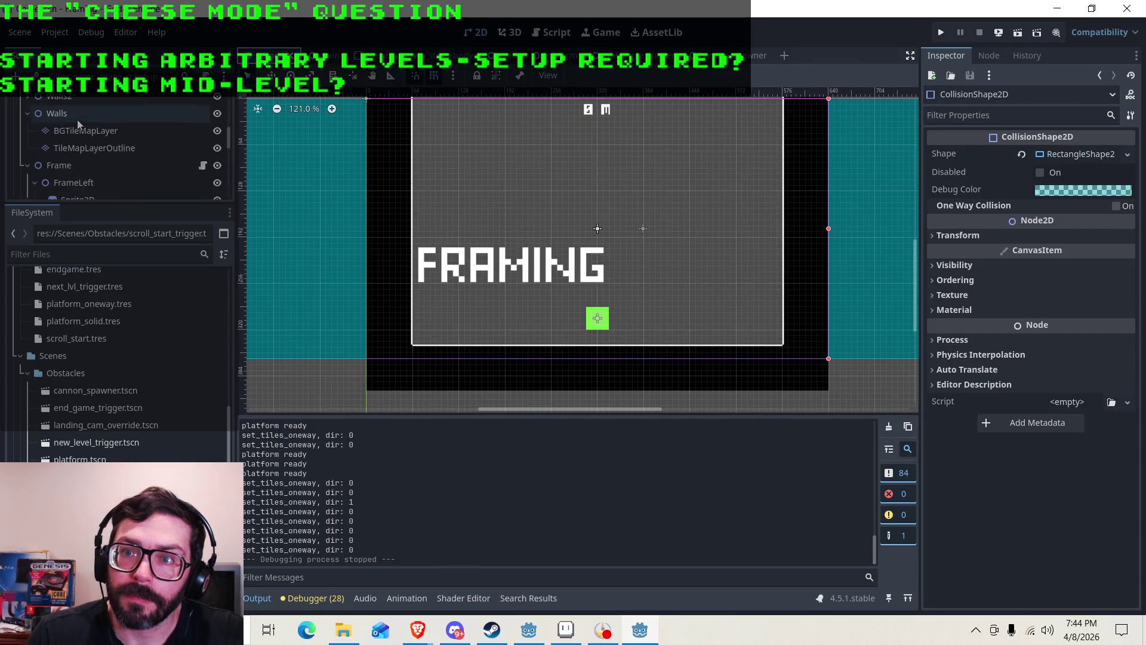
pyautogui.scroll(2, 72, 138)
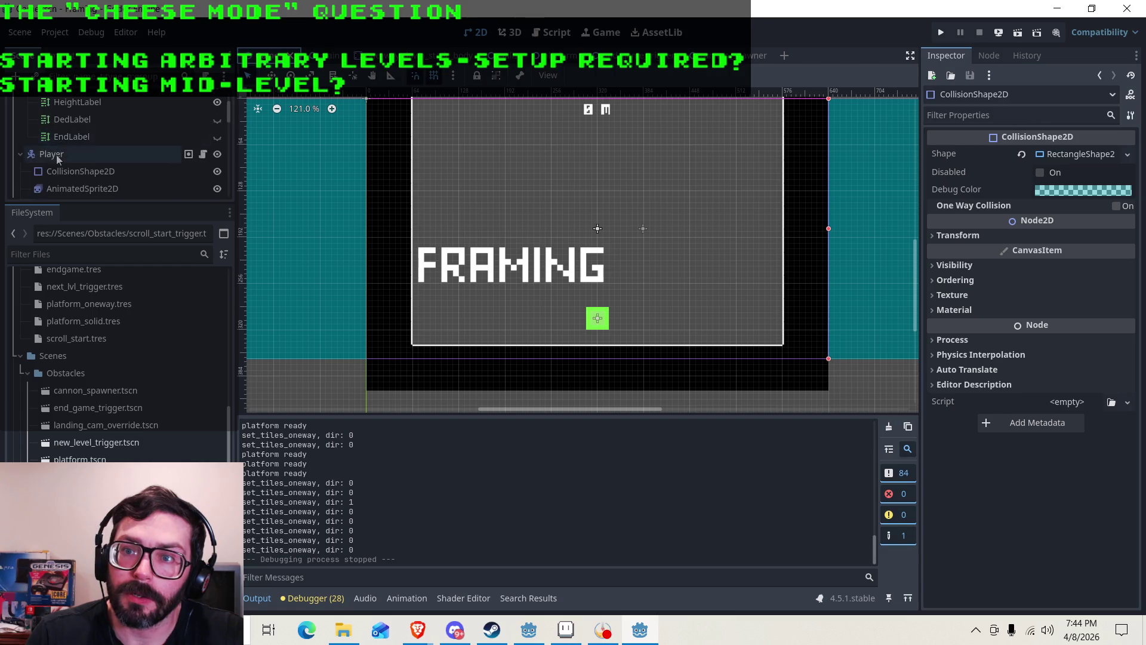
# - Tick Use Hold Jump Modifier on the Player node and run the project
pyautogui.click(51, 153)
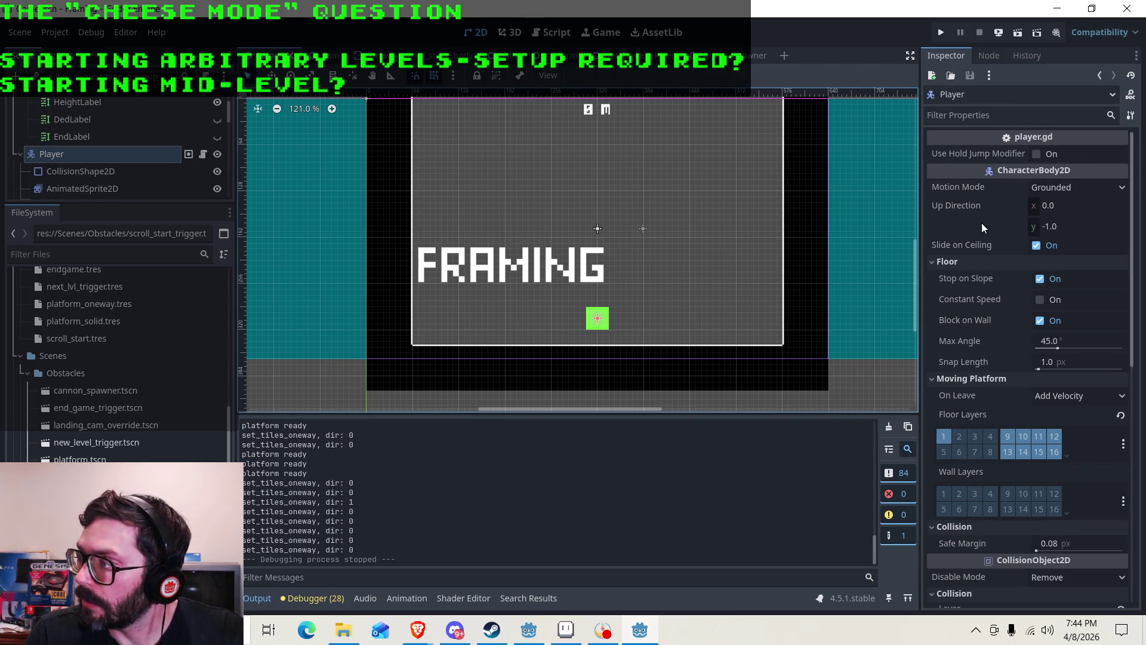
pyautogui.click(1037, 154)
pyautogui.click(940, 33)
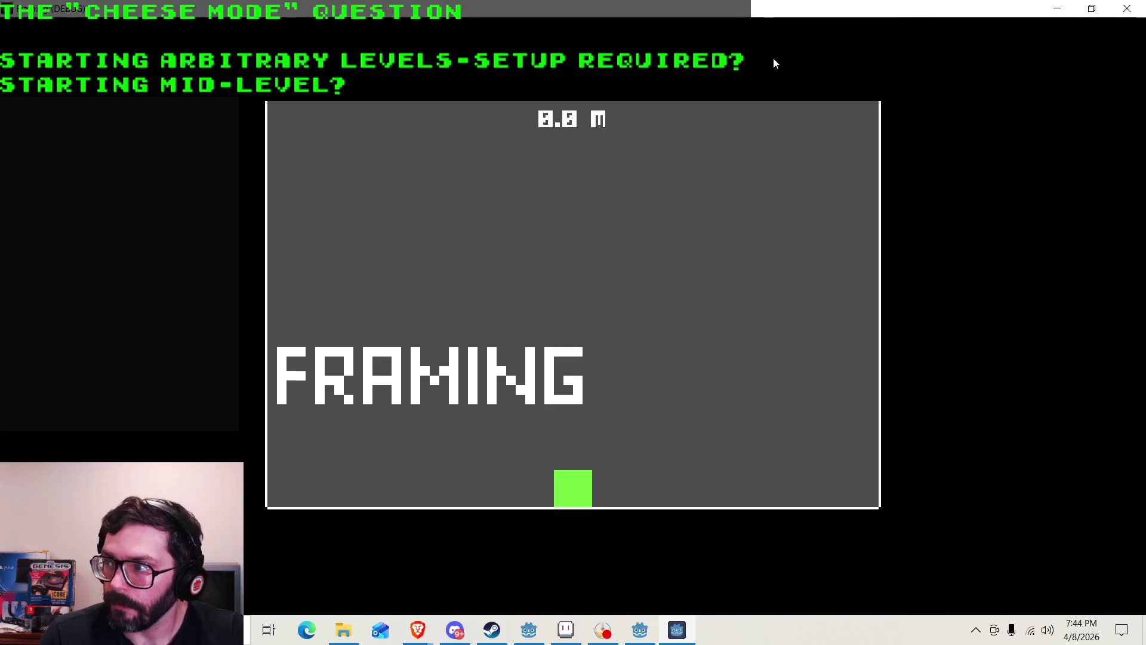
# - Jump in place, then climb right and left up the first platforms
pyautogui.press('space')
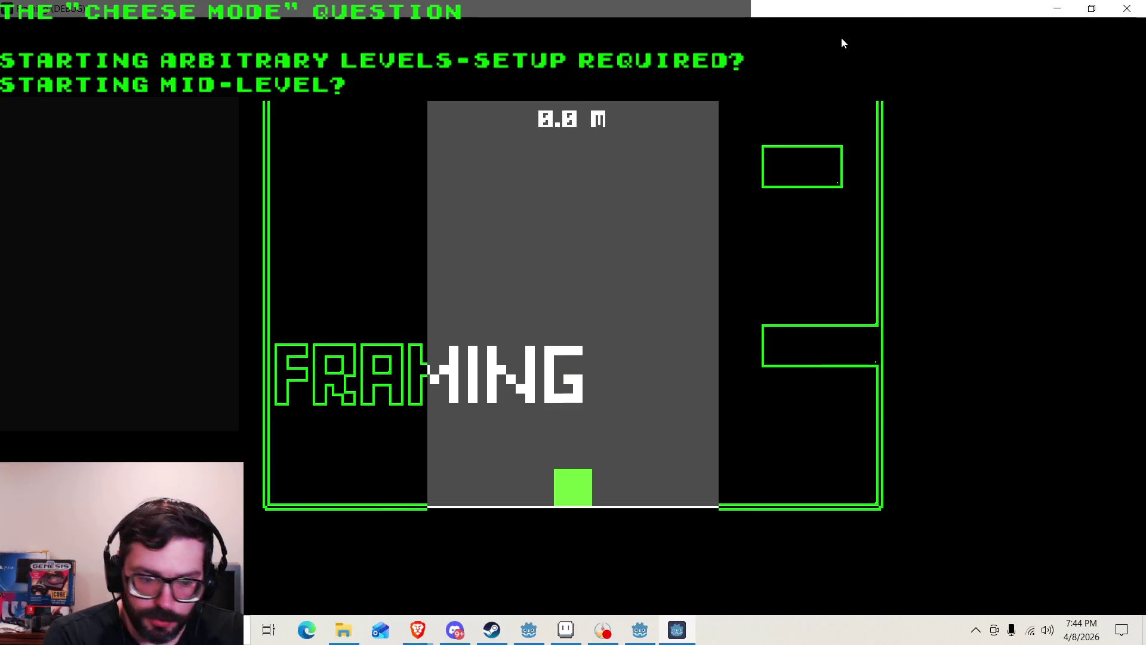
pyautogui.press('space')
pyautogui.press('space')
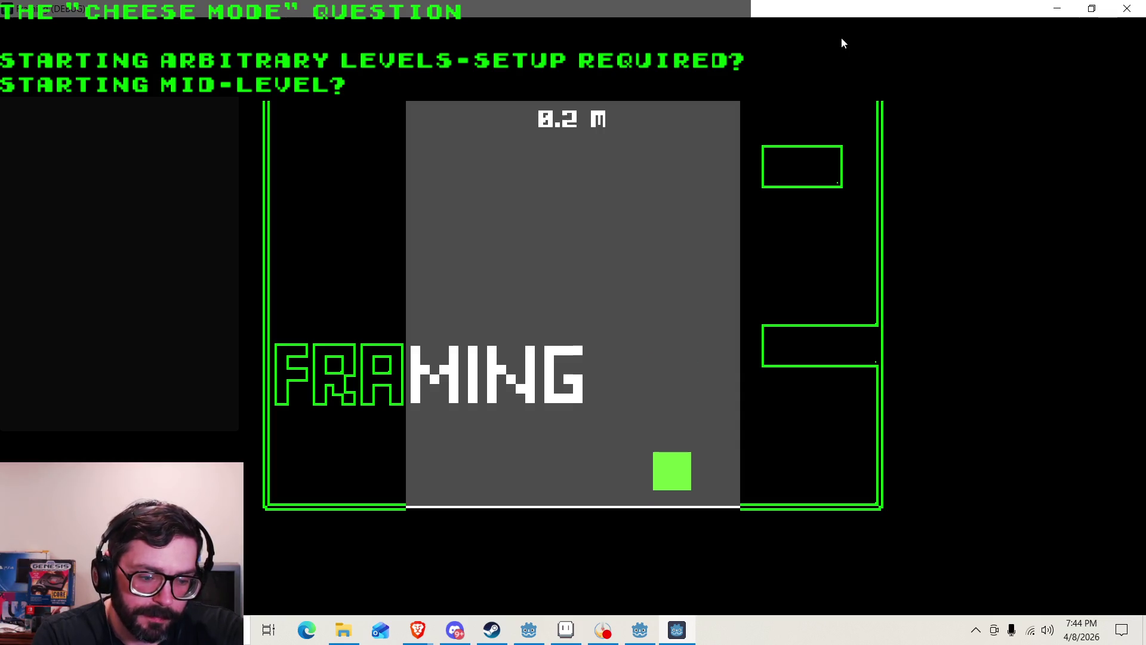
pyautogui.press('Right')
pyautogui.press('space')
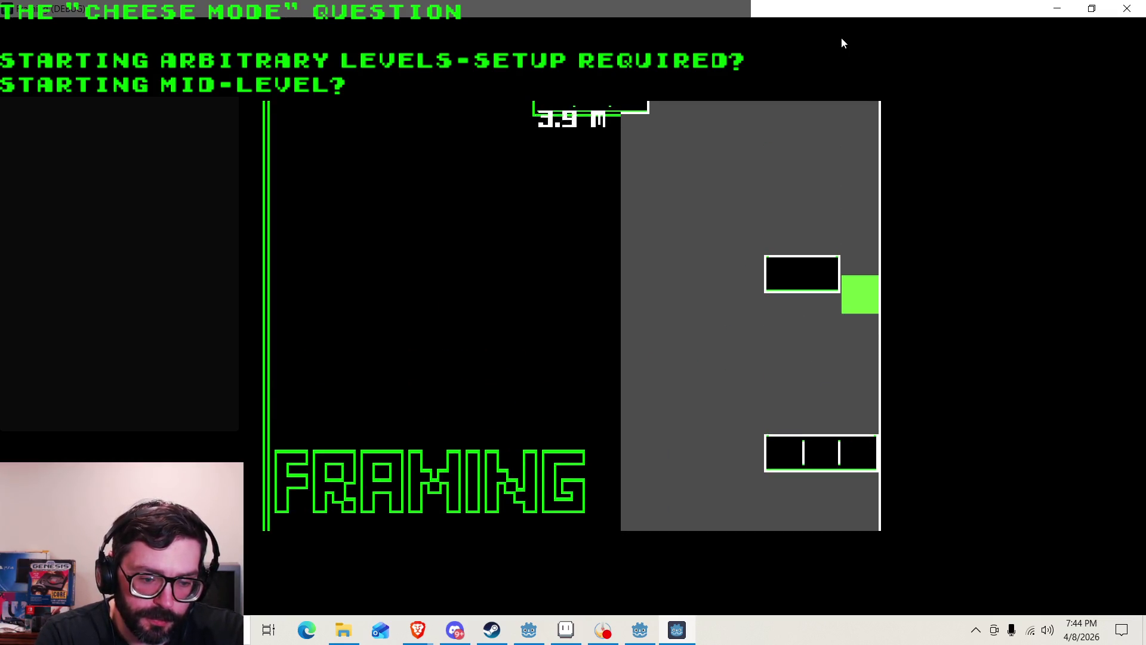
pyautogui.press('space')
pyautogui.press('Left')
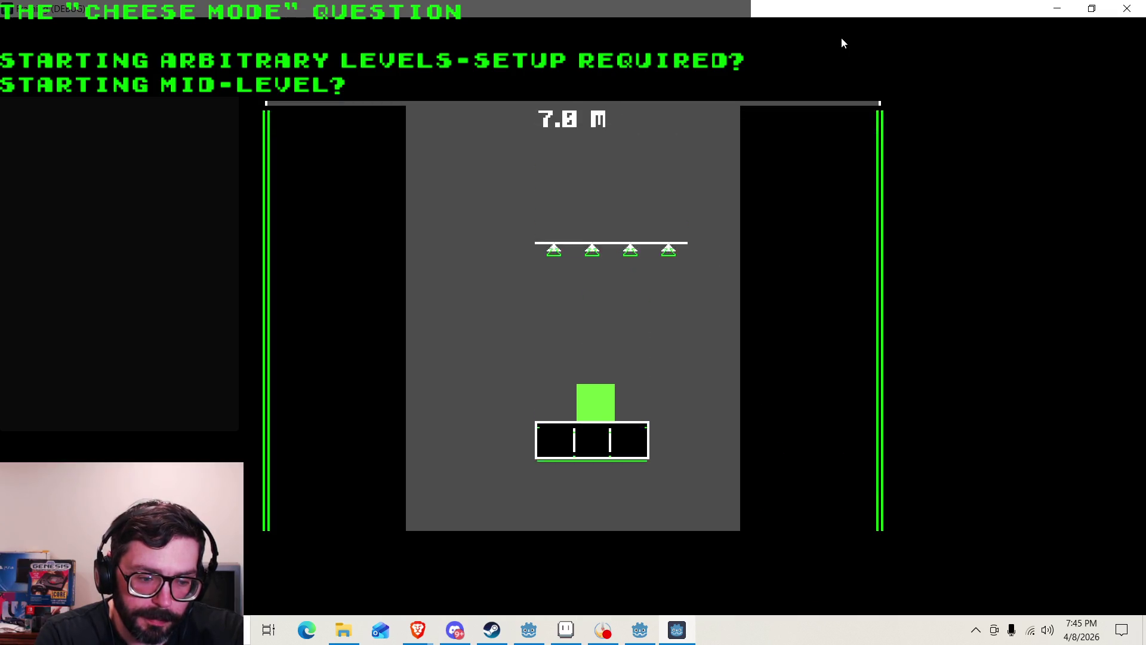
pyautogui.press('Left')
pyautogui.press('space')
pyautogui.press('space')
pyautogui.press('Right')
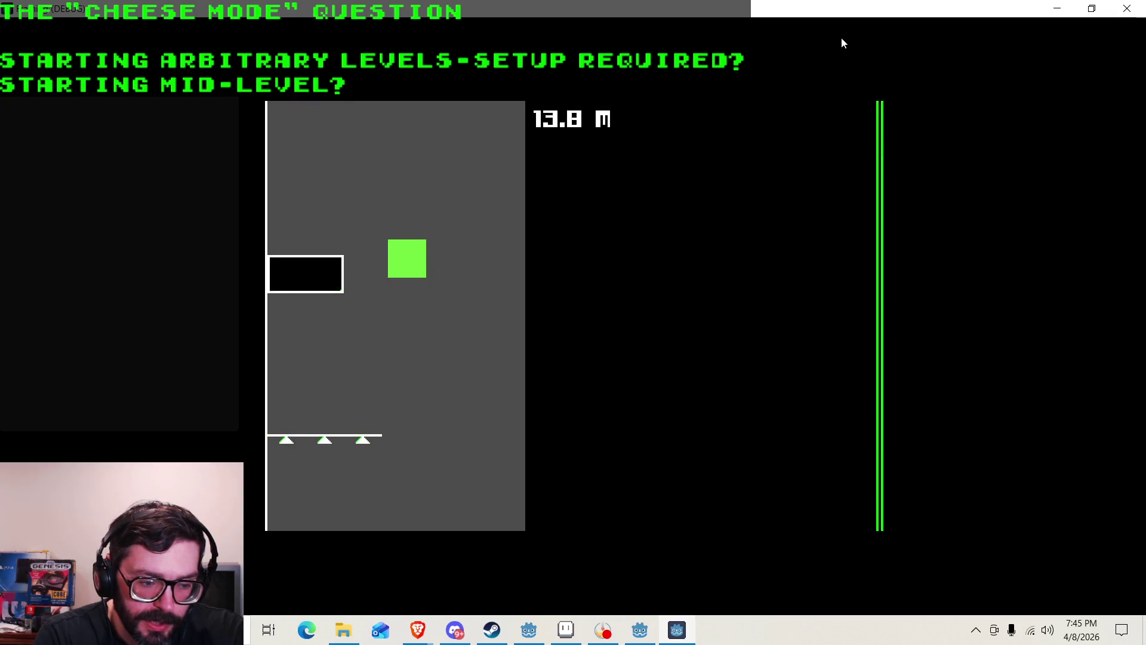
pyautogui.press('space')
pyautogui.press('space')
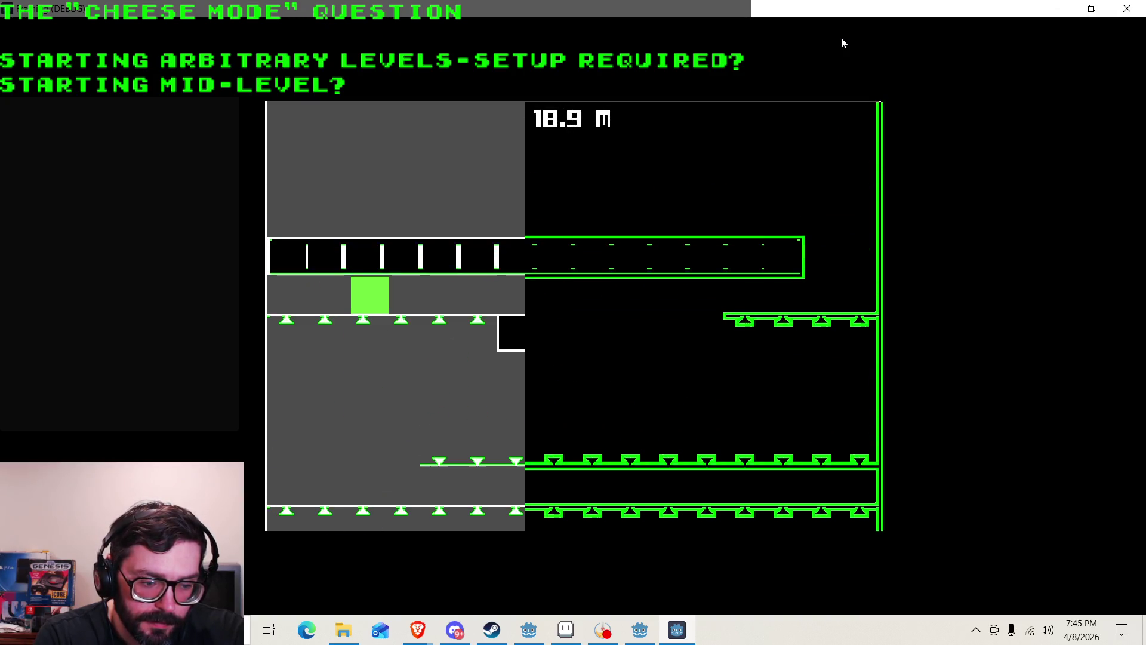
# - Charge hold-jumps and drift left and right to reach the higher platforms
pyautogui.press('Right')
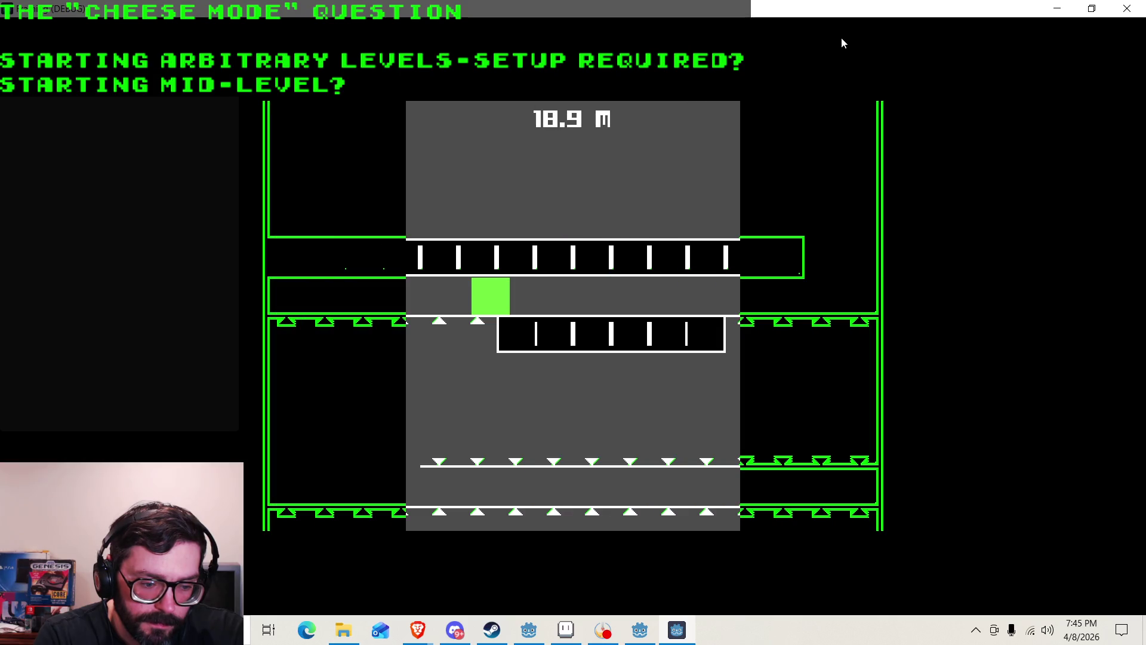
pyautogui.press('Right')
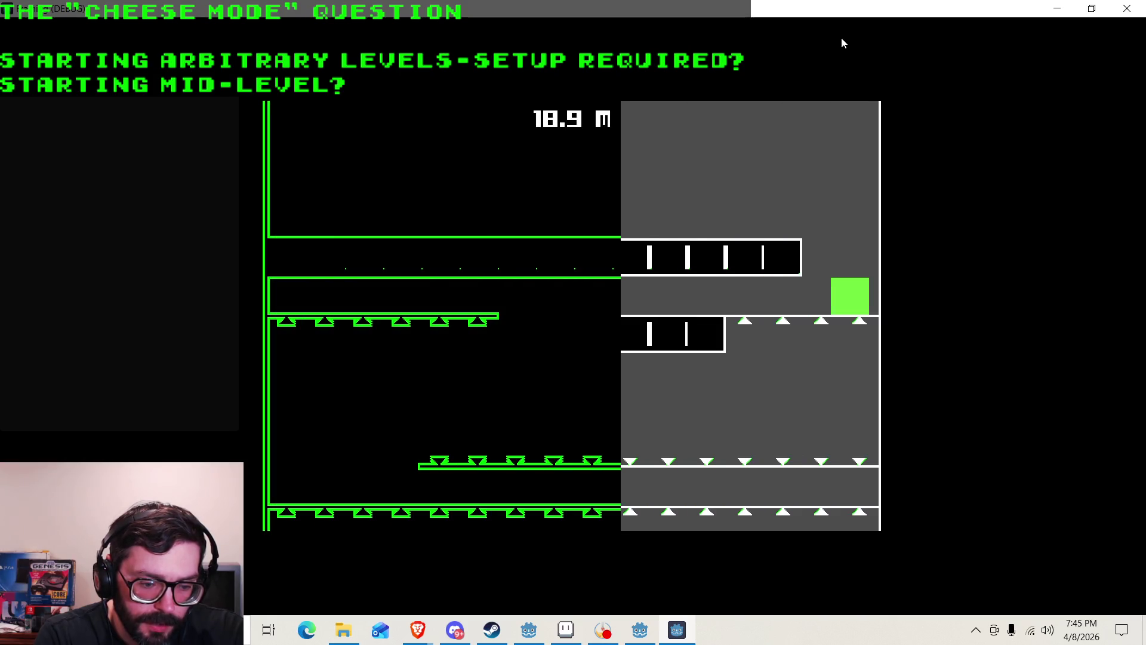
pyautogui.press('space')
pyautogui.press('space')
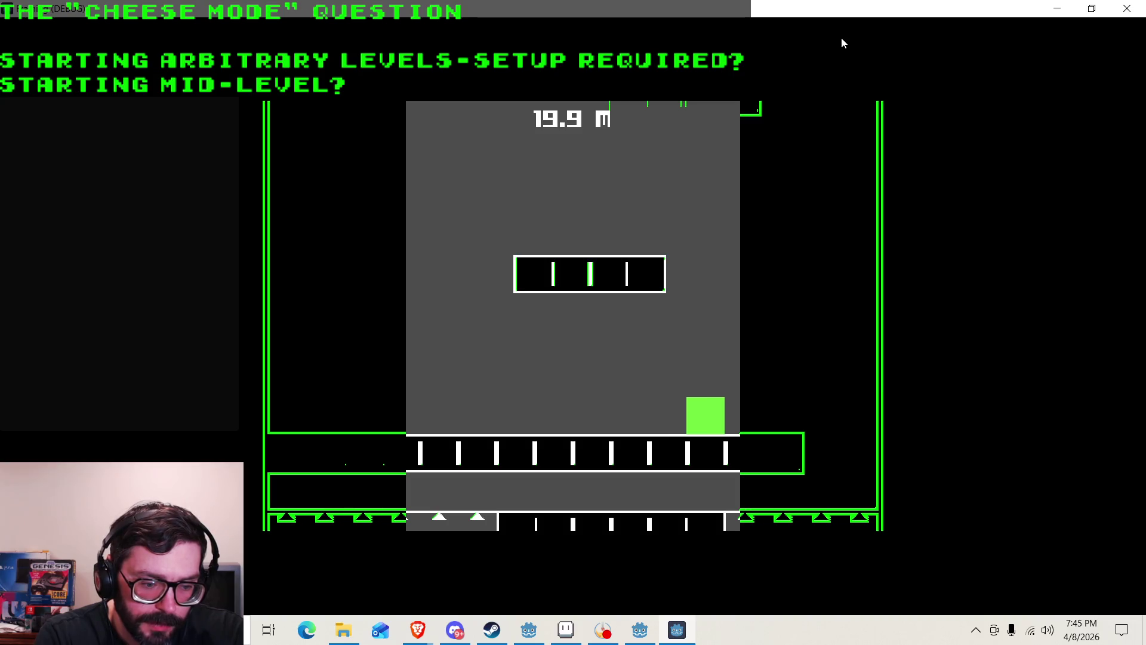
pyautogui.press('Left')
pyautogui.press('space')
pyautogui.press('Right')
pyautogui.press('space')
pyautogui.press('Left')
pyautogui.press('Right')
# - Hop between platforms until the player dies near 29 m, then retry
pyautogui.press('space')
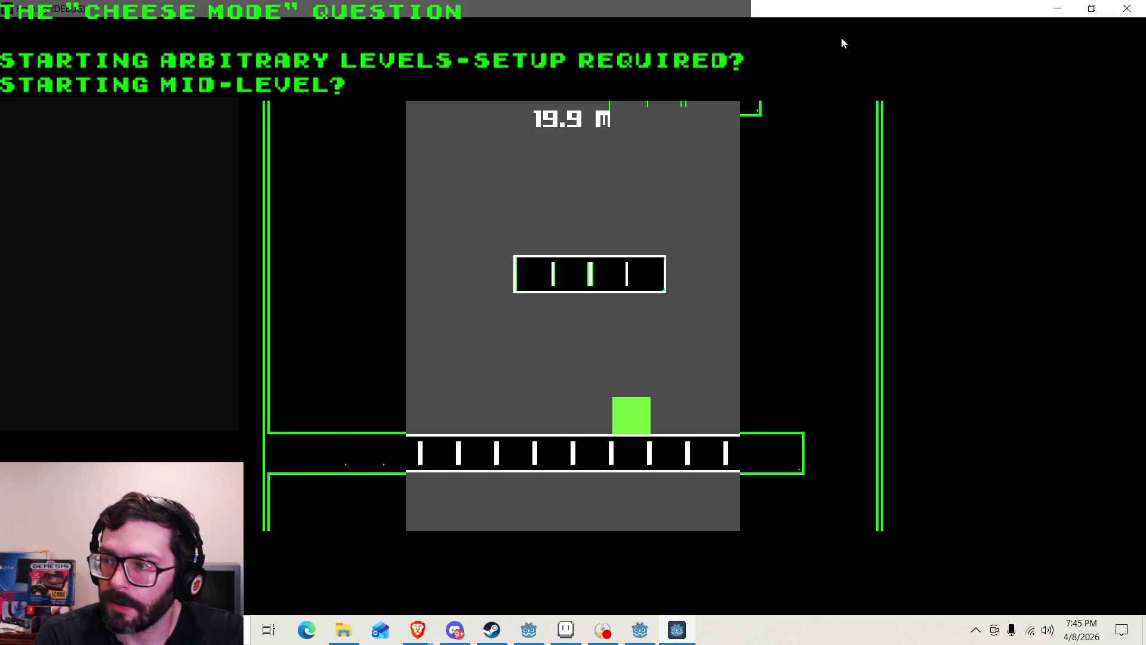
pyautogui.press('Right')
pyautogui.press('Left')
pyautogui.press('space')
pyautogui.press('Right')
pyautogui.press('space')
pyautogui.press('Left')
pyautogui.press('space')
pyautogui.press('Right')
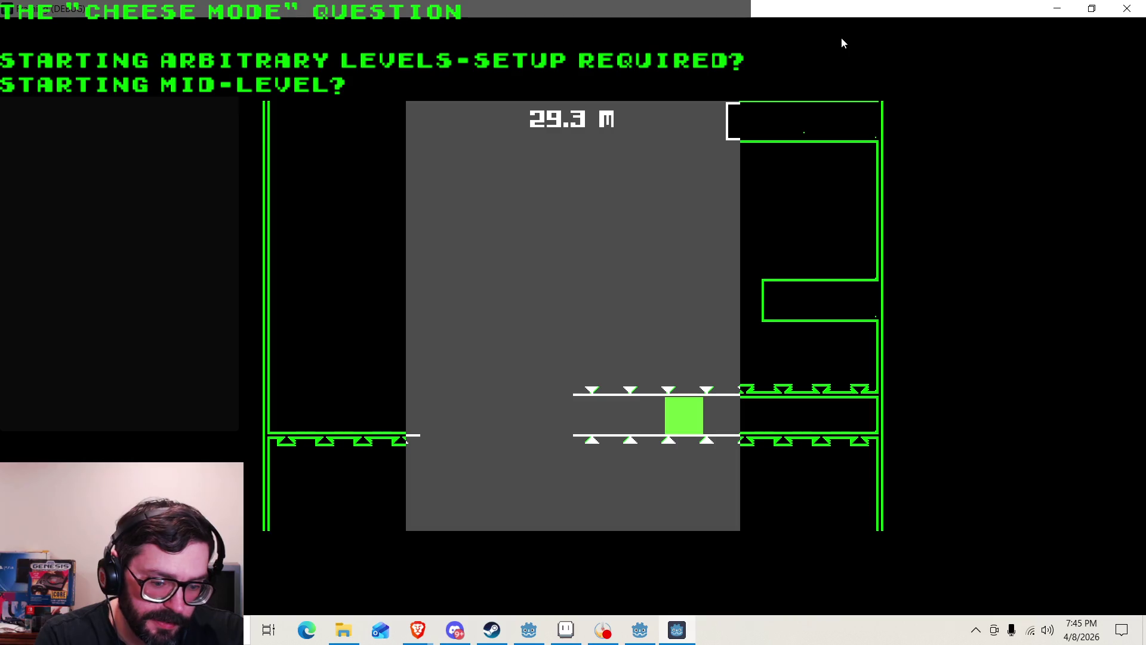
pyautogui.press('Left')
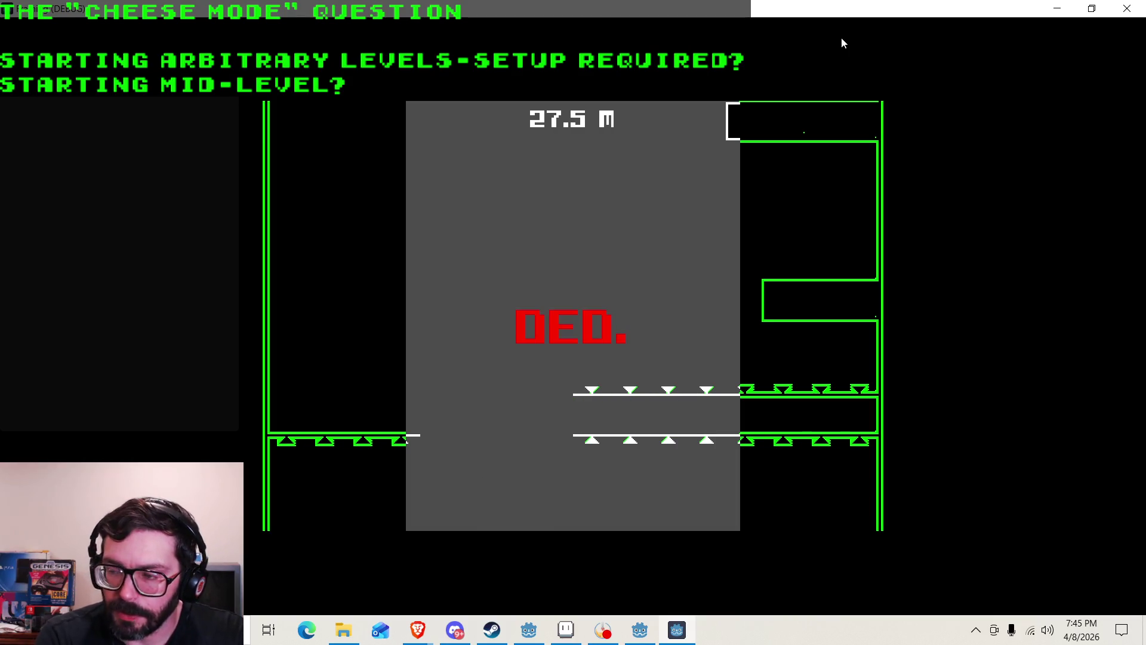
pyautogui.press('space')
# - Restart from 0.0 m and zig-zag up through the opening platforms
pyautogui.press('Right')
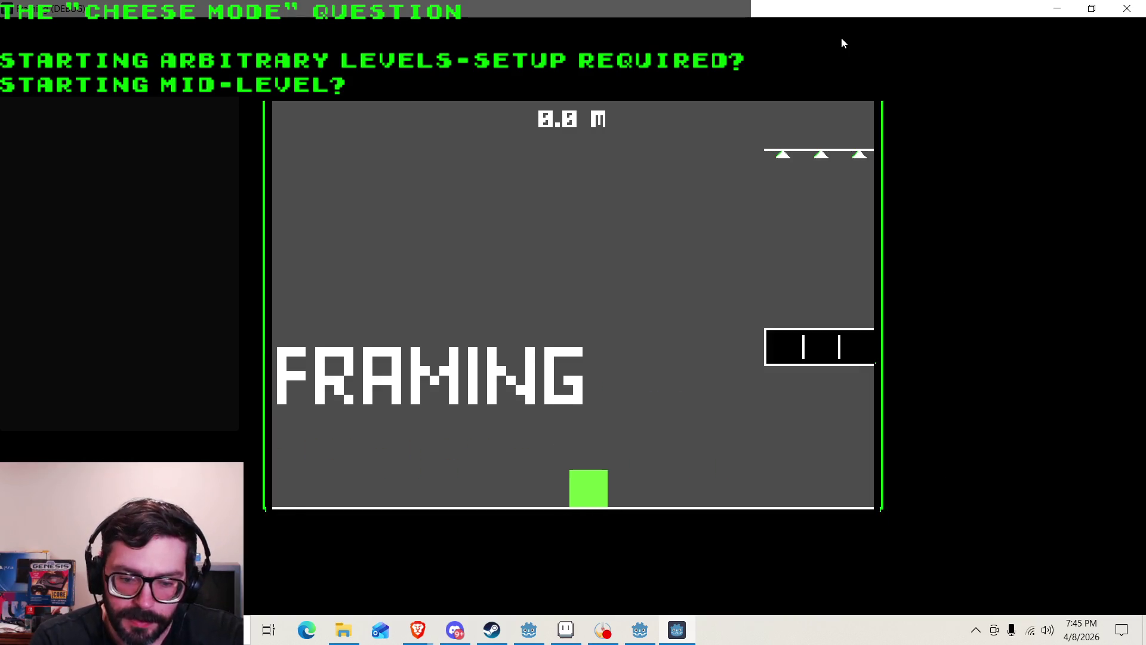
pyautogui.press('Right')
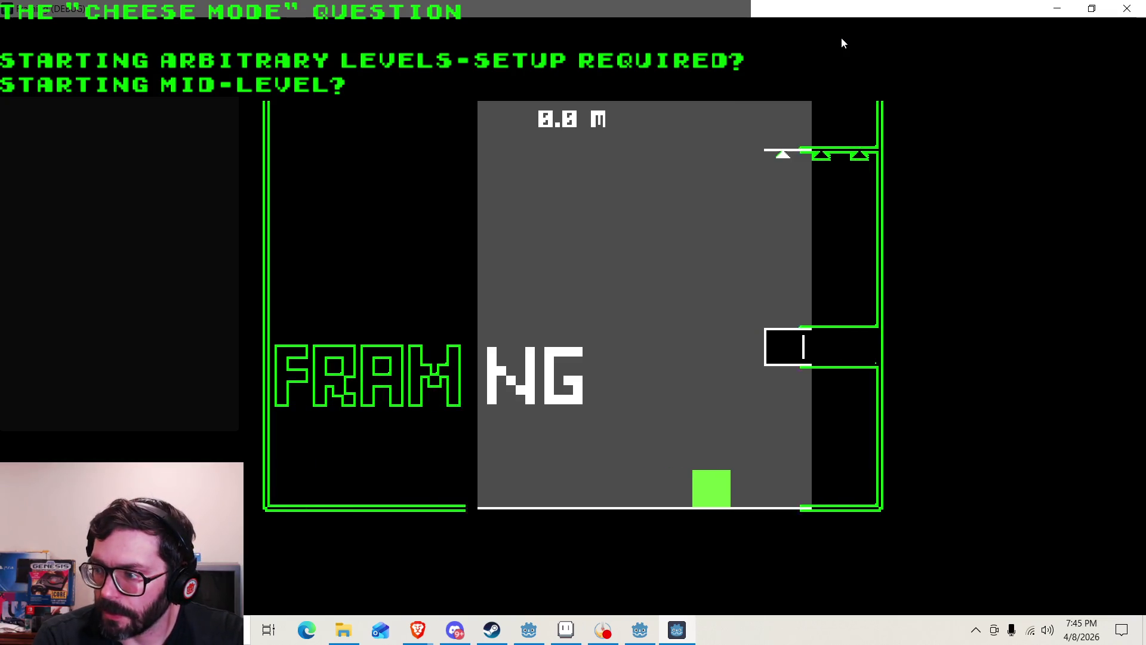
pyautogui.press('space')
pyautogui.press('Right')
pyautogui.press('space')
pyautogui.press('Left')
pyautogui.press('space')
pyautogui.press('space')
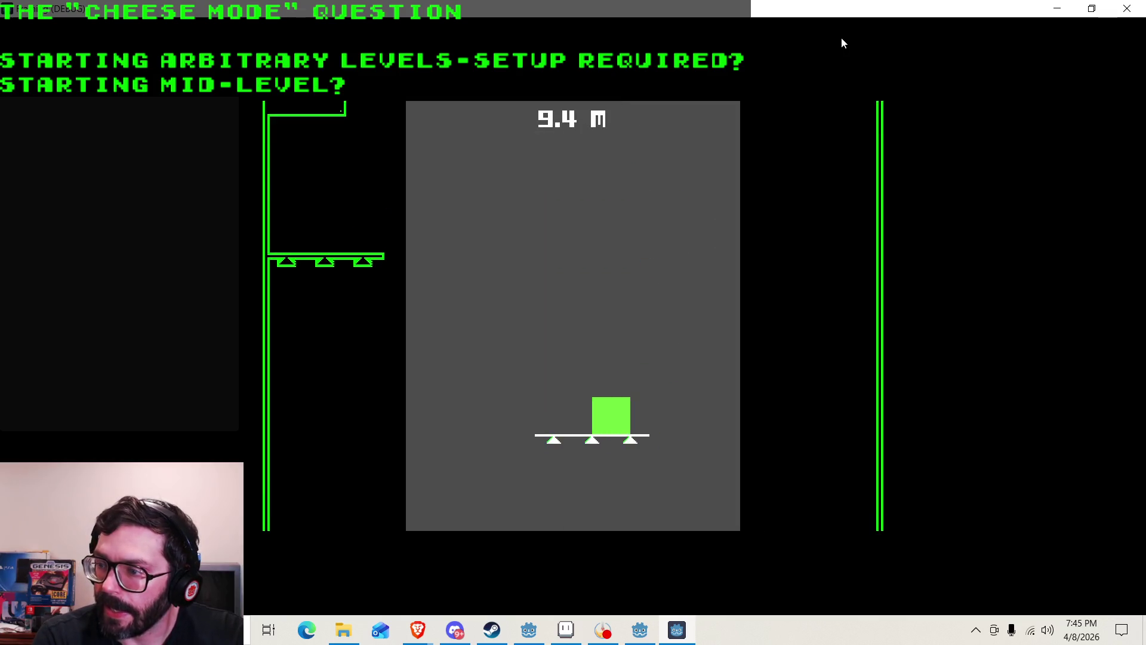
pyautogui.press('space')
pyautogui.press('Left')
pyautogui.press('space')
pyautogui.press('space')
pyautogui.press('Right')
pyautogui.press('space')
pyautogui.press('Left')
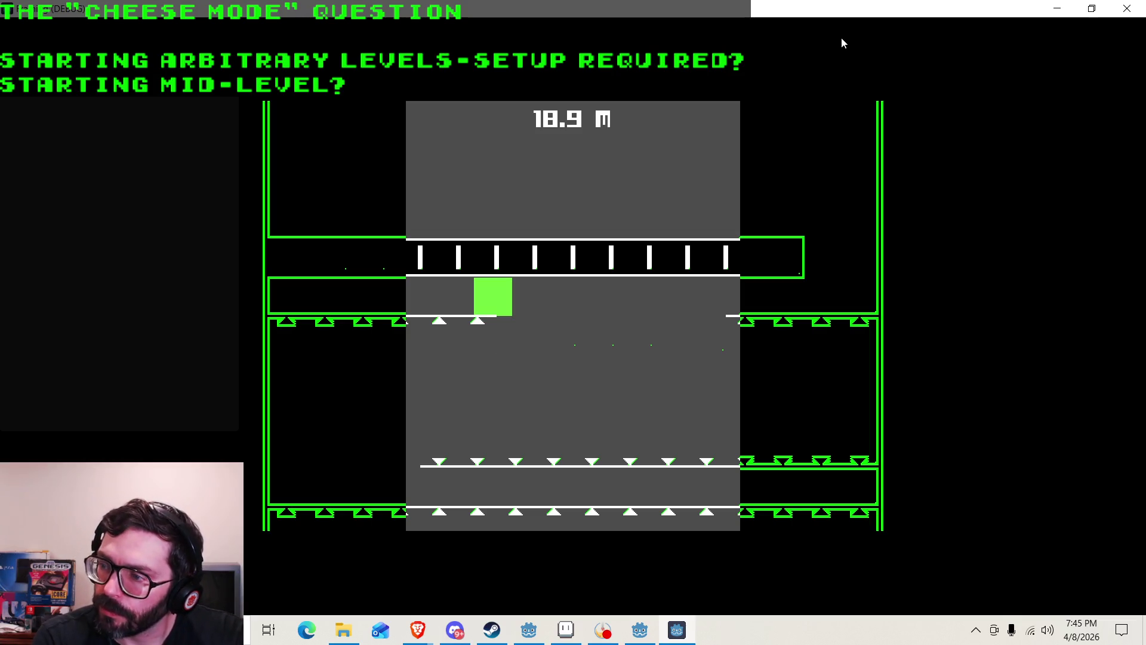
# - Jump up toward the next ledge and land on the bracket platform
pyautogui.press('Right')
pyautogui.press('Right')
pyautogui.press('Up')
pyautogui.press('Left')
pyautogui.press('Up')
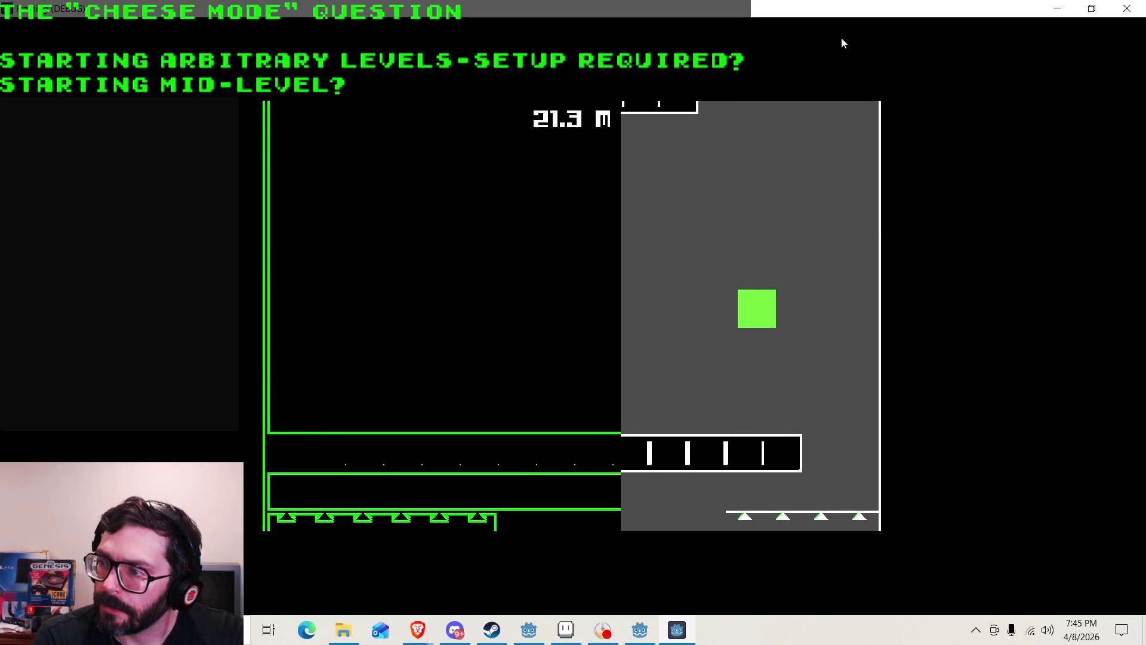
pyautogui.press('Up')
pyautogui.press('Left')
pyautogui.press('Right')
# - Run left and right along the bracket platform to test its edges
pyautogui.press('Left')
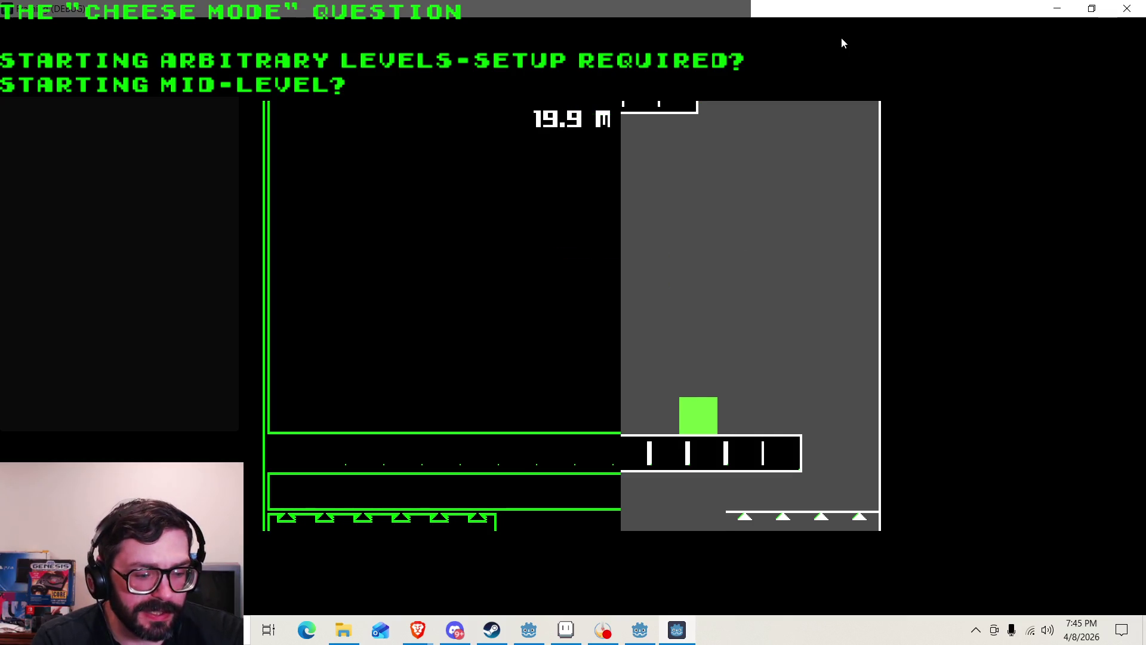
pyautogui.press('Right')
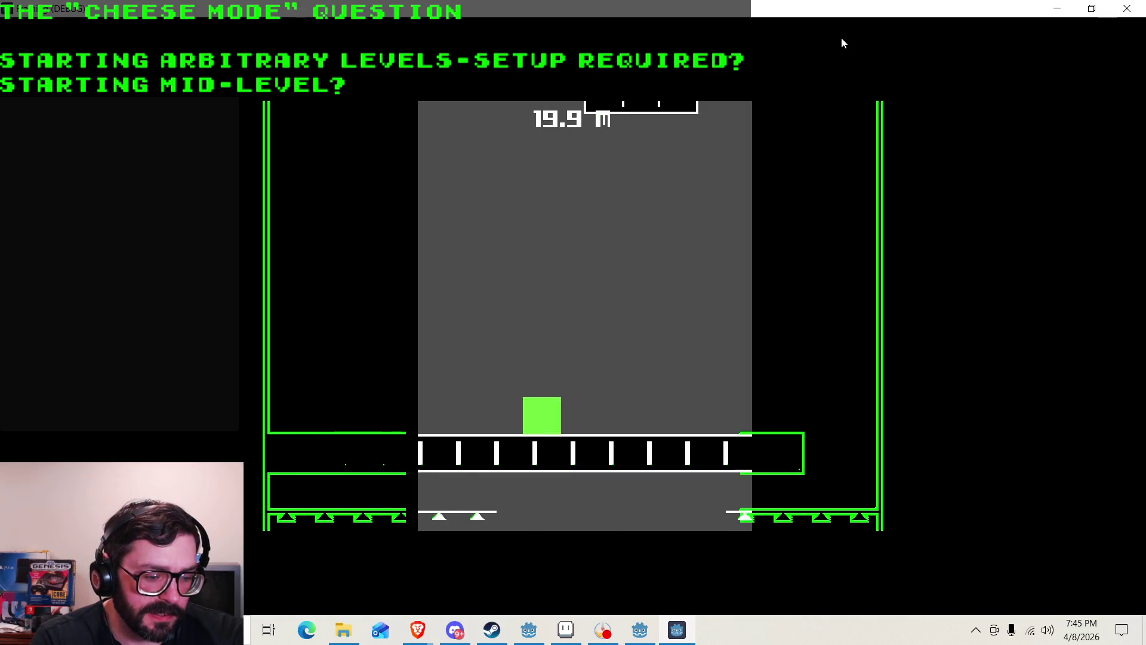
pyautogui.press('Left')
pyautogui.press('Right')
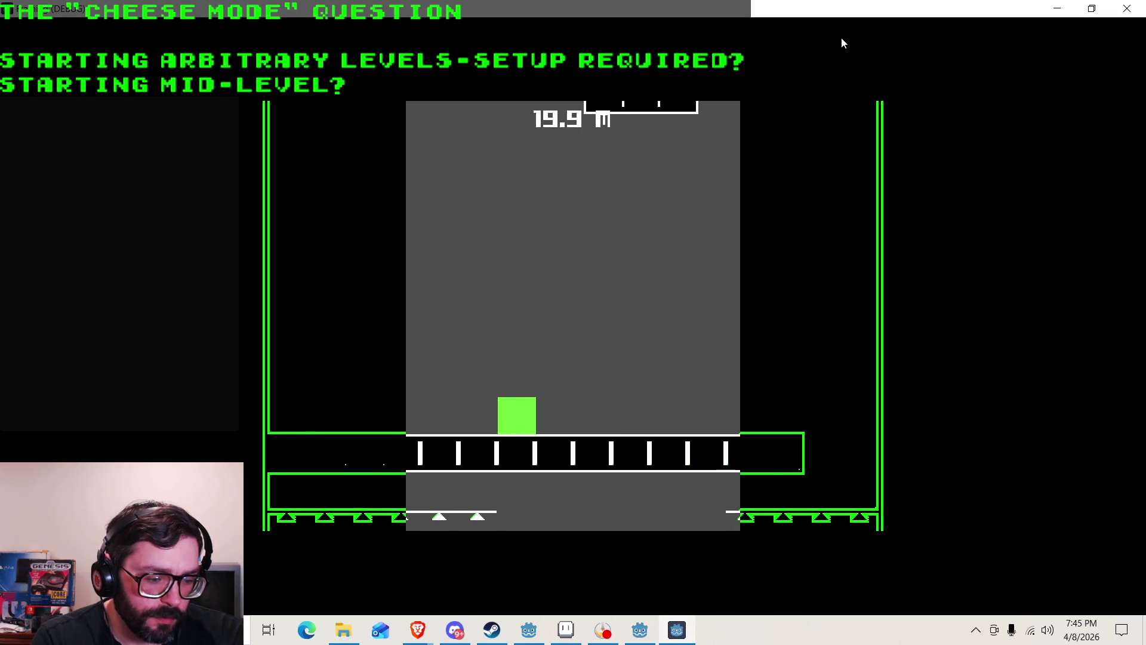
pyautogui.press('Left')
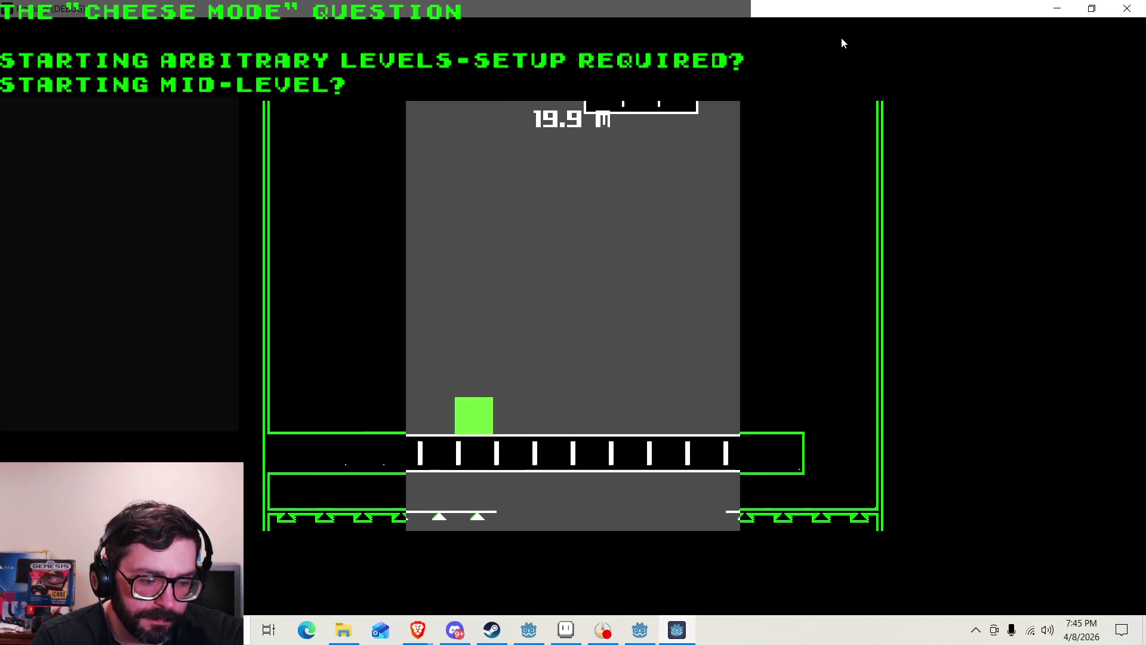
pyautogui.press('Right')
pyautogui.press('Left')
pyautogui.press('Right')
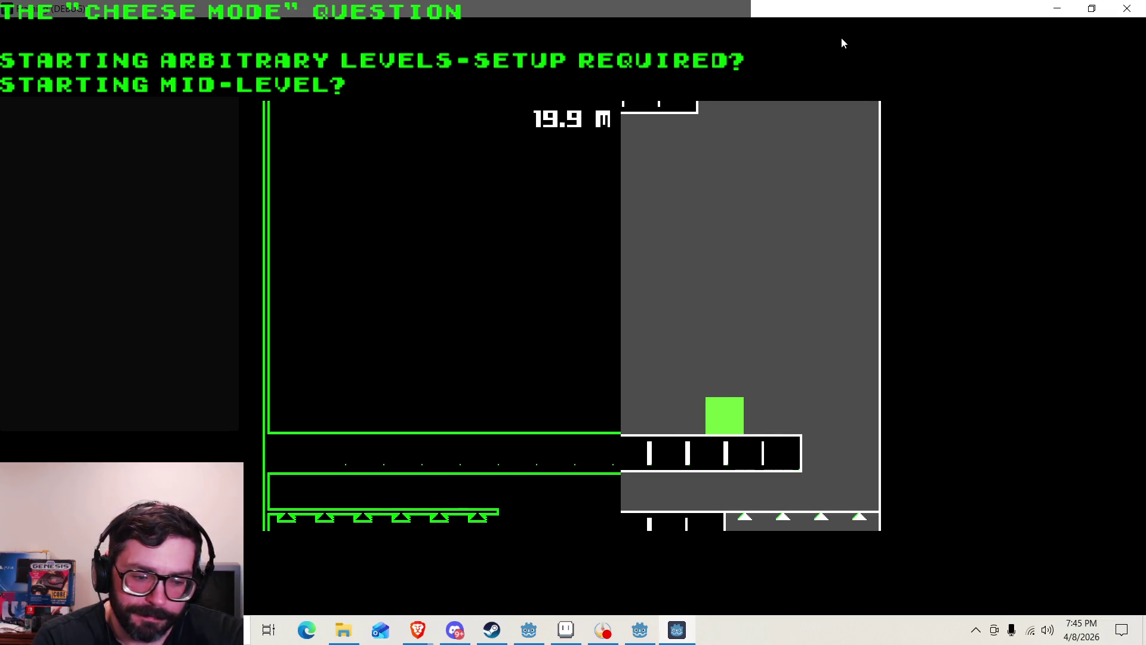
pyautogui.press('Left')
pyautogui.press('Left')
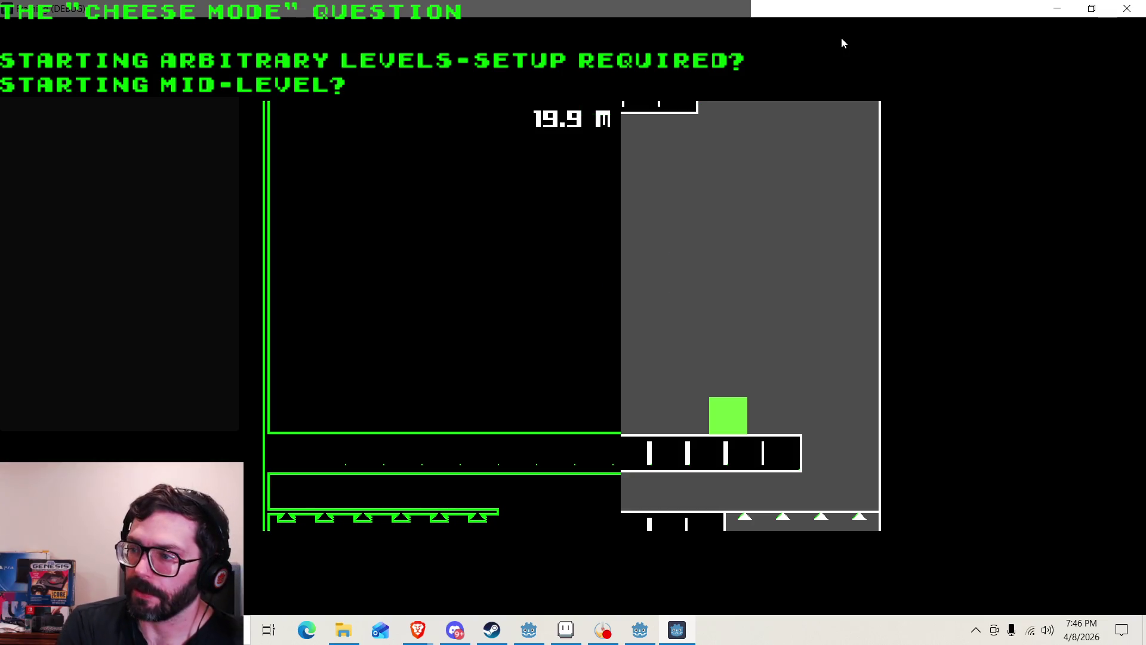
# - Jump onto the floating block above 24 m, climb until dying, then restart
pyautogui.press('space')
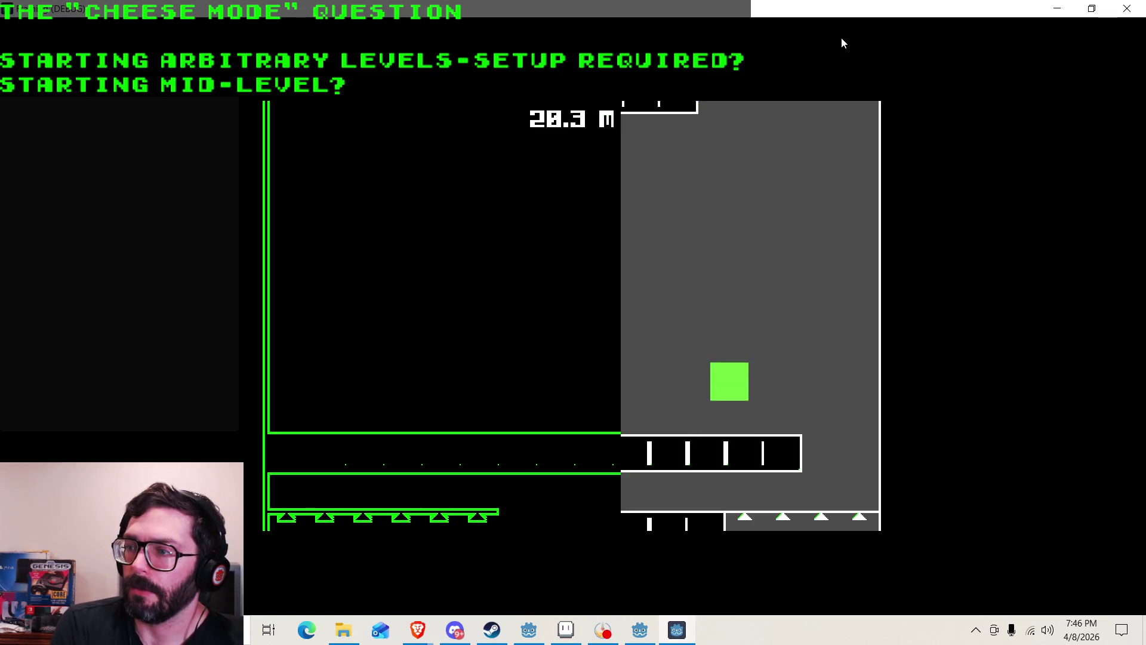
pyautogui.press('Left')
pyautogui.press('Left')
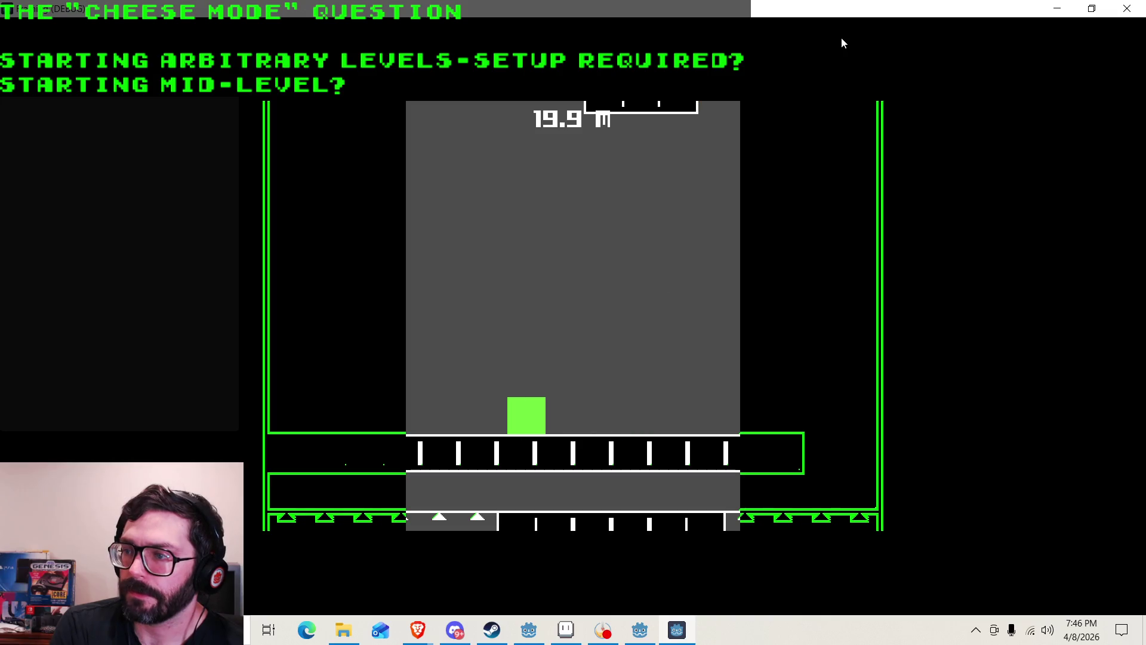
pyautogui.press('space')
pyautogui.press('space')
pyautogui.press('Right')
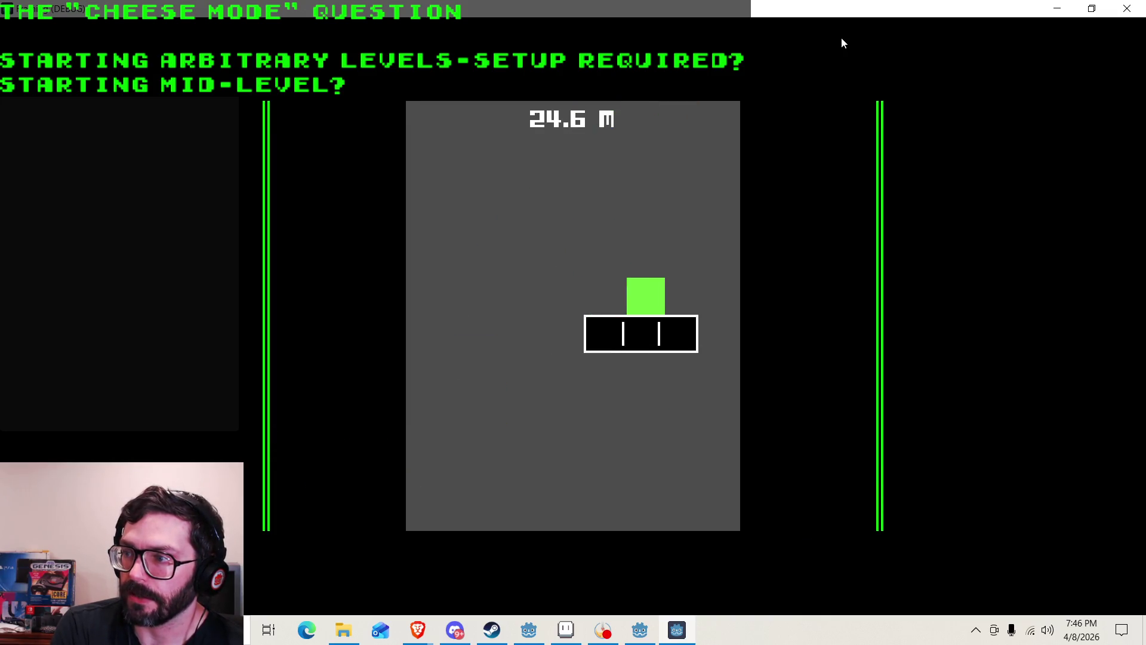
pyautogui.press('Left')
pyautogui.press('space')
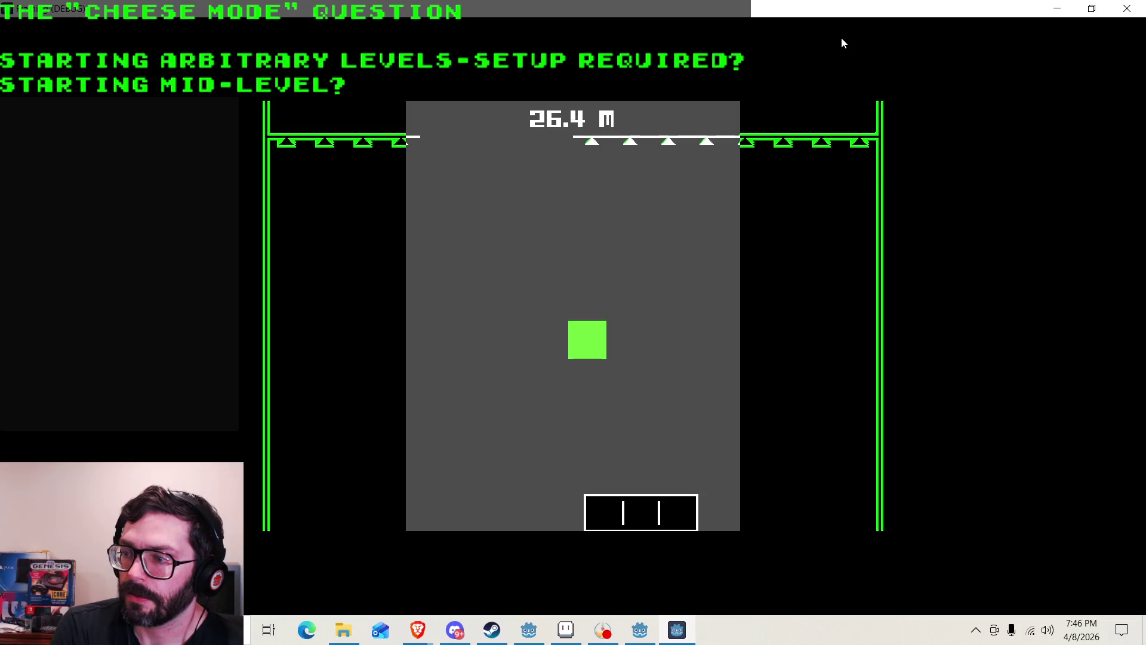
pyautogui.press('space')
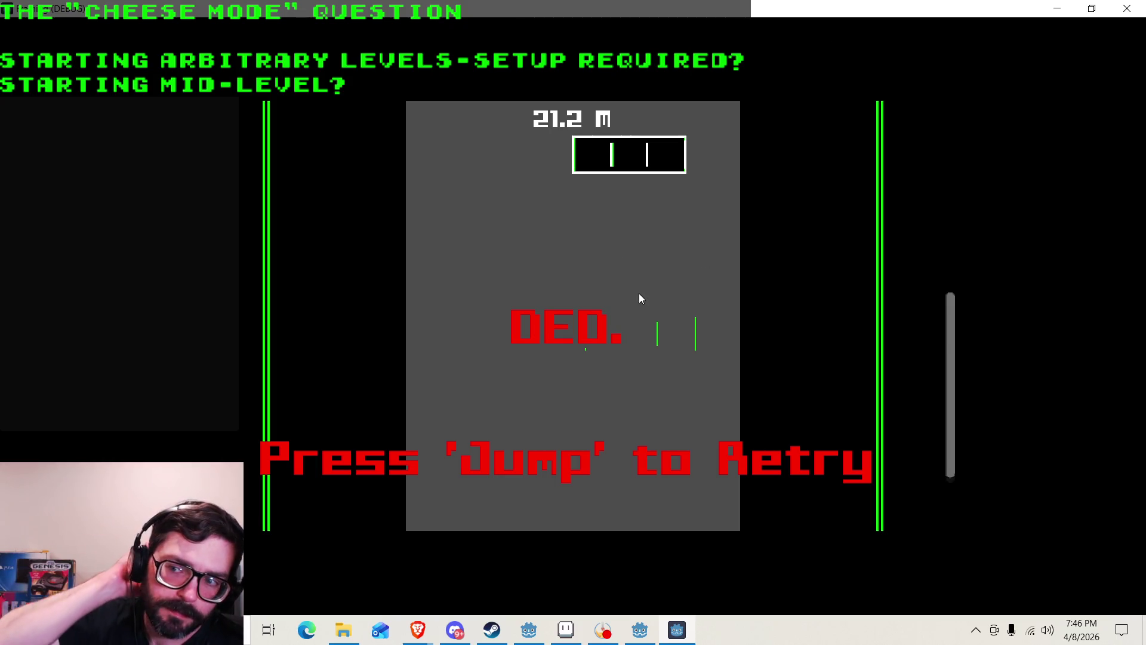
pyautogui.press('space')
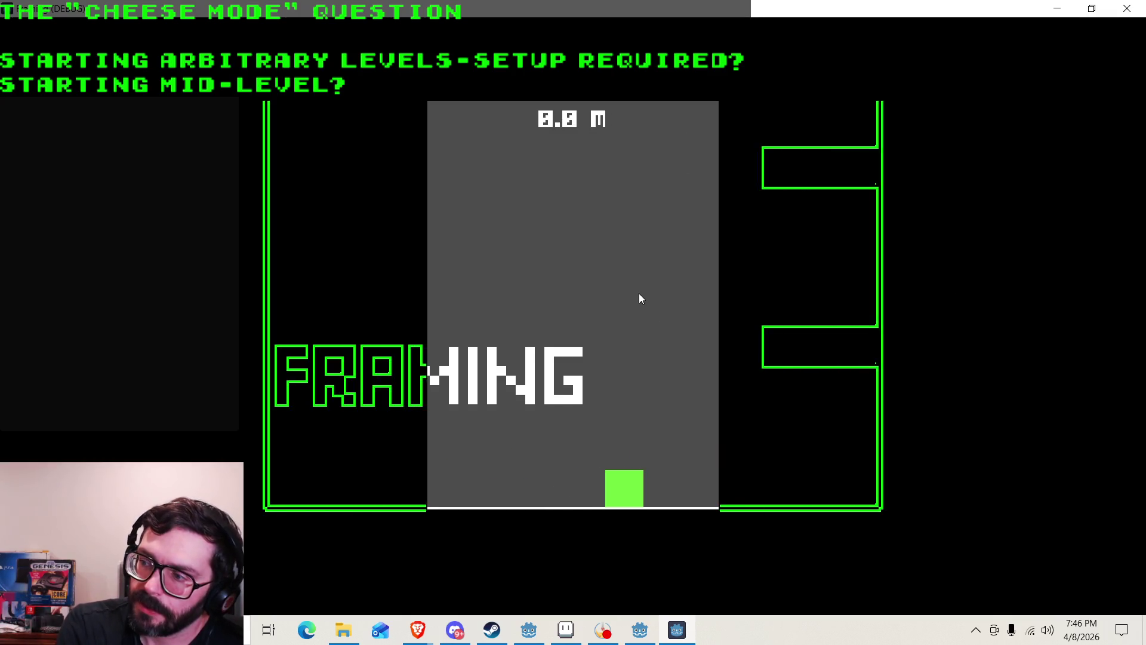
# - Zig-zag upward past the white ledges from the start
pyautogui.press('Right')
pyautogui.press('space')
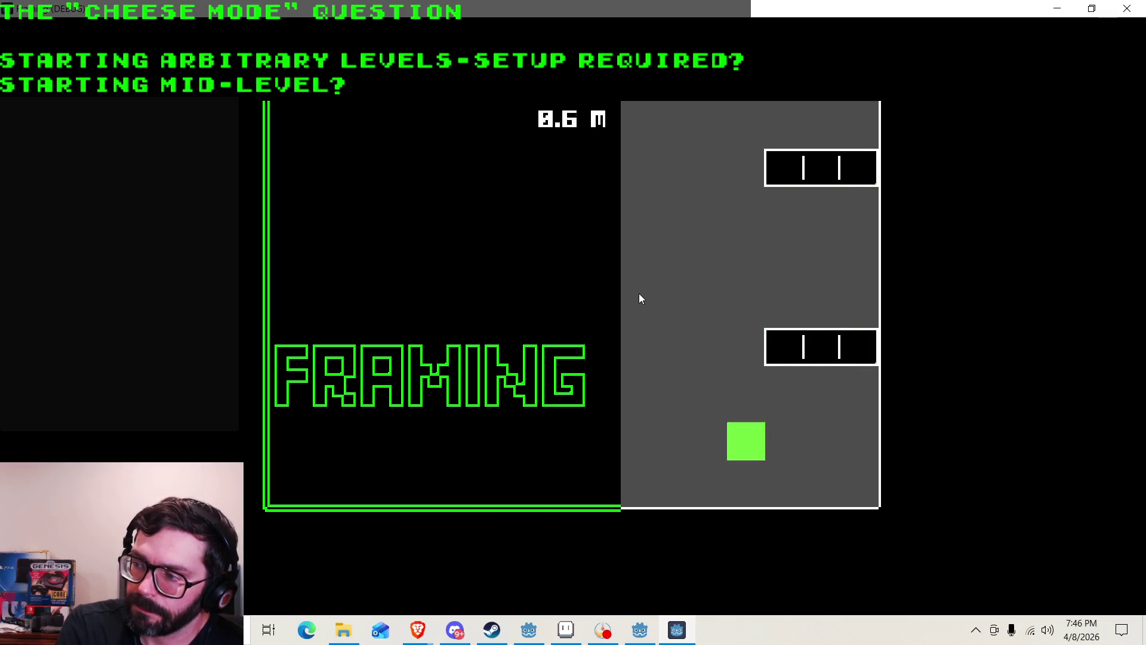
pyautogui.press('Left')
pyautogui.press('space')
pyautogui.press('Right')
pyautogui.press('space')
pyautogui.press('space')
pyautogui.press('Right')
pyautogui.press('space')
pyautogui.press('Left')
pyautogui.press('space')
pyautogui.press('Right')
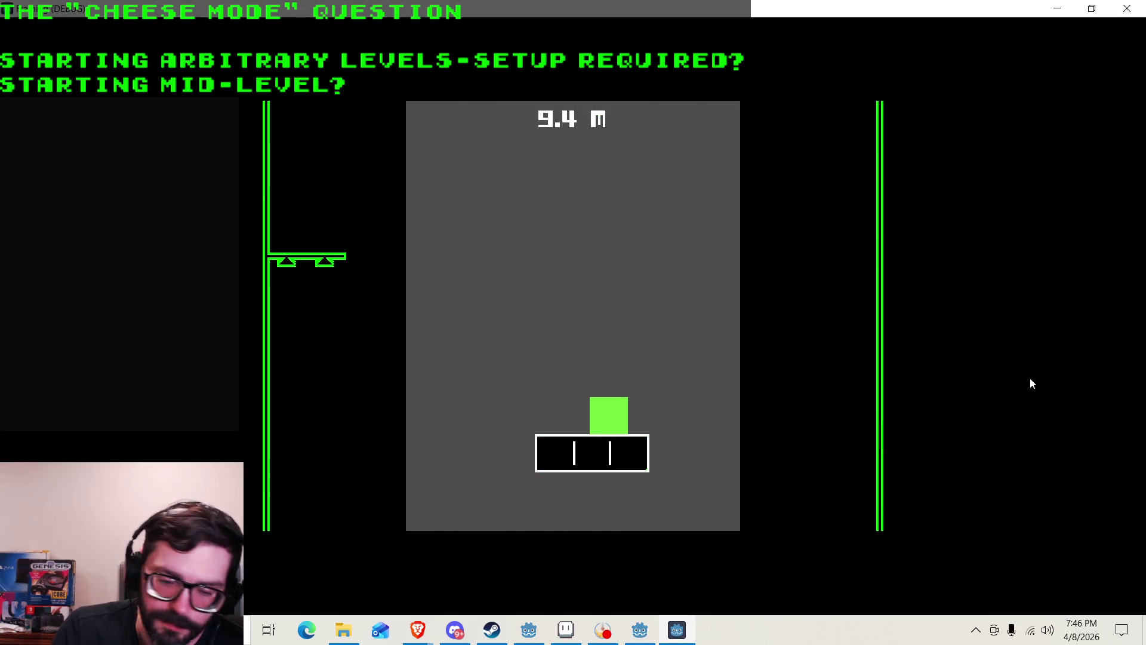
# - Climb the left and right ledges to the higher platform and move along it
pyautogui.press('space')
pyautogui.press('Left')
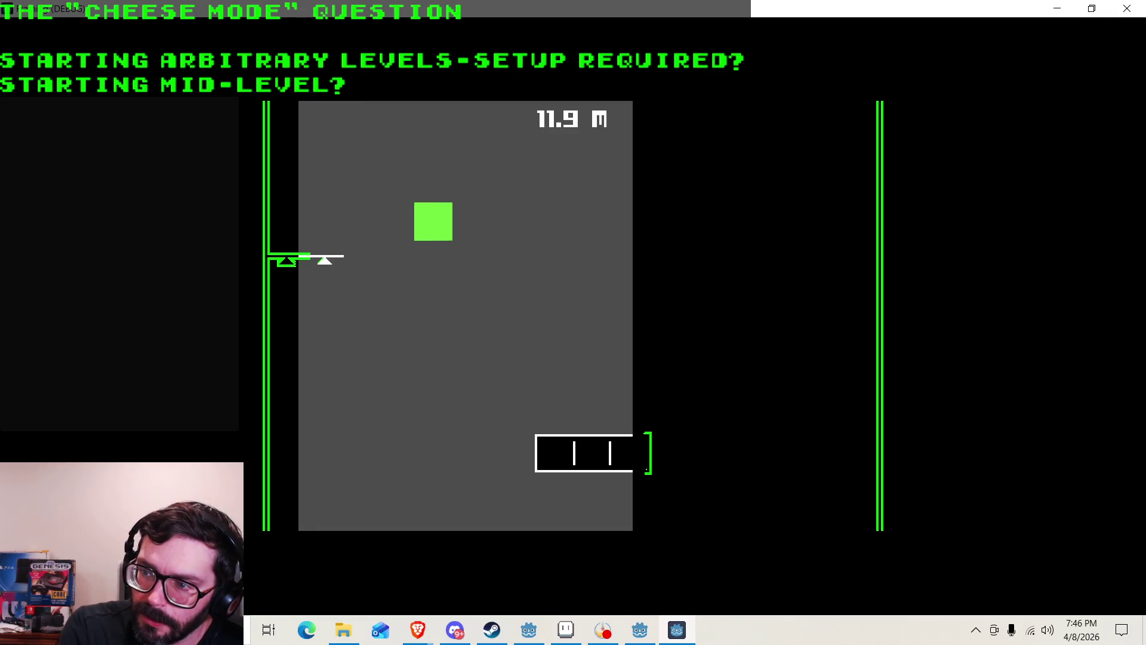
pyautogui.press('space')
pyautogui.press('space')
pyautogui.press('Right')
pyautogui.press('space')
pyautogui.press('Right')
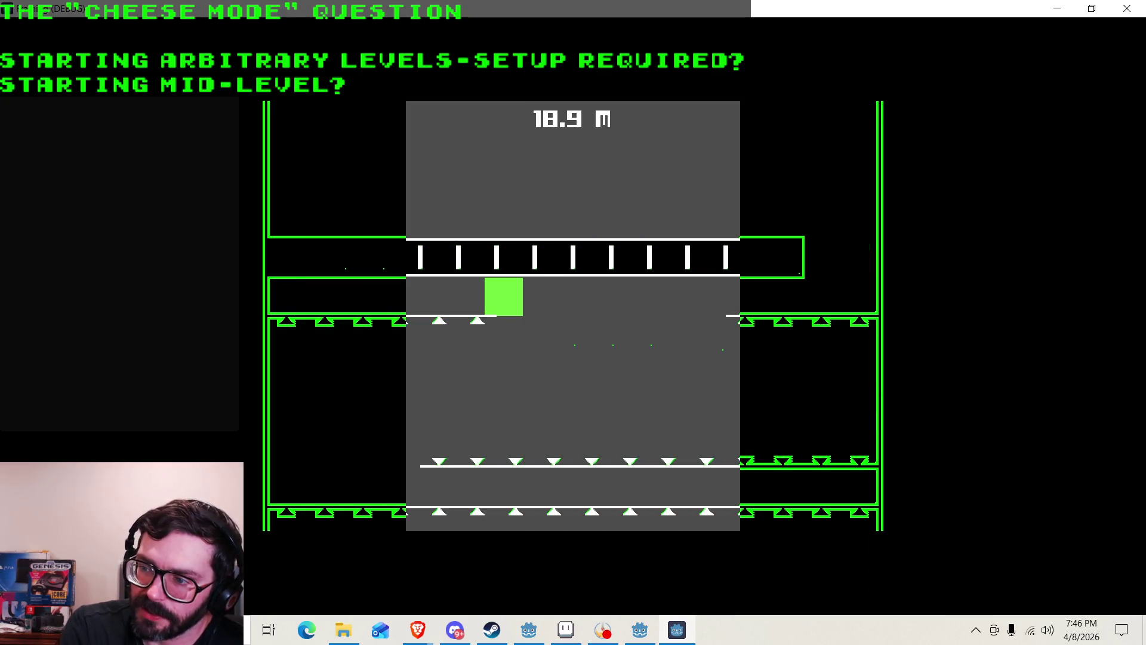
pyautogui.press('Right')
pyautogui.press('space')
pyautogui.press('Left')
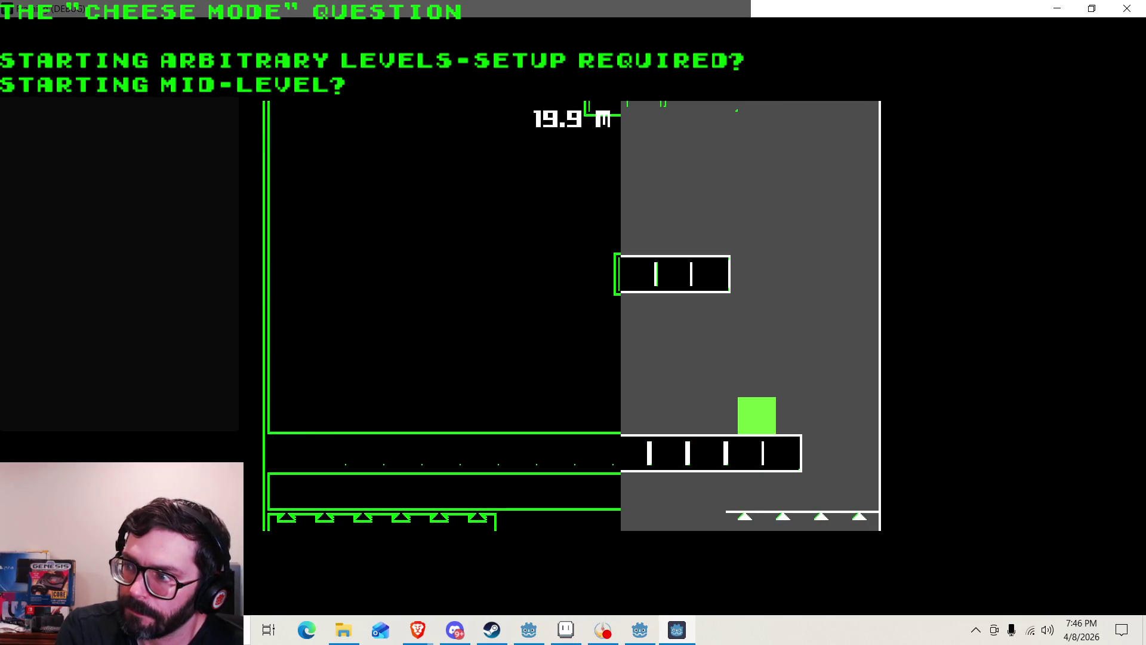
pyautogui.press('Left')
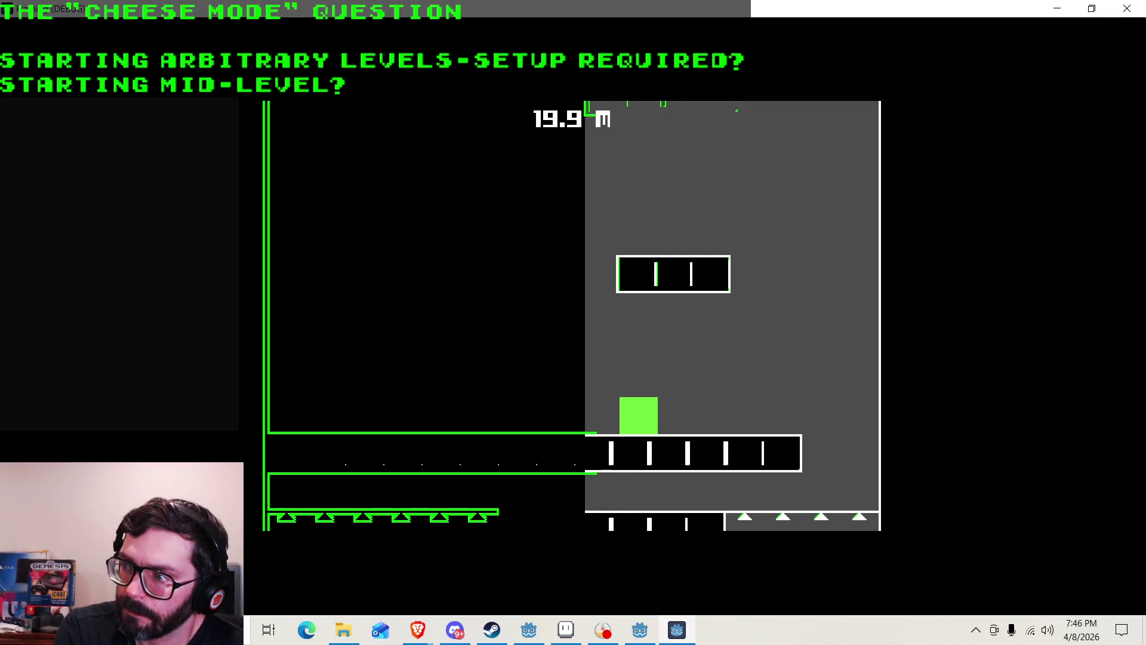
pyautogui.press('space')
pyautogui.press('Left')
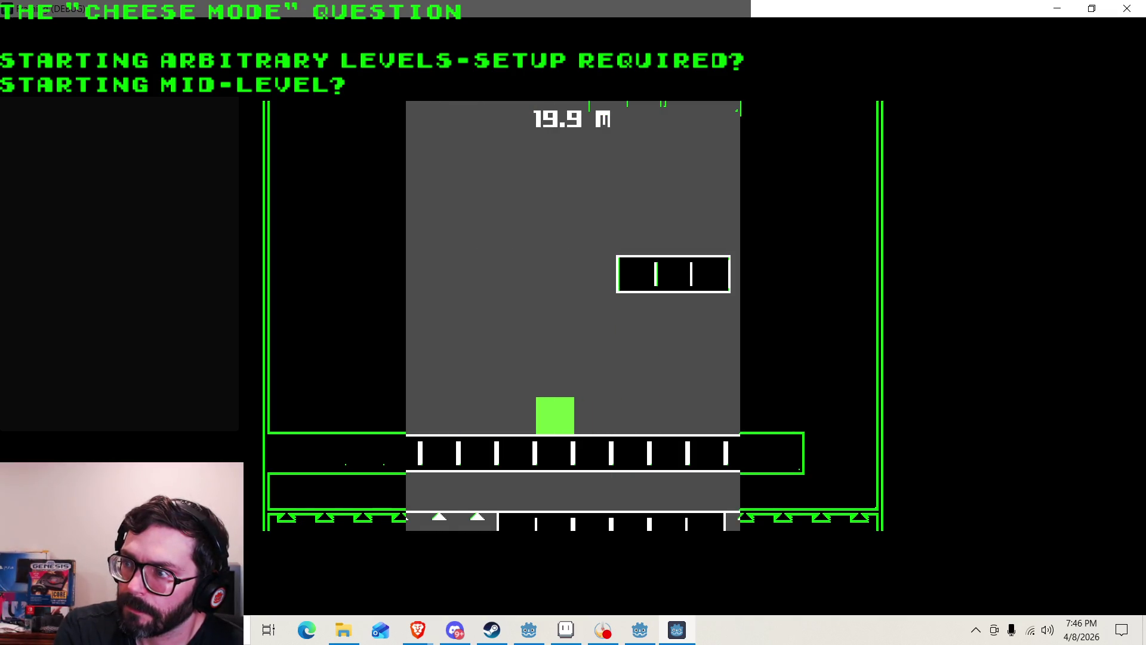
pyautogui.press('Right')
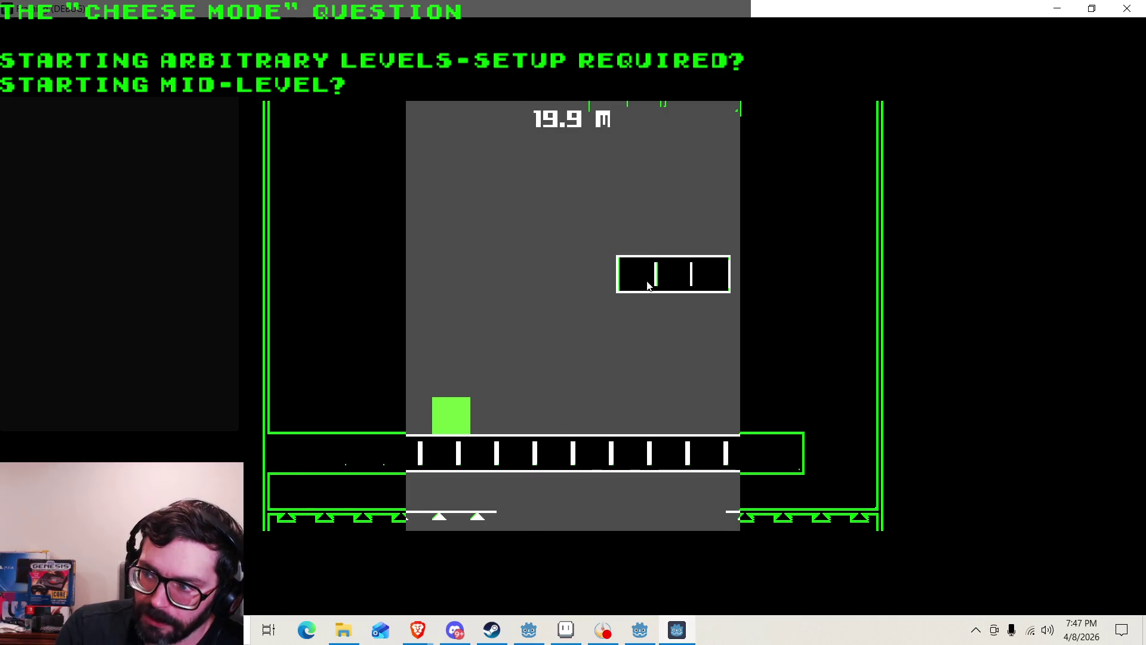
# - Jump onto the right-side block and keep climbing until dying, then restart
pyautogui.press('Right')
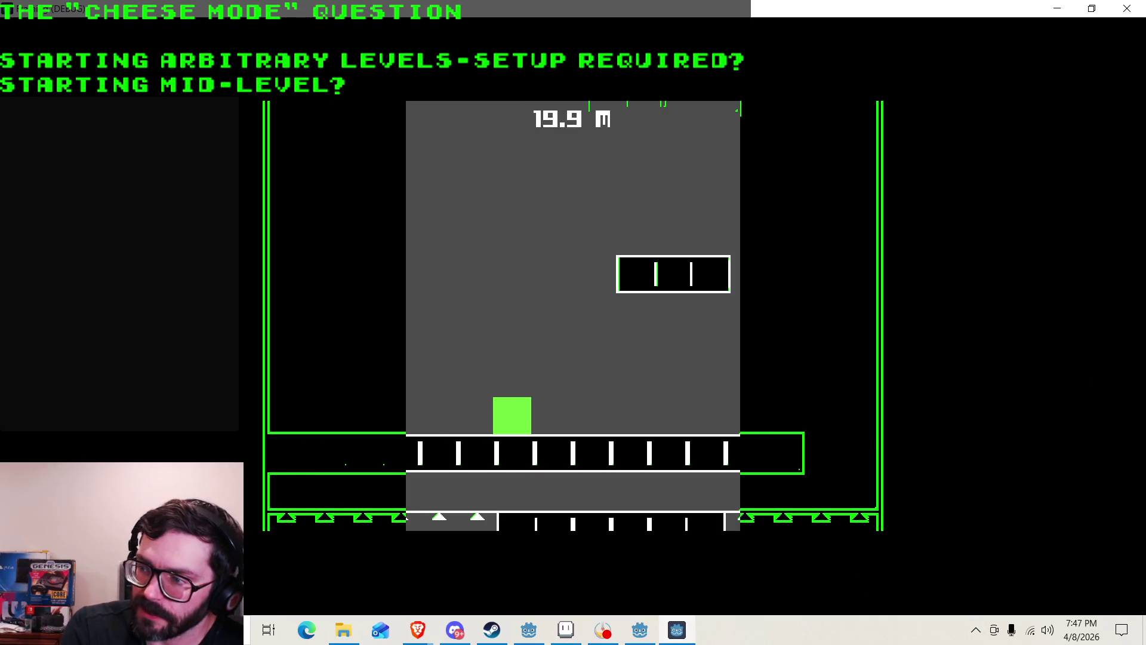
pyautogui.press('space')
pyautogui.press('Right')
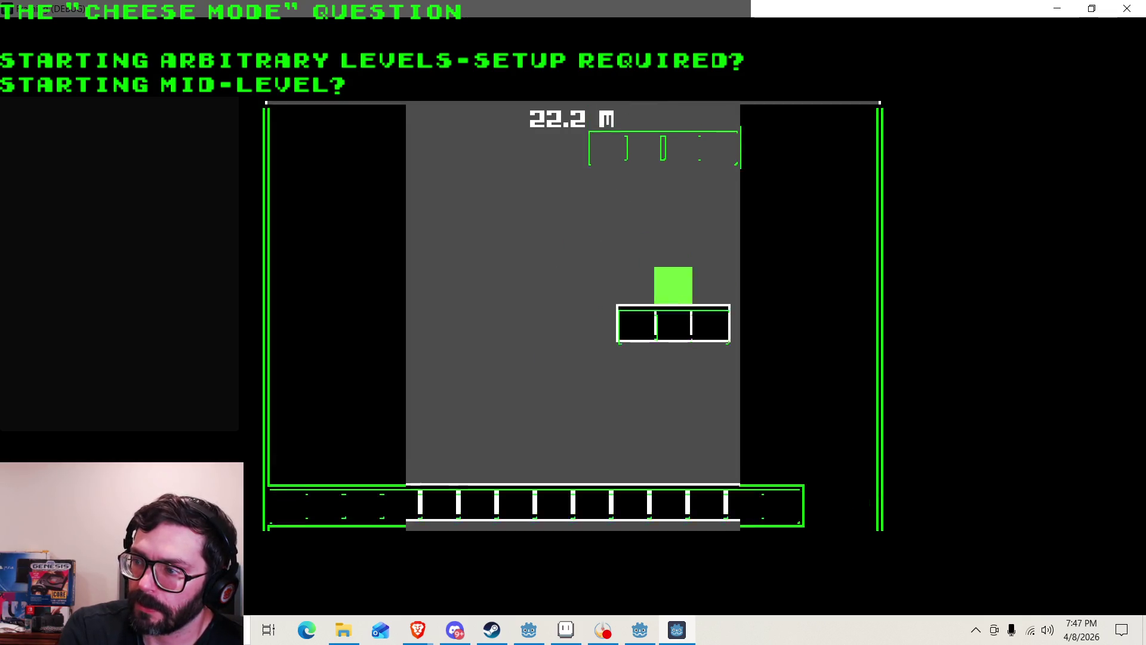
pyautogui.press('space')
pyautogui.press('Left')
pyautogui.press('space')
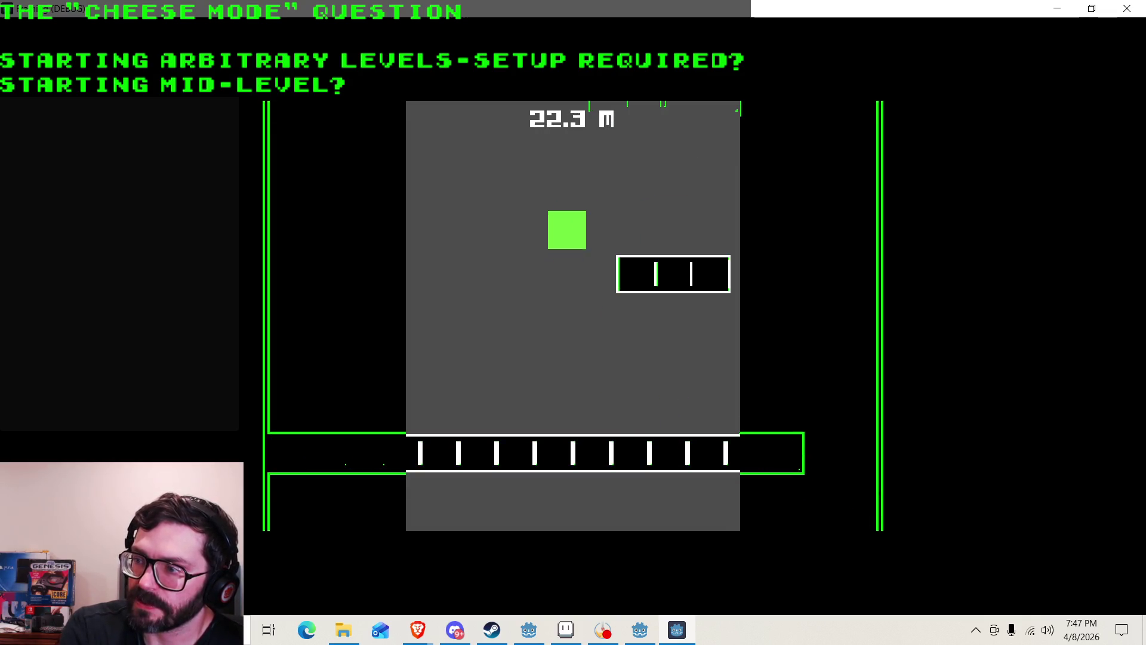
pyautogui.press('Right')
pyautogui.press('space')
pyautogui.press('Left')
pyautogui.press('Right')
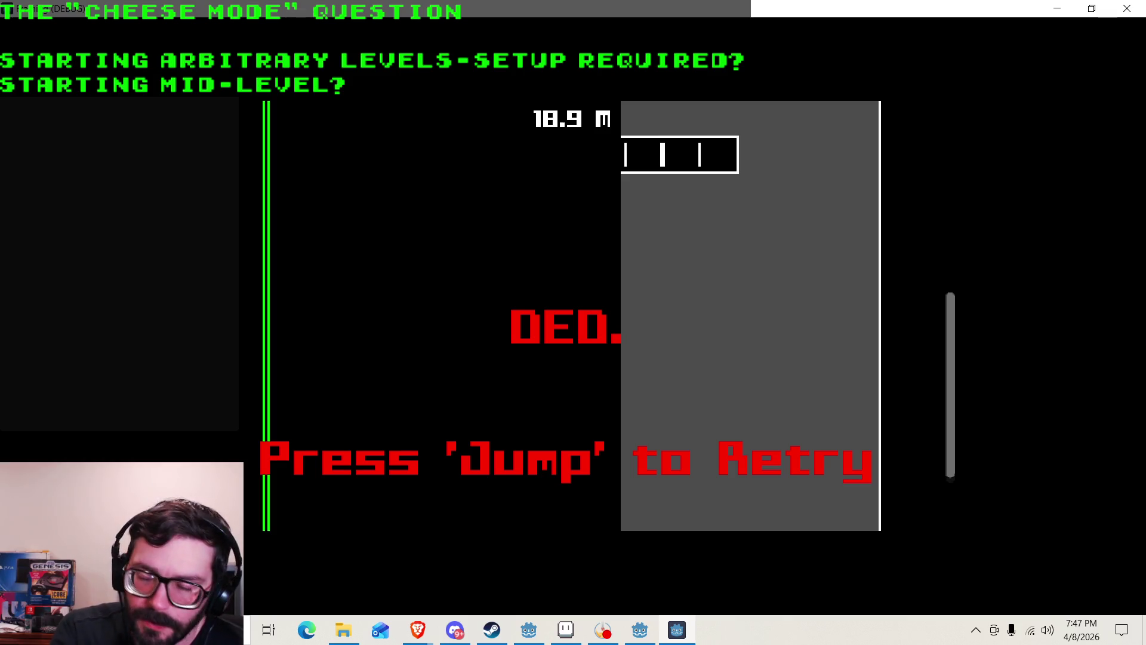
pyautogui.press('space')
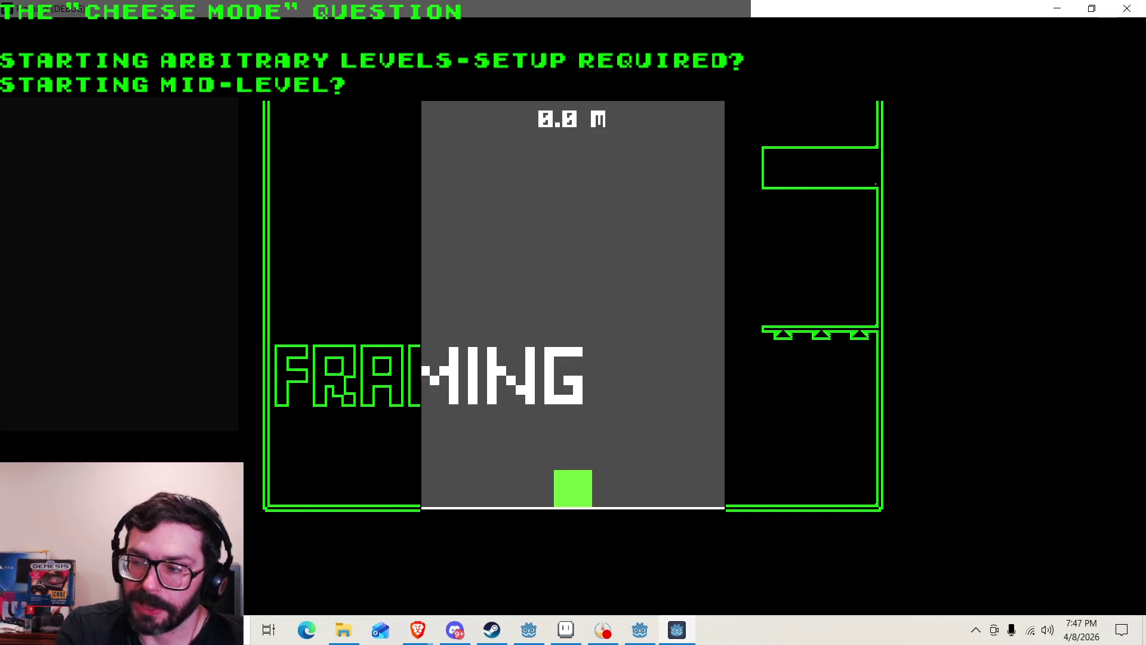
# - Jump the player up the first platforms and onto higher ledges
pyautogui.press('Left')
pyautogui.press('Right')
pyautogui.press('space')
pyautogui.press('space')
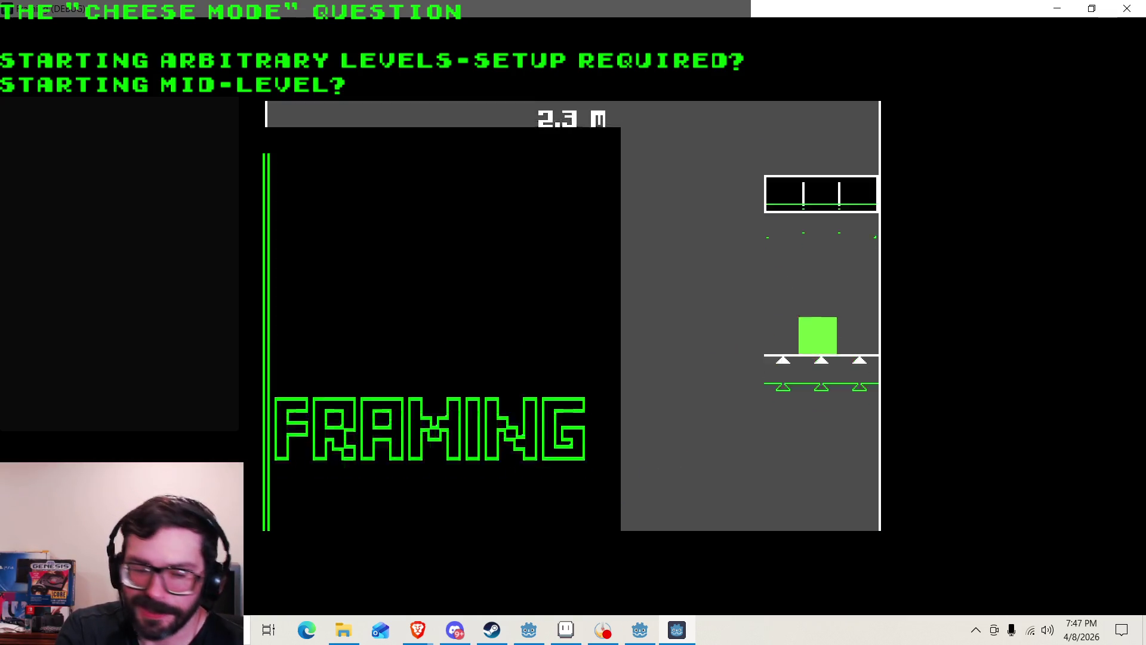
pyautogui.press('space')
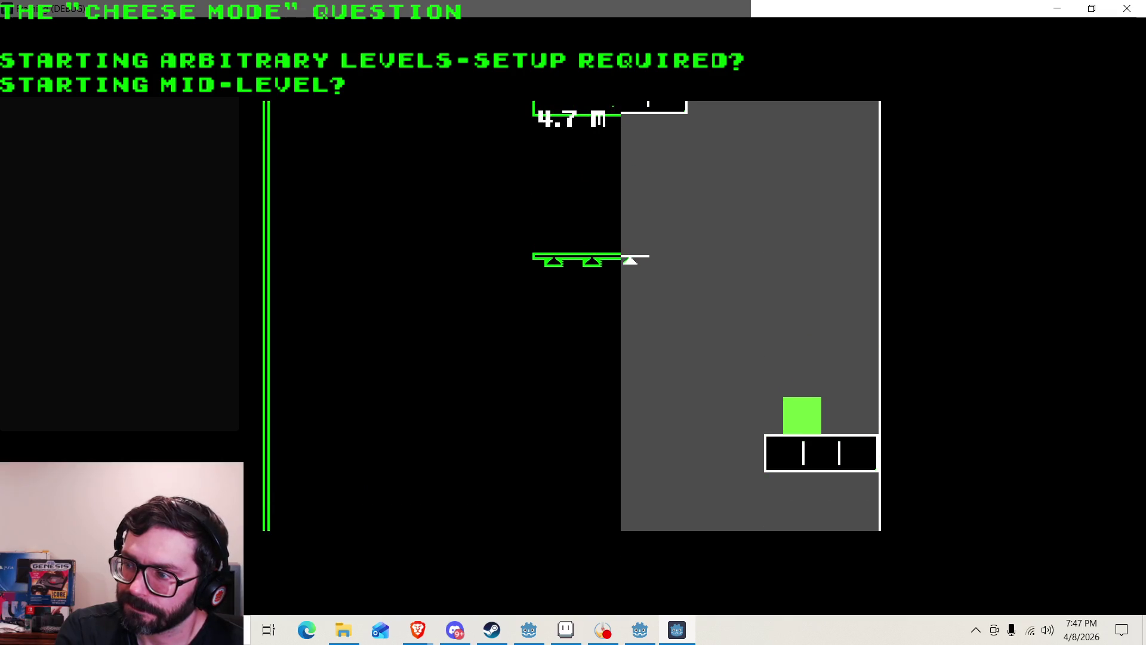
pyautogui.press('space')
pyautogui.press('space')
pyautogui.press('space')
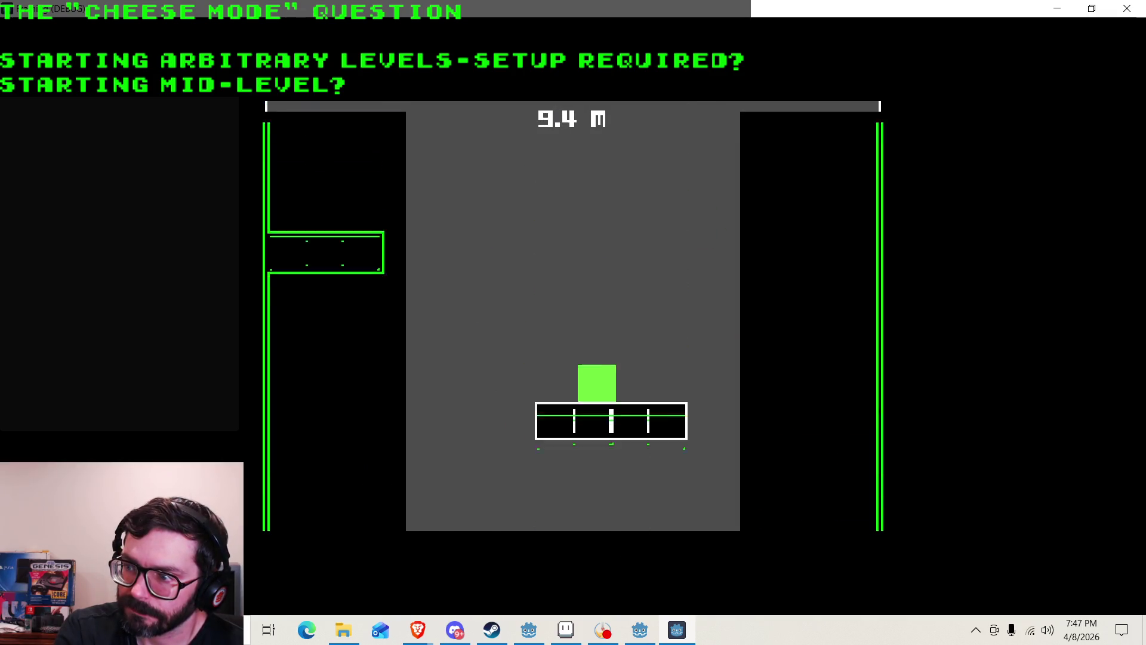
pyautogui.press('Left')
pyautogui.press('space')
pyautogui.press('space')
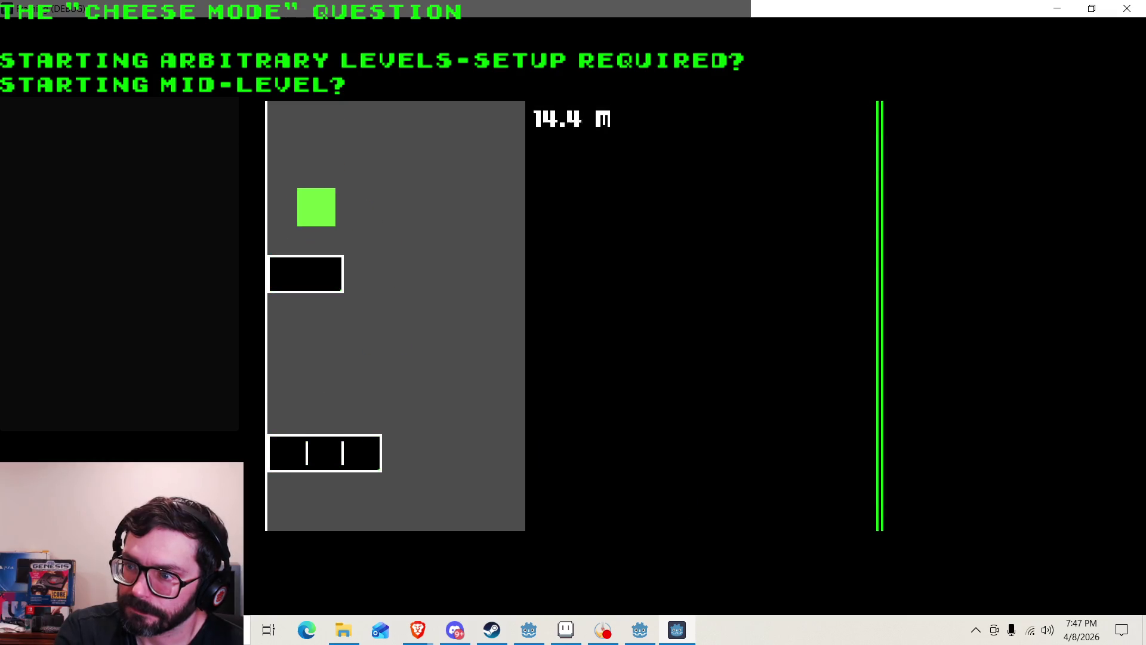
pyautogui.press('space')
pyautogui.press('space')
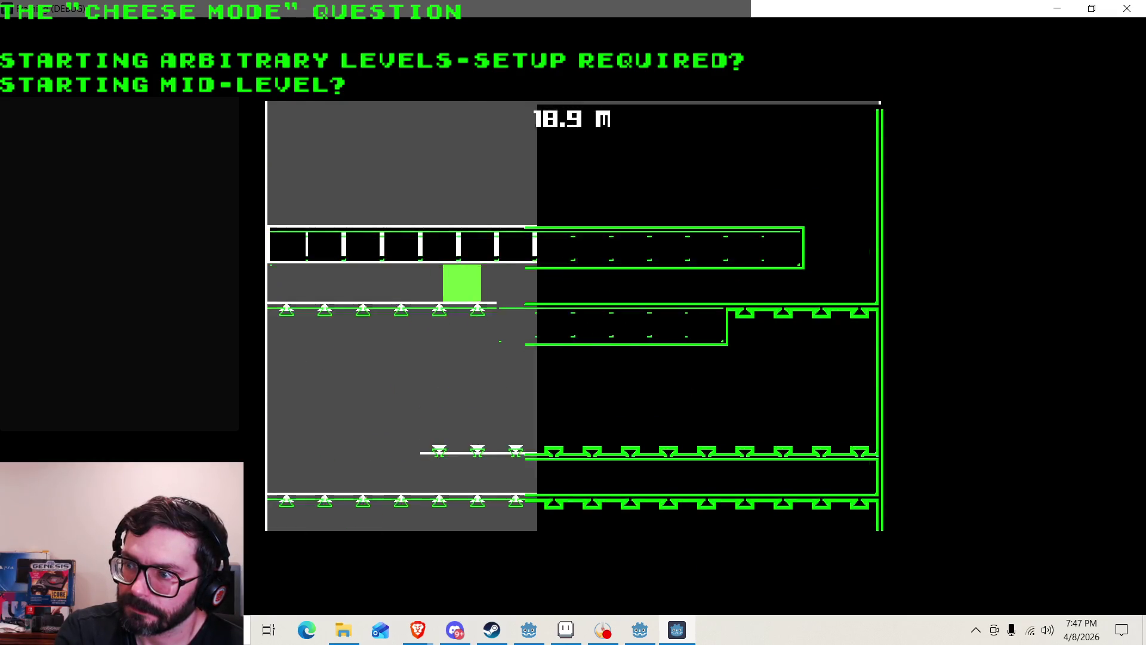
pyautogui.press('Right')
pyautogui.press('space')
pyautogui.press('Left')
pyautogui.press('space')
pyautogui.press('space')
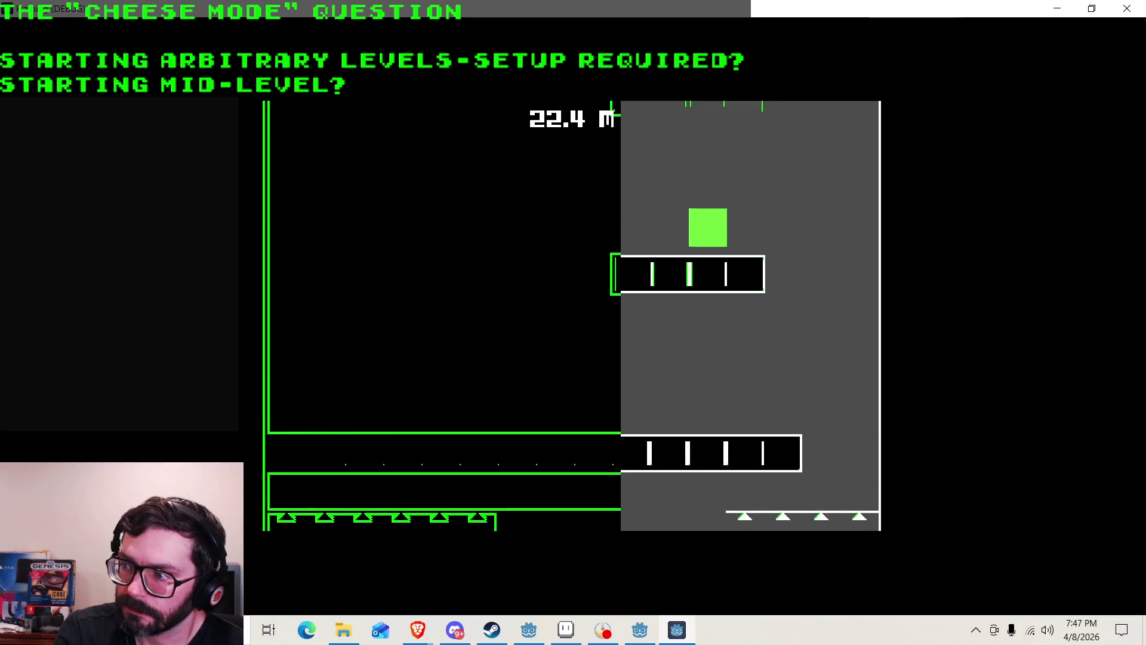
pyautogui.press('space')
pyautogui.press('space')
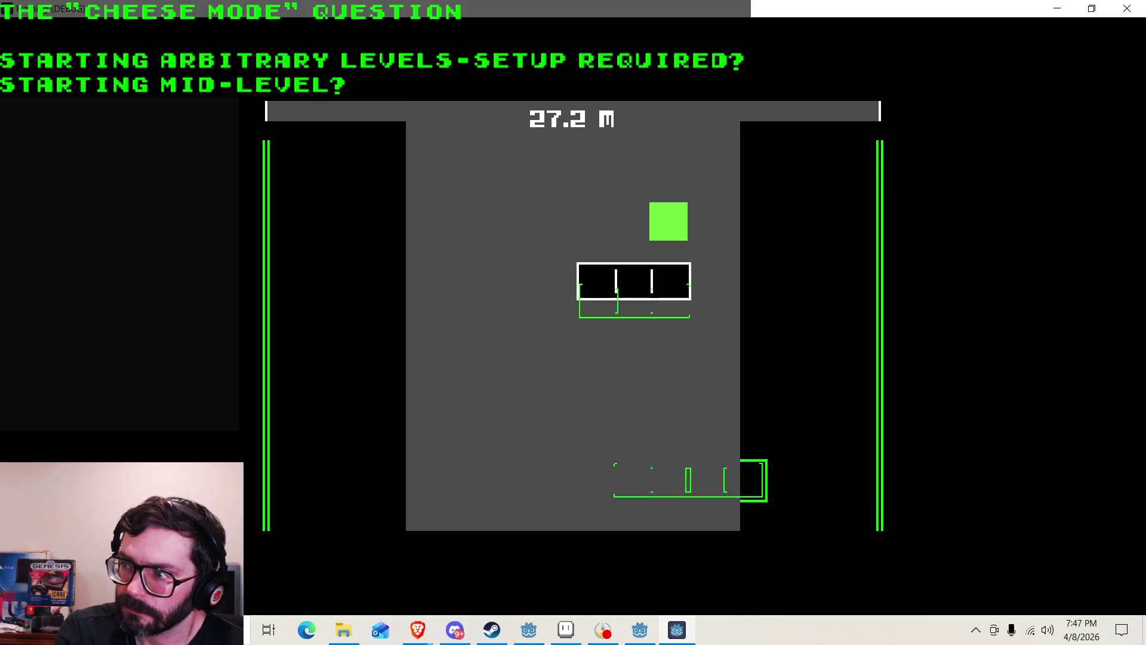
pyautogui.press('space')
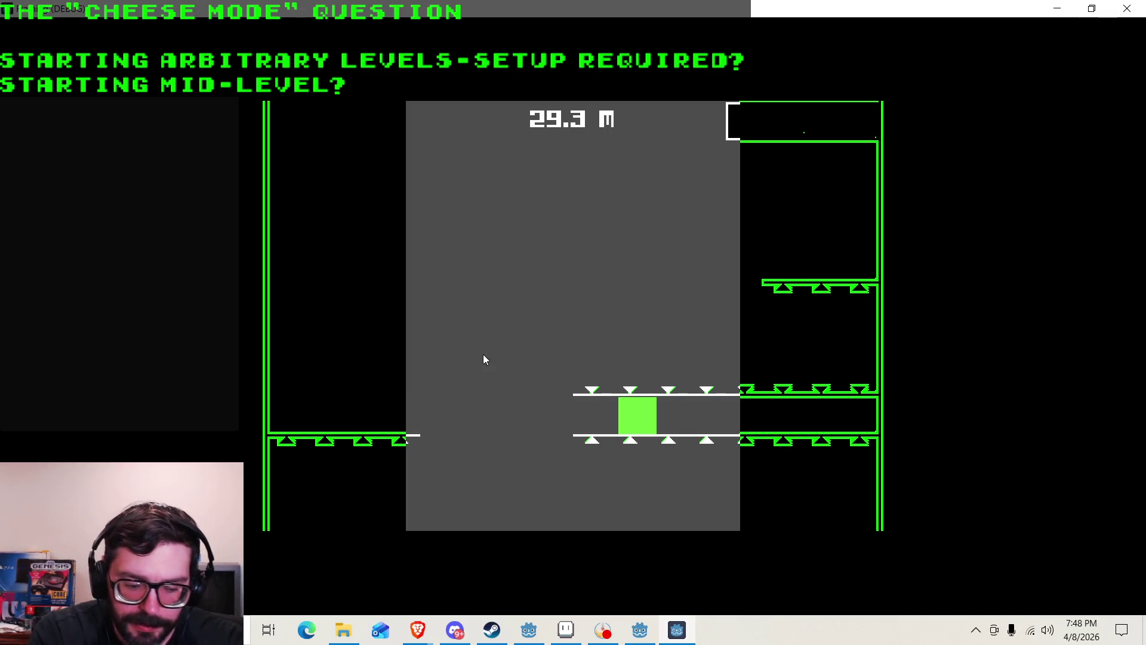
# - Move the player between the left room and the corridor room, then stop the game with F8
pyautogui.press('Left')
pyautogui.press('space')
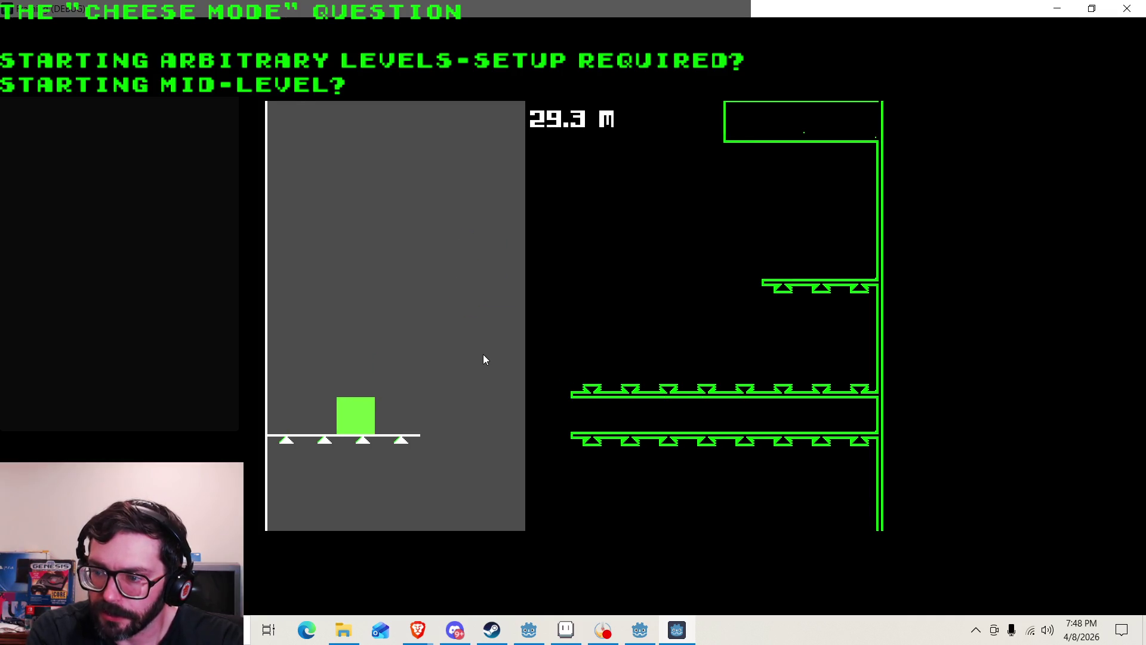
pyautogui.press('space')
pyautogui.press('Right')
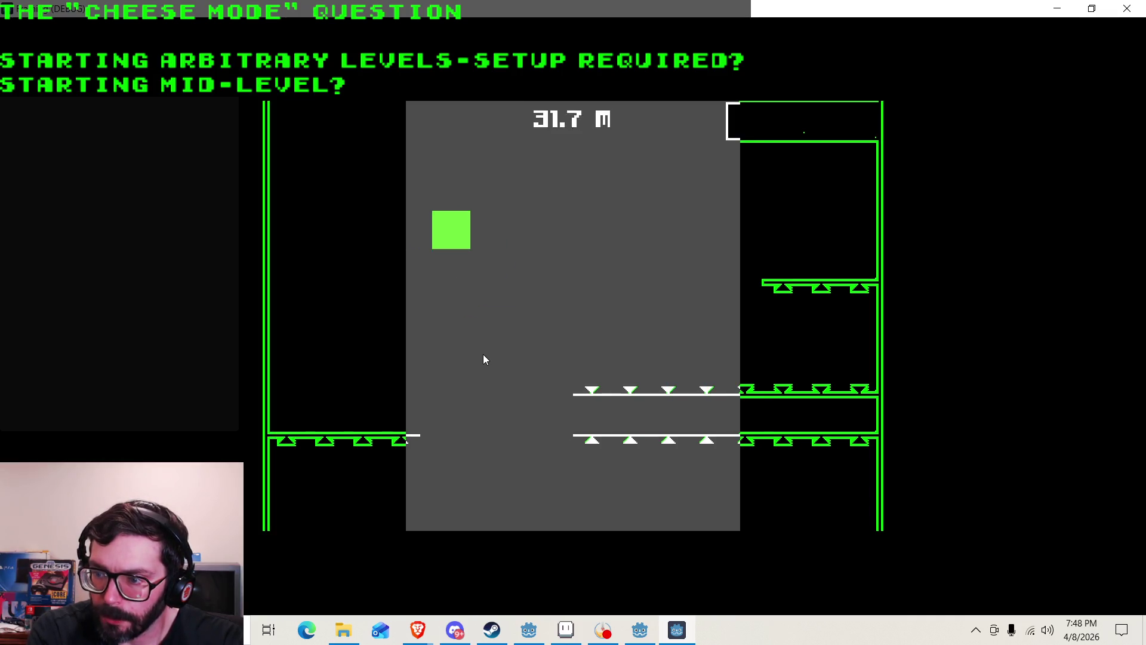
pyautogui.press('Left')
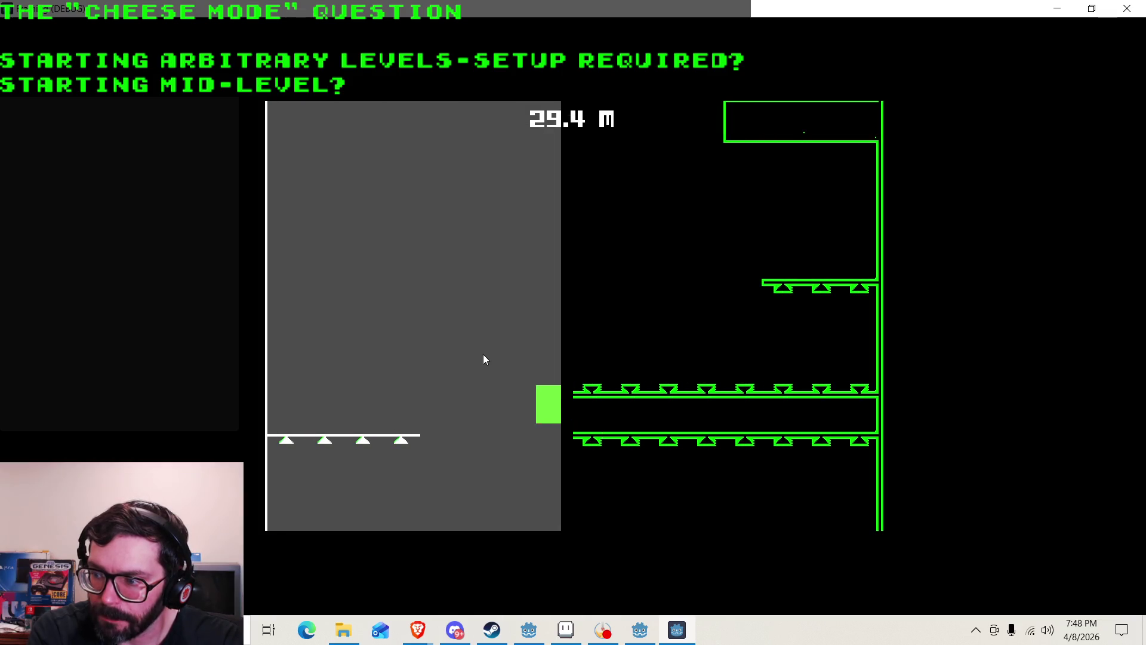
pyautogui.press('space')
pyautogui.press('Right')
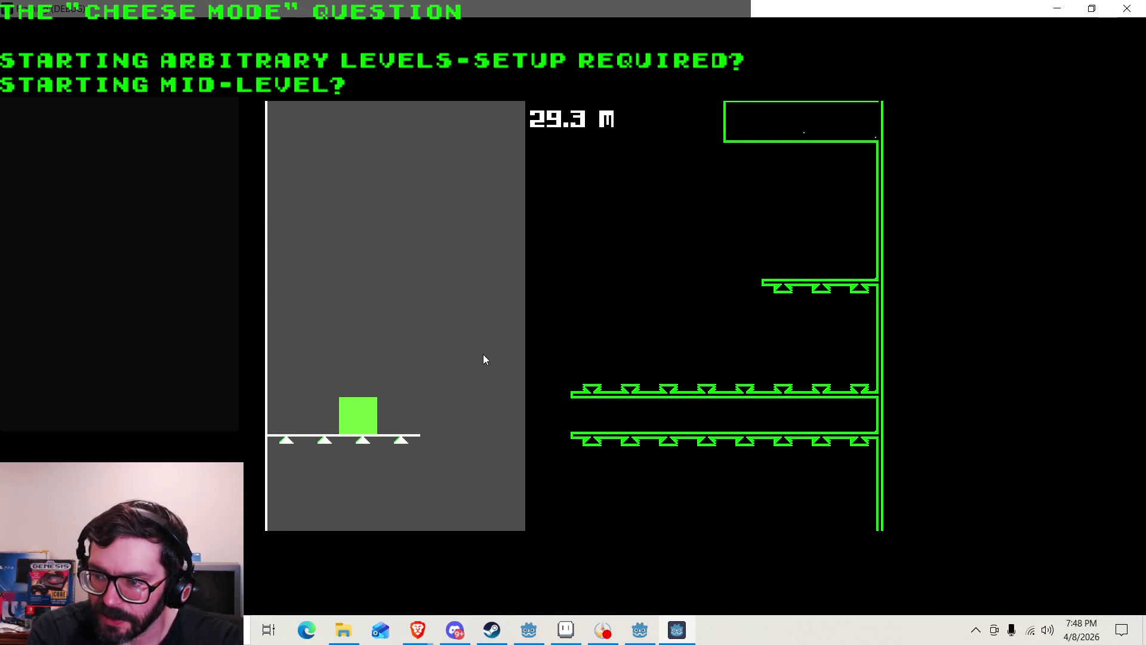
pyautogui.press('space')
pyautogui.press('F8')
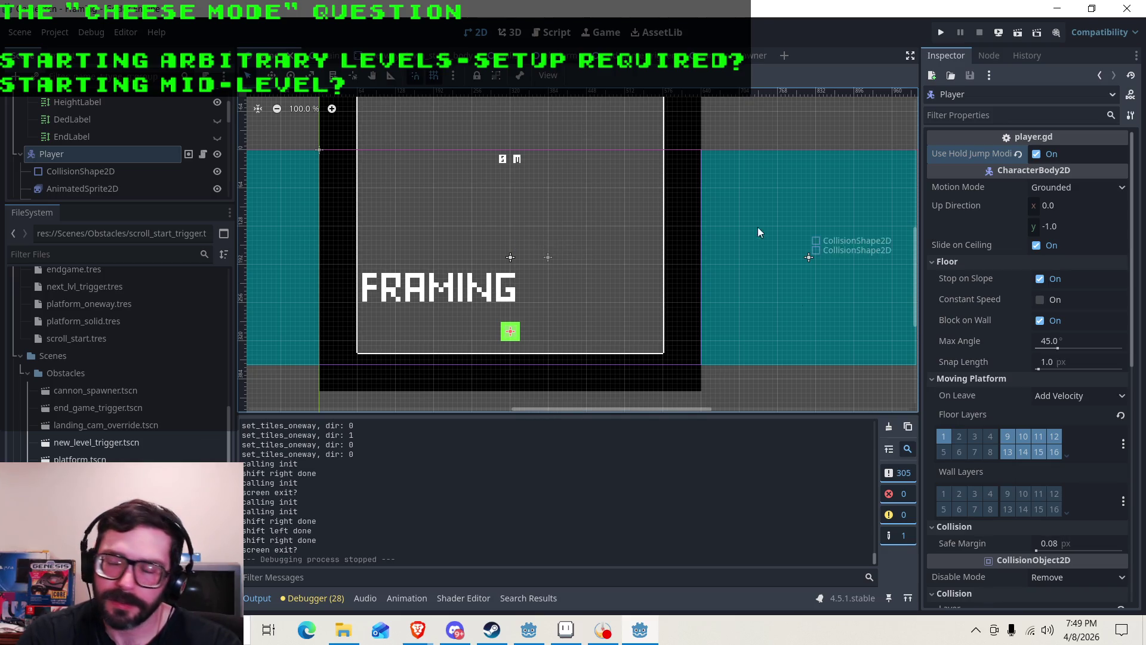
# - Switch to the Script workspace to show player.gd
pyautogui.click(553, 34)
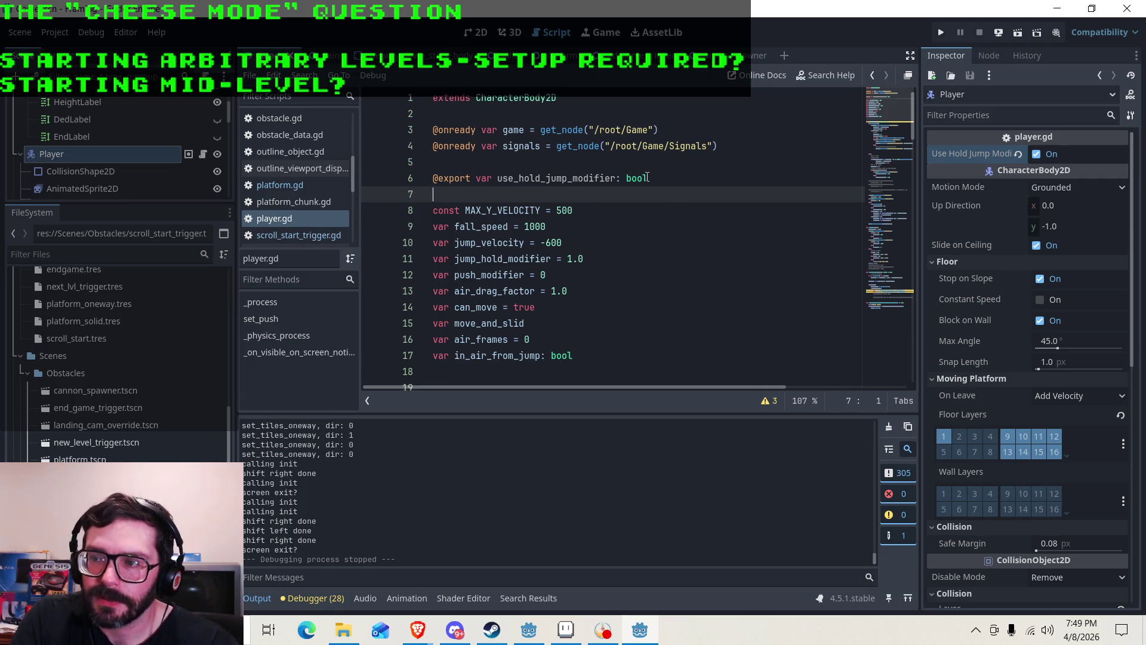
# - Inspect the fall_speed line and the jump_velocity line (-600) in player.gd, then run the project
pyautogui.moveTo(648, 178)
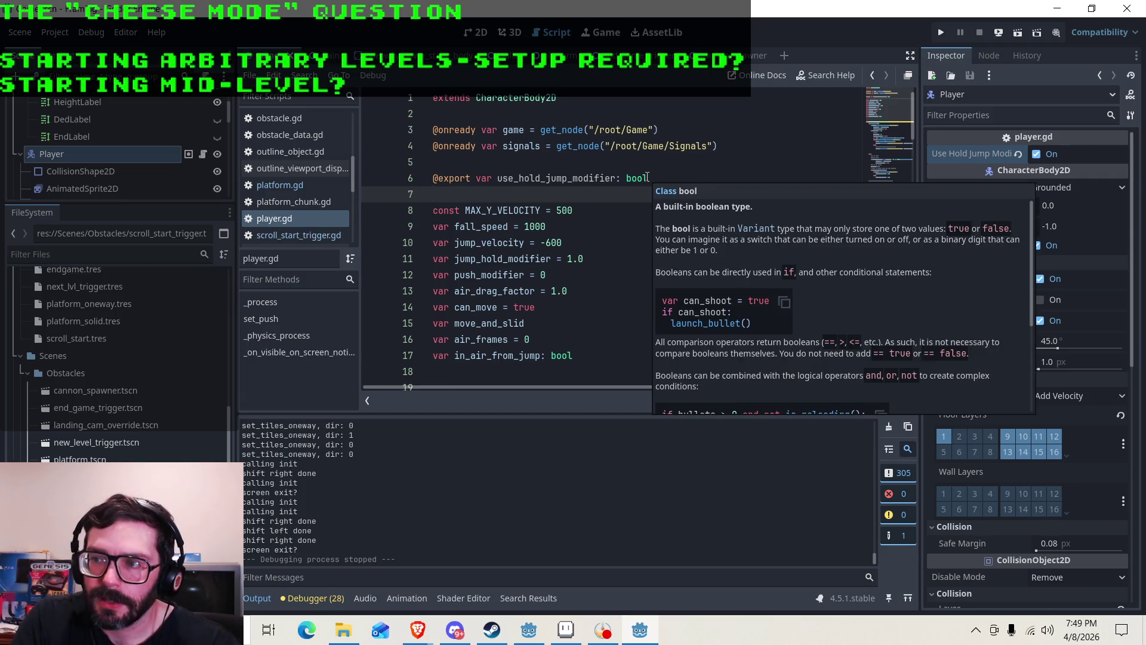
pyautogui.click(600, 210)
pyautogui.click(600, 226)
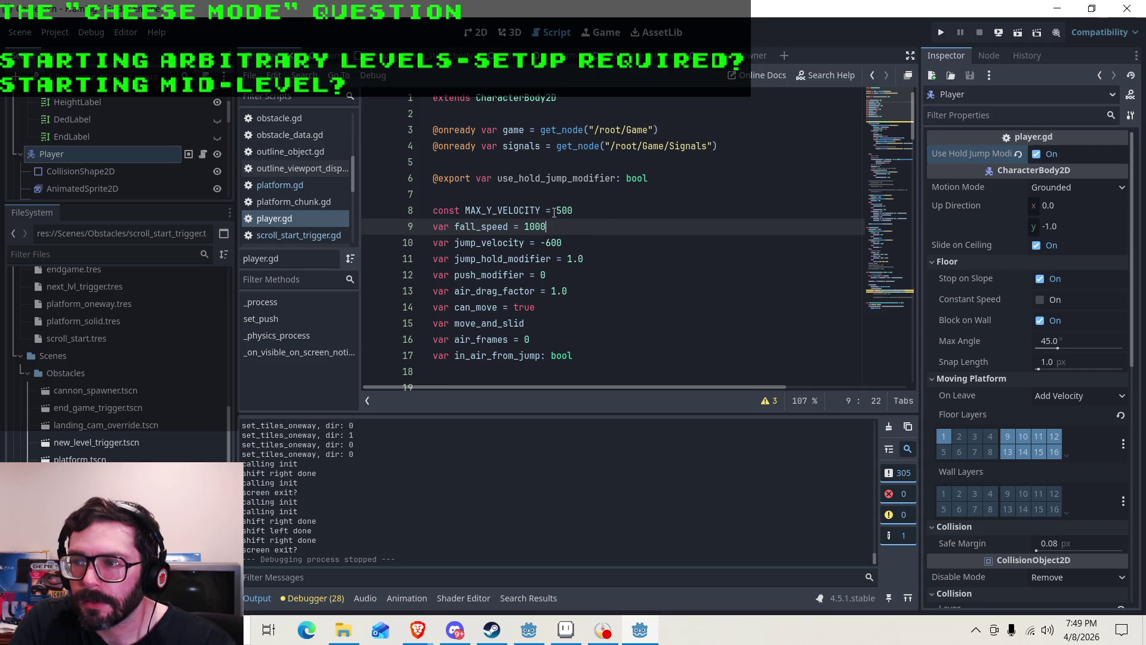
pyautogui.click(589, 243)
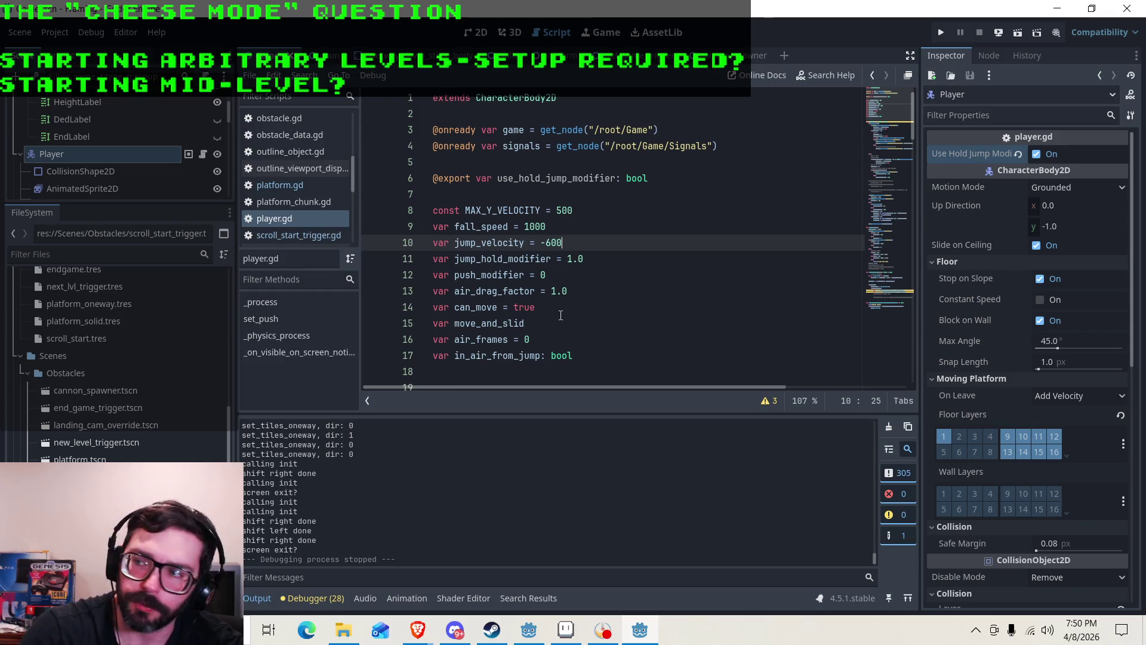
pyautogui.click(941, 34)
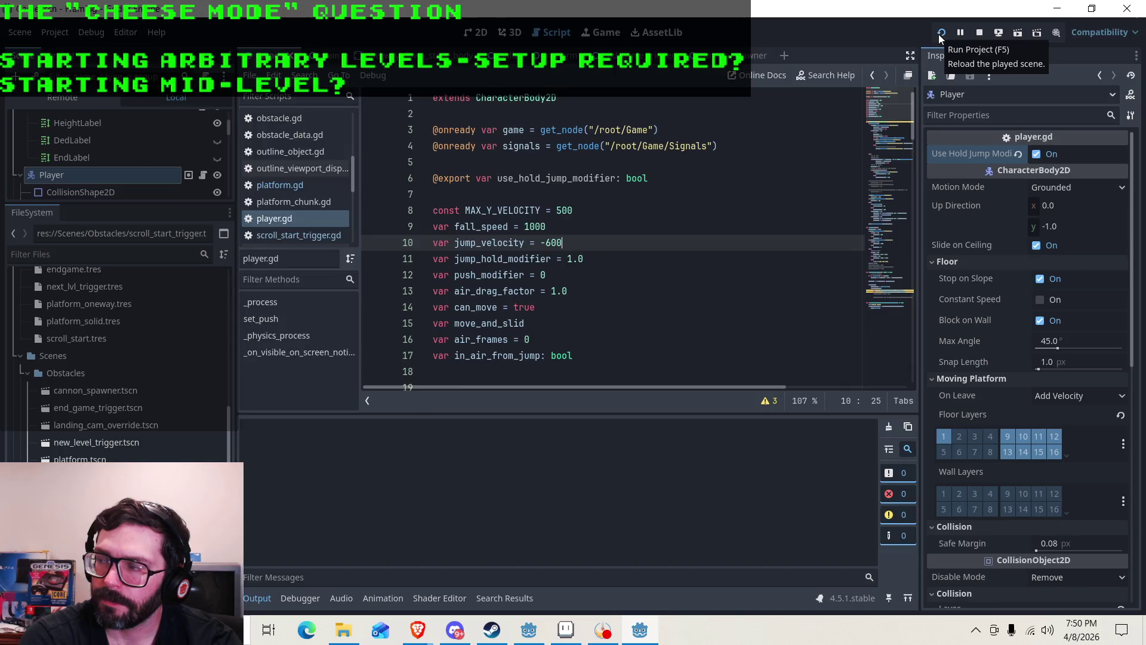
# - Climb the first platforms up to the platform at 19.9 m
pyautogui.press('Right')
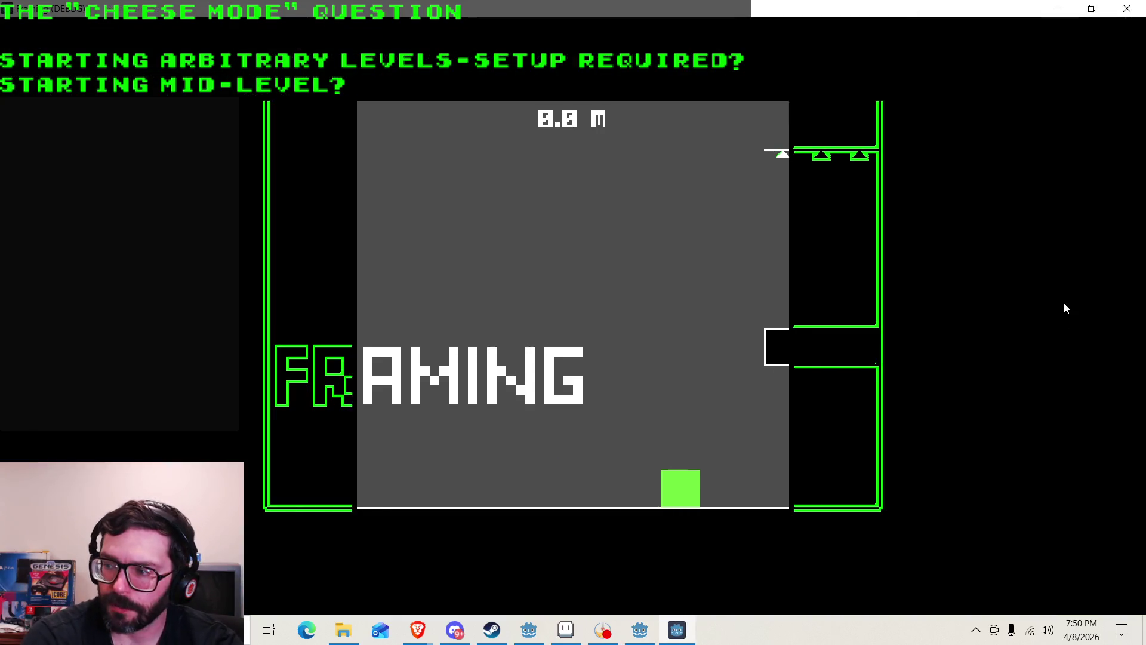
pyautogui.press('space')
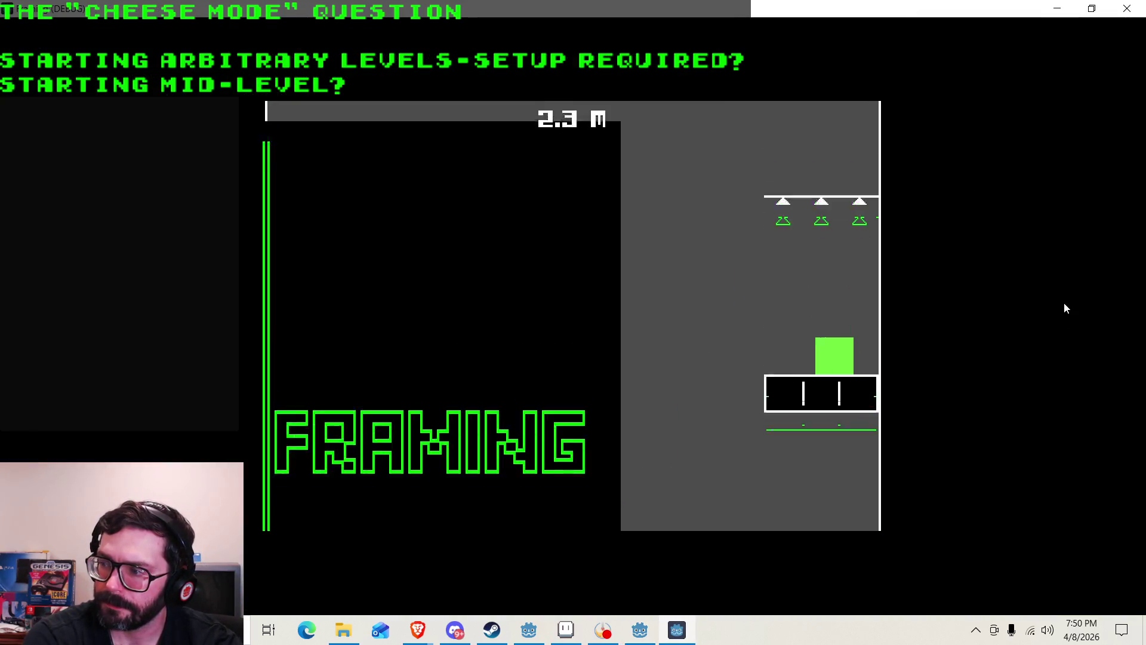
pyautogui.press('space')
pyautogui.press('space')
pyautogui.press('Left')
pyautogui.press('space')
pyautogui.press('space')
pyautogui.press('Left')
pyautogui.press('Left')
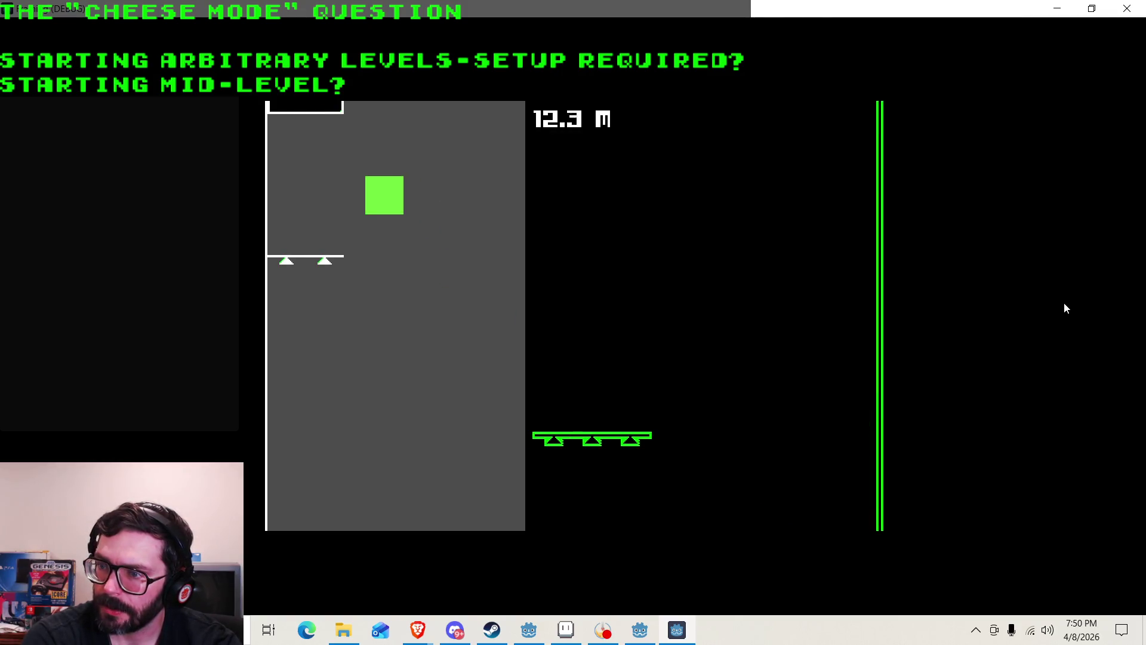
pyautogui.press('space')
pyautogui.press('space')
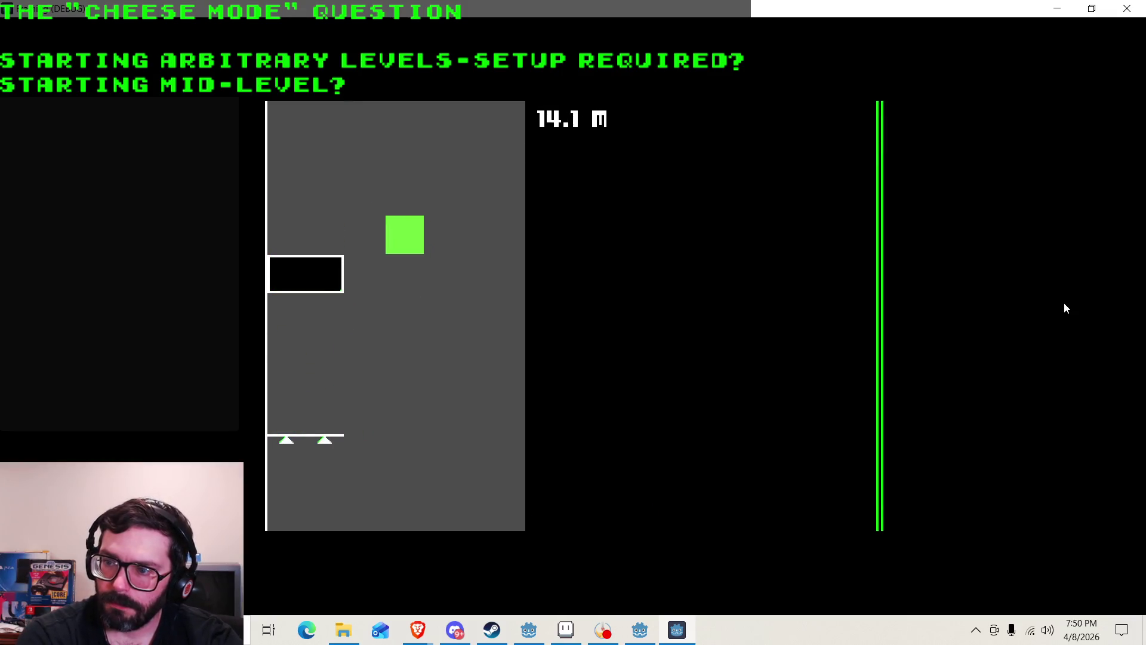
pyautogui.press('Left')
pyautogui.press('Right')
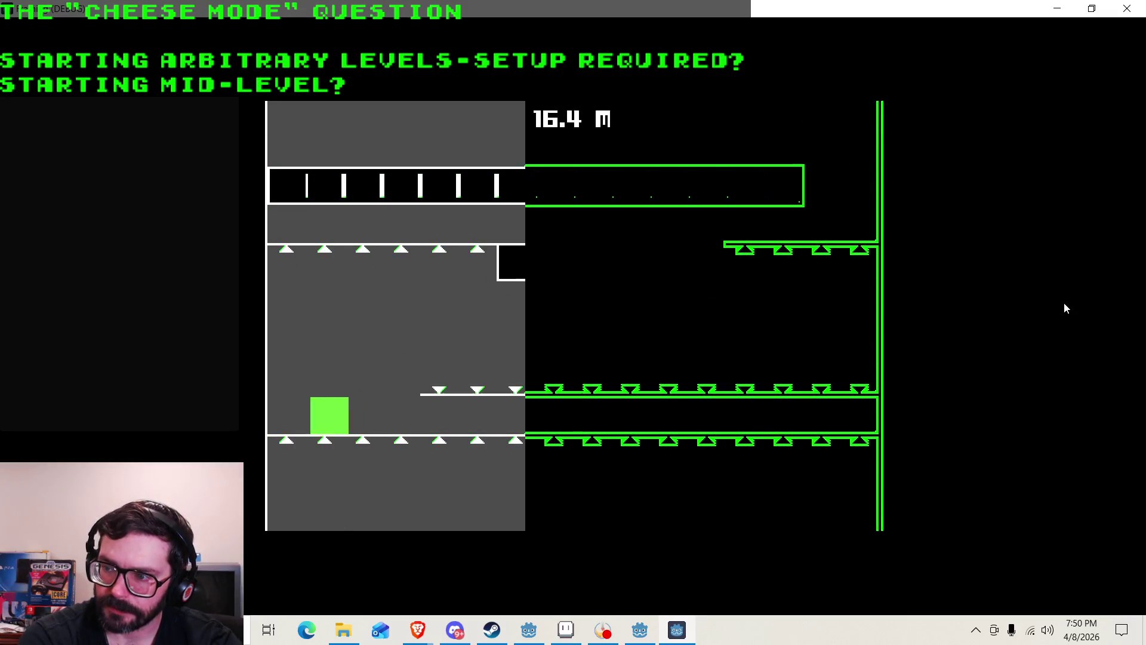
pyautogui.press('space')
pyautogui.press('Right')
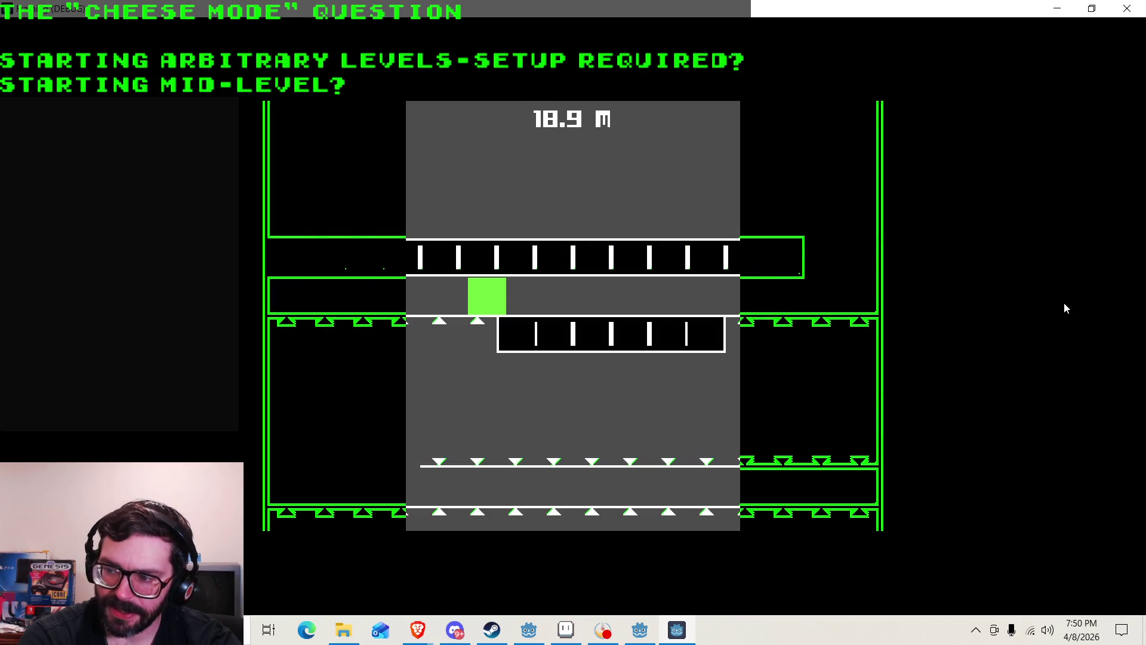
pyautogui.press('Right')
pyautogui.press('space')
# - Keep jumping the green square up through the upper platforms
pyautogui.press('Left')
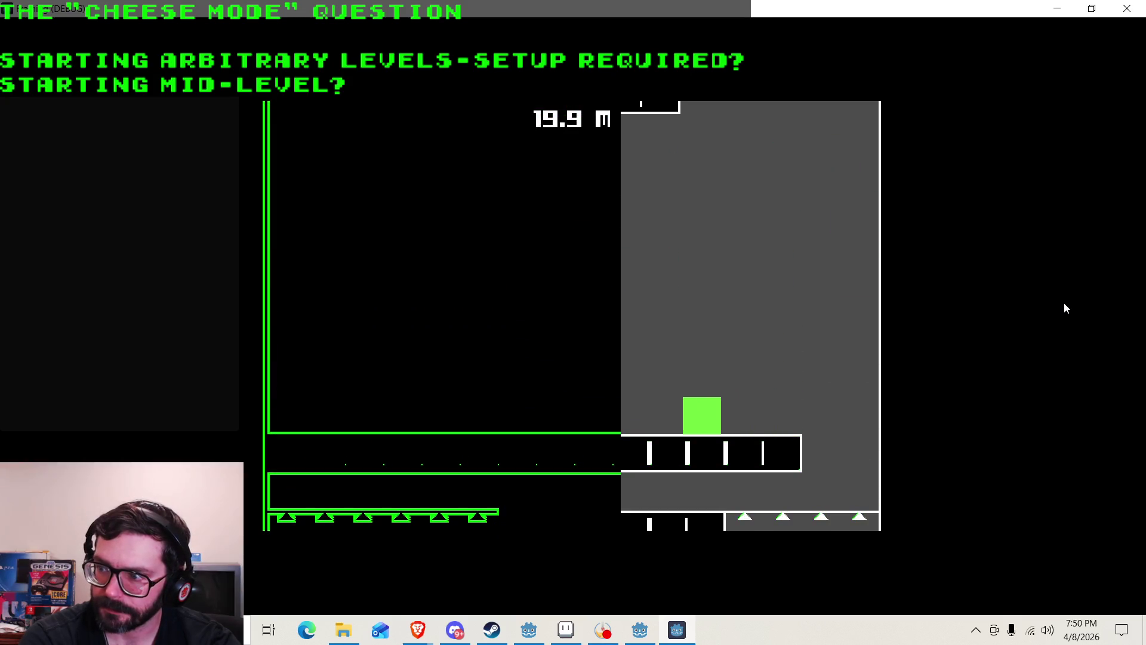
pyautogui.press('space')
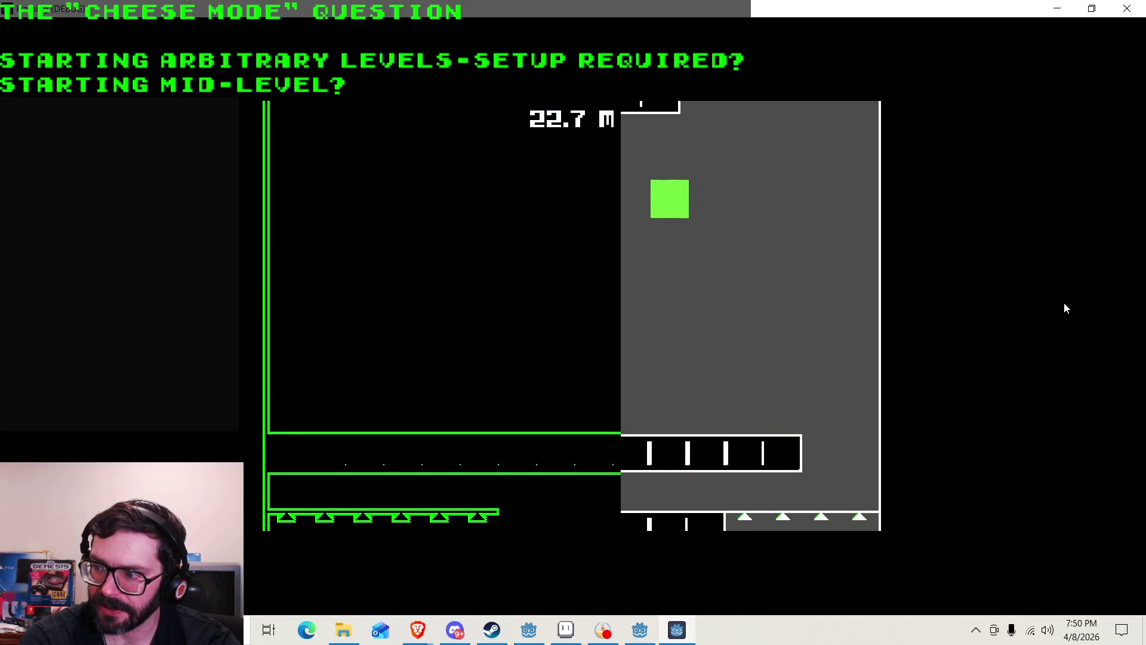
pyautogui.press('Right')
pyautogui.press('space')
pyautogui.press('Left')
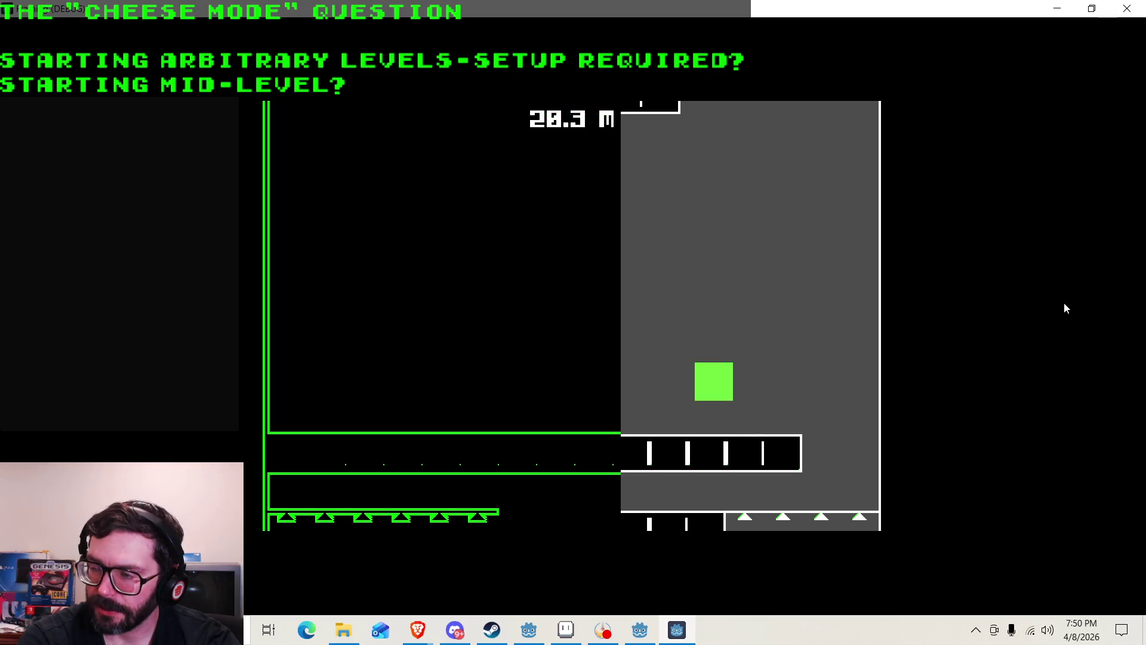
pyautogui.press('Right')
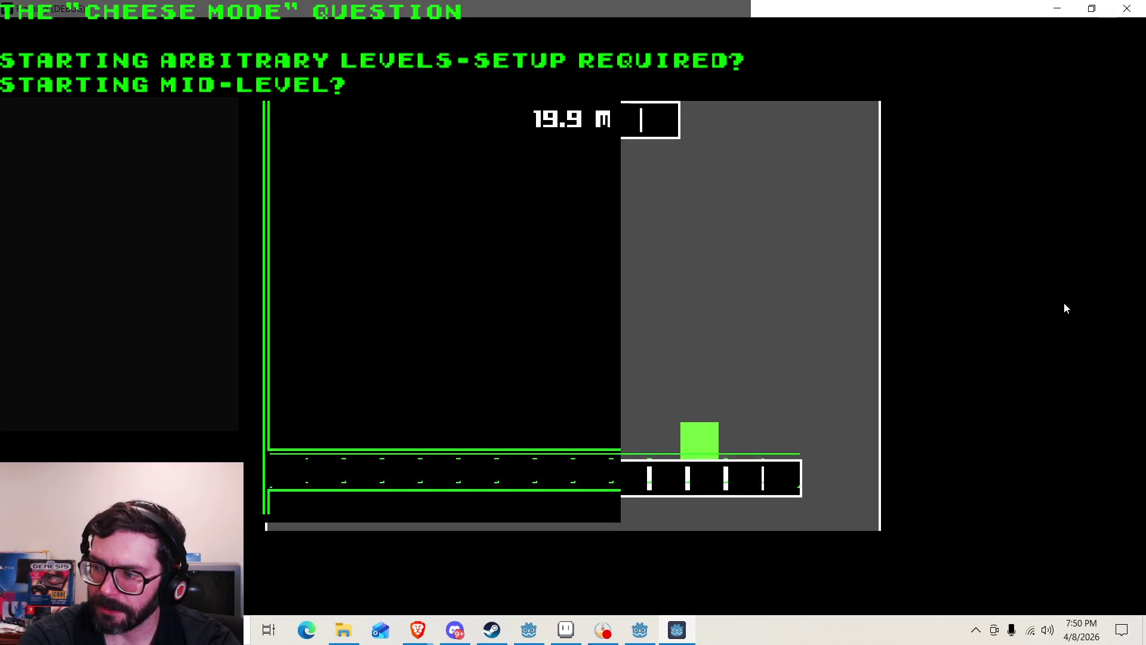
pyautogui.press('space')
pyautogui.press('space')
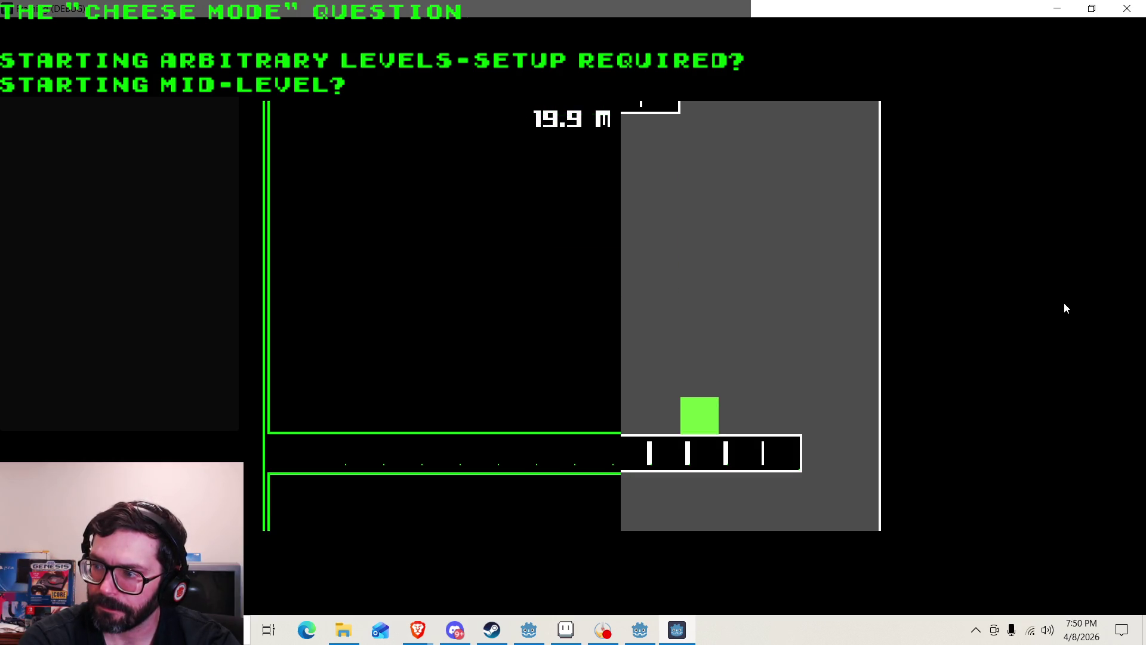
pyautogui.press('space')
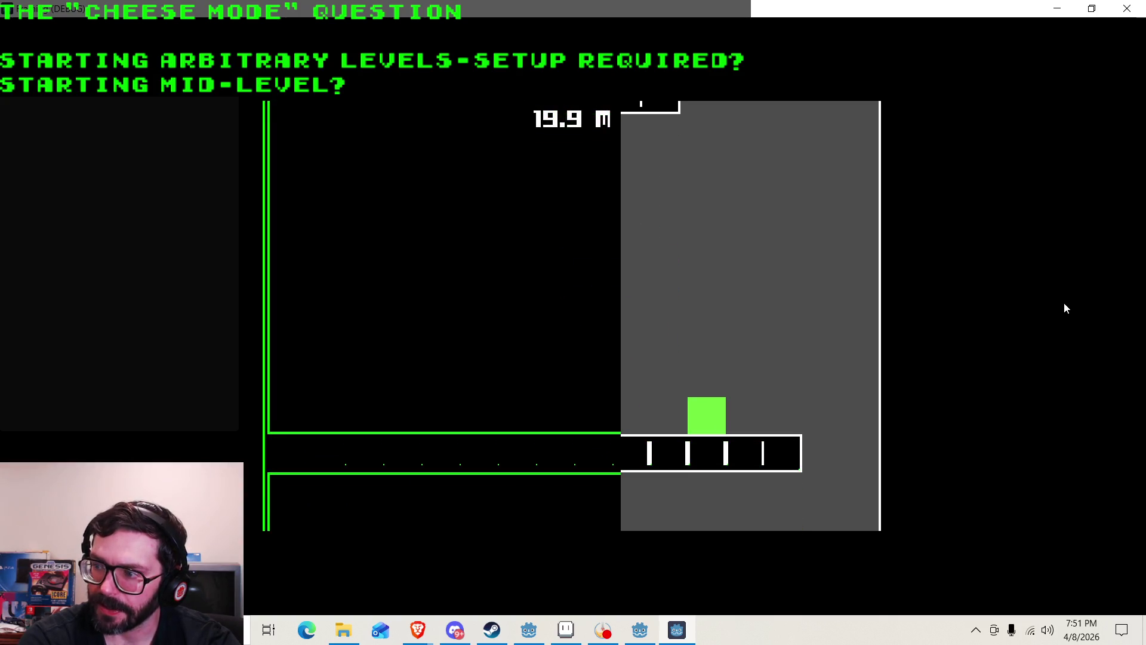
pyautogui.press('space')
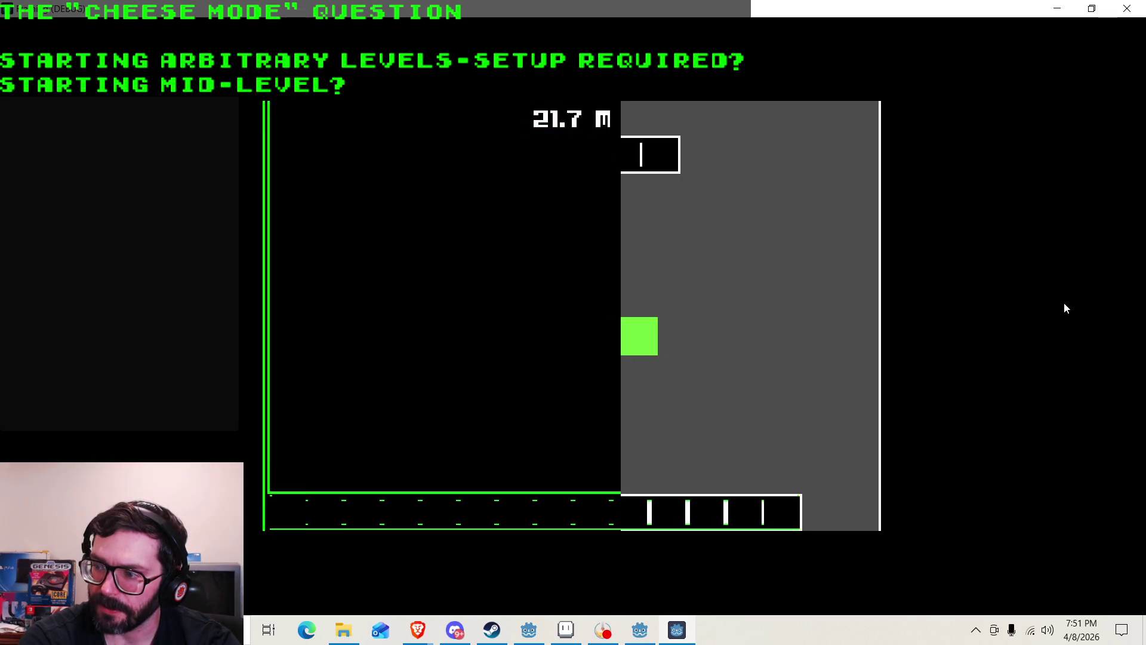
pyautogui.press('space')
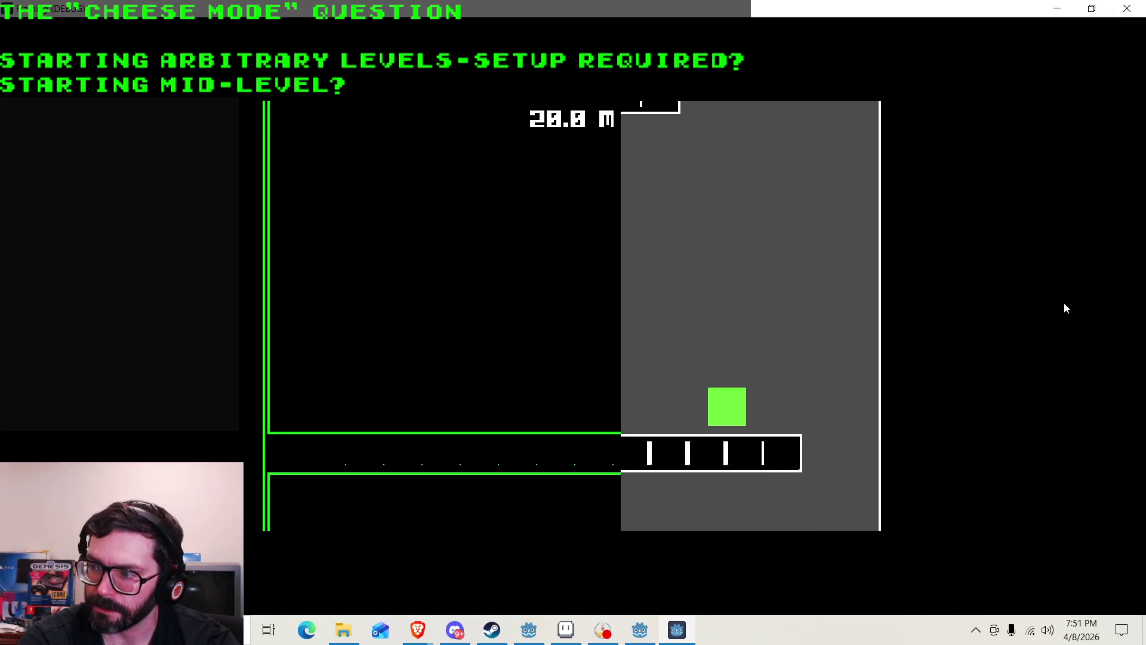
pyautogui.press('space')
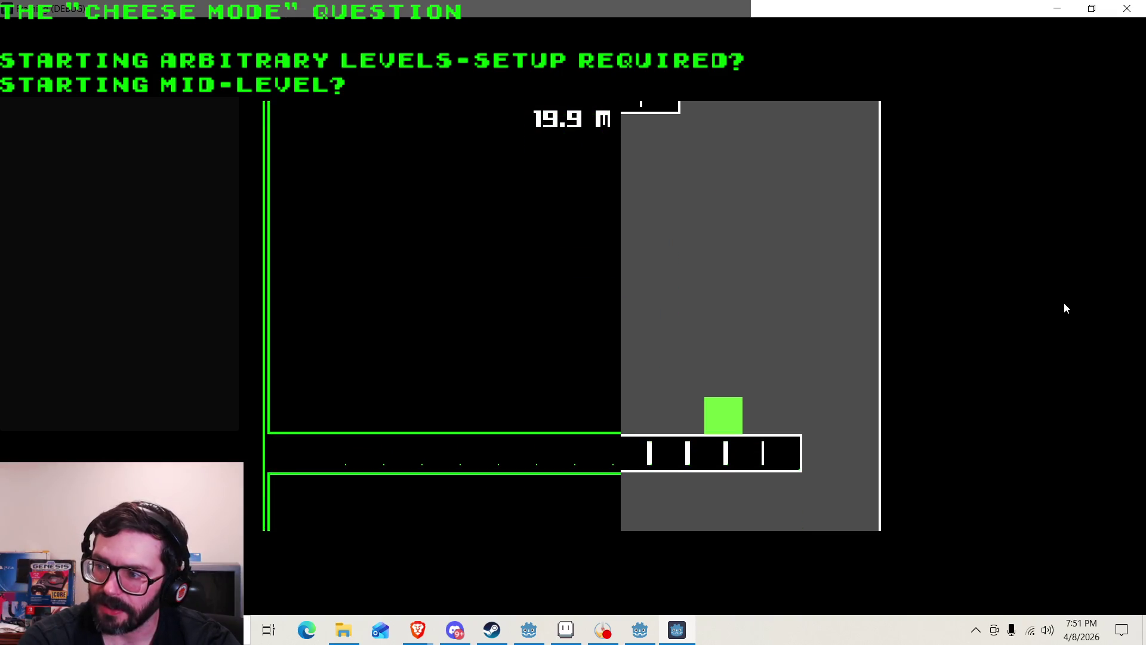
pyautogui.press('space')
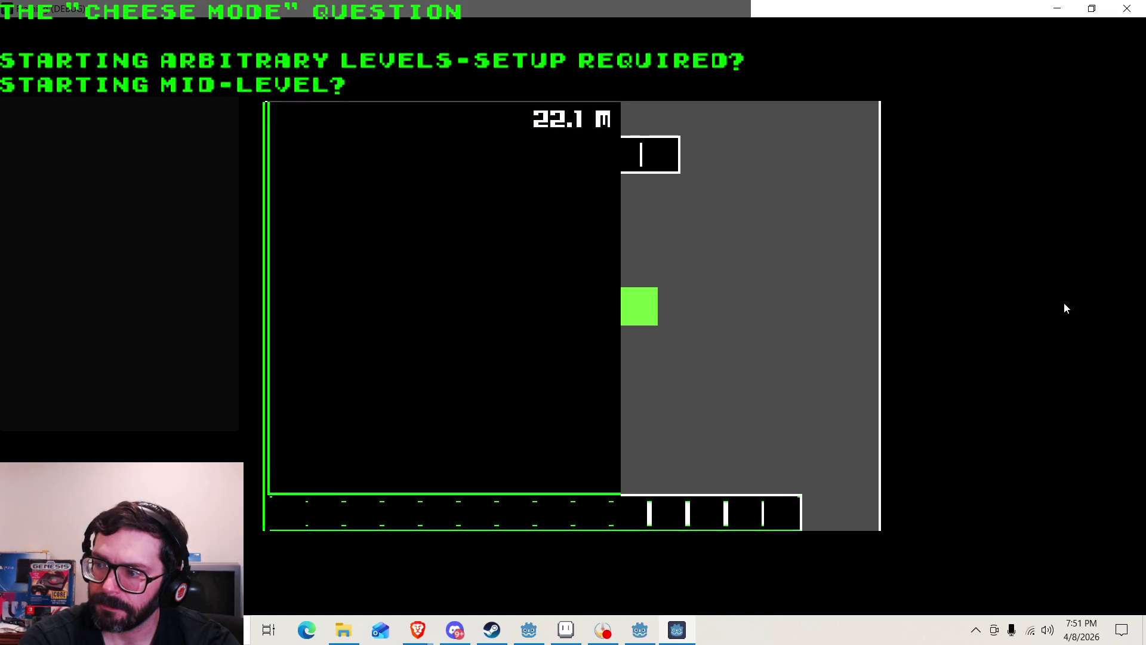
# - Steer the square across the top platforms until it falls and dies, then close the game window
pyautogui.press('Right')
pyautogui.press('space')
pyautogui.press('Left')
pyautogui.press('Right')
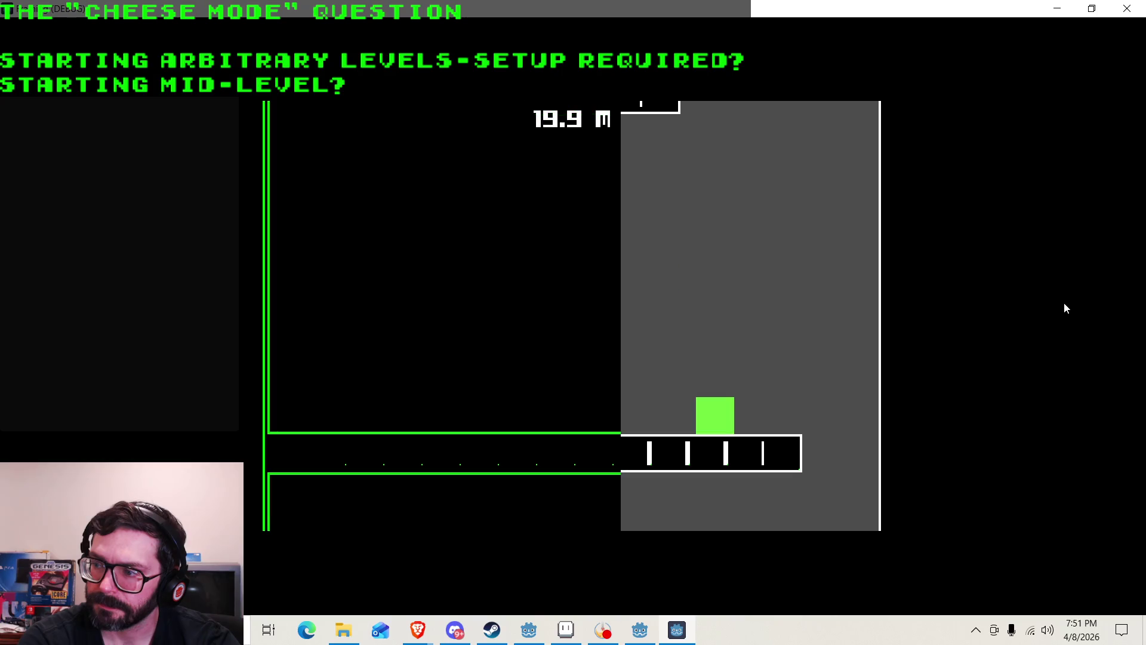
pyautogui.press('space')
pyautogui.press('Left')
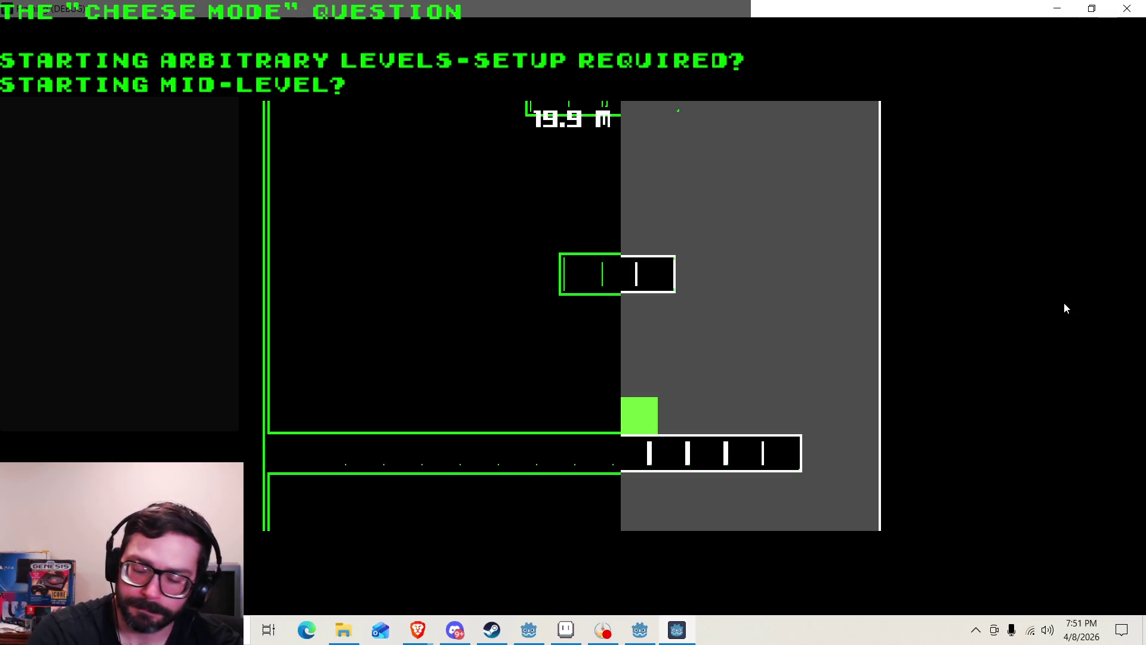
pyautogui.press('Right')
pyautogui.press('space')
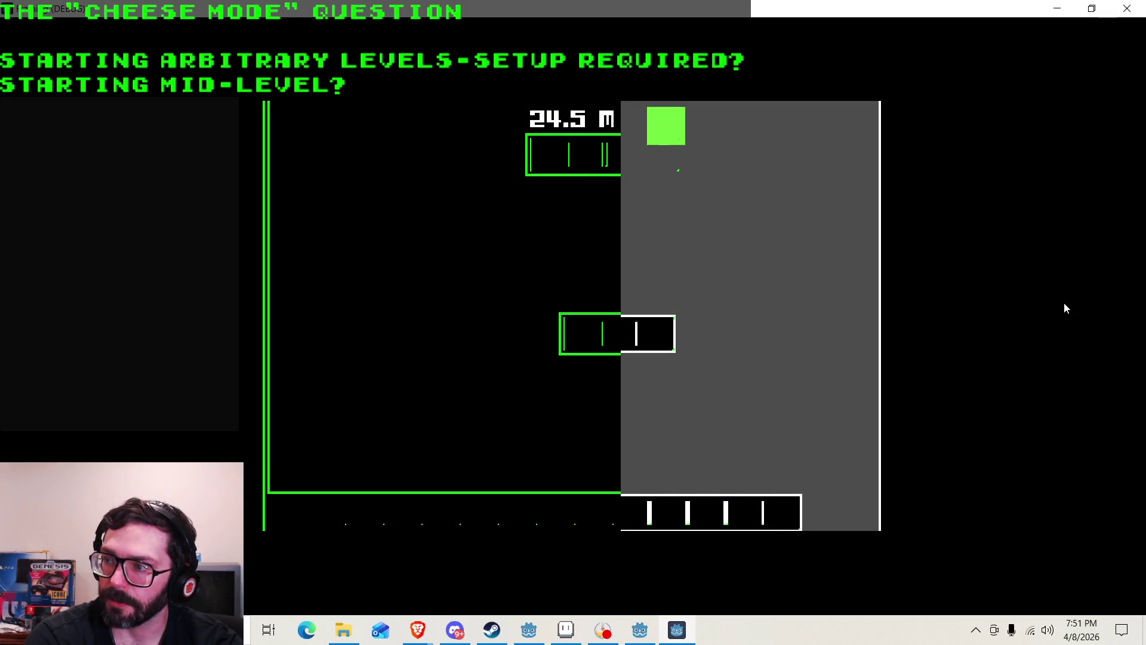
pyautogui.press('space')
pyautogui.press('space')
pyautogui.press('Left')
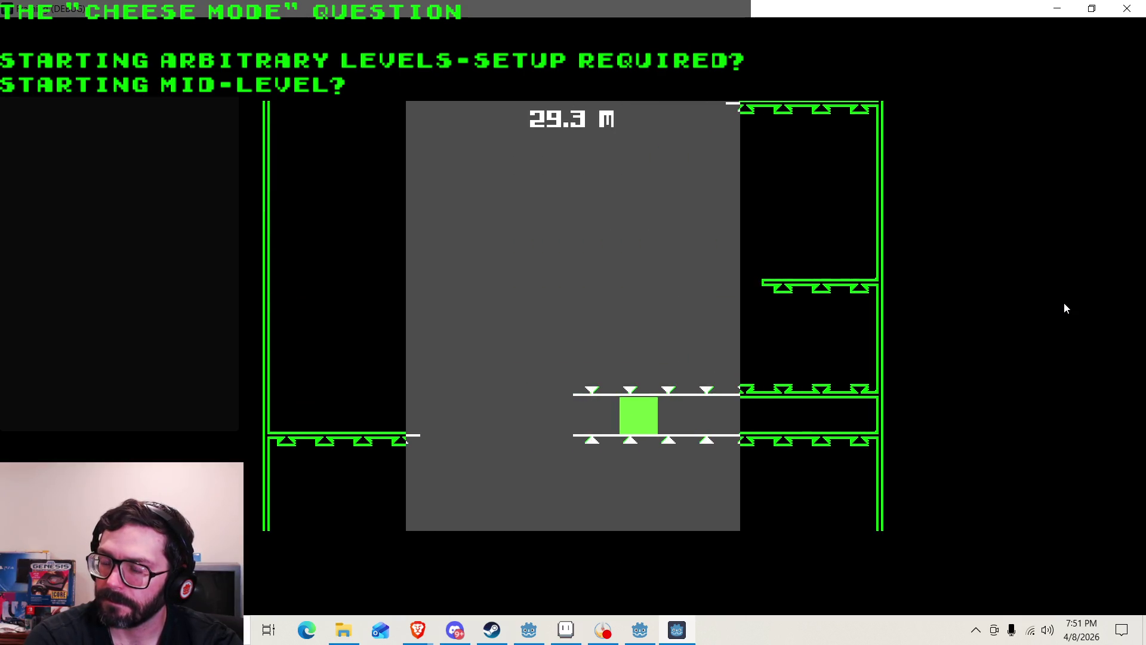
pyautogui.press('Left')
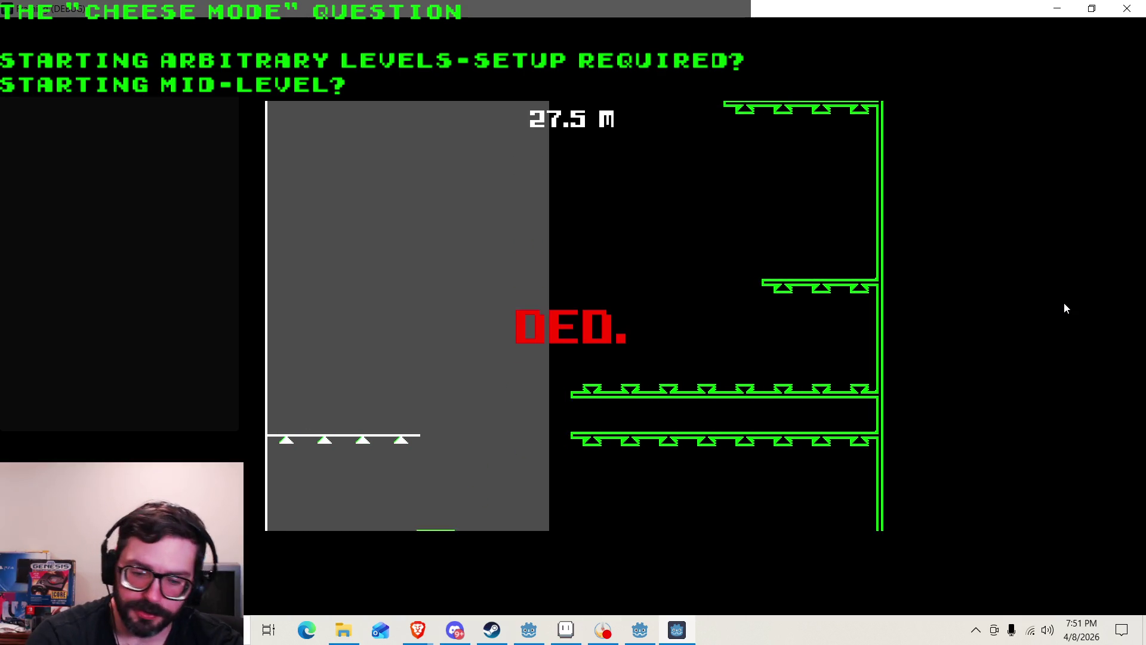
pyautogui.click(1128, 11)
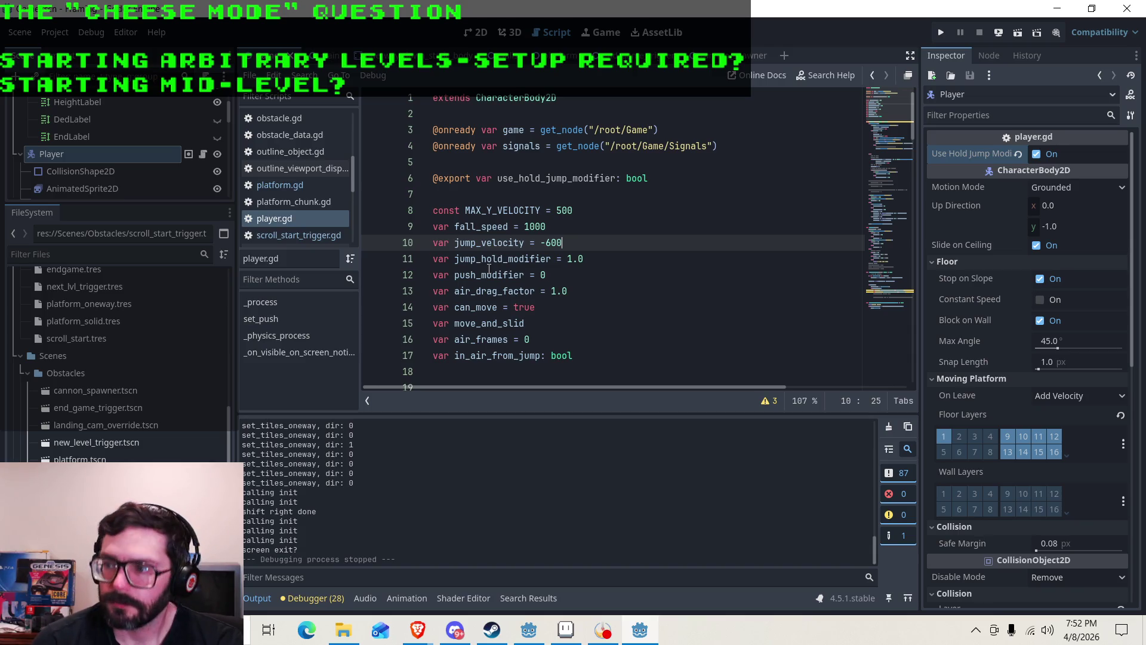
# - Minimize and restore the Godot editor, then bring up tiles_1.png in Aseprite
pyautogui.click(1057, 9)
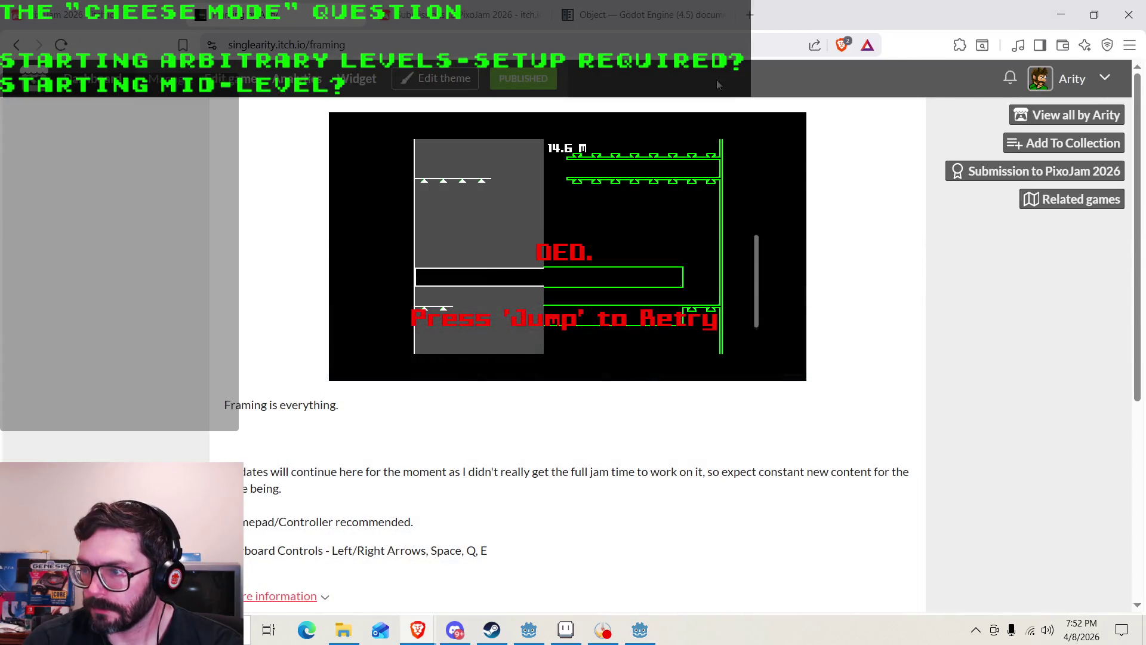
pyautogui.hotkey('alt', 'Tab')
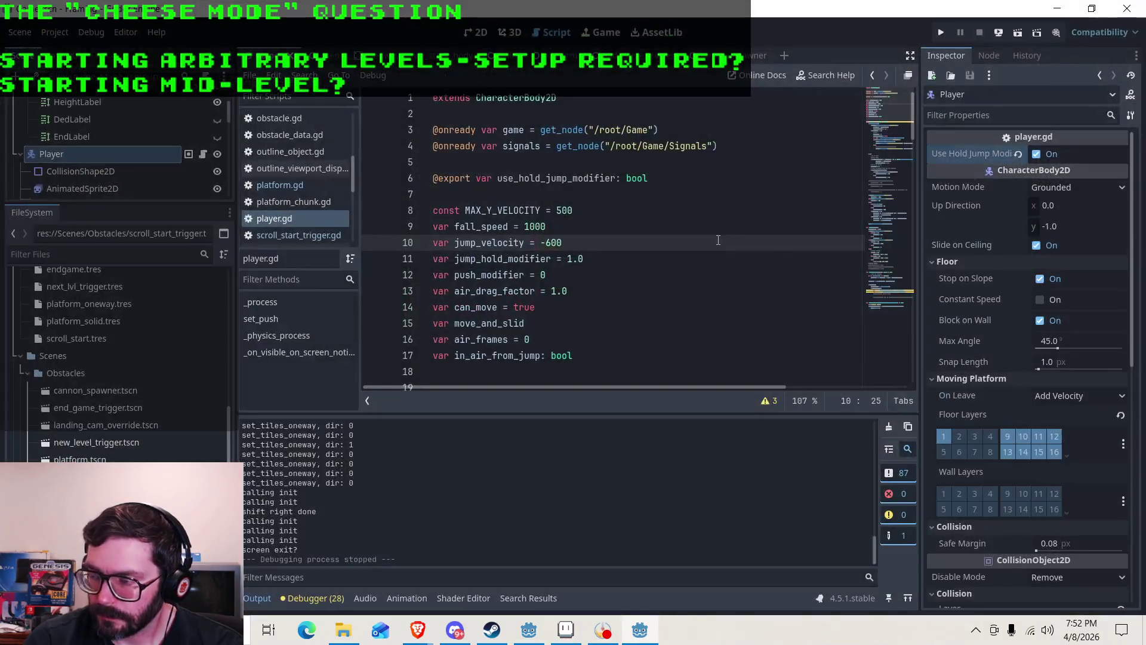
pyautogui.click(566, 630)
# - Pick a dark drawing colour from the Aseprite palette
pyautogui.scroll(-4, 778, 190)
pyautogui.scroll(3, 650, 163)
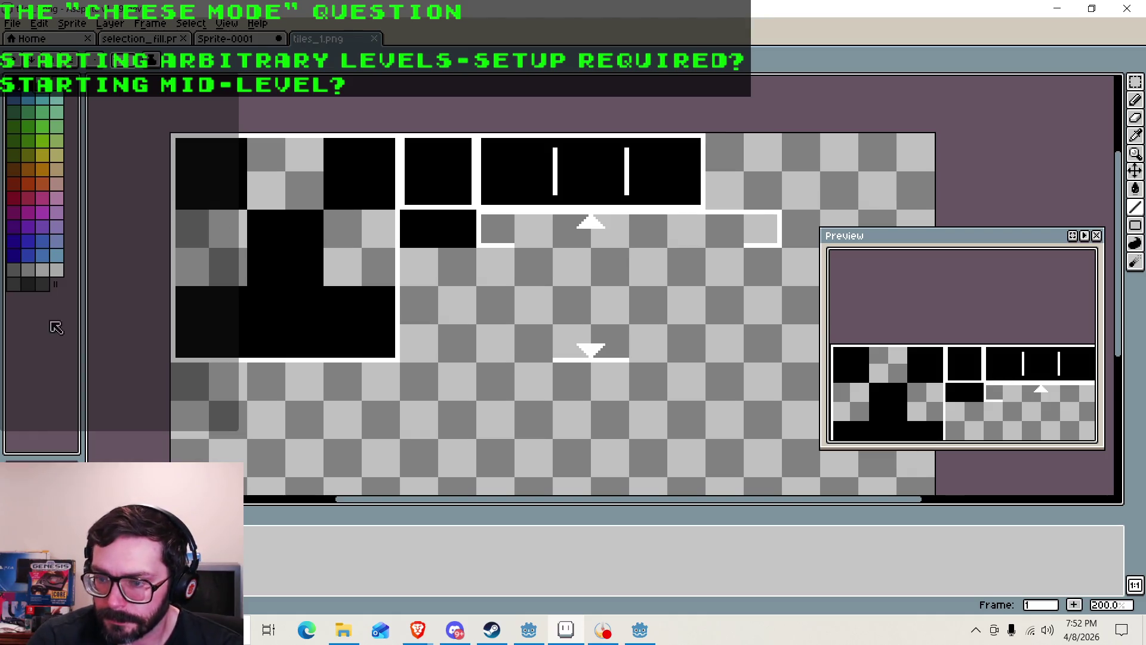
pyautogui.click(26, 283)
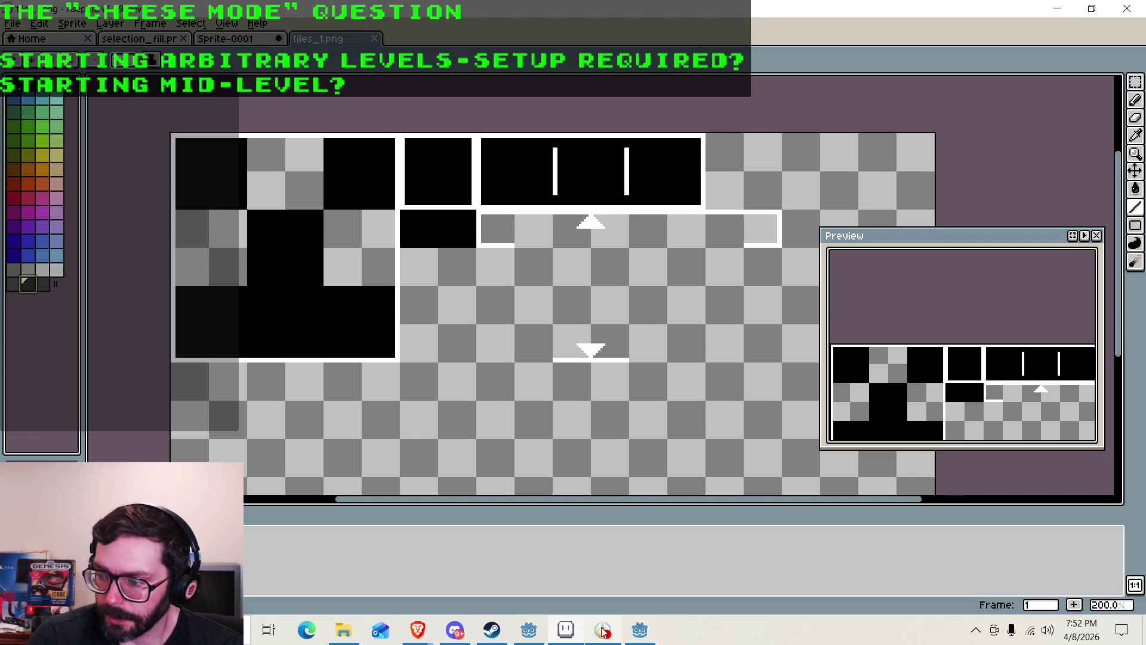
# - Return to Godot's 2D scene view and run the game from the 0.0 m start
pyautogui.click(640, 630)
pyautogui.click(608, 638)
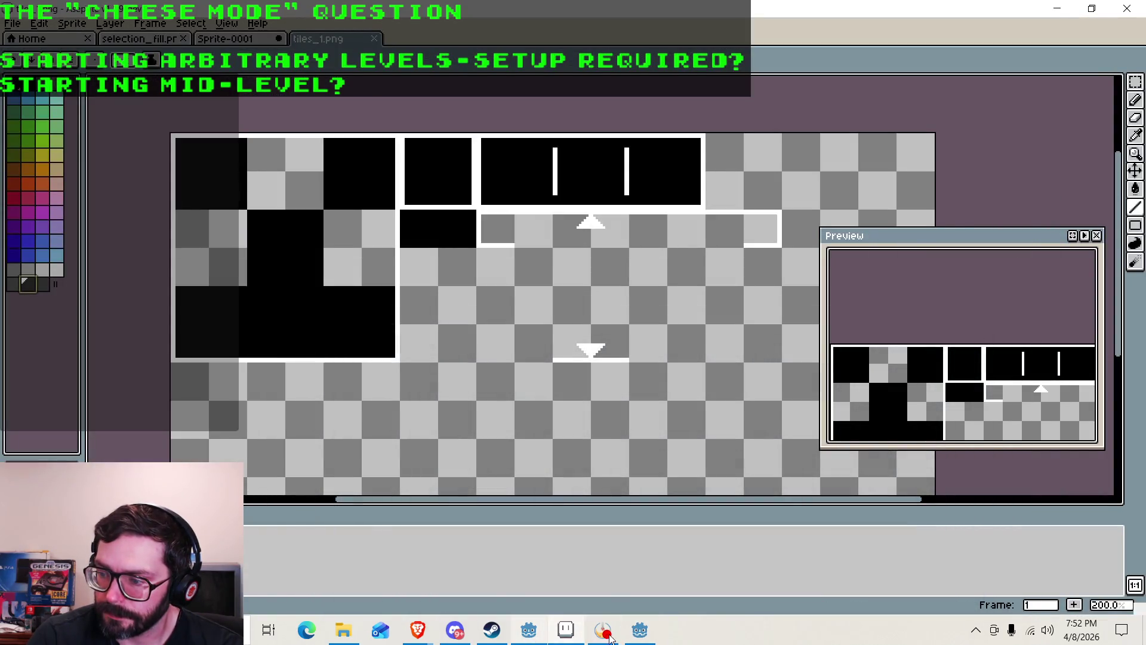
pyautogui.click(640, 630)
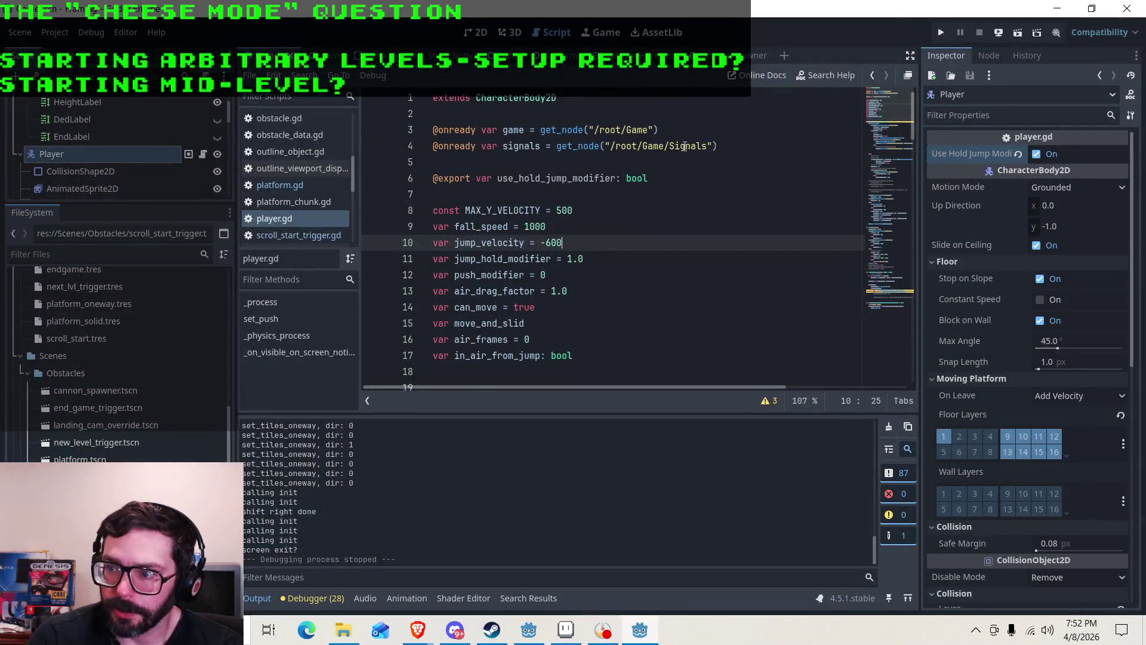
pyautogui.click(476, 33)
pyautogui.scroll(-1, 428, 232)
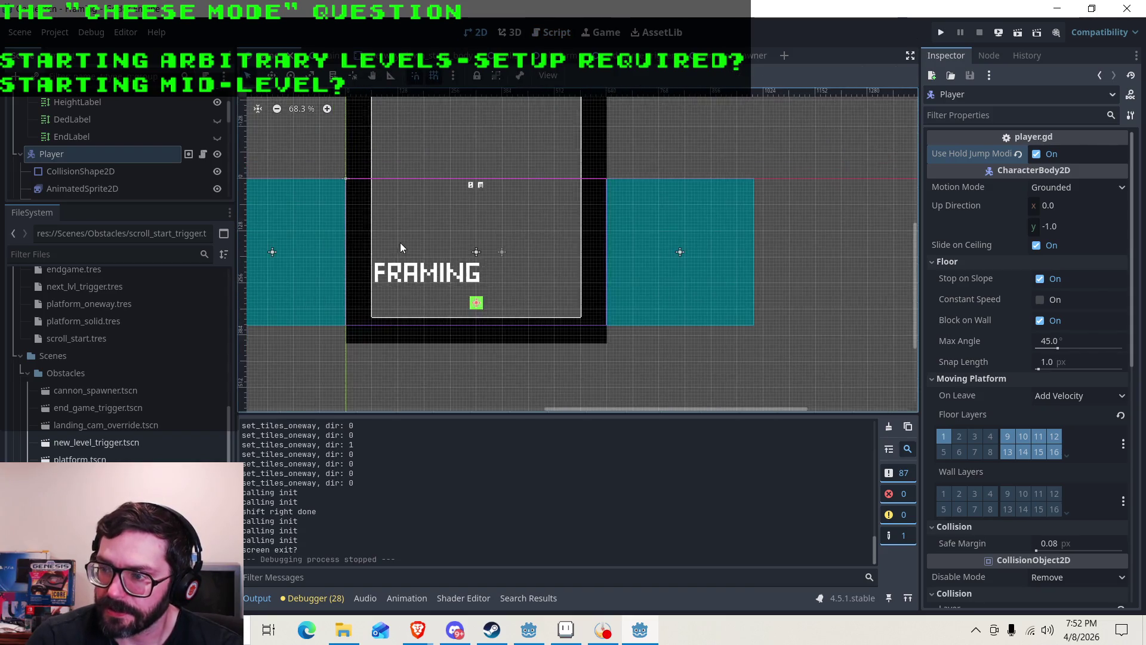
pyautogui.scroll(2, 427, 232)
pyautogui.click(941, 33)
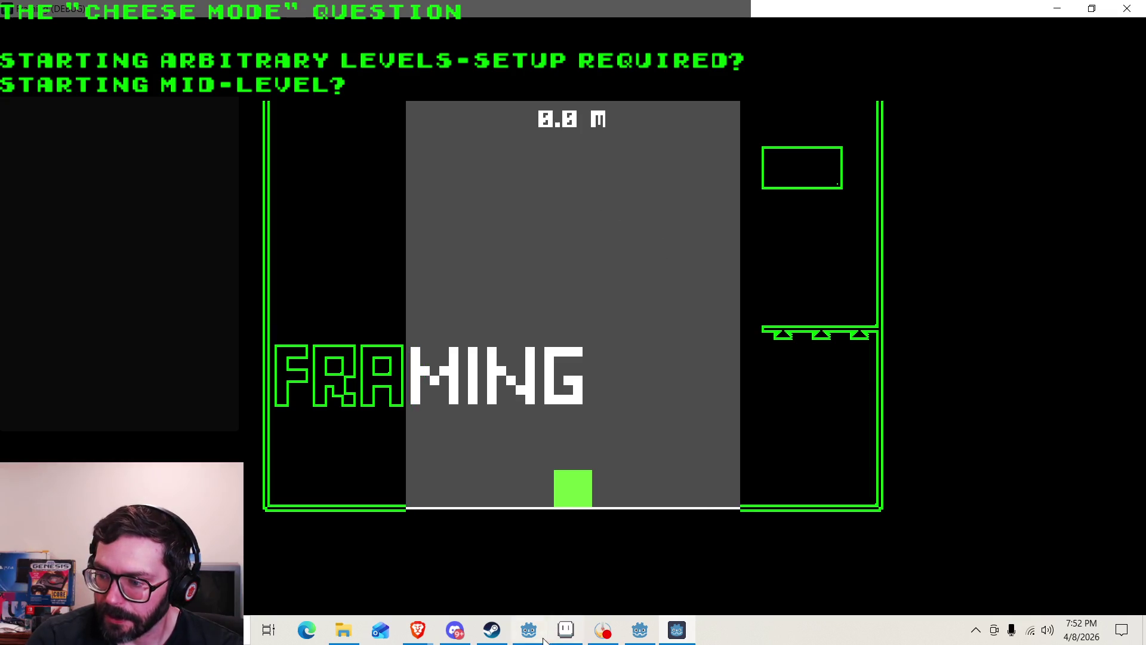
# - Leave the running game and return to the tiles_1.png sheet in Aseprite
pyautogui.hotkey('alt', 'Tab')
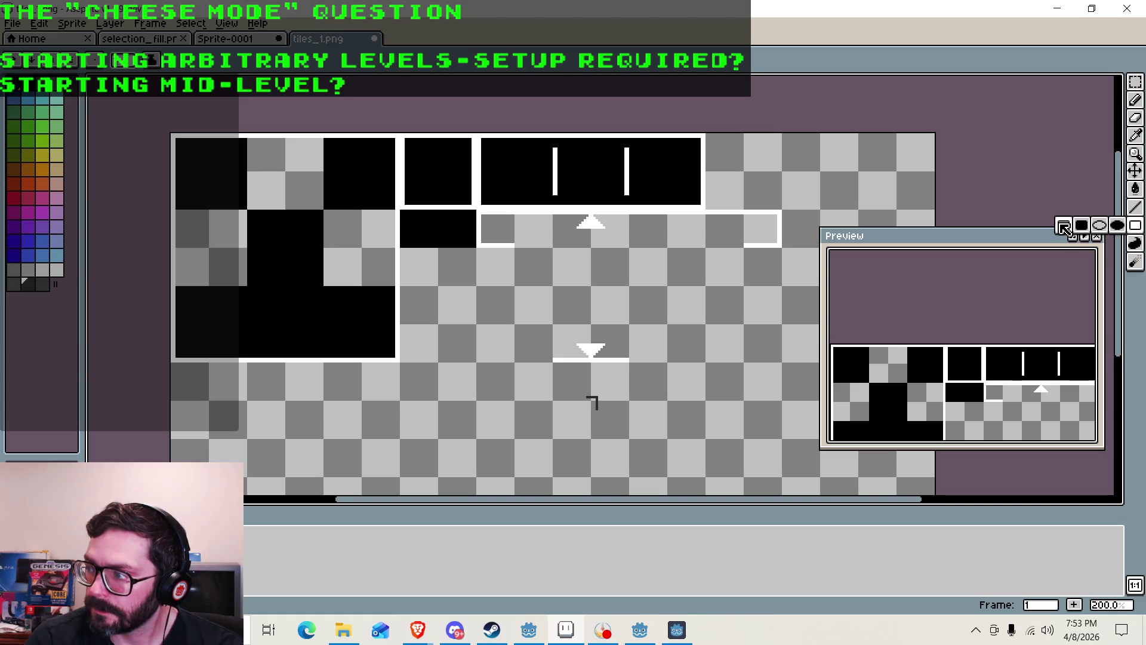
pyautogui.scroll(5, 601, 393)
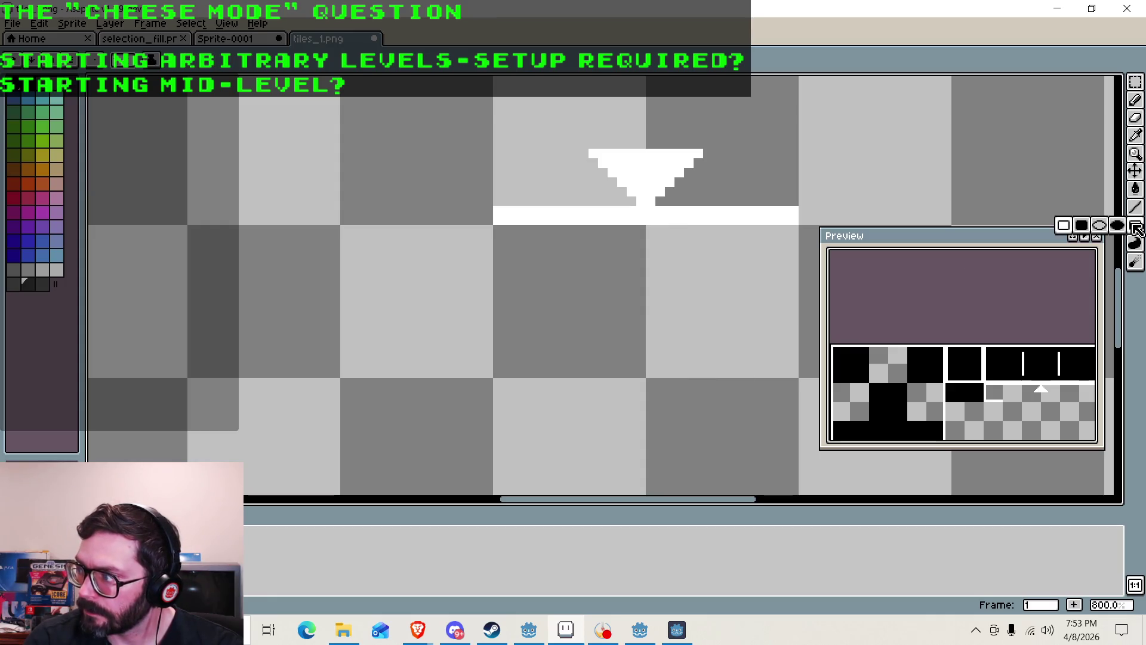
# - Draw a dark rectangle outline below the spike bar and nudge it up and right
pyautogui.moveTo(602, 353)
pyautogui.mouseDown()
pyautogui.moveTo(673, 424)
pyautogui.moveTo(691, 423)
pyautogui.moveTo(653, 418)
pyautogui.moveTo(670, 418)
pyautogui.mouseUp()
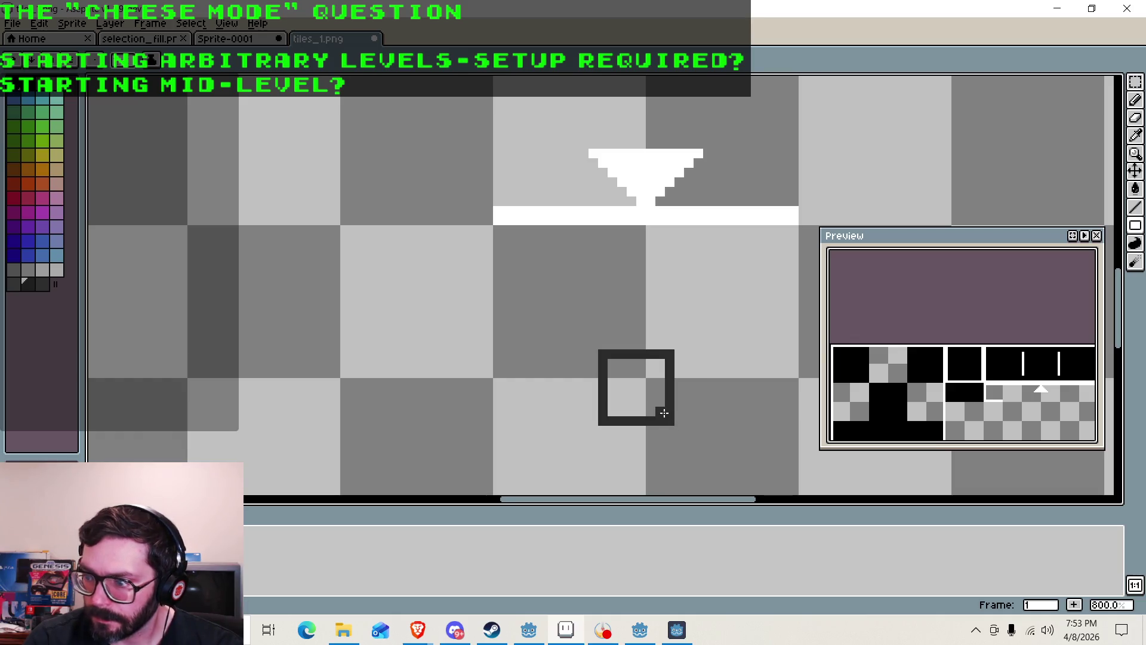
pyautogui.press('m')
pyautogui.moveTo(603, 341); pyautogui.dragTo(696, 433)
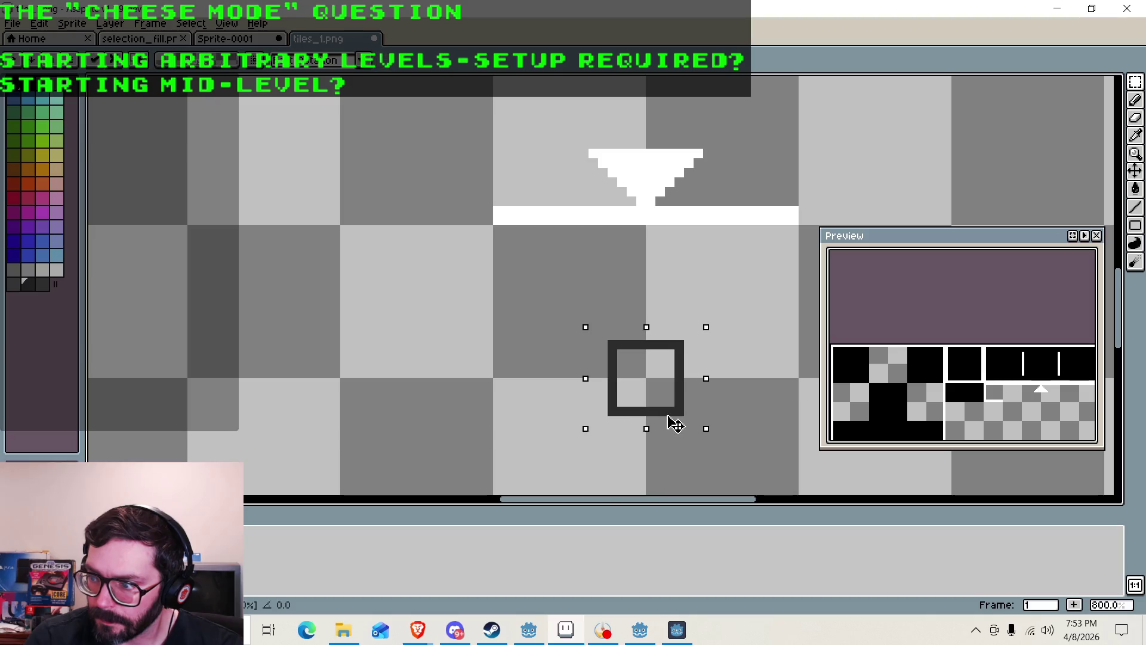
pyautogui.click(725, 306)
pyautogui.scroll(-3, 693, 317)
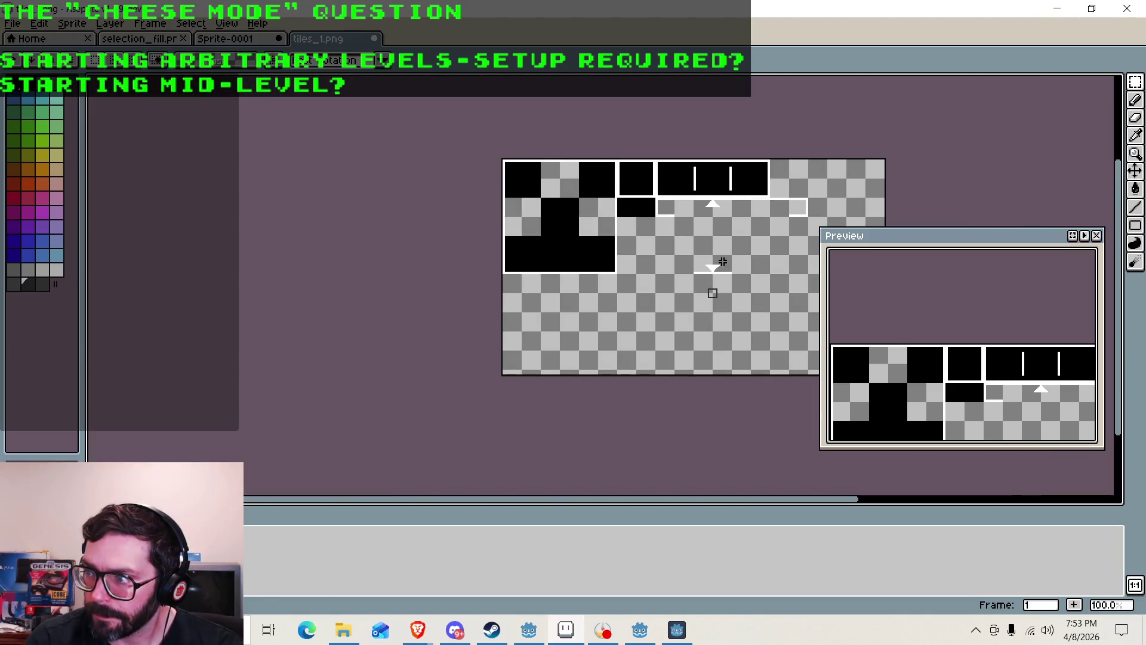
pyautogui.scroll(1, 758, 249)
pyautogui.scroll(2, 758, 249)
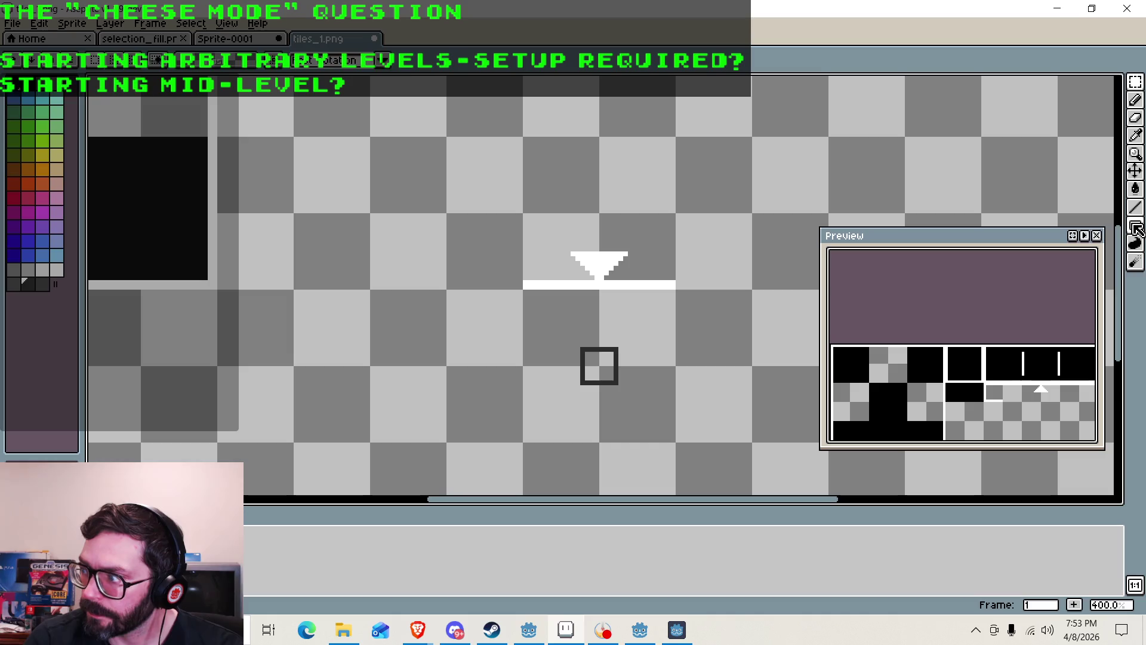
# - Redraw it as a smaller dark square outline under the bar with the Rectangle tool
pyautogui.click(1136, 226)
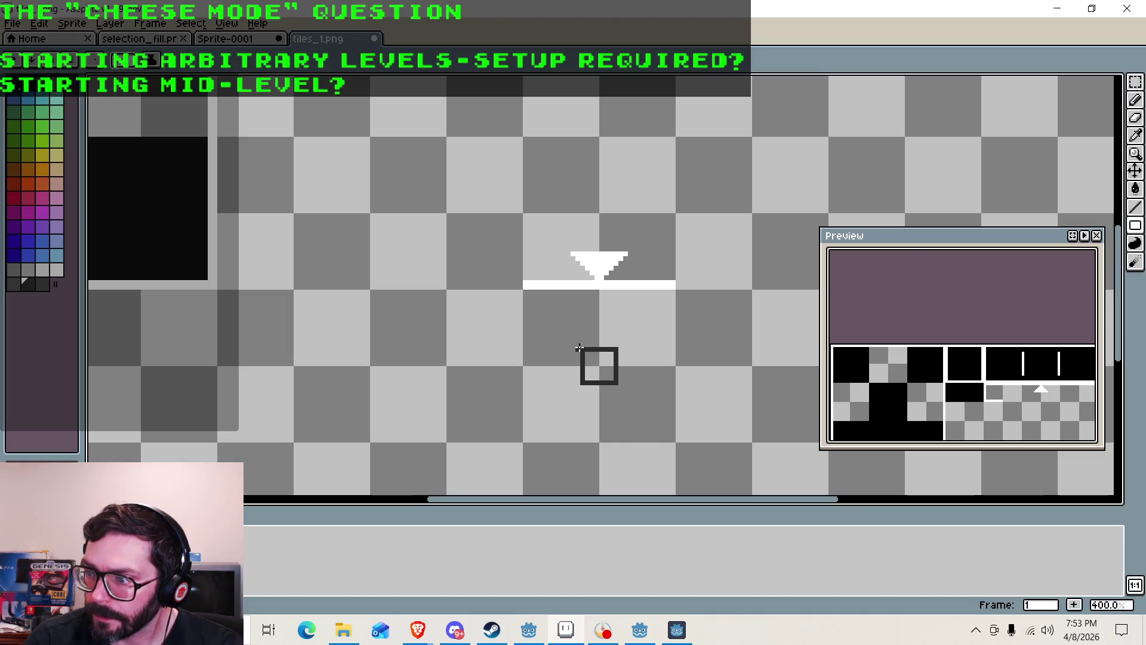
pyautogui.moveTo(578, 345); pyautogui.dragTo(621, 387)
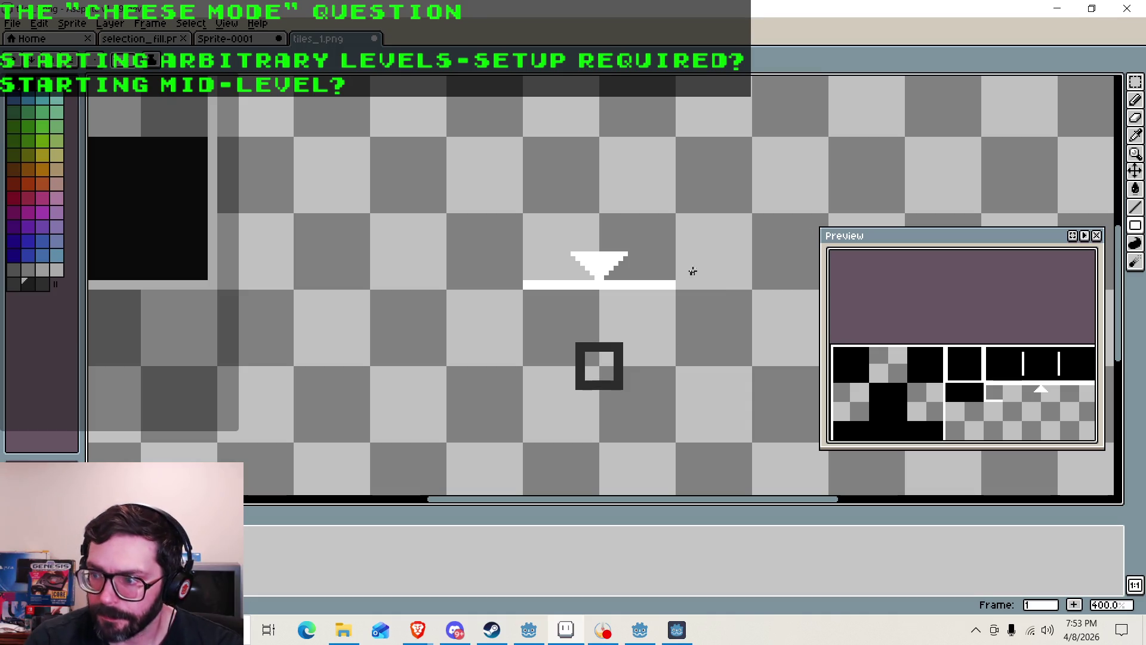
pyautogui.scroll(-3, 668, 328)
pyautogui.scroll(1, 650, 320)
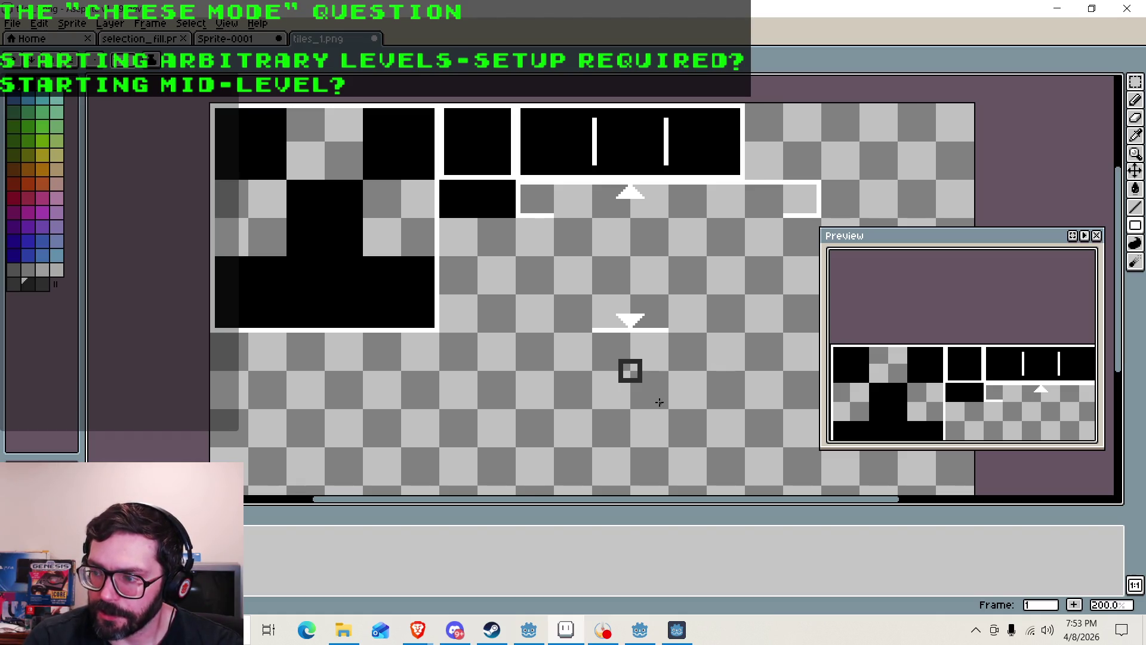
pyautogui.scroll(3, 659, 403)
pyautogui.scroll(-1, 661, 397)
pyautogui.scroll(-3, 663, 388)
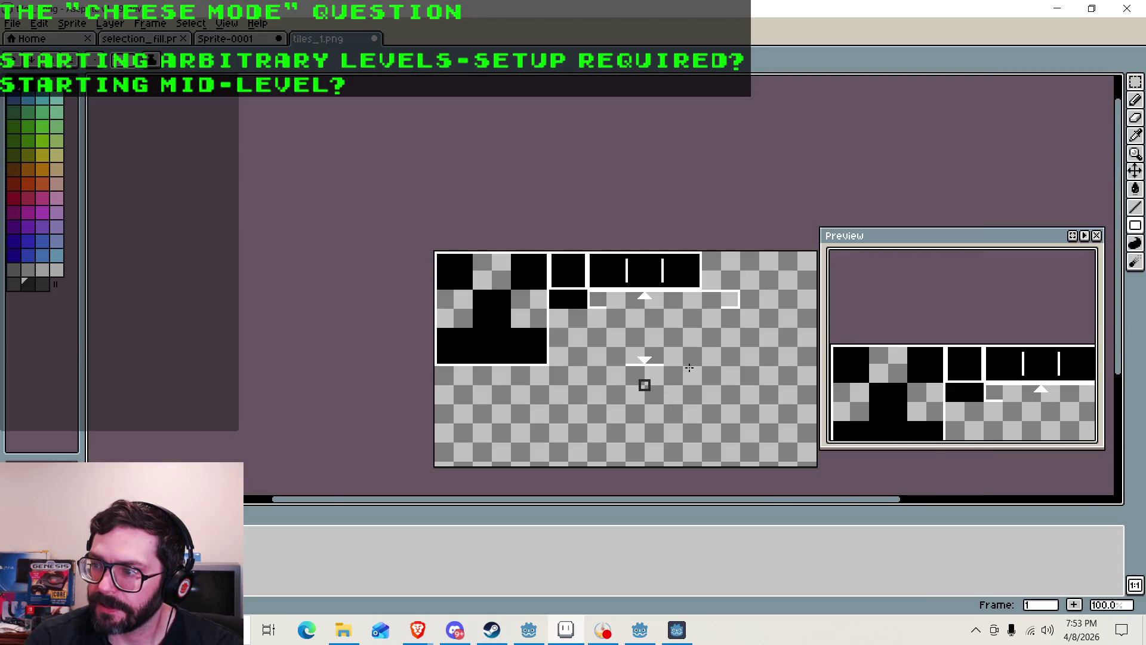
pyautogui.scroll(2, 689, 368)
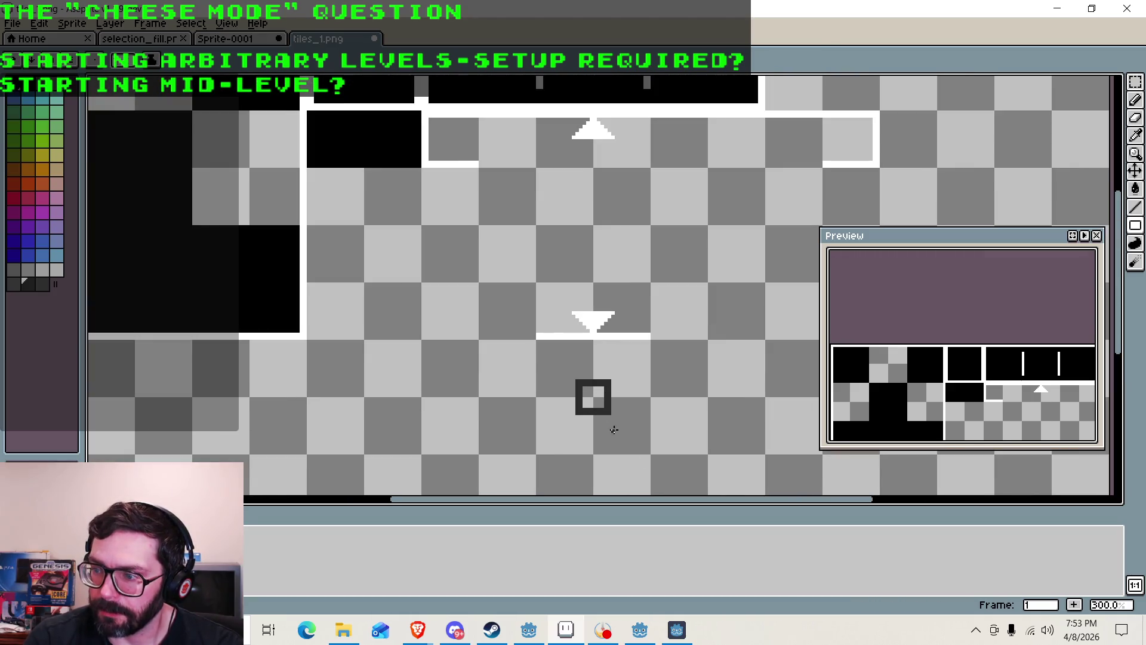
pyautogui.scroll(-2, 614, 428)
pyautogui.scroll(5, 621, 400)
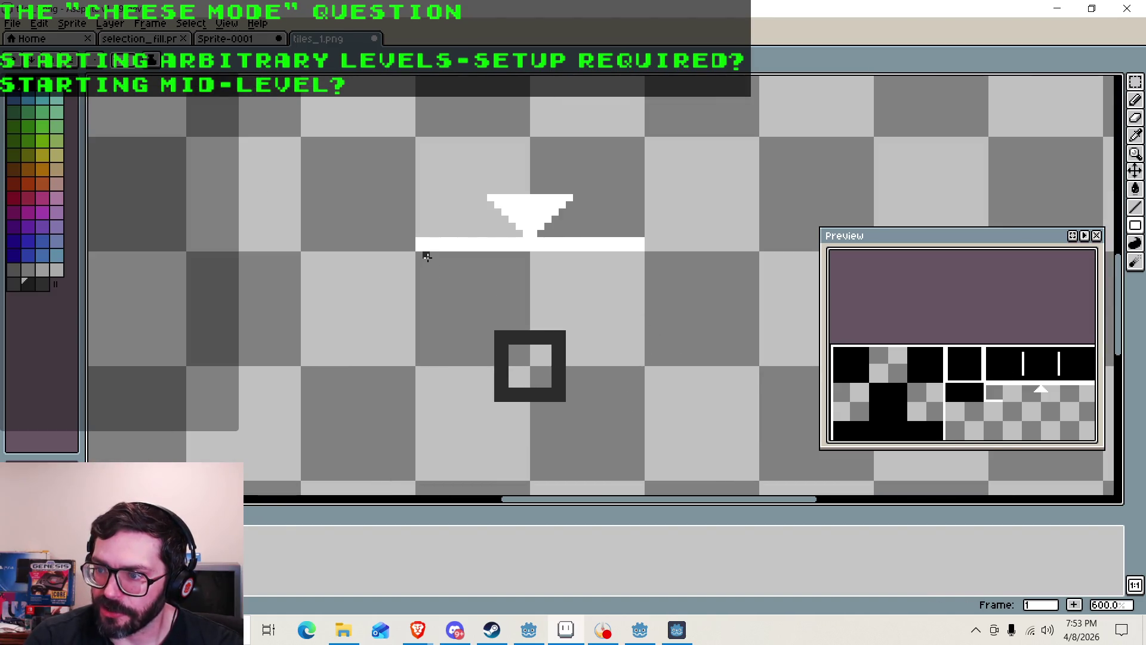
# - Paint left and right dark corner brackets under the white bar's ends
pyautogui.moveTo(419, 283); pyautogui.dragTo(425, 252)
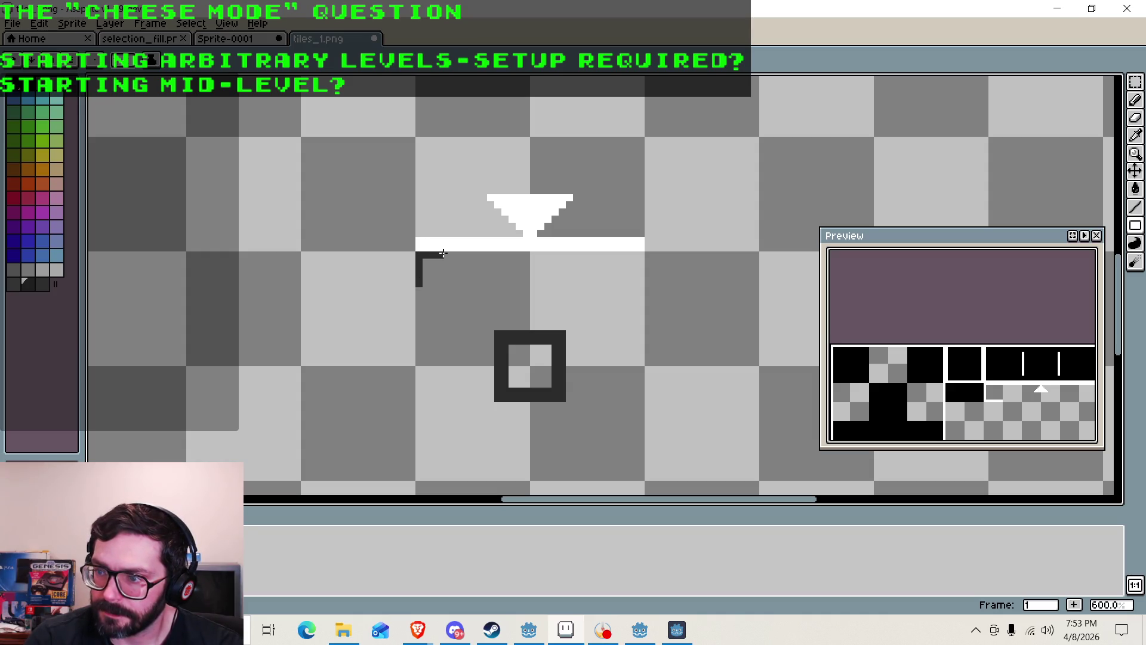
pyautogui.click(448, 247)
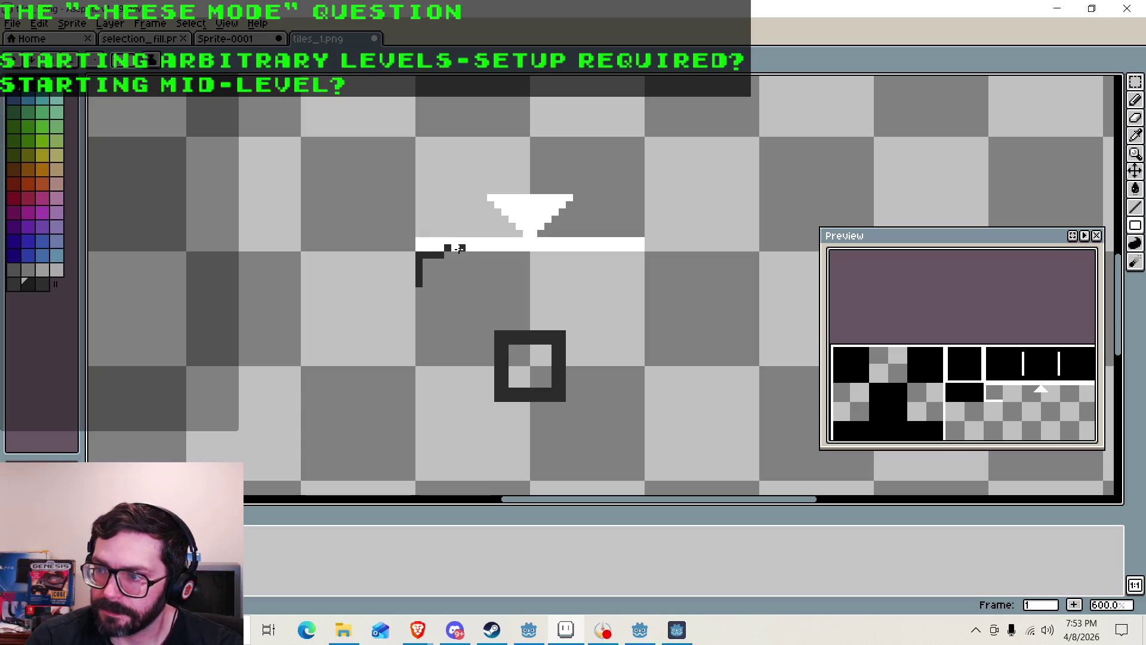
pyautogui.hotkey('ctrl', 'z')
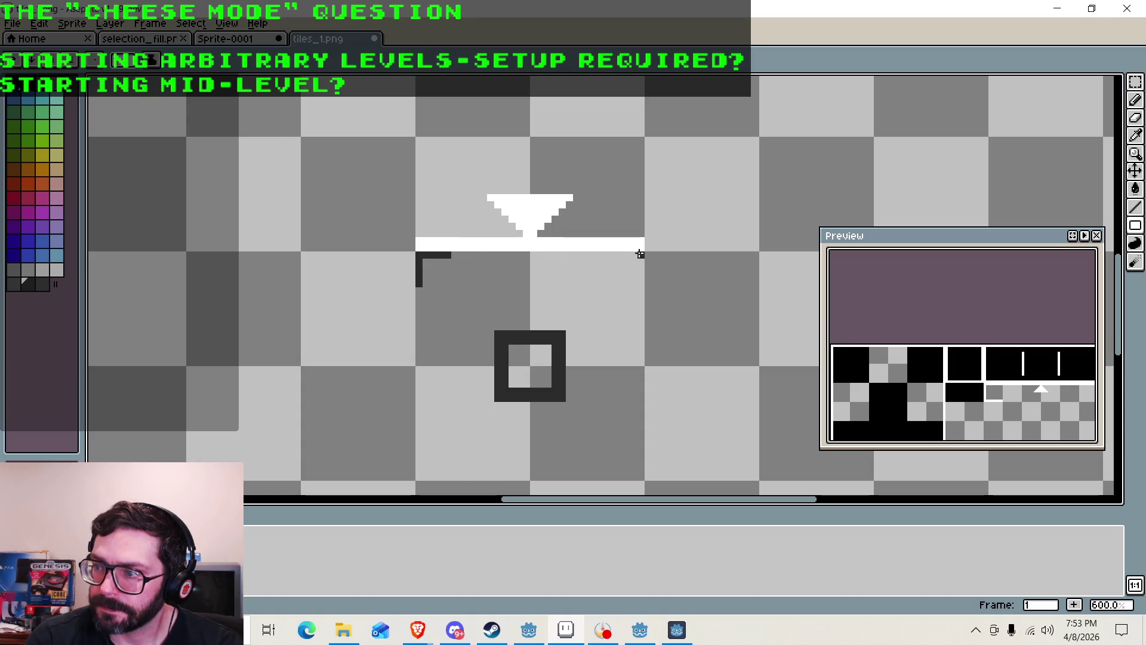
pyautogui.moveTo(623, 255)
pyautogui.mouseDown()
pyautogui.moveTo(636, 254)
pyautogui.moveTo(640, 279)
pyautogui.mouseUp()
pyautogui.click(641, 283)
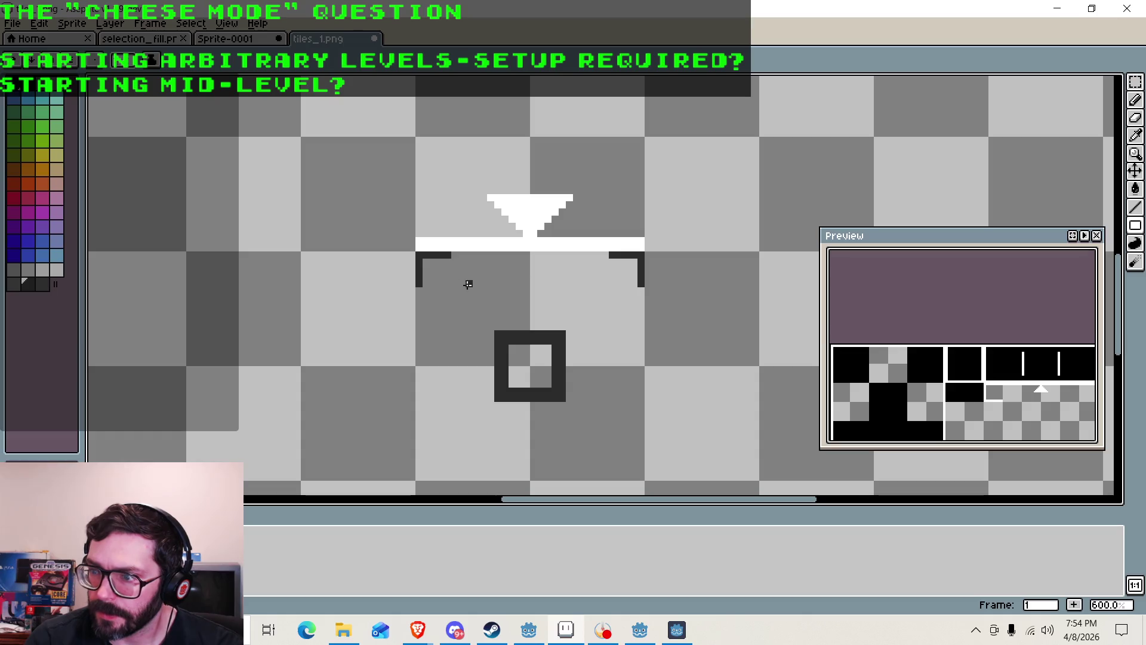
# - Marquee-select the top pair of bracket corners
pyautogui.scroll(-2, 416, 290)
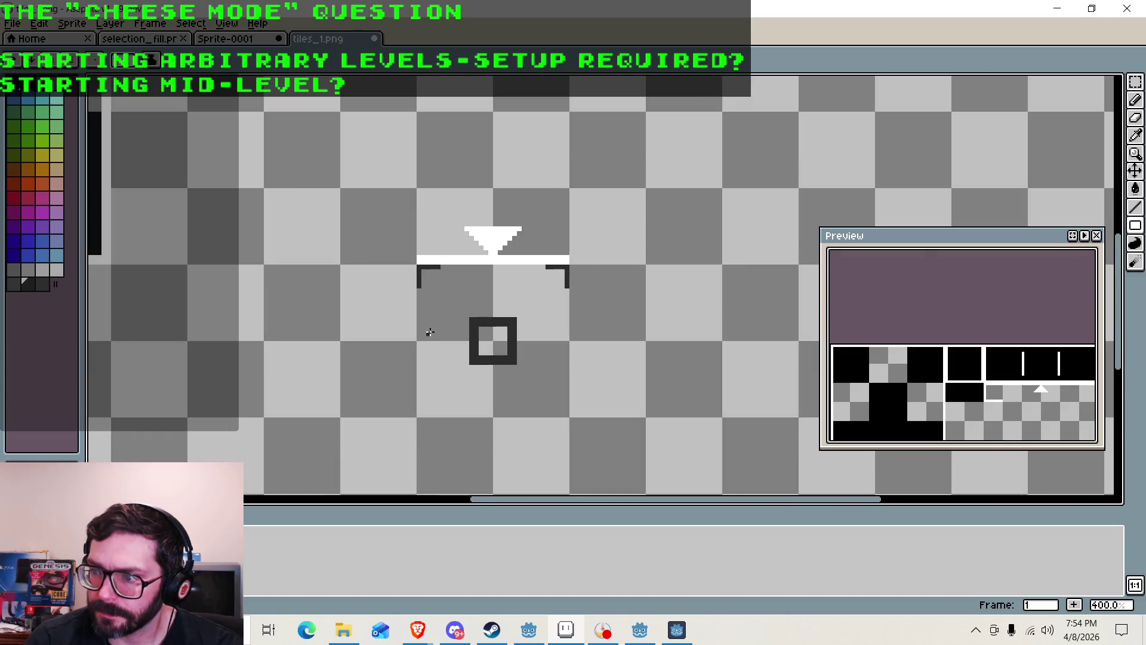
pyautogui.scroll(1, 422, 293)
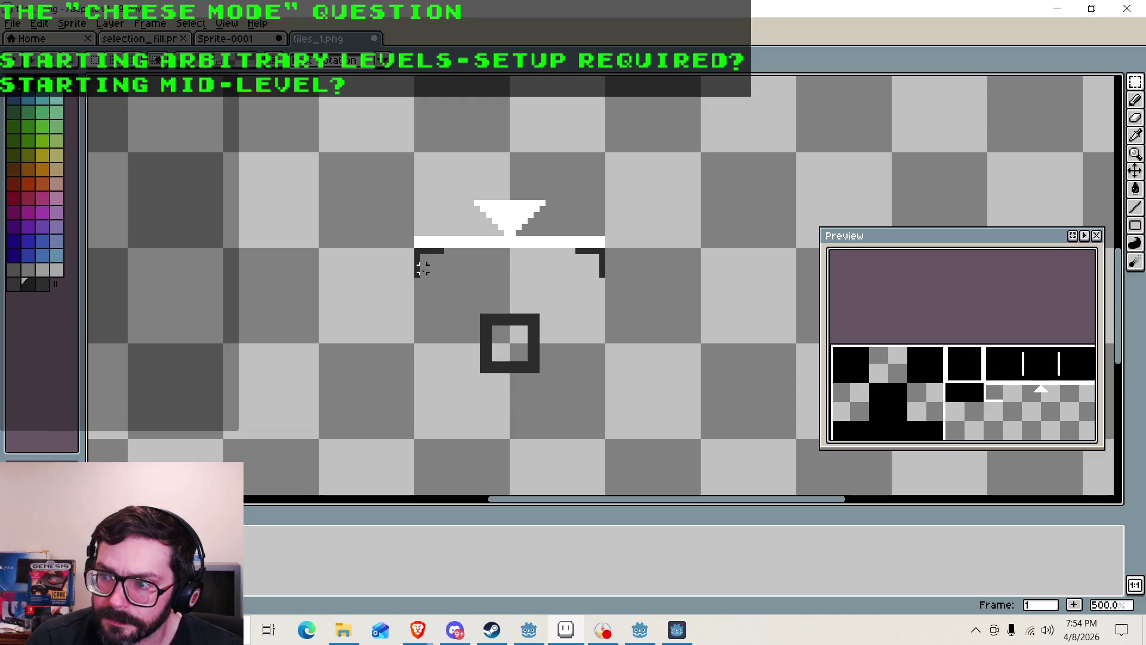
pyautogui.moveTo(419, 274); pyautogui.dragTo(606, 251)
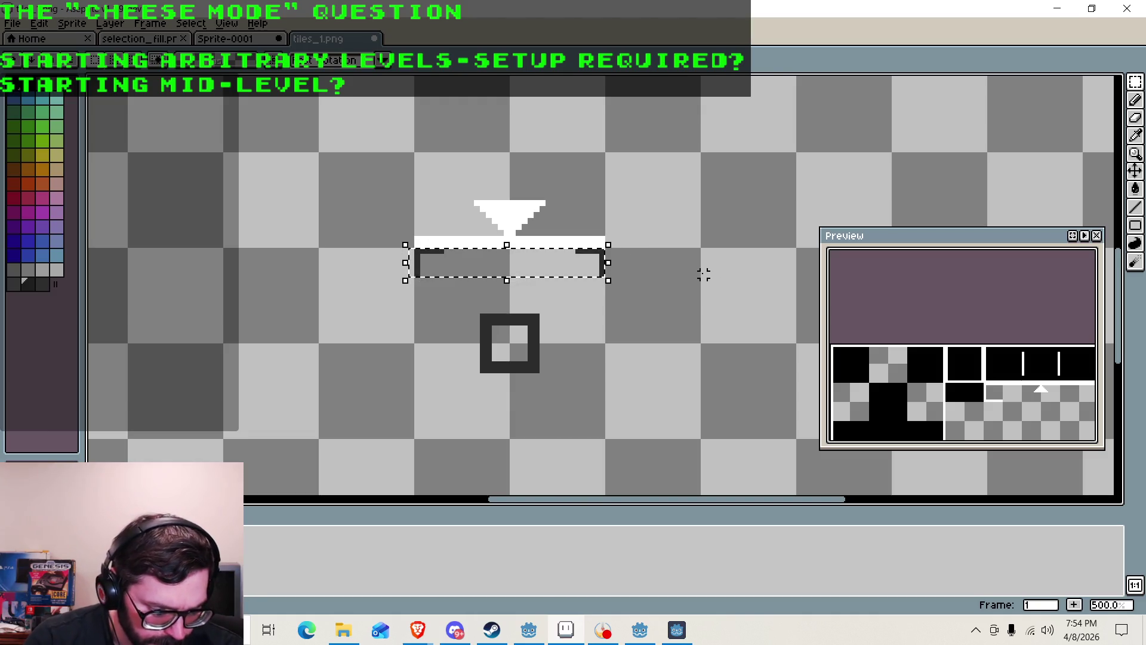
# - Nudge the copied brackets down to form the bottom corners, deselect, and check the File menu
pyautogui.press('Down')
pyautogui.press('Down')
pyautogui.press('Down')
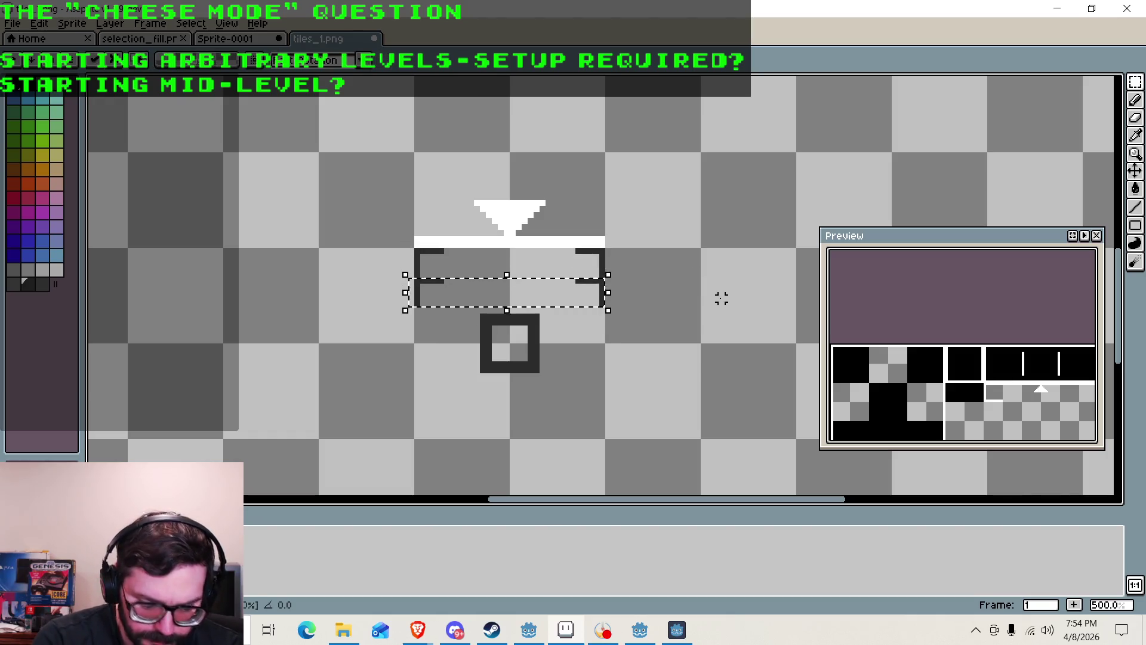
pyautogui.press('Down')
pyautogui.press('Down')
pyautogui.press('Down')
pyautogui.press('Down')
pyautogui.press('Down')
pyautogui.hotkey('ctrl', 'd')
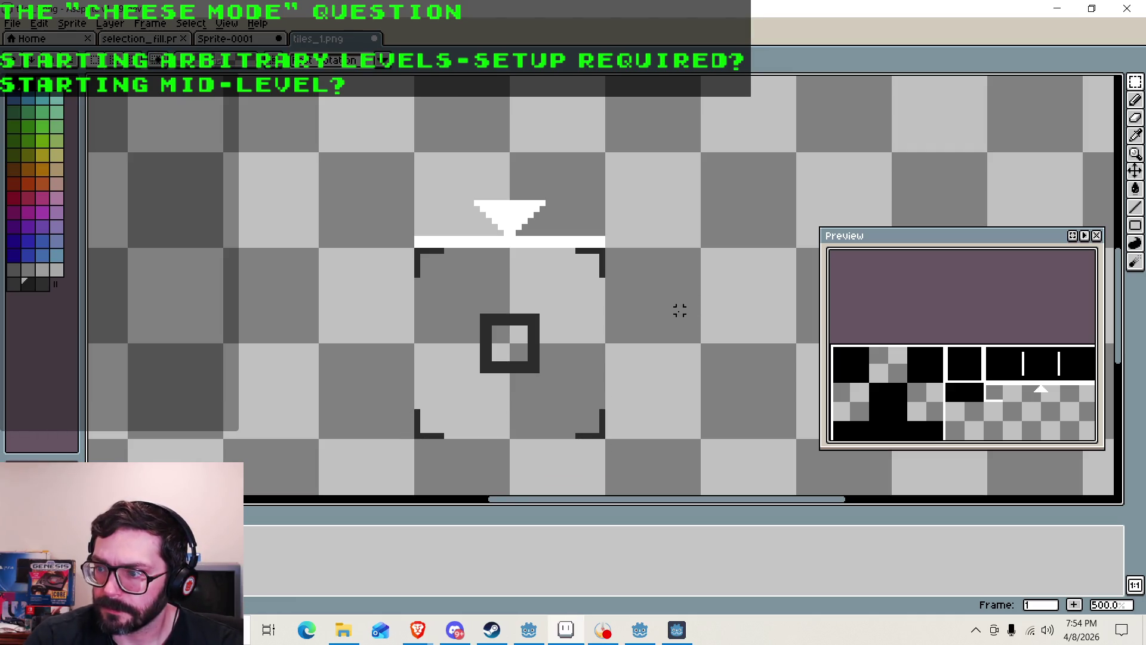
pyautogui.scroll(-3, 436, 338)
pyautogui.scroll(3, 437, 339)
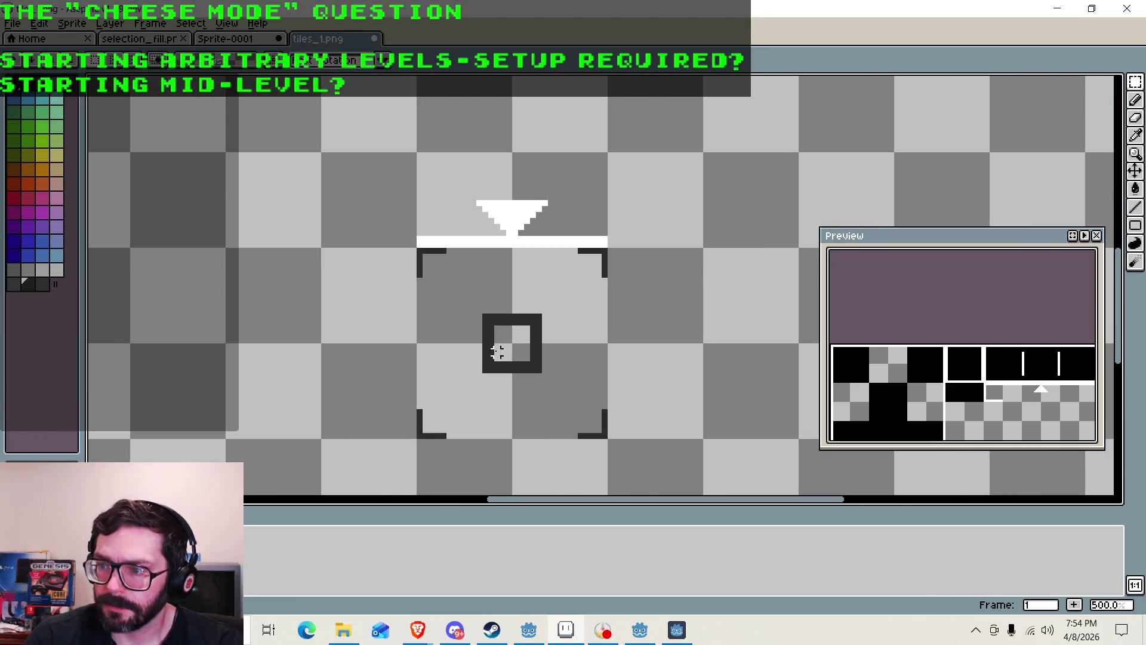
pyautogui.scroll(1, 497, 352)
pyautogui.scroll(-6, 537, 286)
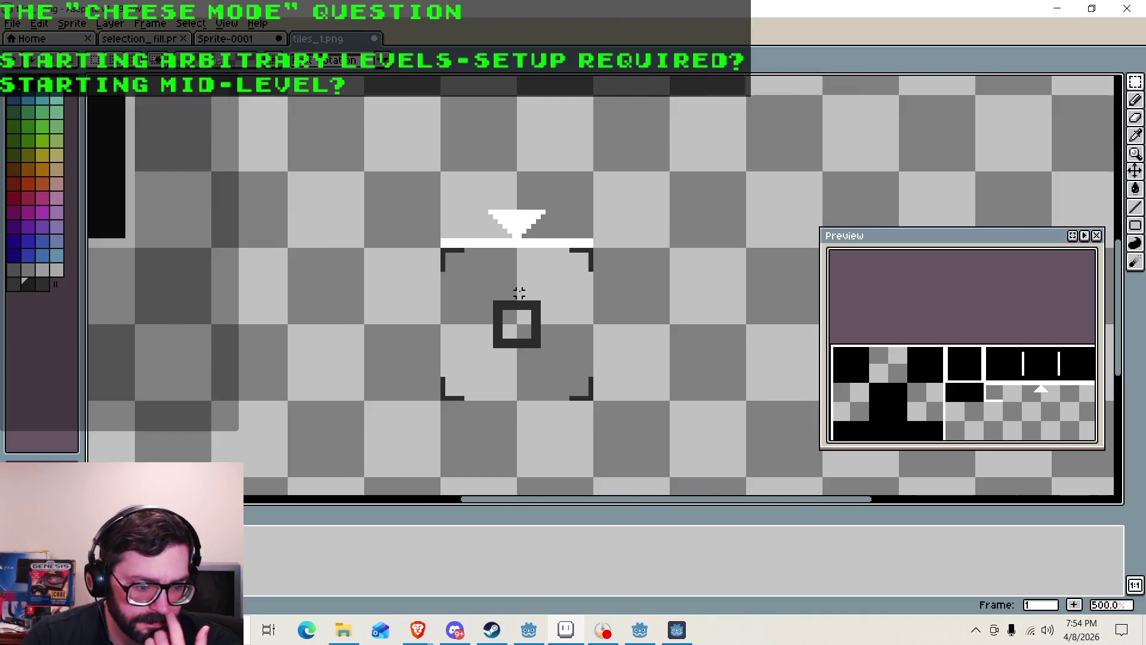
pyautogui.scroll(2, 511, 310)
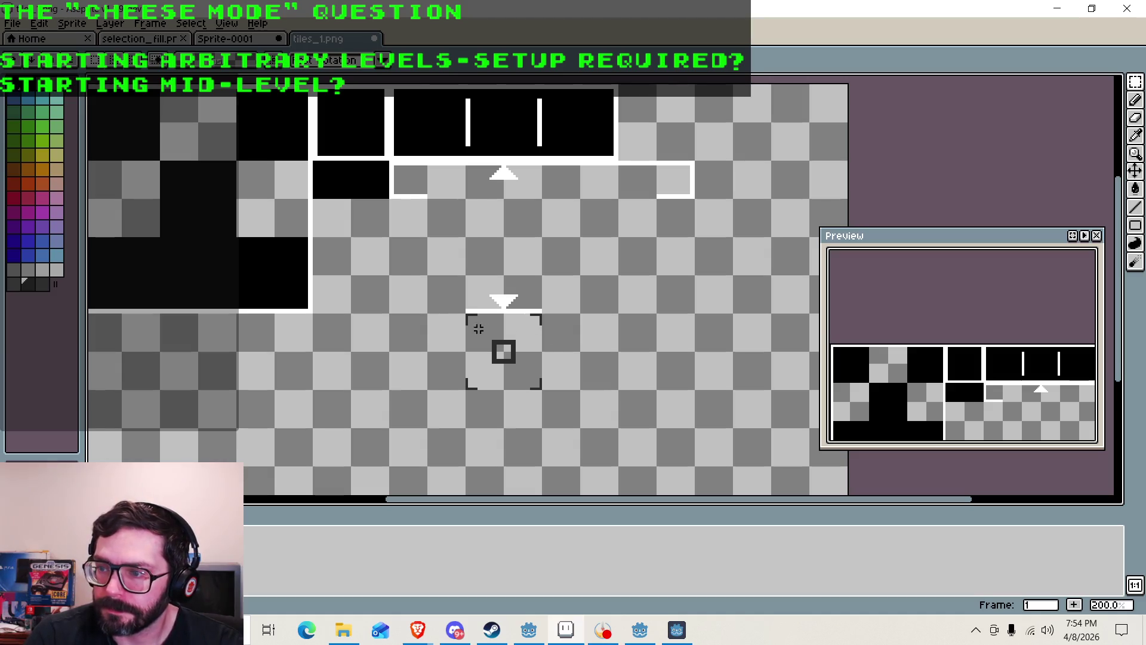
pyautogui.click(12, 23)
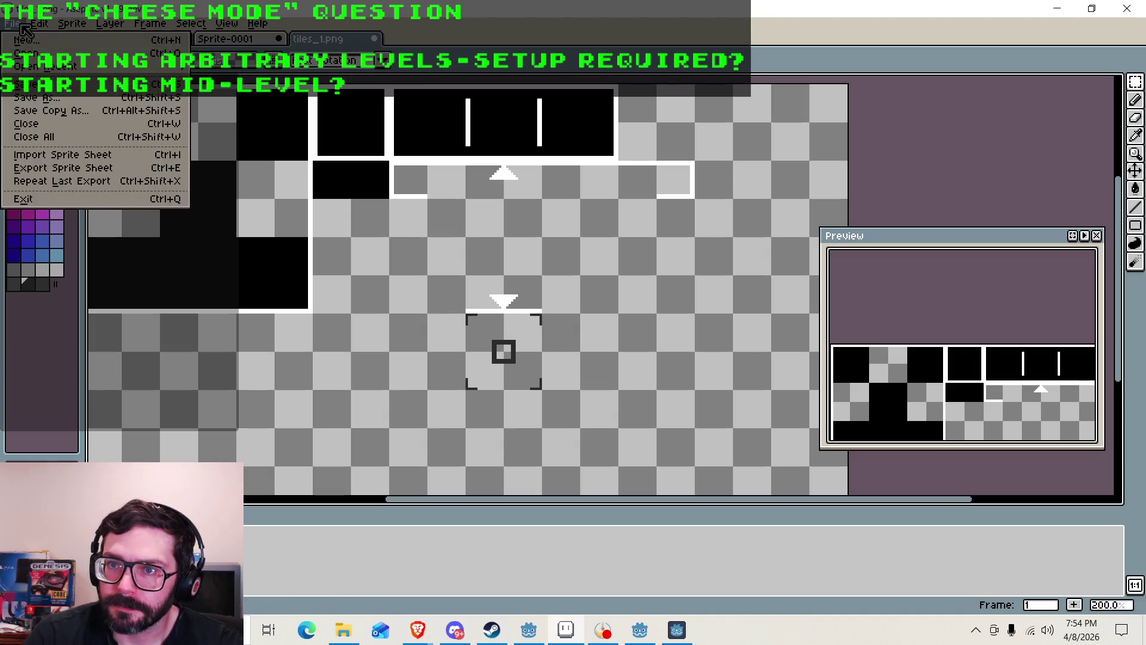
pyautogui.press('Escape')
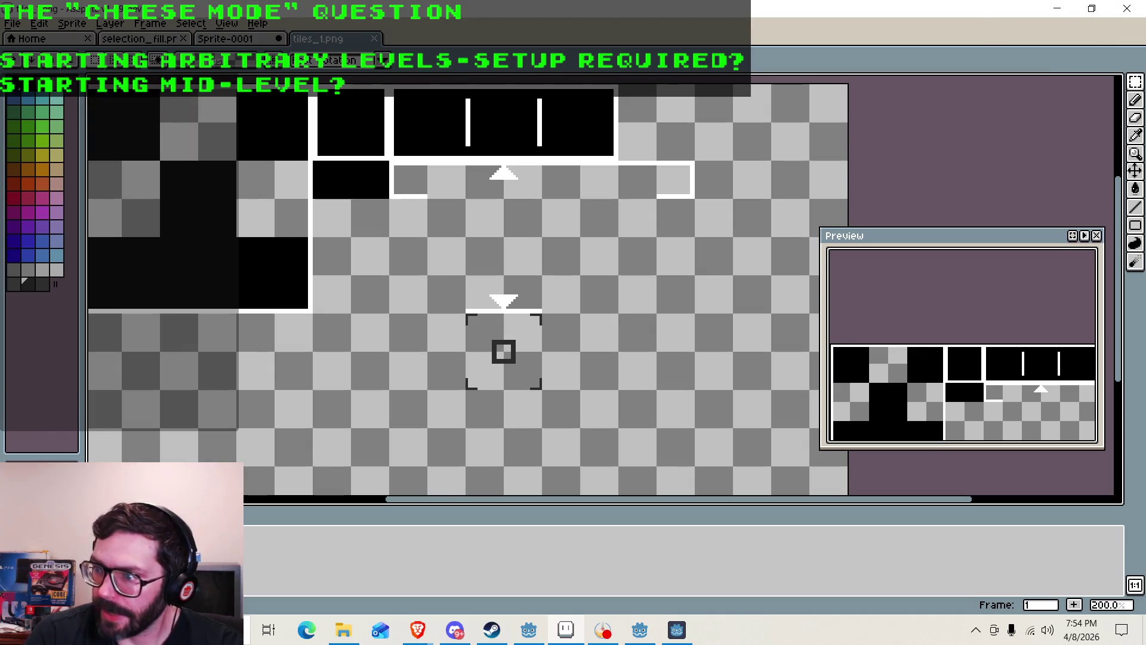
# - Minimize Aseprite and close the running game window
pyautogui.click(1057, 8)
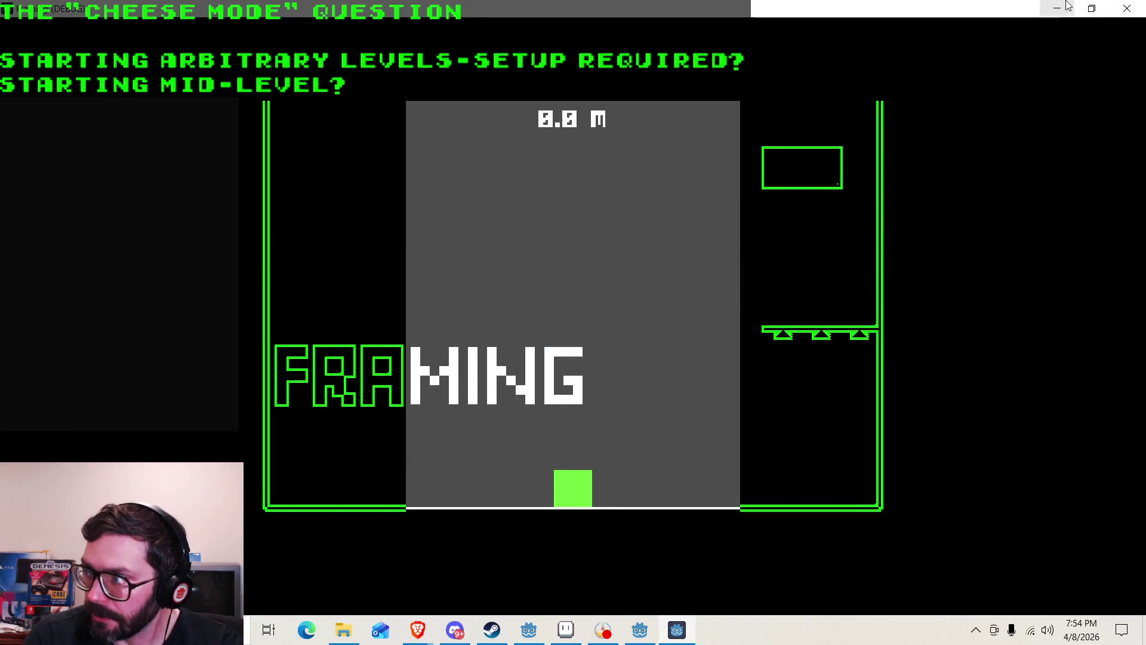
pyautogui.click(1127, 9)
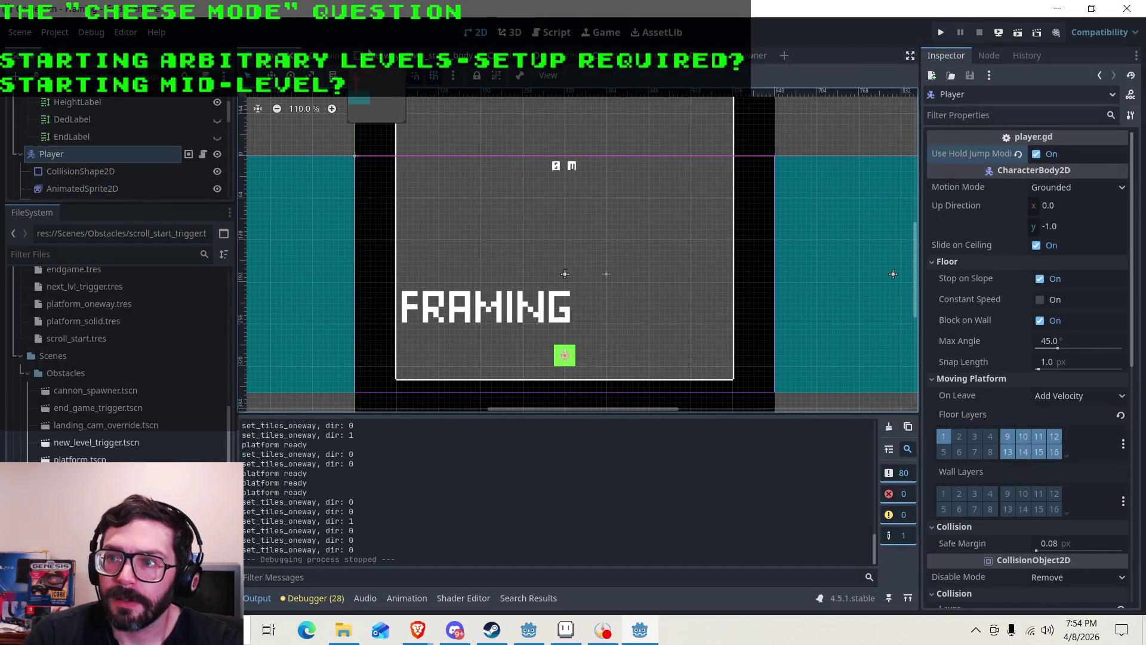
pyautogui.scroll(3, 82, 155)
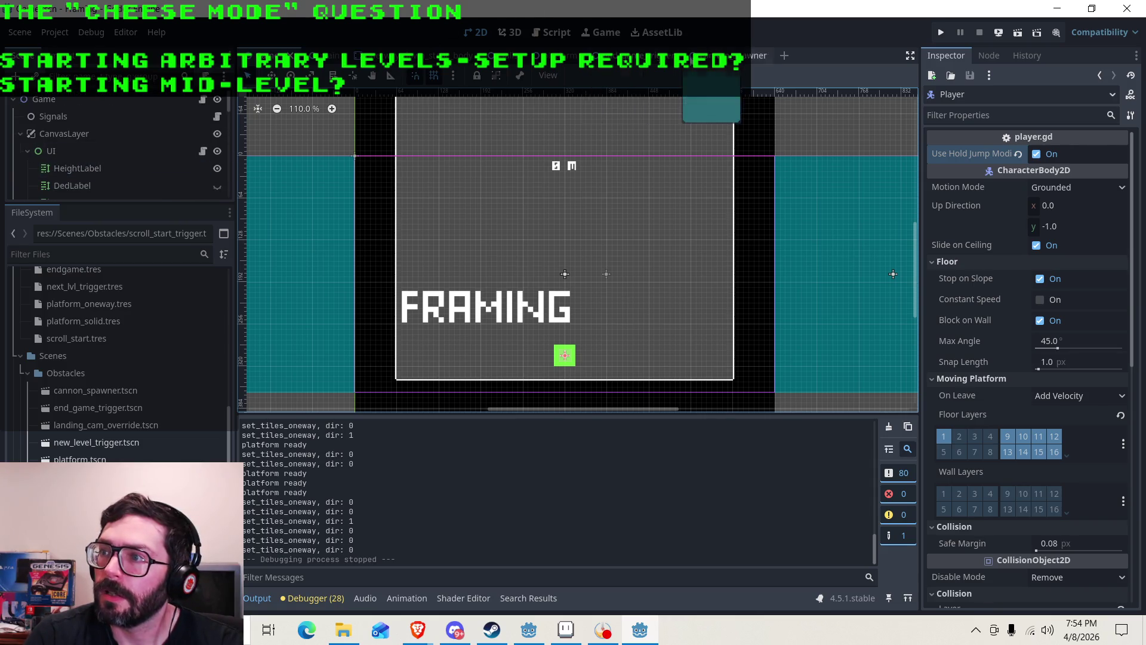
# - Open the Platform TileMapLayer's tileset, showing the tiles_1.png atlas with the bracket tile at (5, 3)
pyautogui.click(546, 55)
pyautogui.click(65, 115)
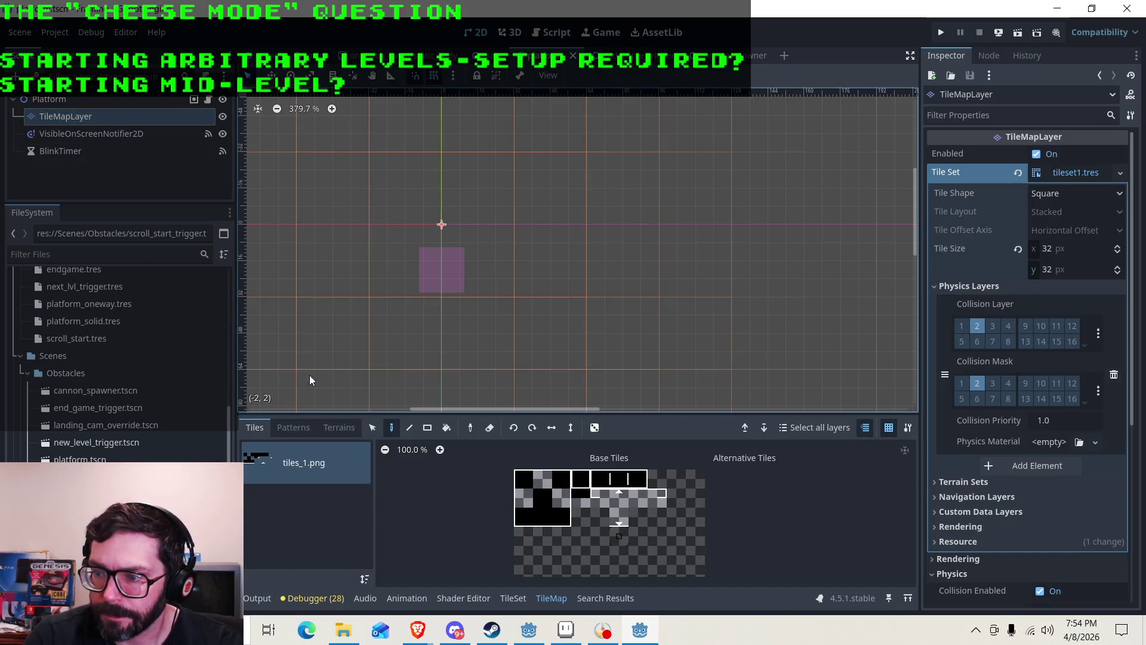
pyautogui.click(513, 597)
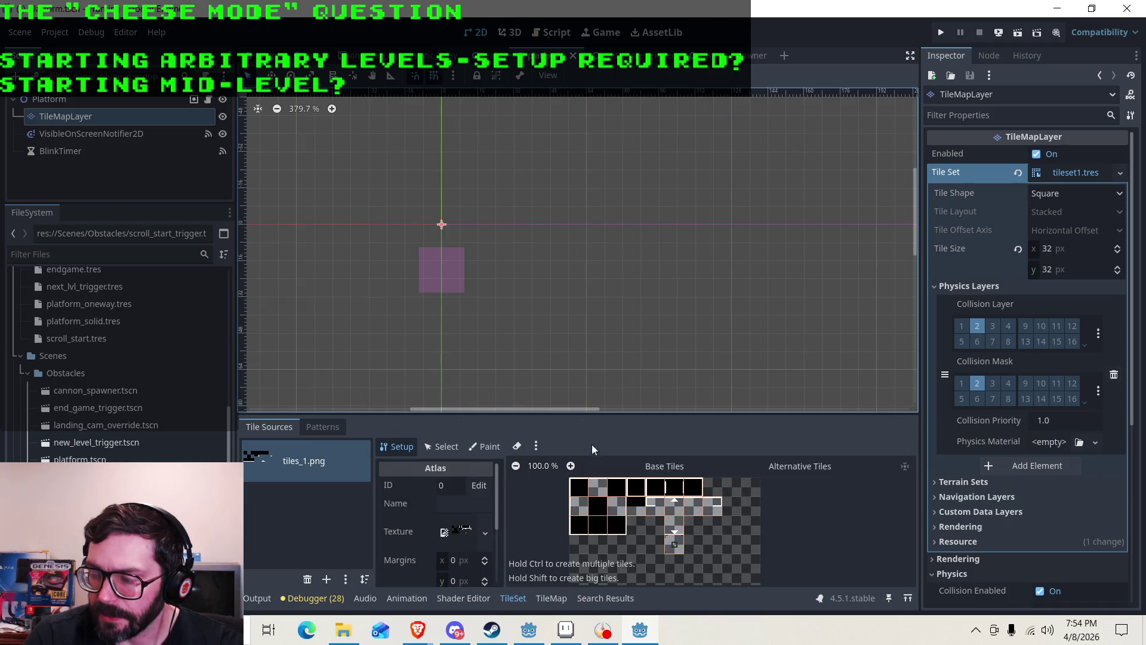
pyautogui.scroll(1, 674, 543)
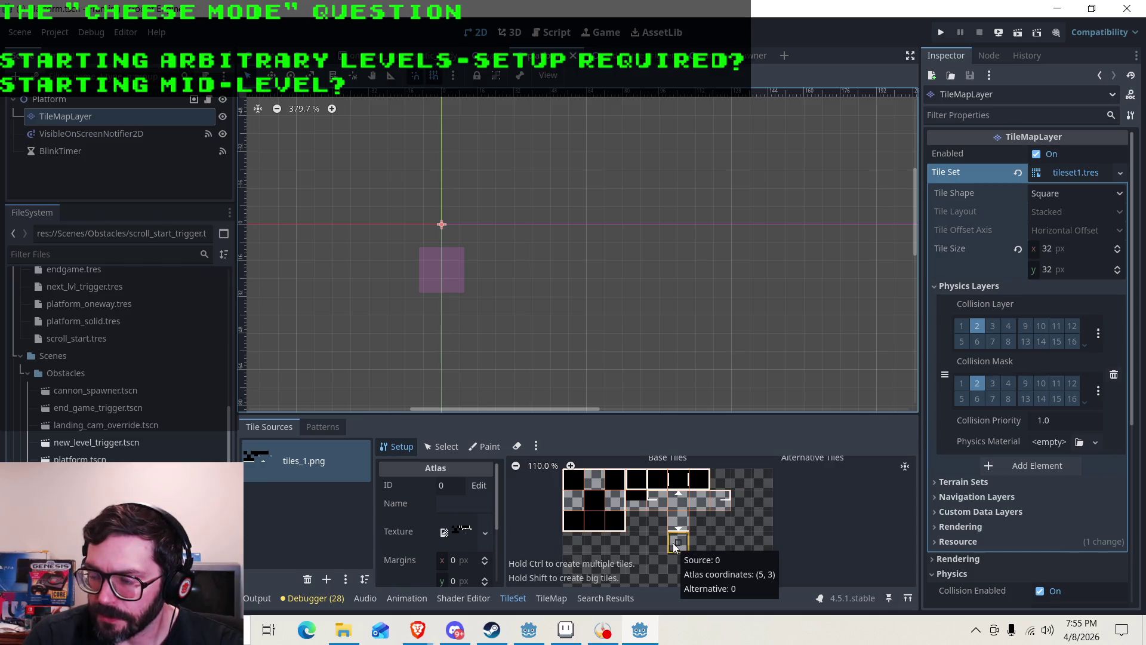
pyautogui.click(558, 32)
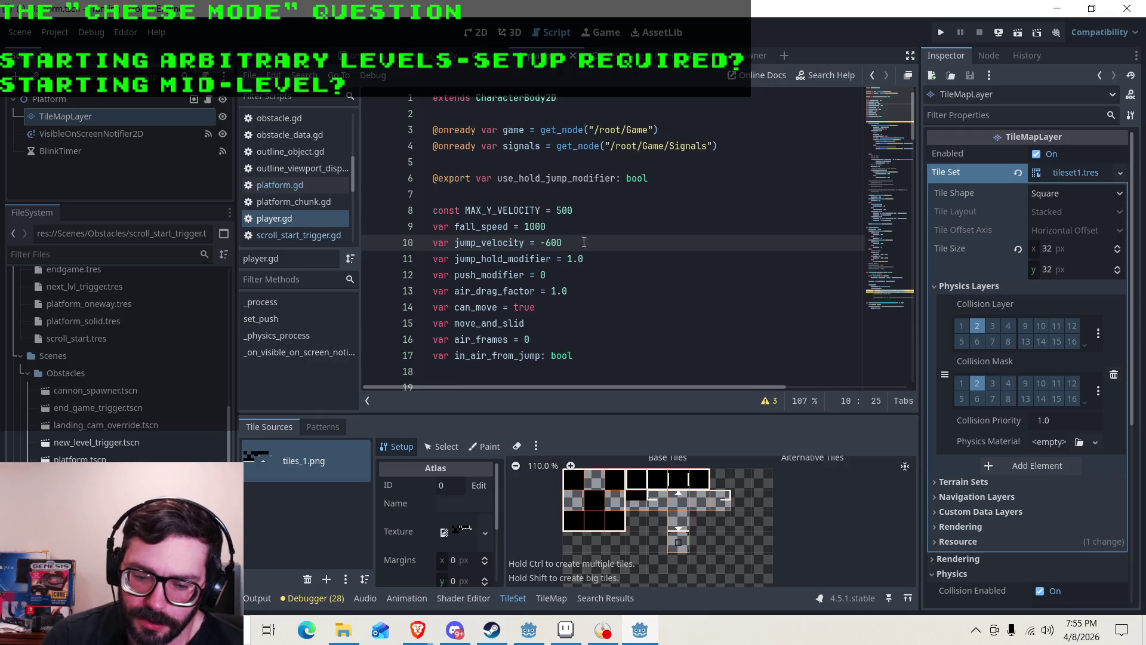
pyautogui.scroll(-15, 627, 197)
pyautogui.scroll(14, 598, 185)
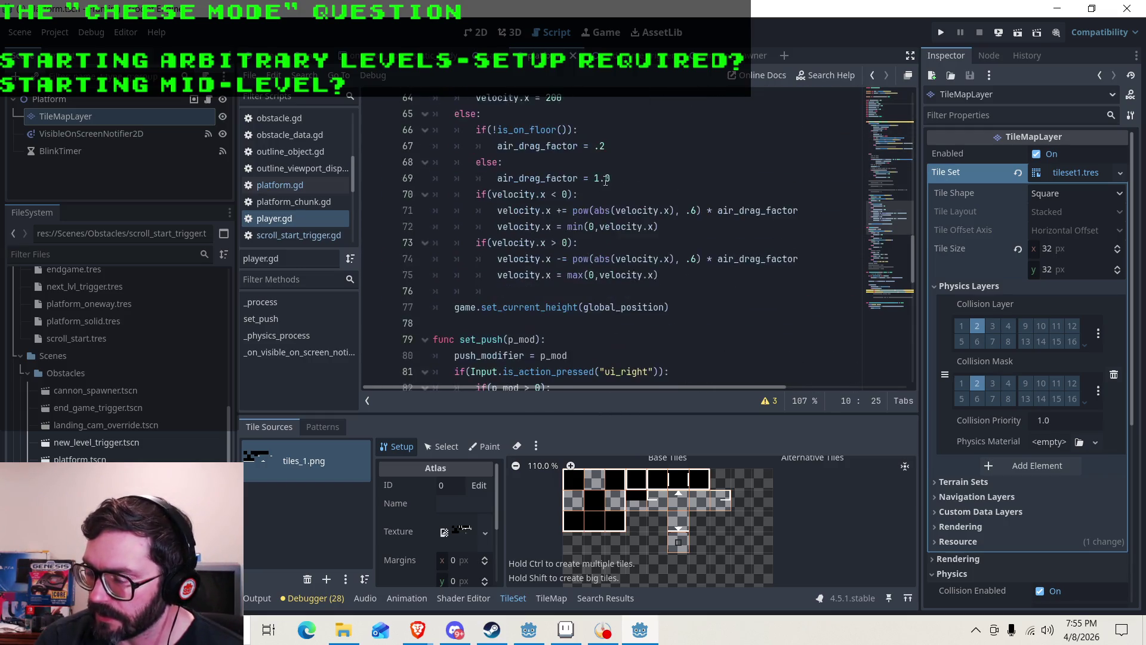
pyautogui.scroll(1, 645, 170)
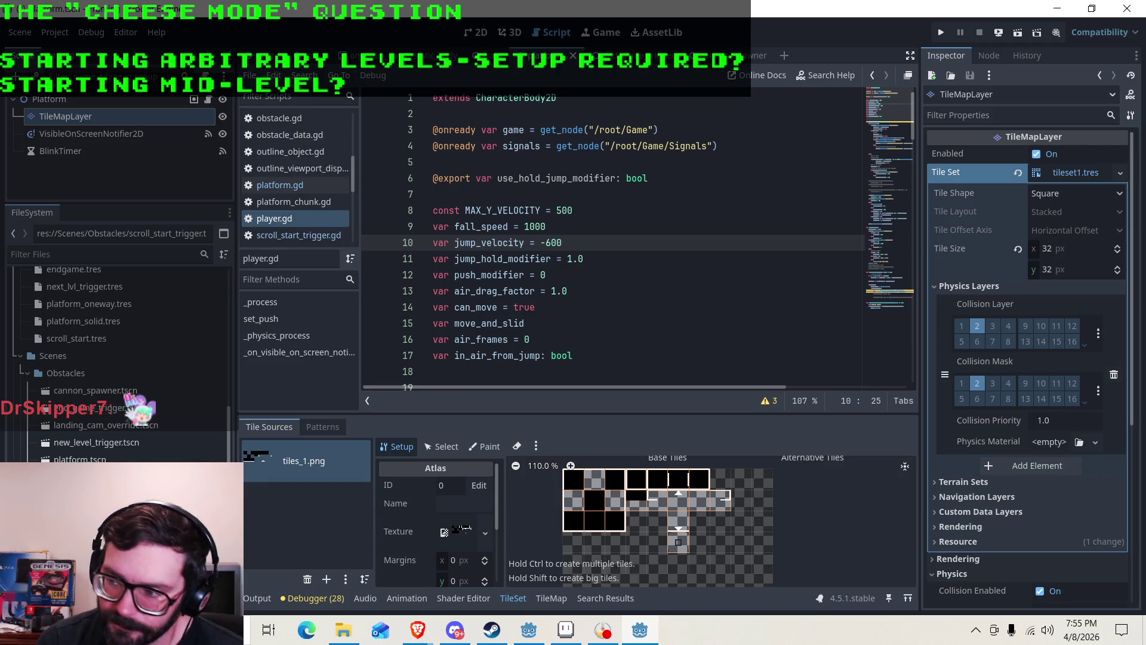
pyautogui.click(627, 292)
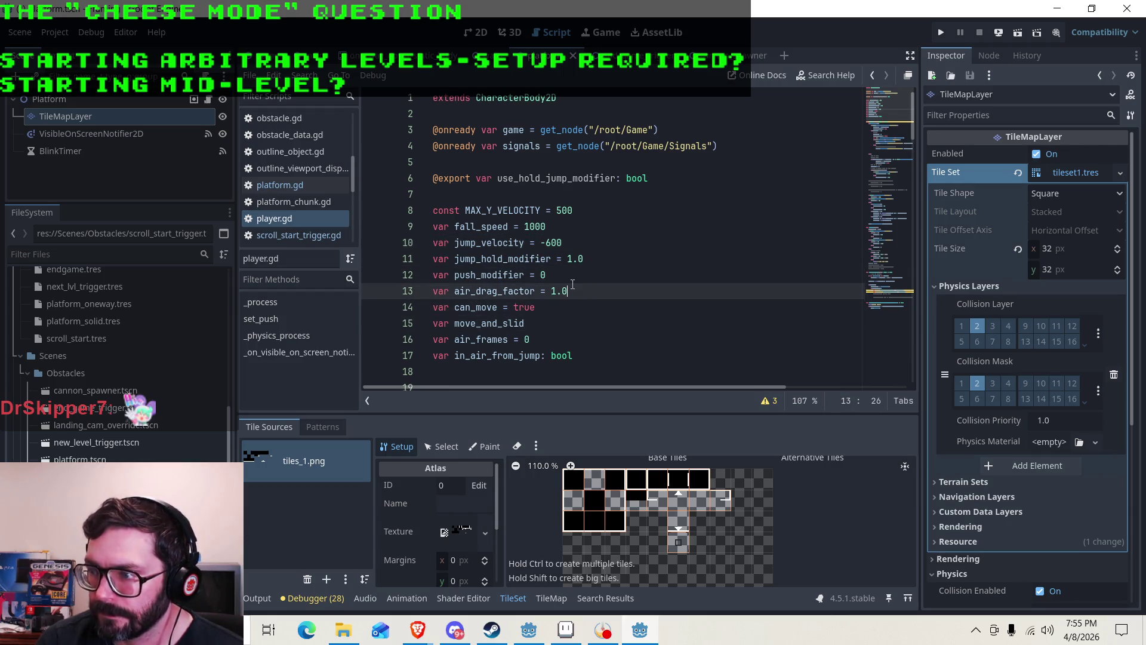
pyautogui.press('Down')
pyautogui.press('Down')
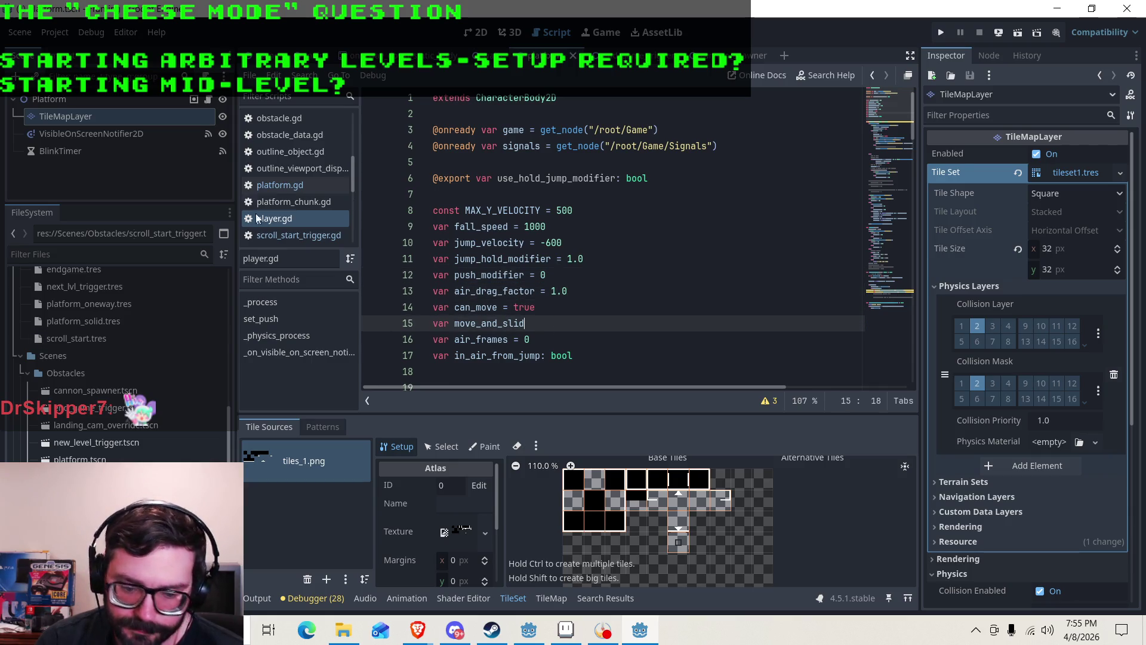
pyautogui.press('Up')
pyautogui.press('Down')
pyautogui.press('Down')
pyautogui.press('Down')
pyautogui.press('Up')
pyautogui.press('Up')
pyautogui.press('Up')
pyautogui.press('Up')
pyautogui.scroll(-2, 597, 359)
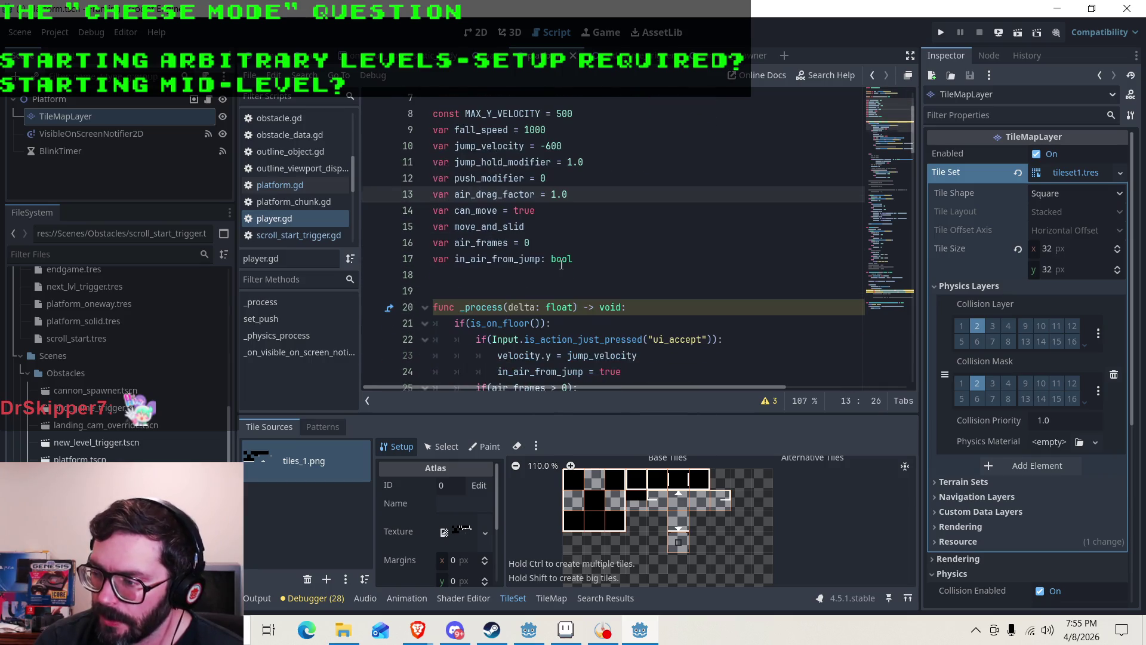
pyautogui.scroll(2, 508, 141)
pyautogui.scroll(-5, 508, 142)
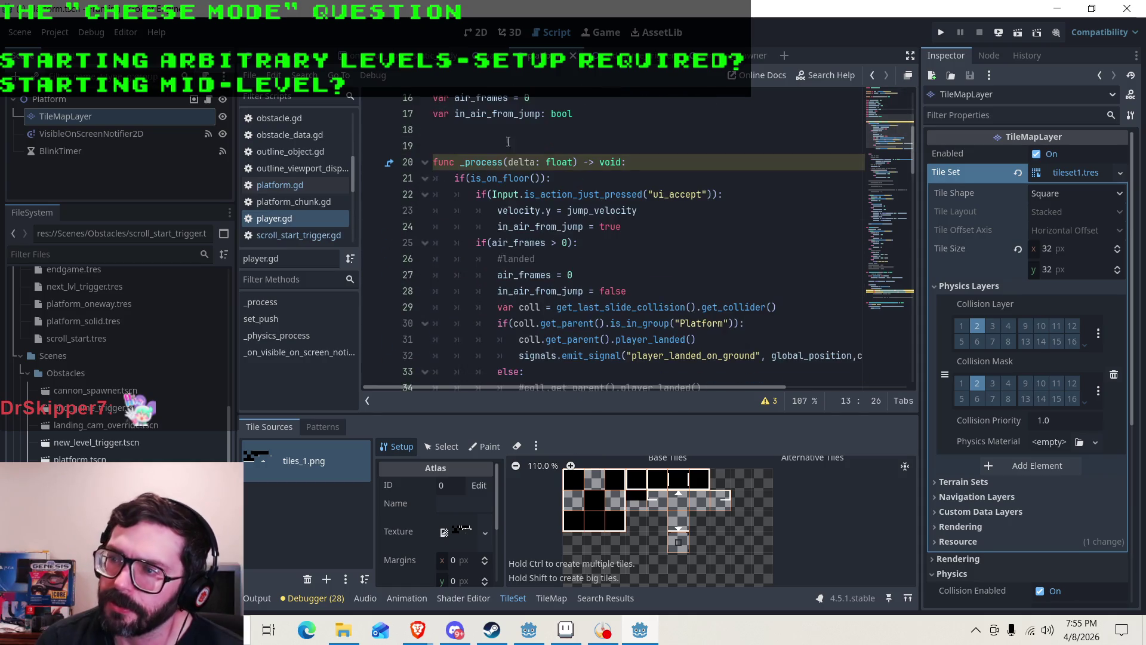
pyautogui.click(595, 174)
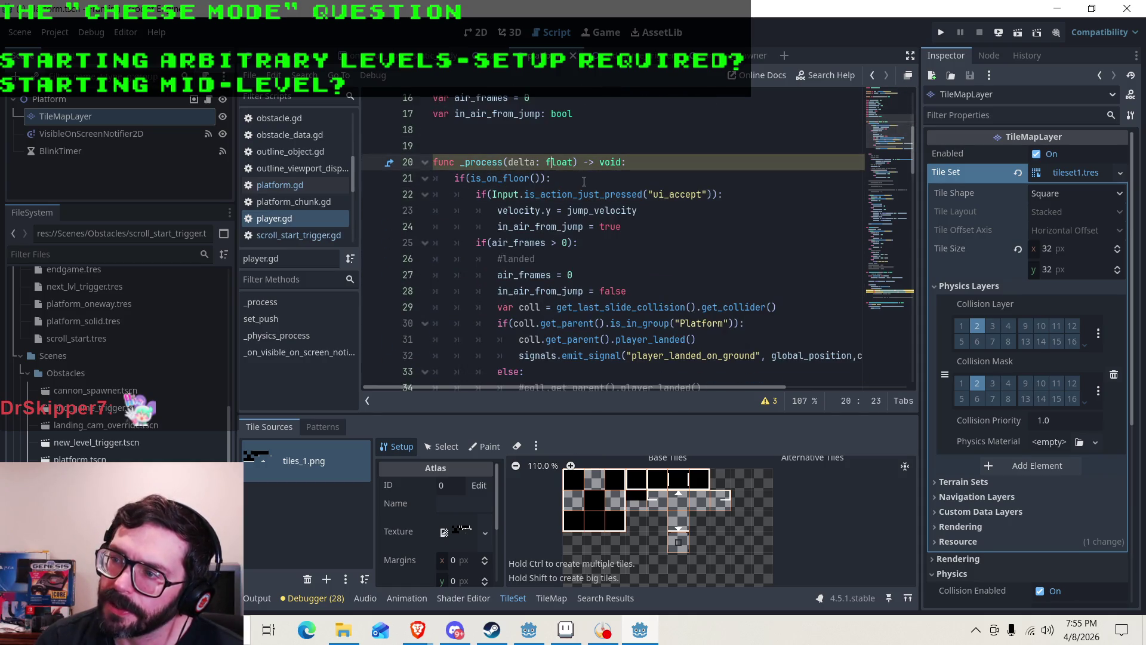
pyautogui.click(684, 208)
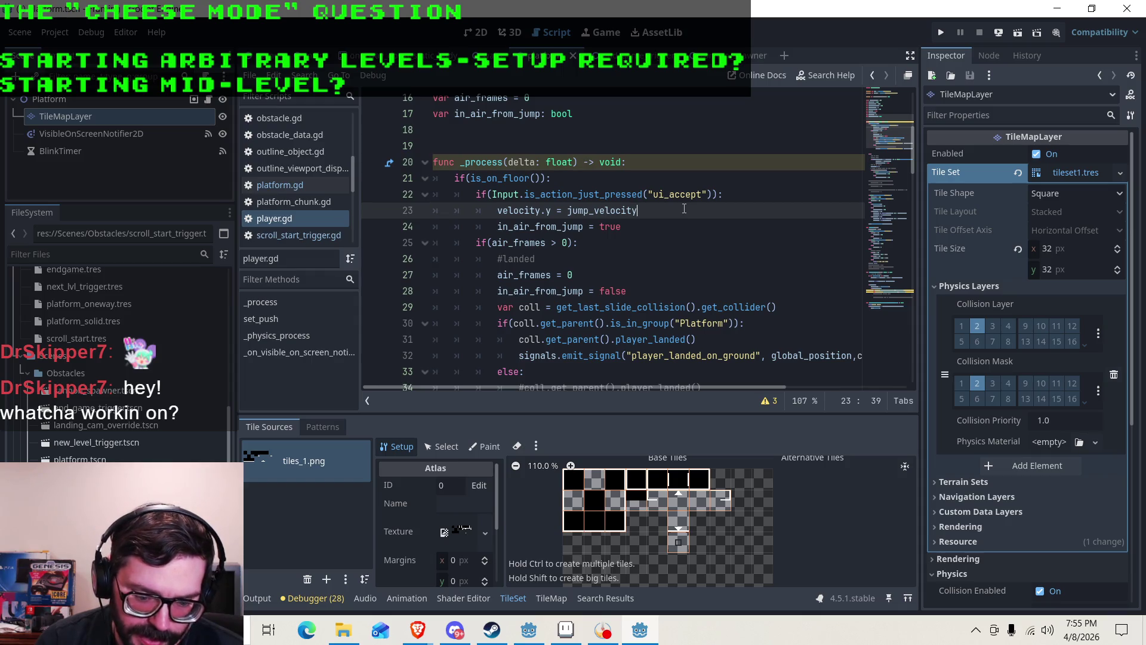
pyautogui.scroll(-1, 672, 186)
pyautogui.press('Down')
pyautogui.press('Down')
pyautogui.press('Down')
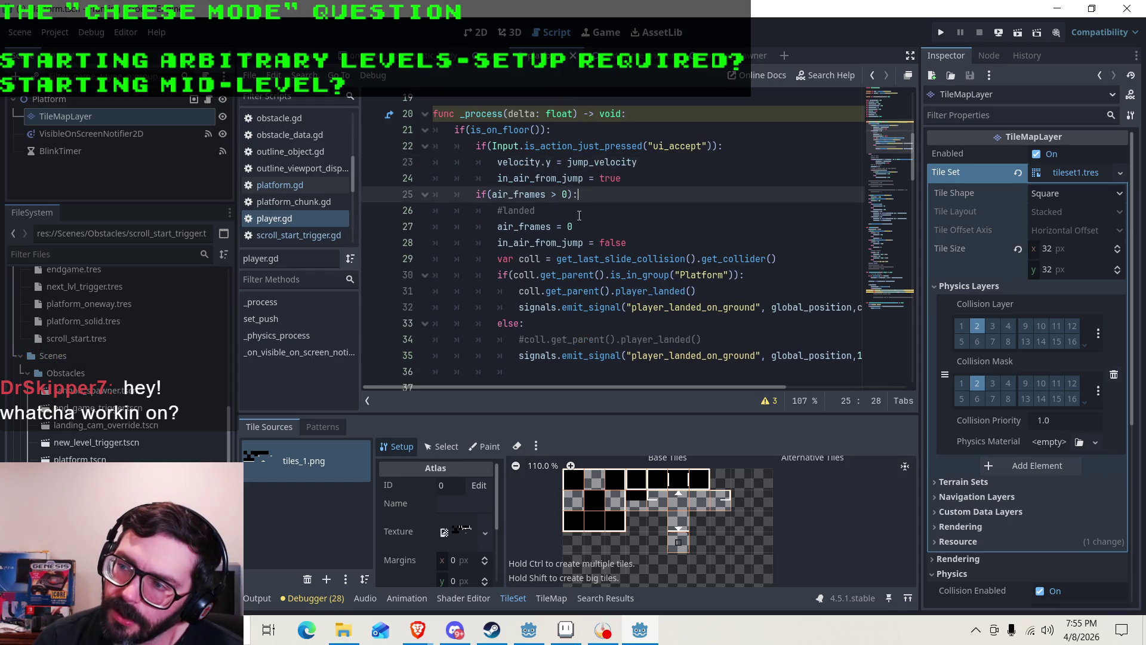
pyautogui.scroll(-2, 621, 215)
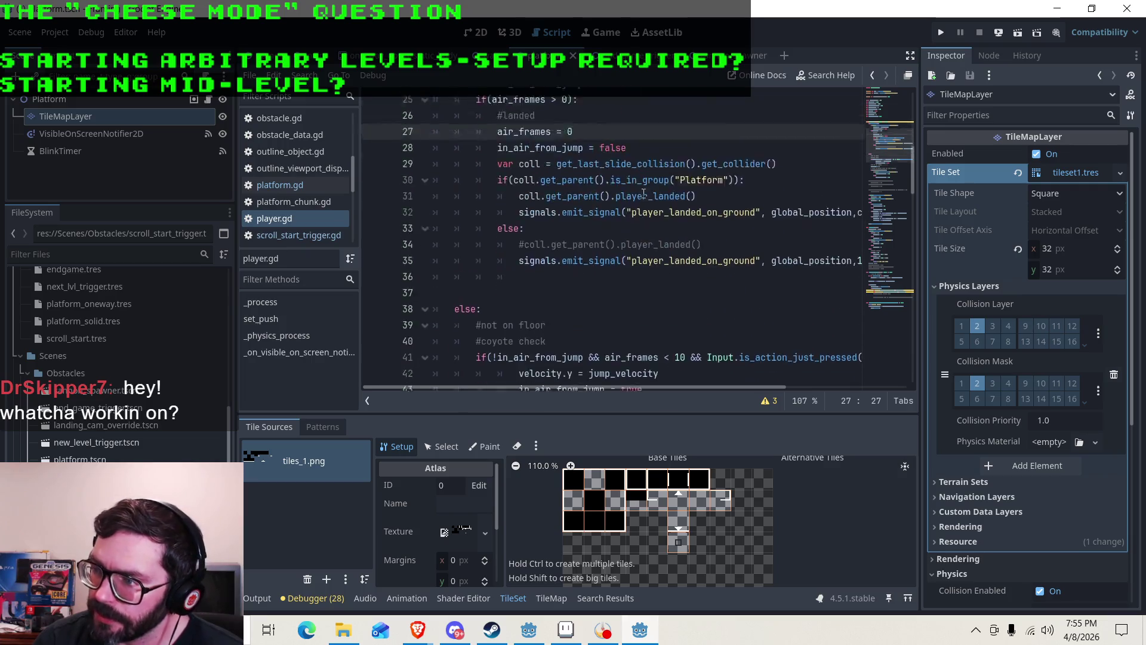
pyautogui.scroll(5, 643, 193)
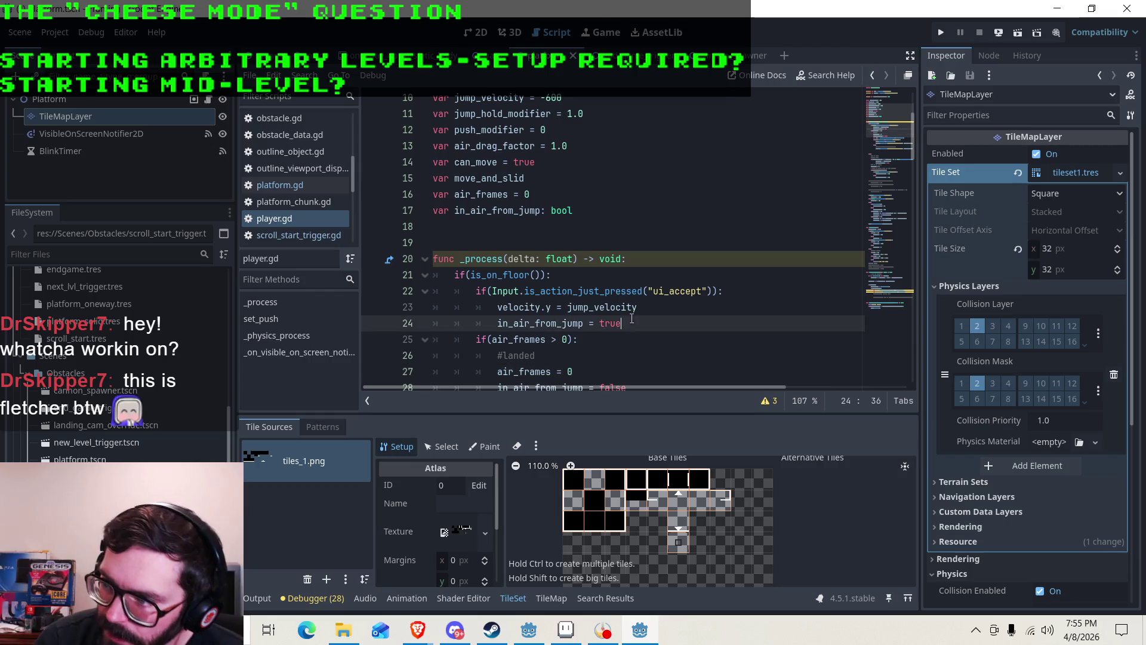
pyautogui.click(619, 341)
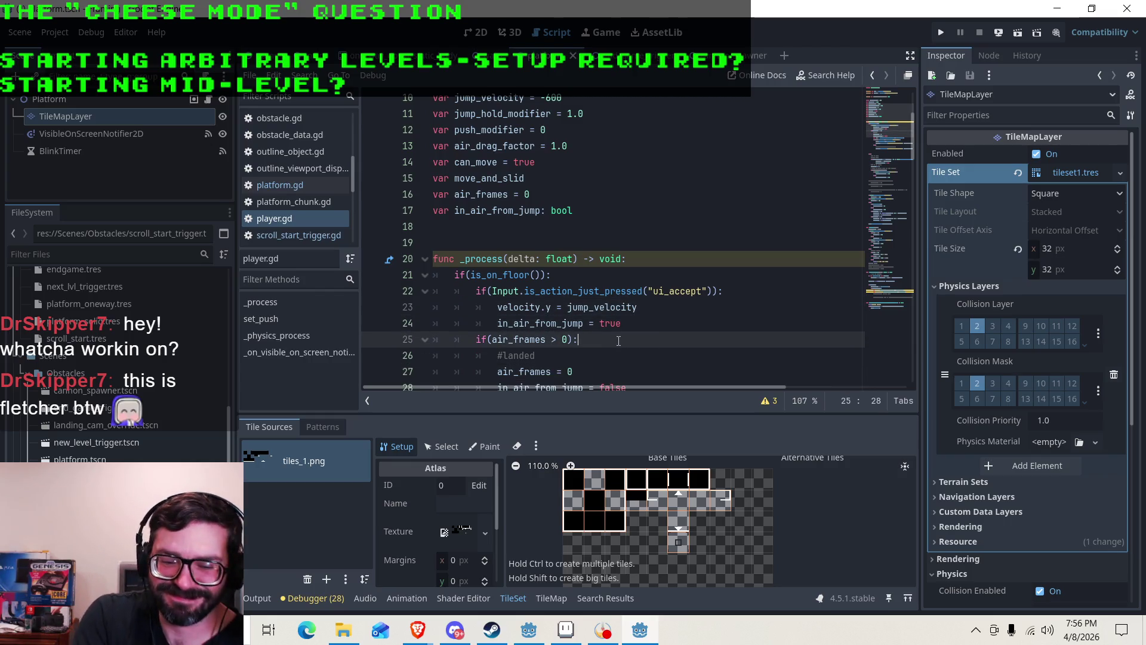
pyautogui.click(572, 240)
pyautogui.press('Up')
pyautogui.press('Up')
pyautogui.press('Down')
pyautogui.press('Down')
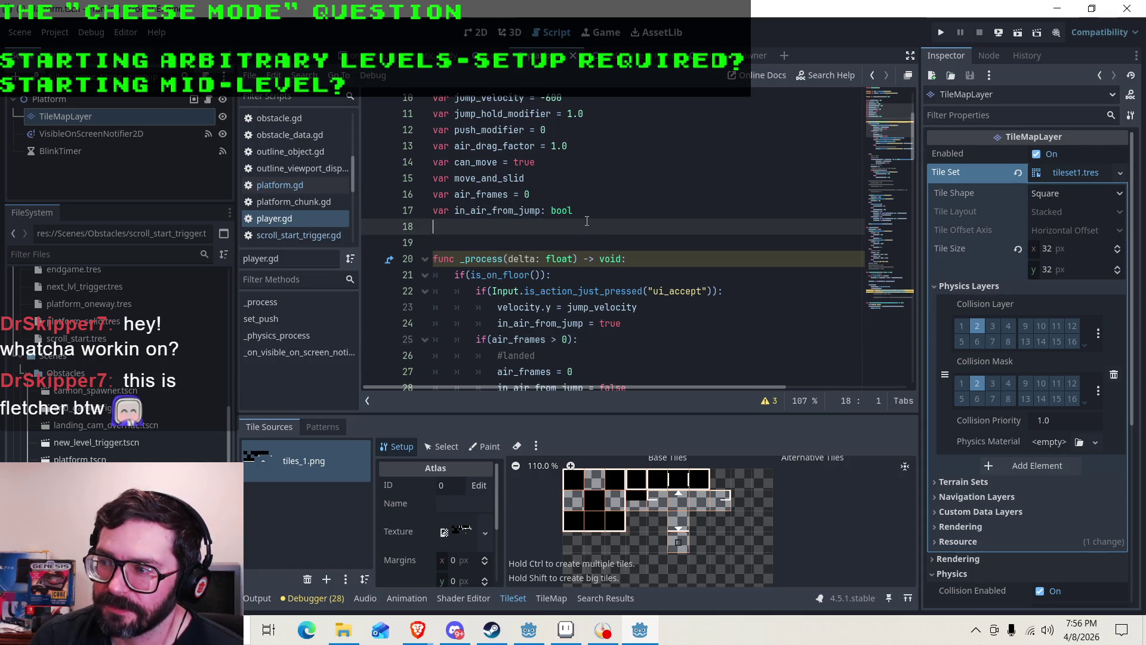
pyautogui.click(587, 210)
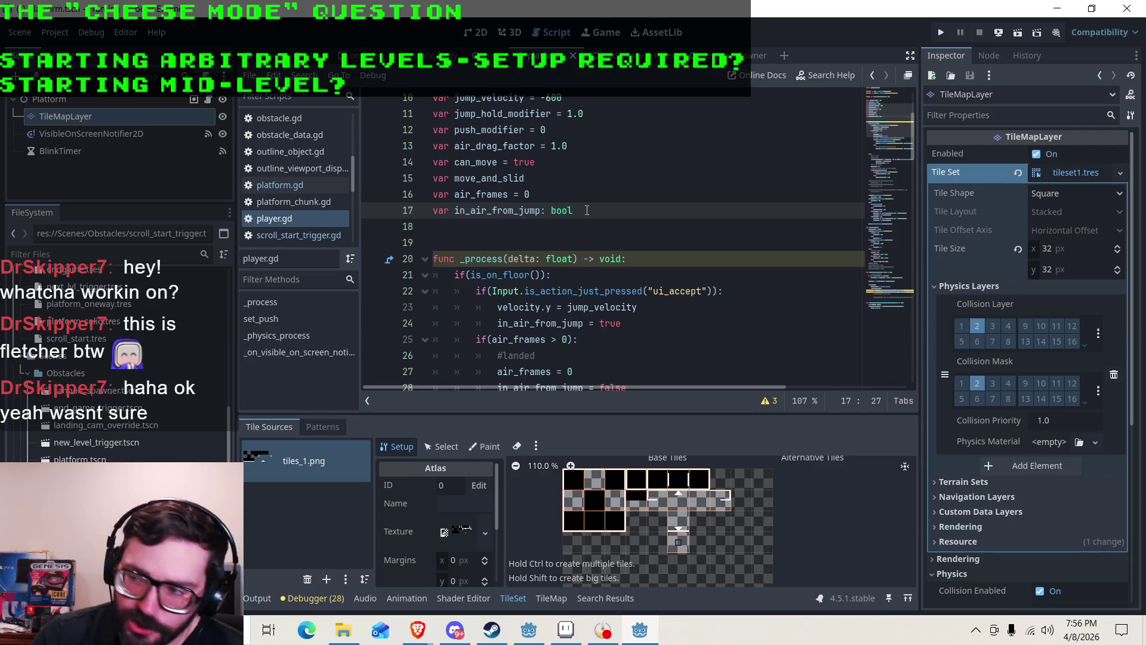
pyautogui.click(477, 229)
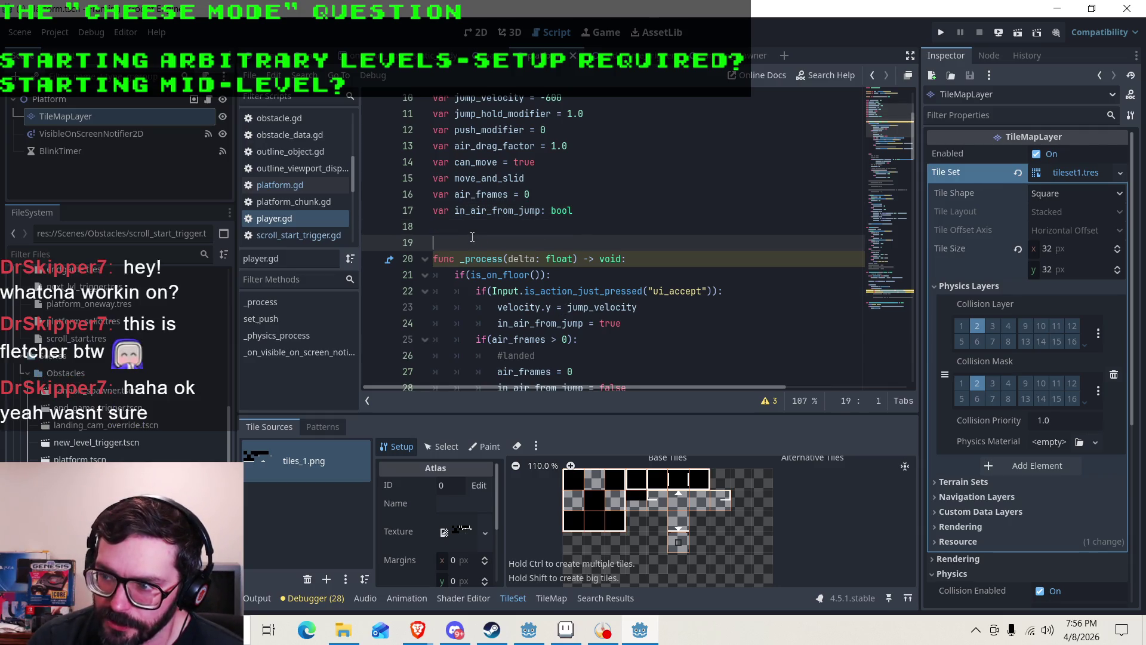
pyautogui.press('Up')
pyautogui.press('Up')
pyautogui.press('Up')
pyautogui.press('Down')
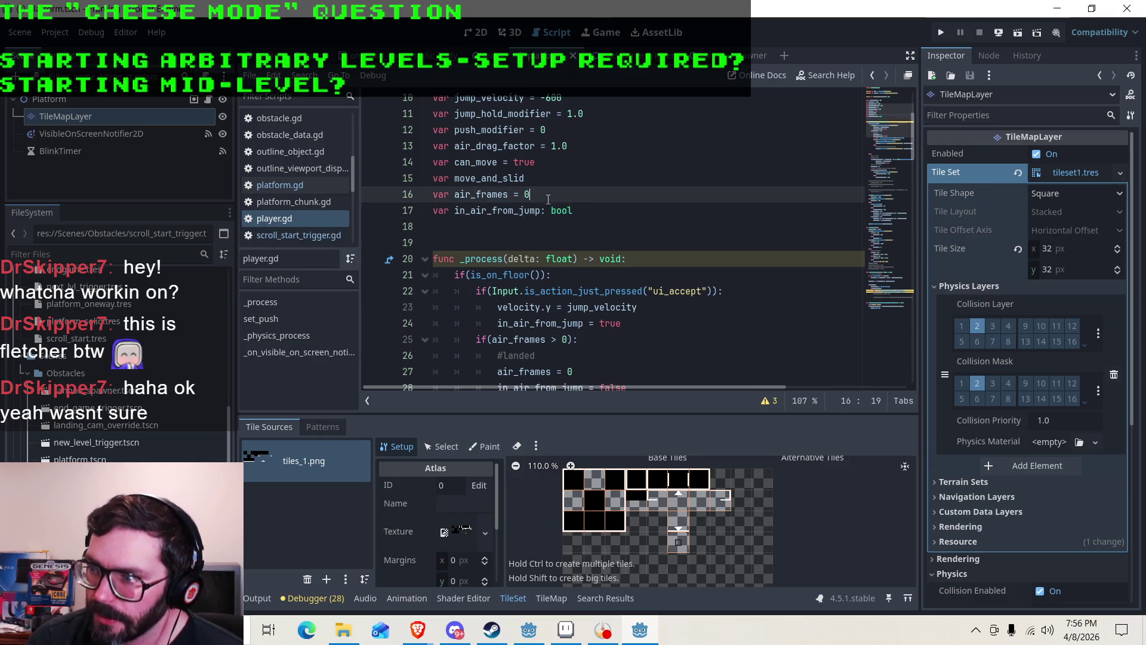
pyautogui.press('End')
pyautogui.scroll(4, 572, 208)
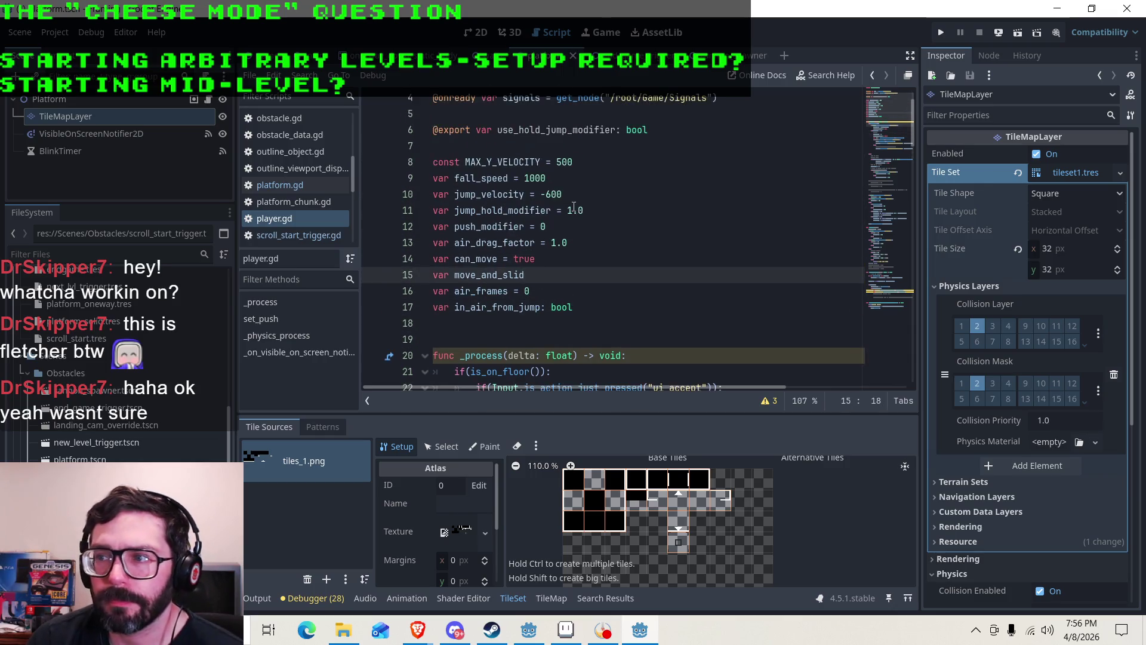
# - Open platform.gd and read through the init_solid and blink setup code
pyautogui.click(287, 186)
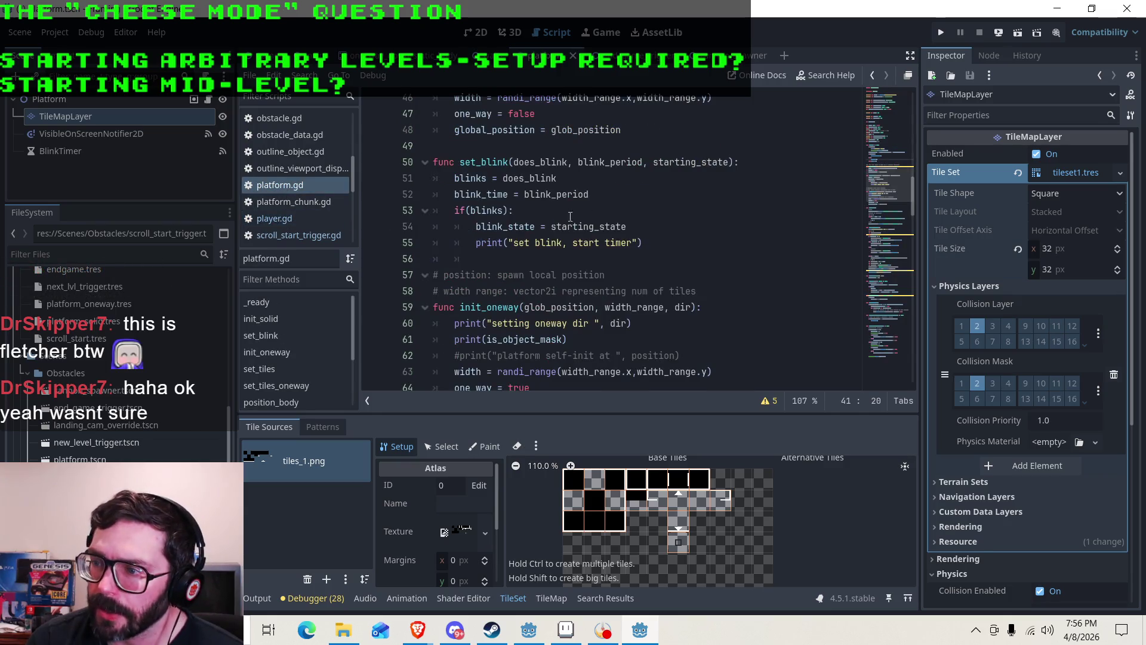
pyautogui.scroll(8, 535, 215)
pyautogui.scroll(-4, 536, 215)
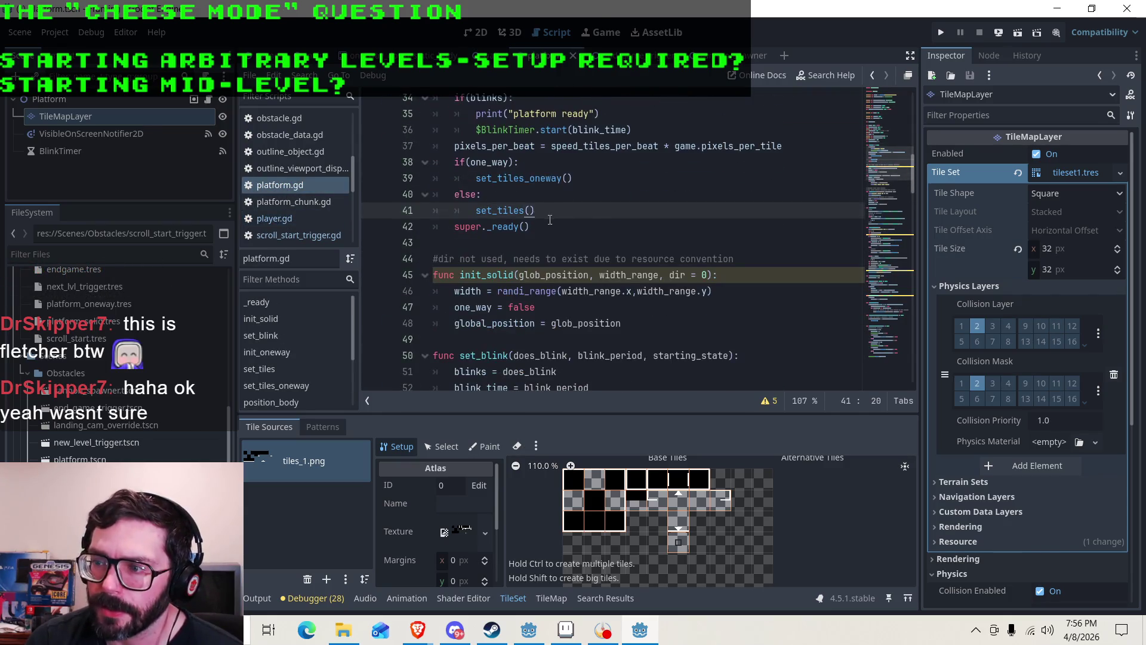
pyautogui.scroll(-2, 550, 220)
pyautogui.click(558, 210)
pyautogui.click(571, 221)
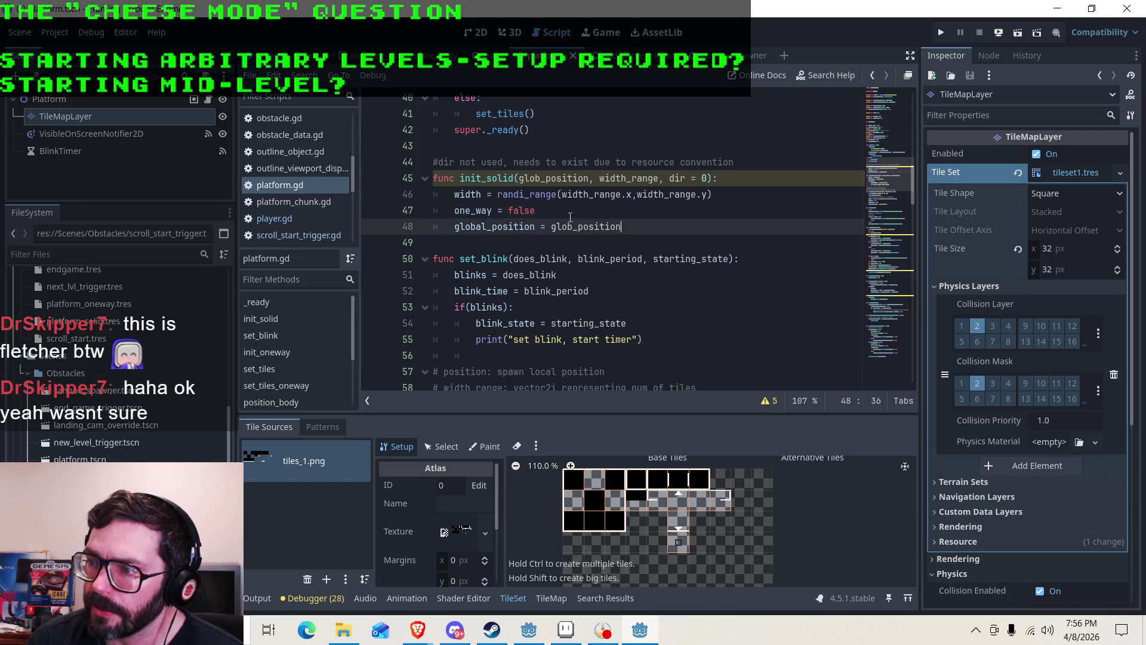
pyautogui.click(572, 270)
pyautogui.press('Down')
pyautogui.press('Down')
pyautogui.scroll(-5, 597, 278)
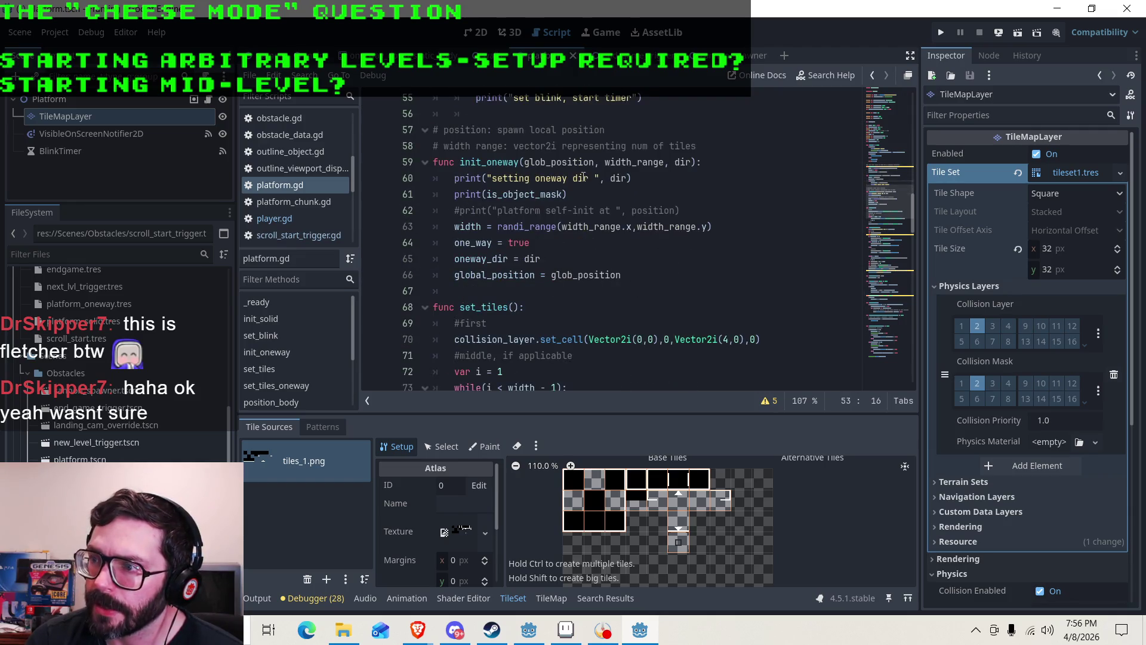
pyautogui.scroll(-4, 584, 177)
# - Review set_tiles' set_cell calls placing atlas tiles (4,0), (5,0) and (6,0) across the width
pyautogui.click(576, 194)
pyautogui.press('Down')
pyautogui.press('Down')
pyautogui.press('Down')
pyautogui.click(776, 258)
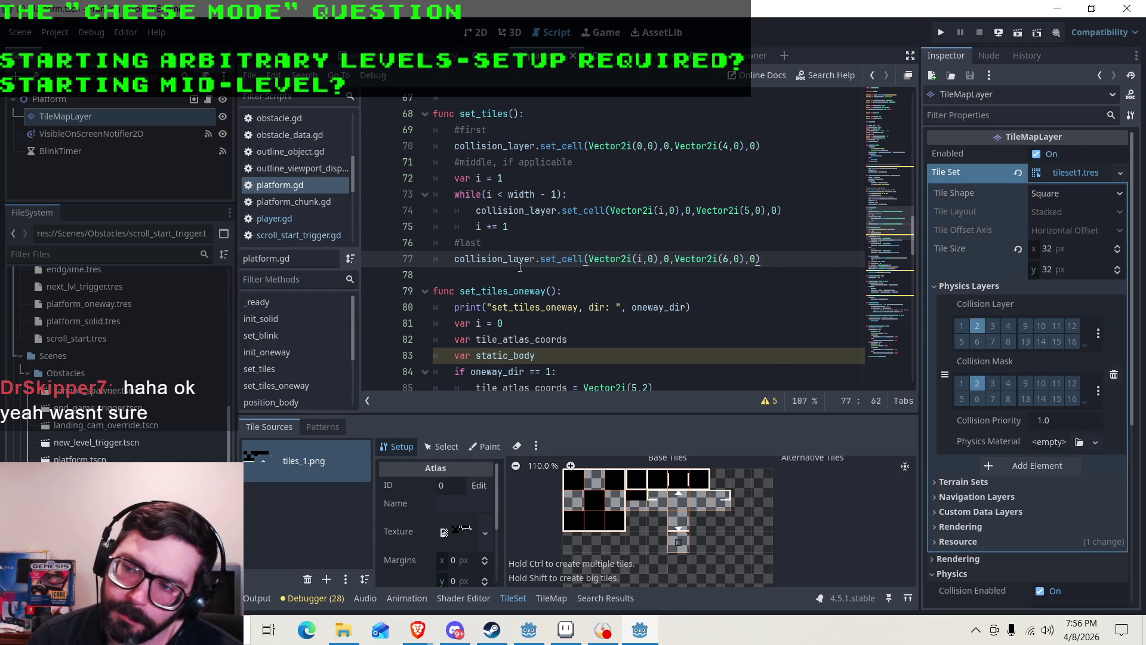
pyautogui.click(583, 281)
pyautogui.click(505, 243)
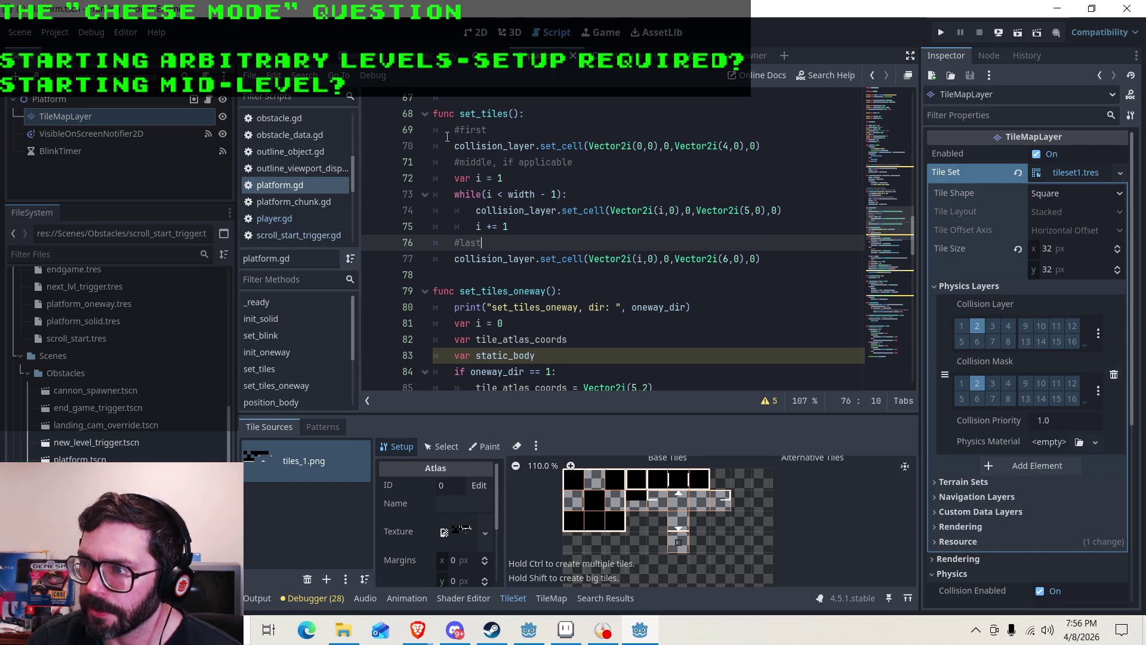
pyautogui.moveTo(452, 132)
pyautogui.mouseDown()
pyautogui.moveTo(794, 236)
pyautogui.moveTo(795, 256)
pyautogui.mouseUp()
pyautogui.click(795, 246)
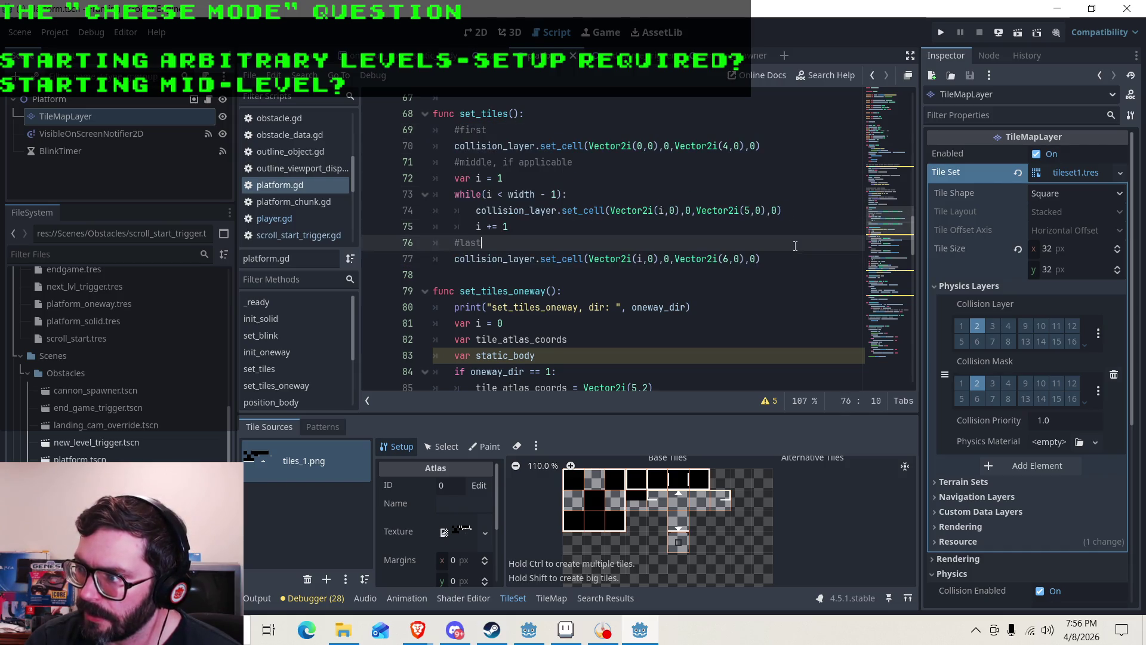
pyautogui.click(783, 261)
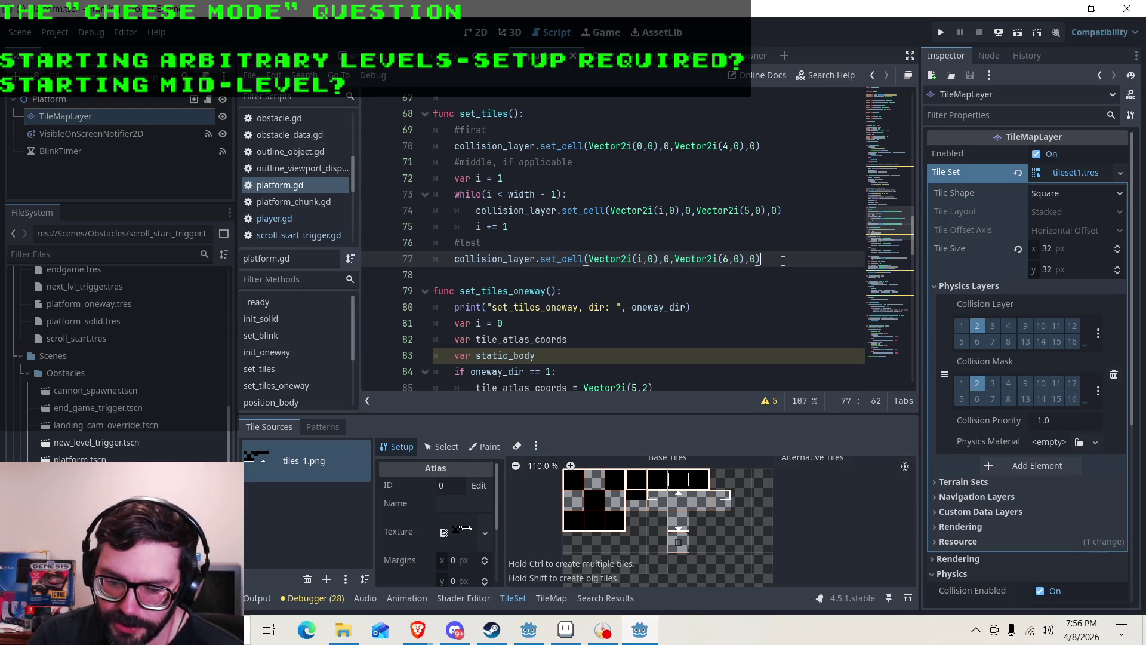
pyautogui.click(821, 275)
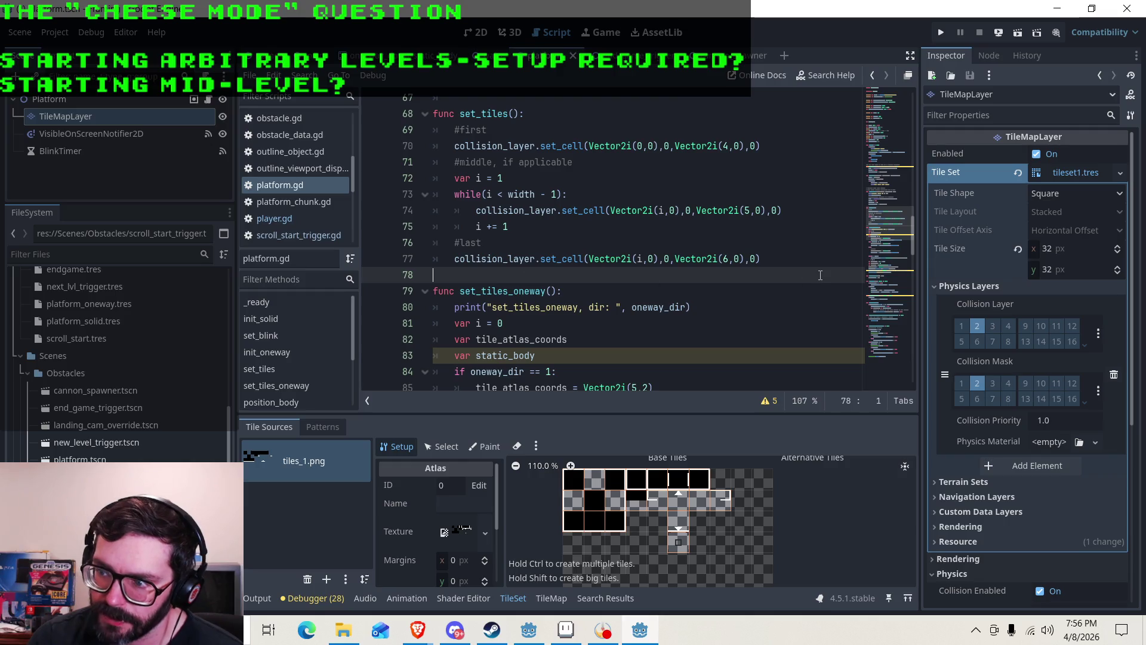
# - Add a set_tiles_on() function containing only pass below set_tiles and save platform.gd
pyautogui.press('Return')
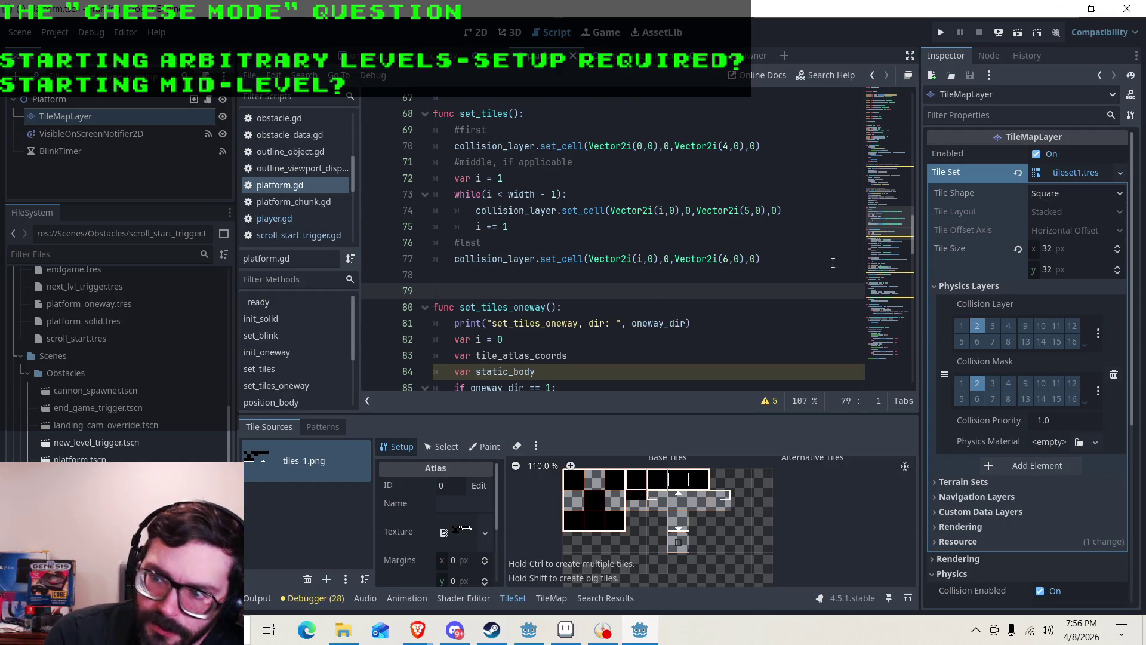
pyautogui.write('func ')
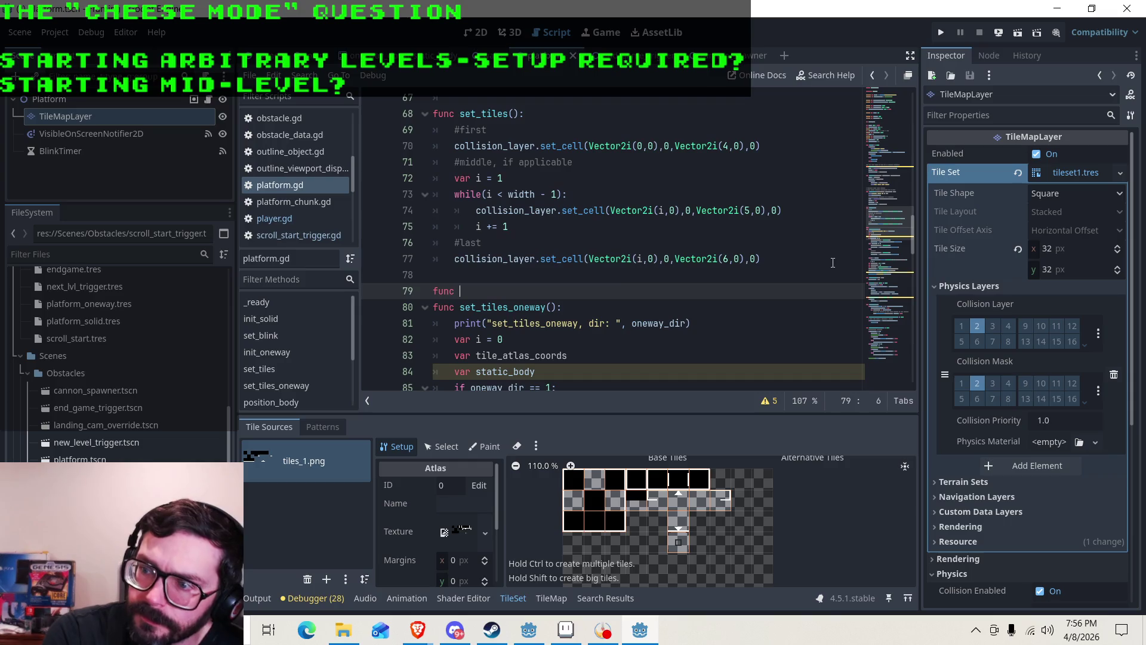
pyautogui.write('bl')
pyautogui.press('BackSpace')
pyautogui.press('BackSpace')
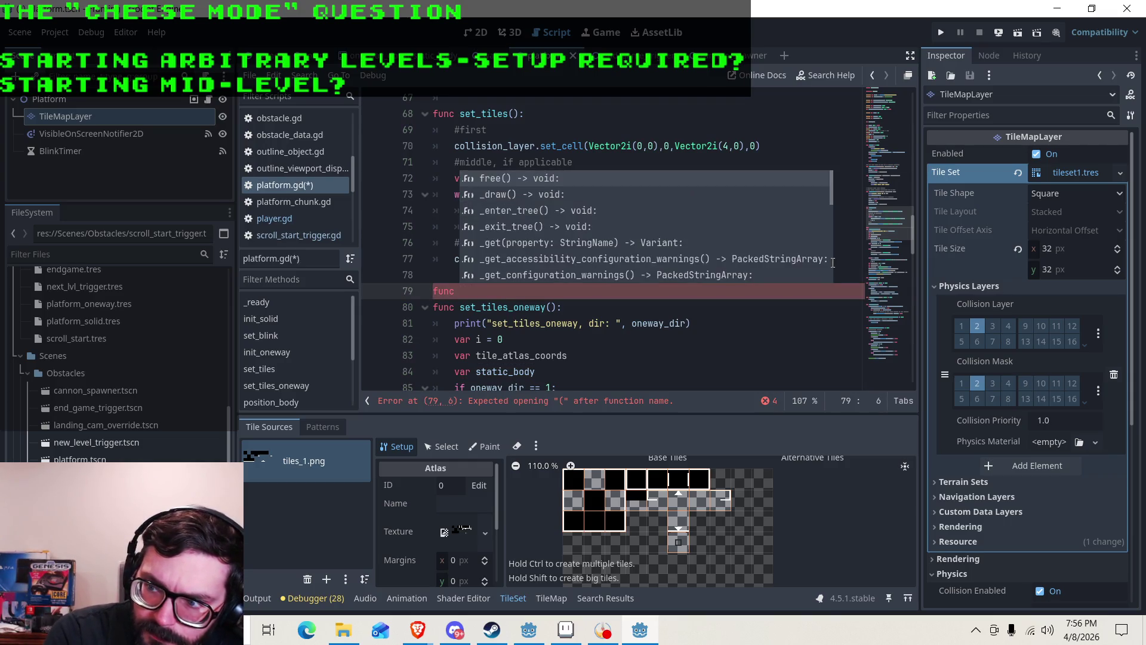
pyautogui.write('set_tiles_')
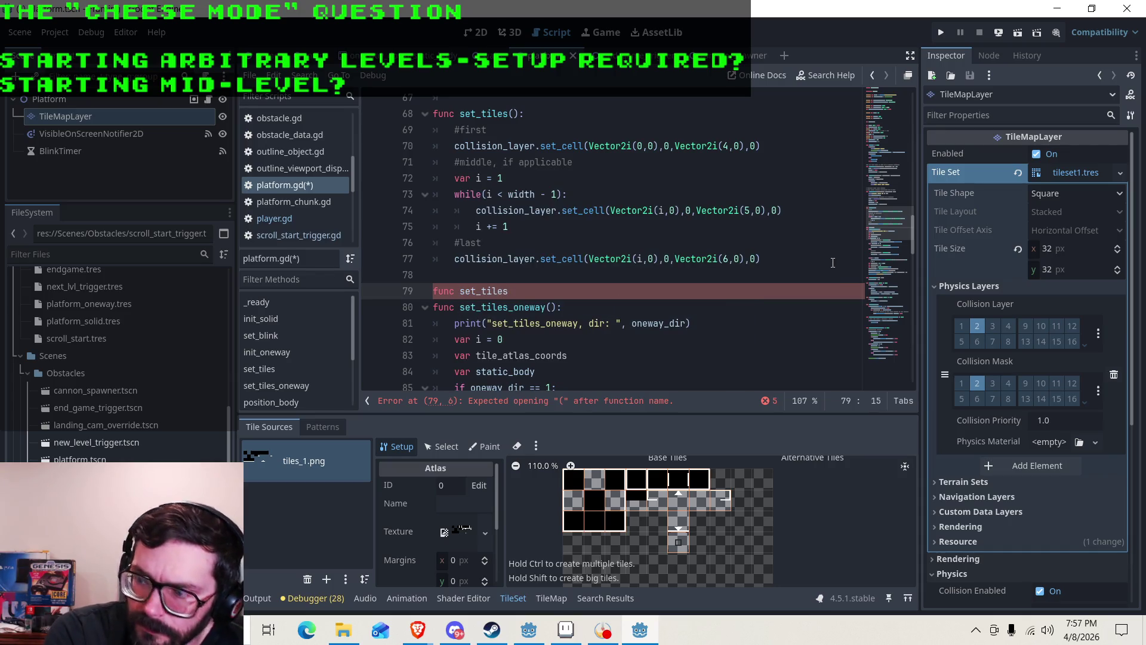
pyautogui.write('on')
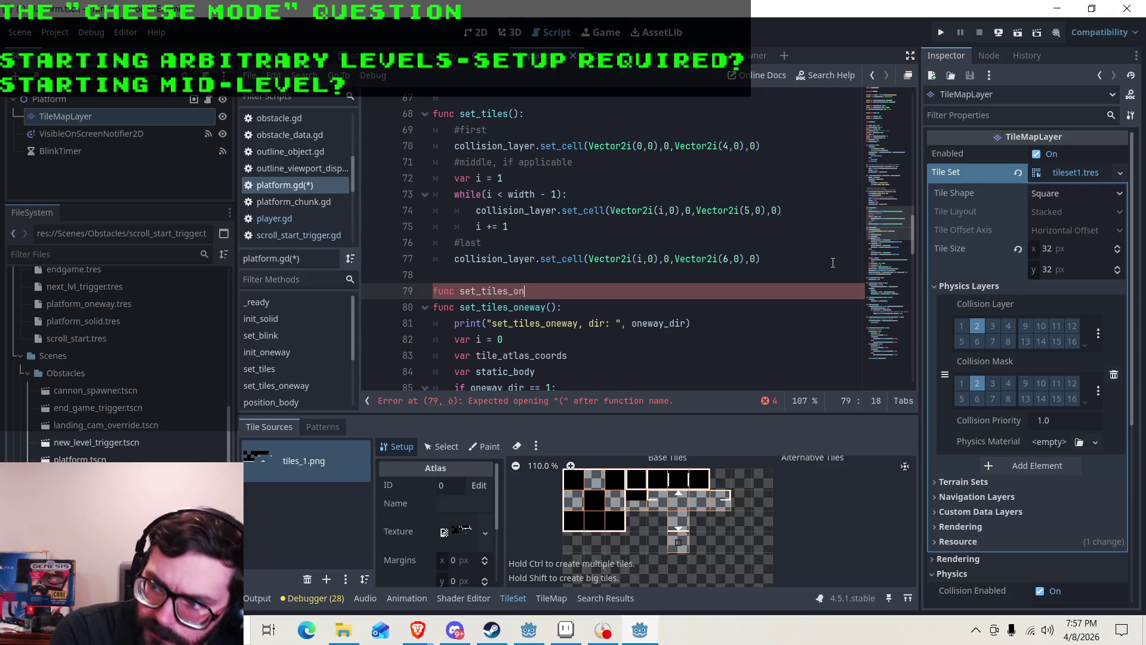
pyautogui.write('():')
pyautogui.press('Return')
pyautogui.write('pass')
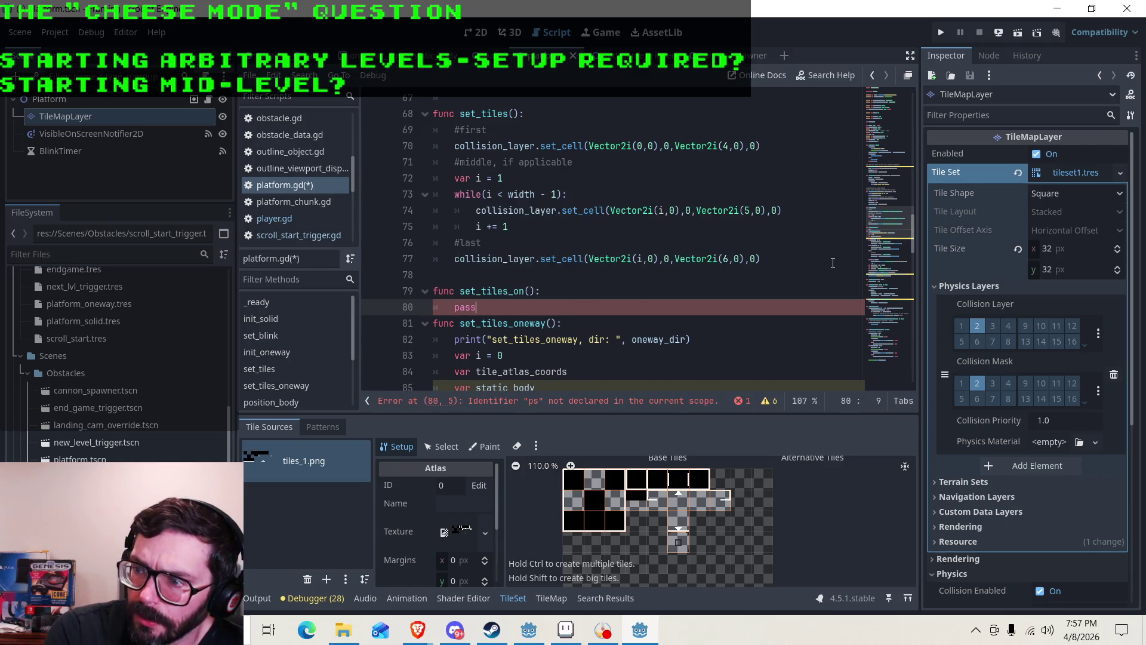
pyautogui.press('Return')
pyautogui.hotkey('ctrl', 's')
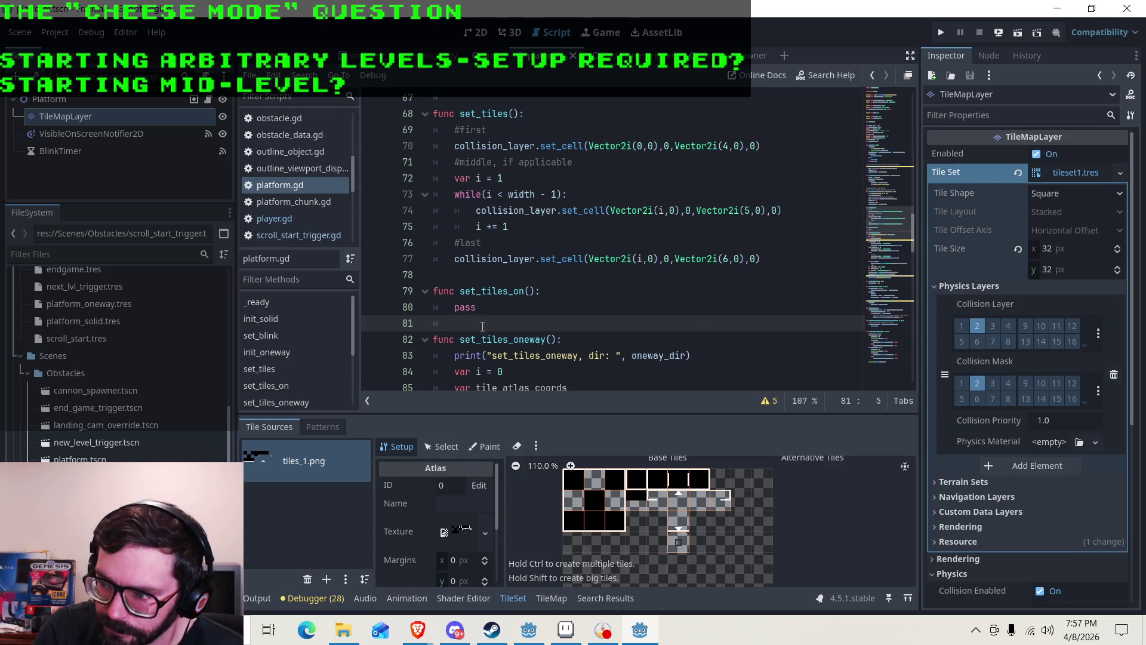
# - Launch the game to test the change
pyautogui.scroll(-1, 482, 326)
pyautogui.scroll(1, 484, 282)
pyautogui.scroll(-1, 664, 286)
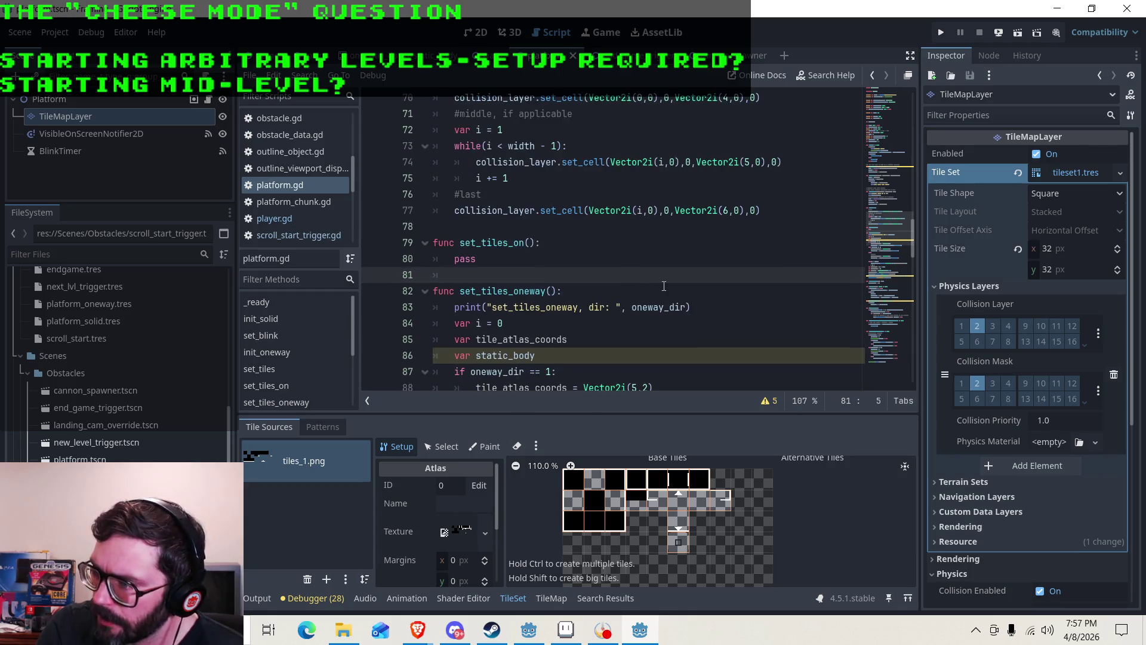
pyautogui.click(941, 32)
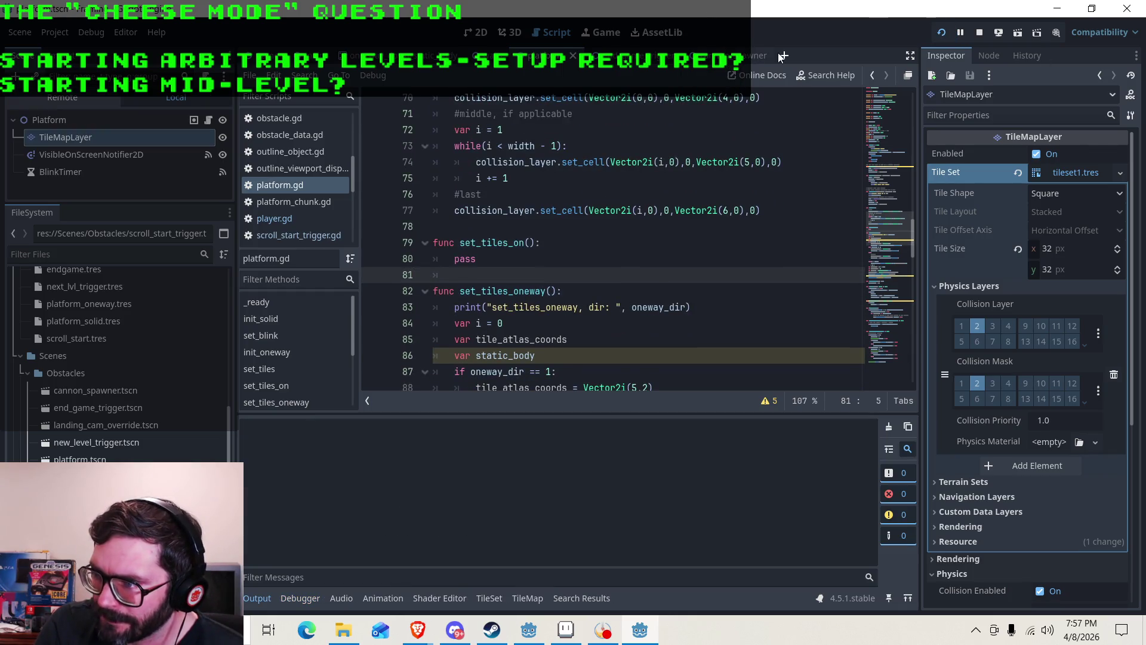
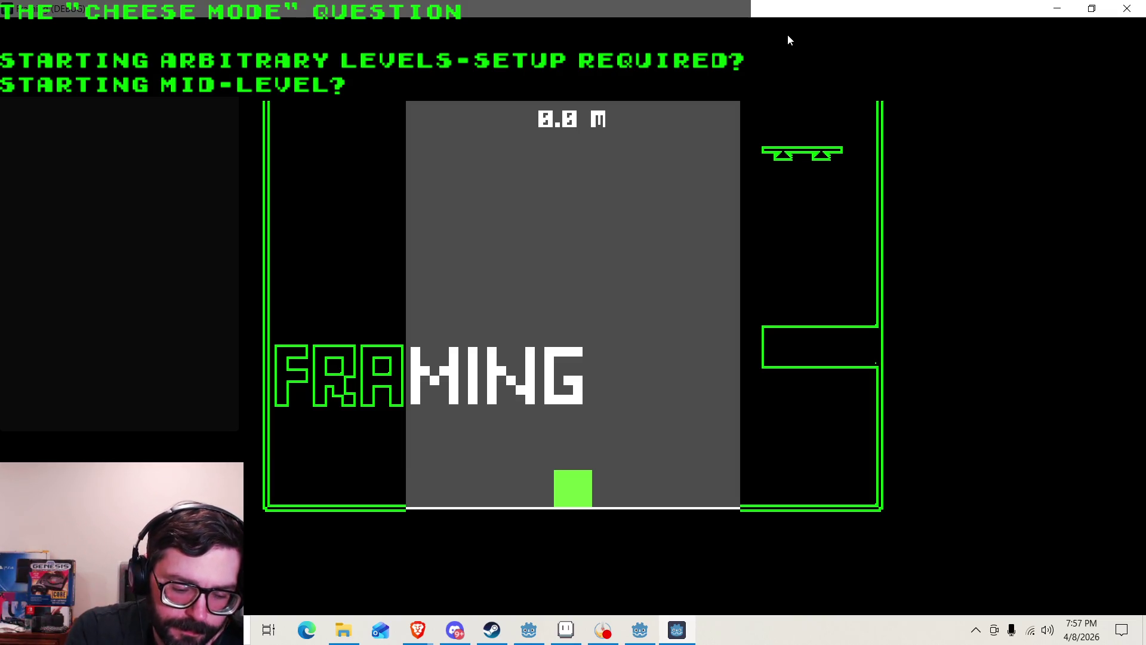
# - Shuffle the green square left and right along the FRAMING level floor, trying a jump
pyautogui.press('Right')
pyautogui.press('Left')
pyautogui.press('Right')
pyautogui.press('Left')
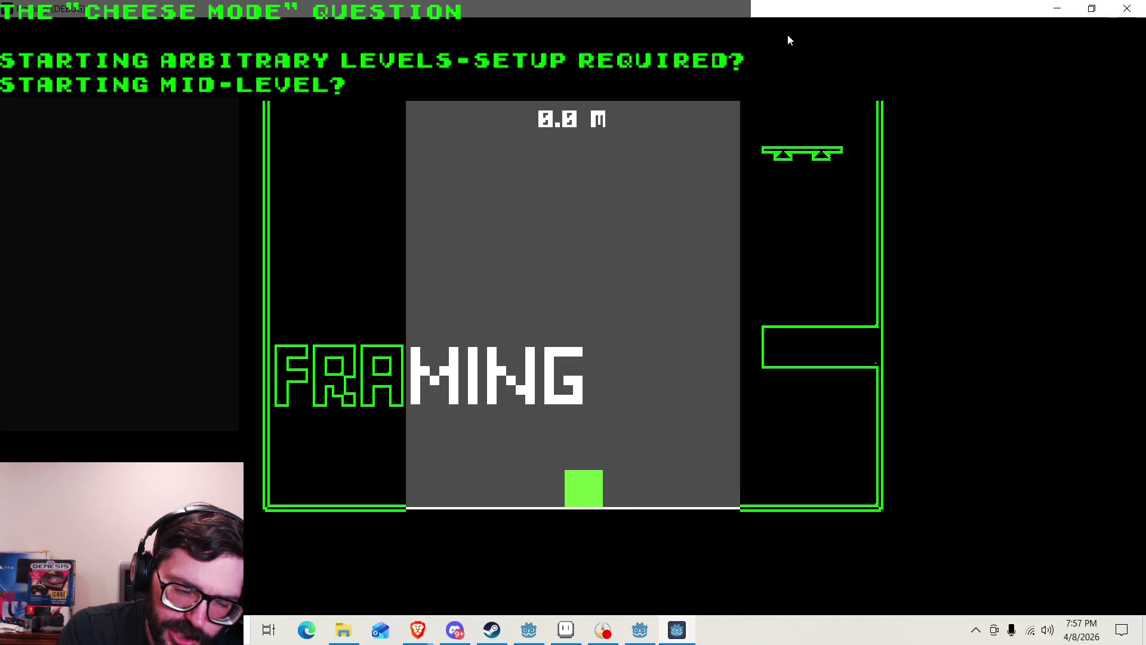
pyautogui.press('Right')
pyautogui.press('Left')
pyautogui.press('Right')
pyautogui.press('Left')
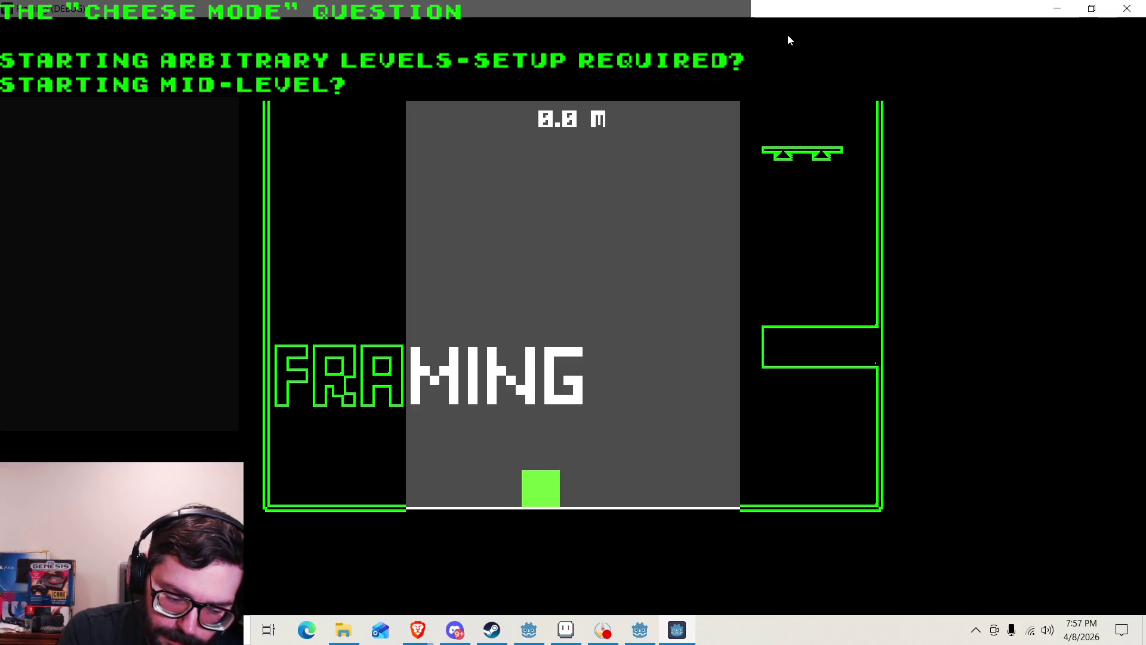
pyautogui.press('Right')
pyautogui.press('Left')
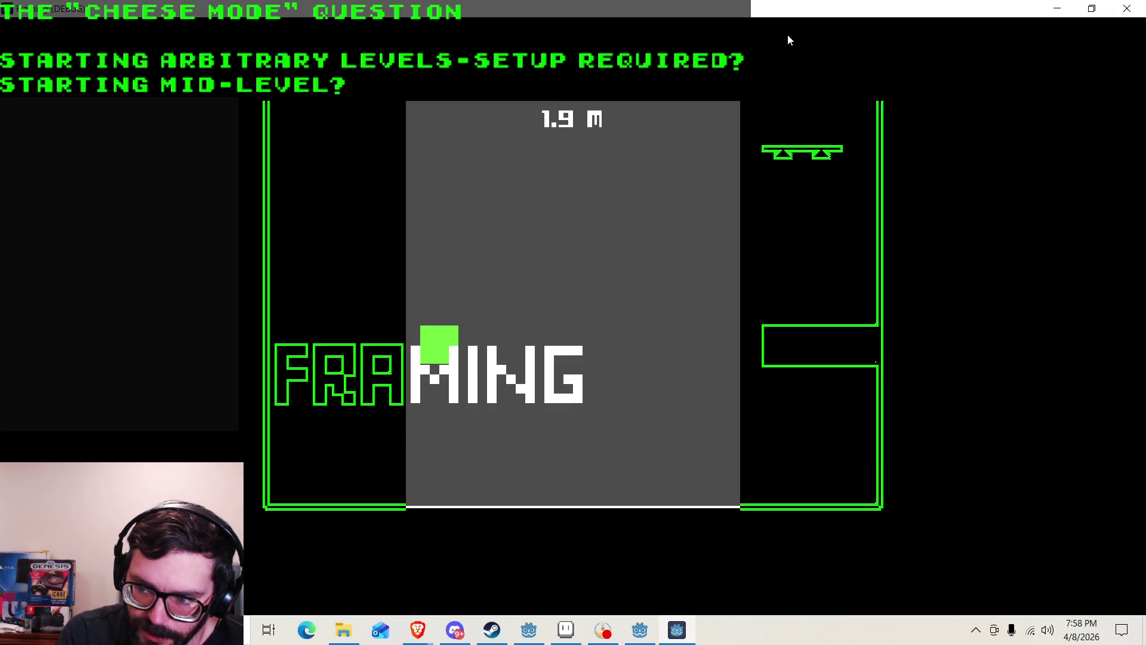
# - Run the square back and forth across the floor, lining up near the first platforms
pyautogui.press('Right')
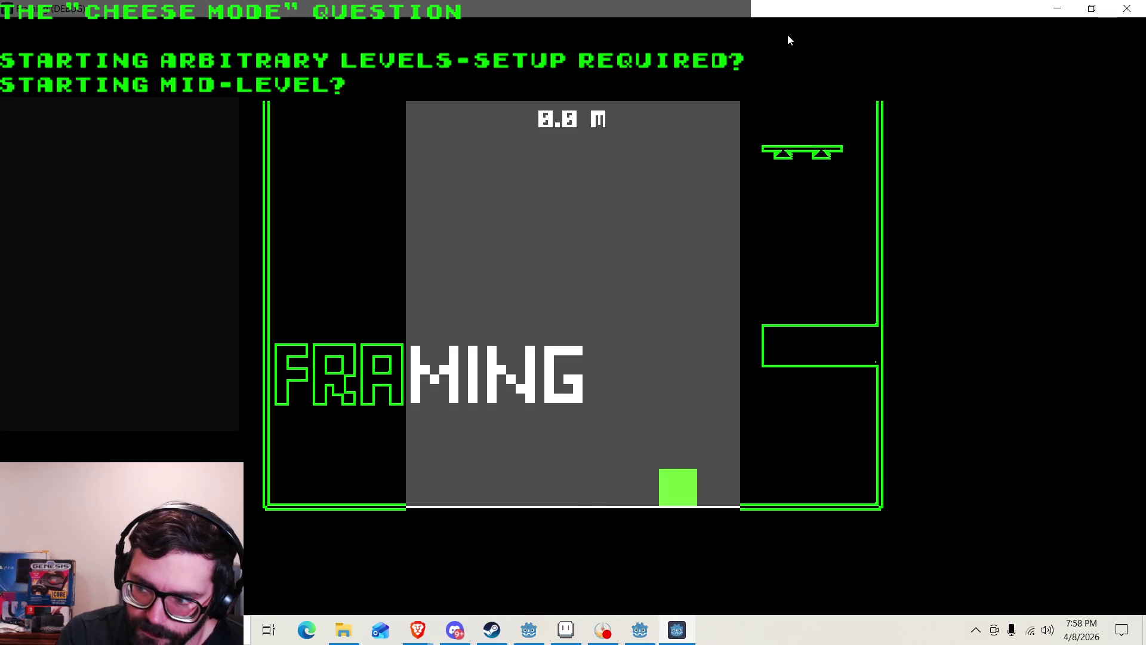
pyautogui.press('Left')
pyautogui.press('Right')
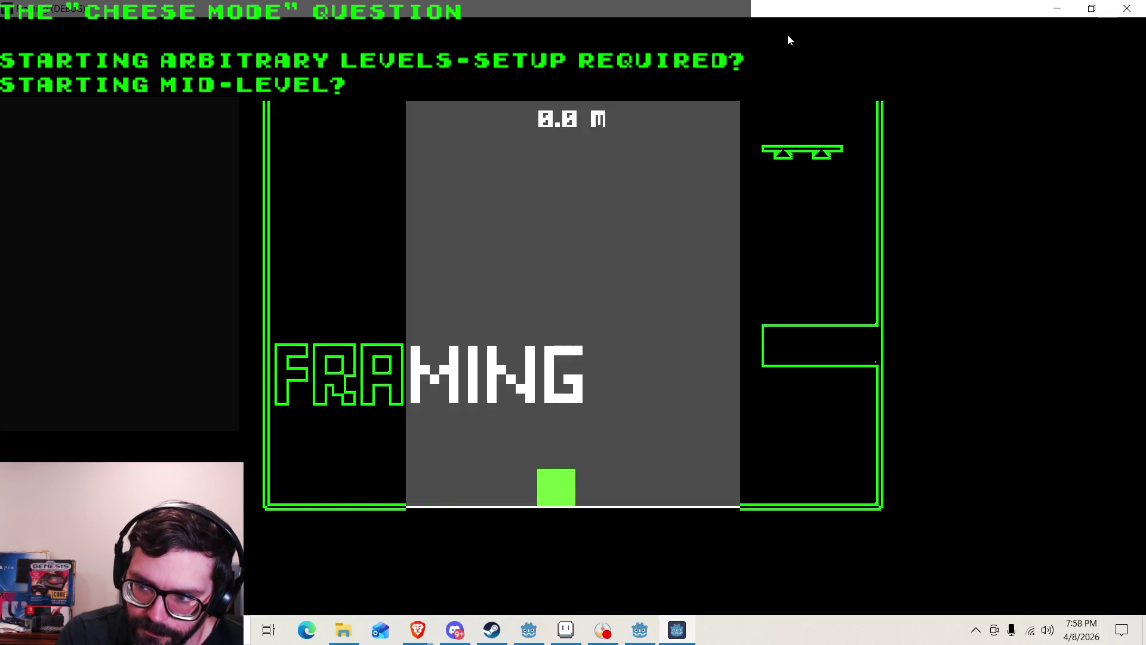
pyautogui.press('Right')
pyautogui.press('Left')
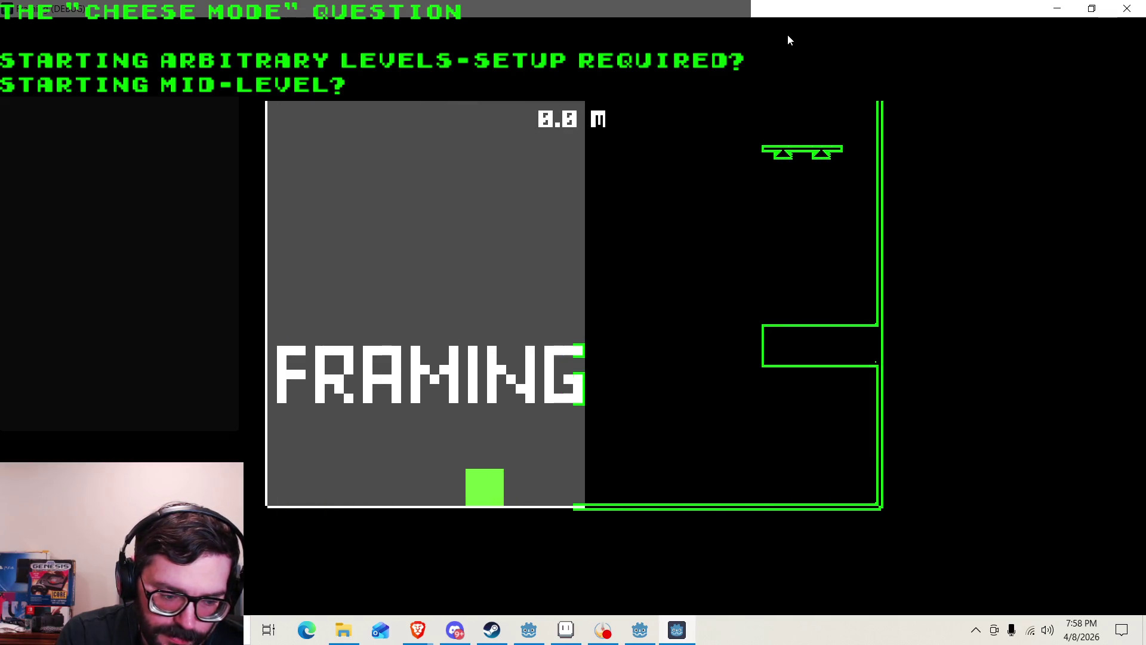
pyautogui.press('Right')
pyautogui.press('Left')
pyautogui.press('Right')
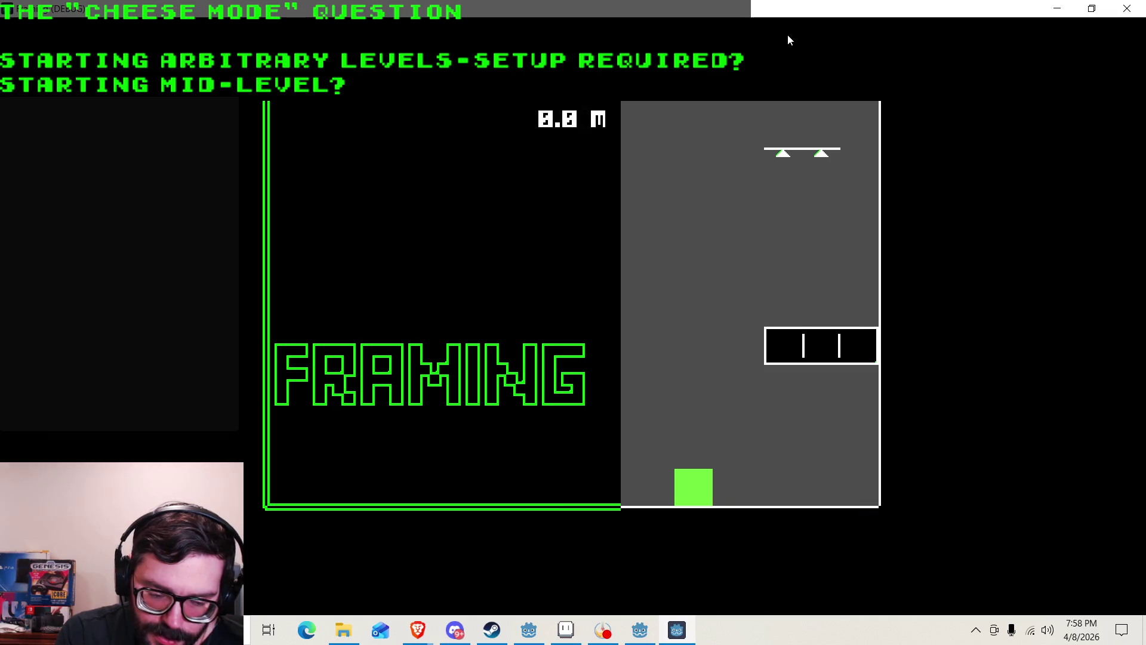
pyautogui.press('Left')
pyautogui.press('Right')
# - Jump up onto the 4.7 m platform and on toward the 9.4 m level
pyautogui.press('Up')
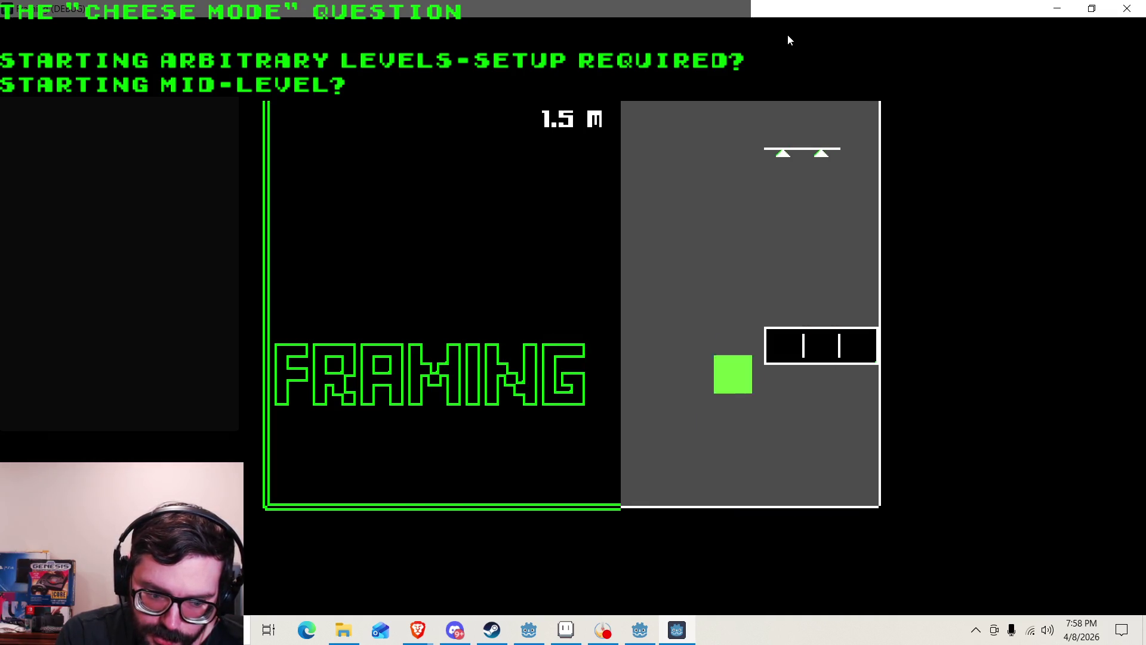
pyautogui.press('Right')
pyautogui.press('Up')
pyautogui.press('Left')
pyautogui.press('Up')
pyautogui.press('Left')
pyautogui.press('Right')
# - Jump from the 9.4 m platform up to the spiked ledge at 16.4 m
pyautogui.press('Up')
pyautogui.press('Left')
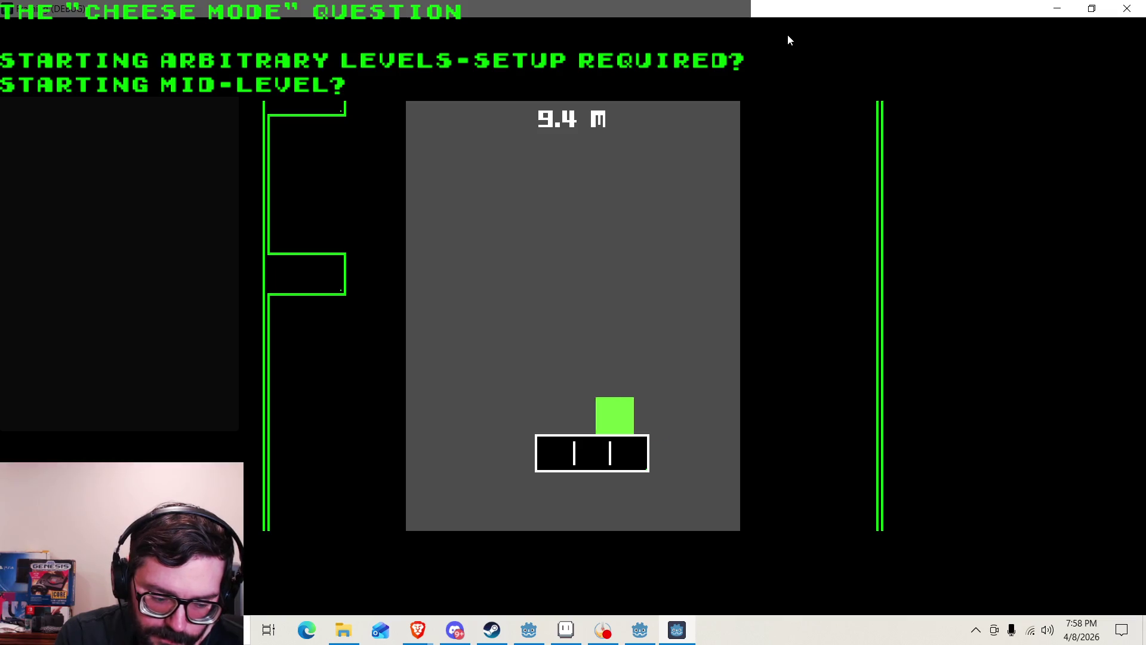
pyautogui.press('Up')
pyautogui.press('Left')
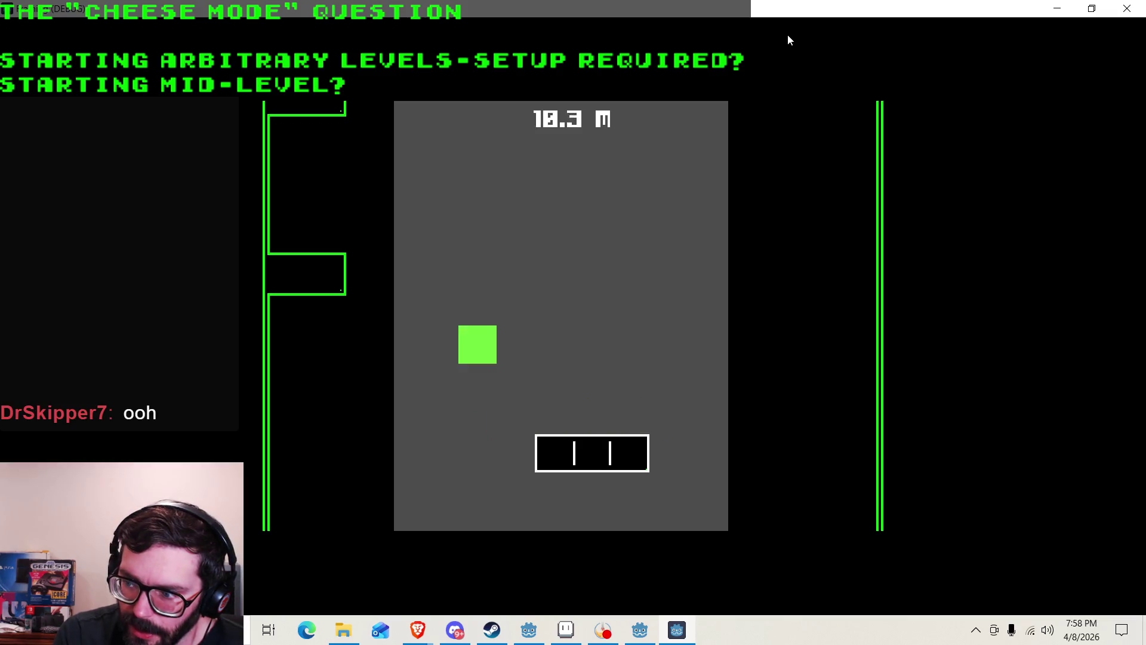
pyautogui.press('Up')
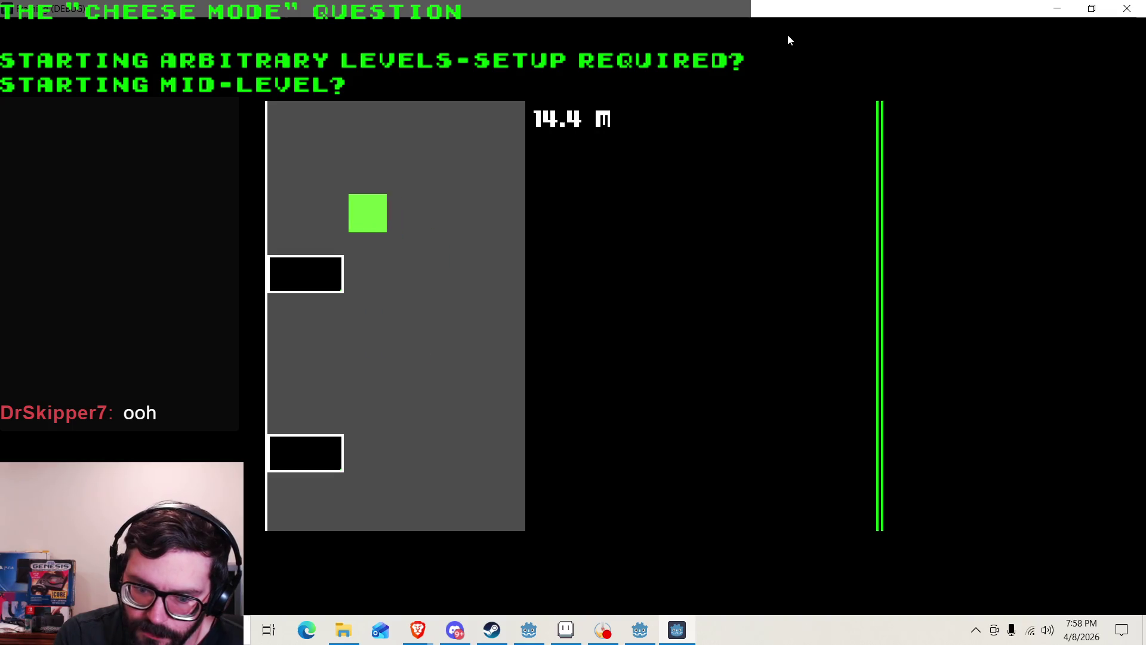
pyautogui.press('Left')
pyautogui.press('Up')
# - Line up on the spiked ledge and jump onto the 18.9 m ledge
pyautogui.press('Right')
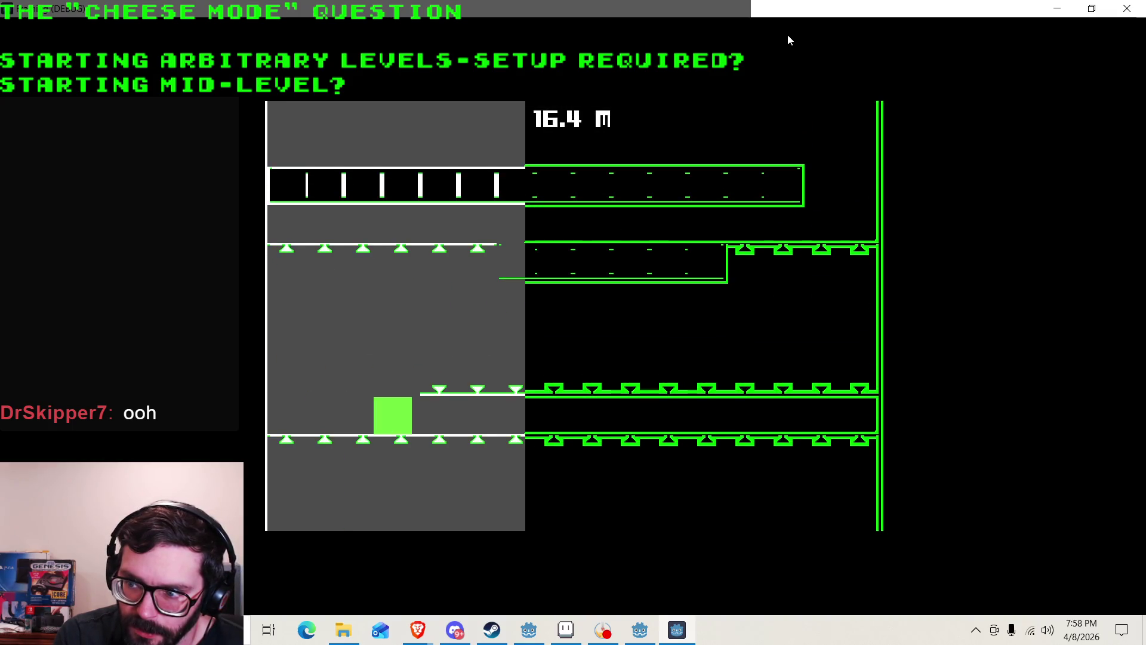
pyautogui.press('Left')
pyautogui.press('Right')
pyautogui.press('Left')
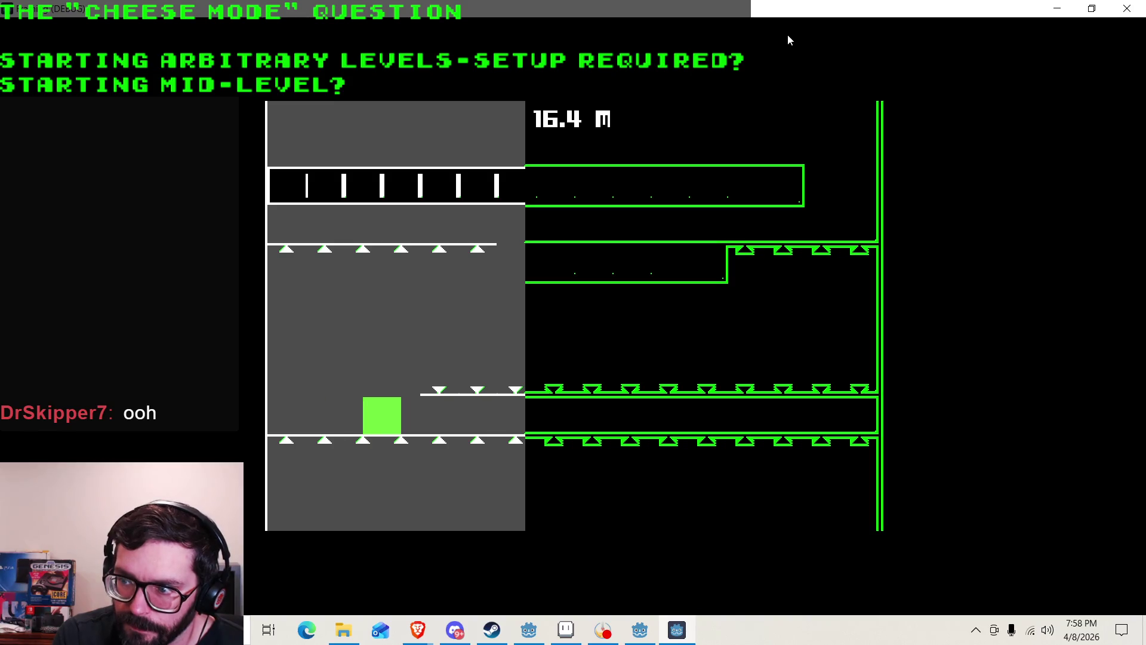
pyautogui.press('Right')
pyautogui.press('Left')
pyautogui.press('Up')
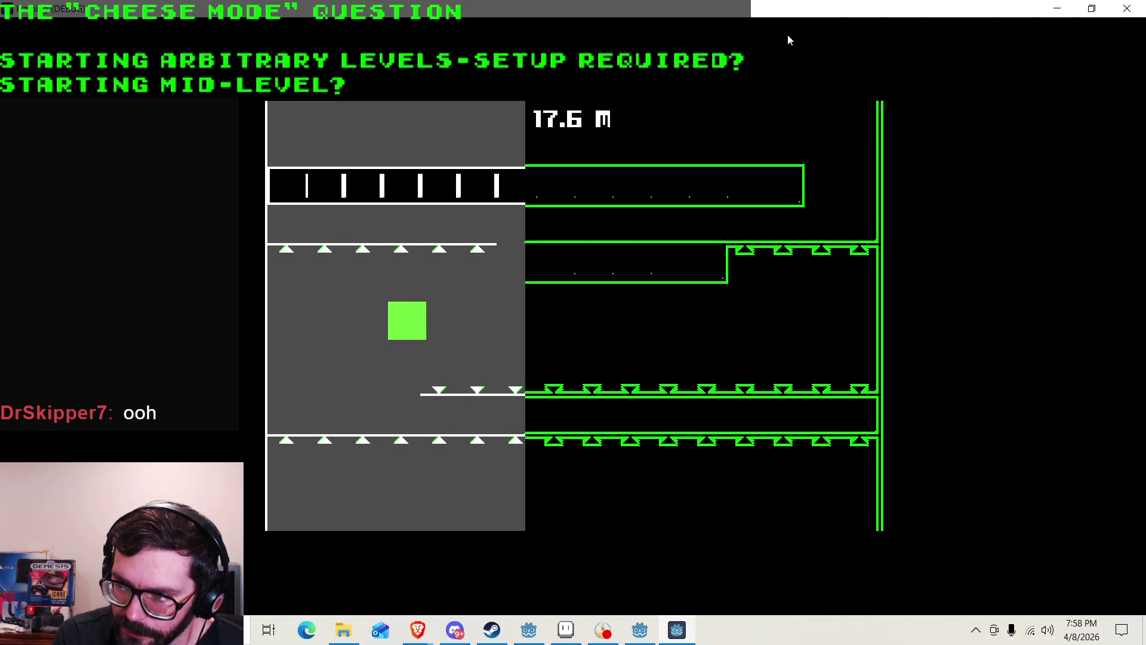
pyautogui.press('Right')
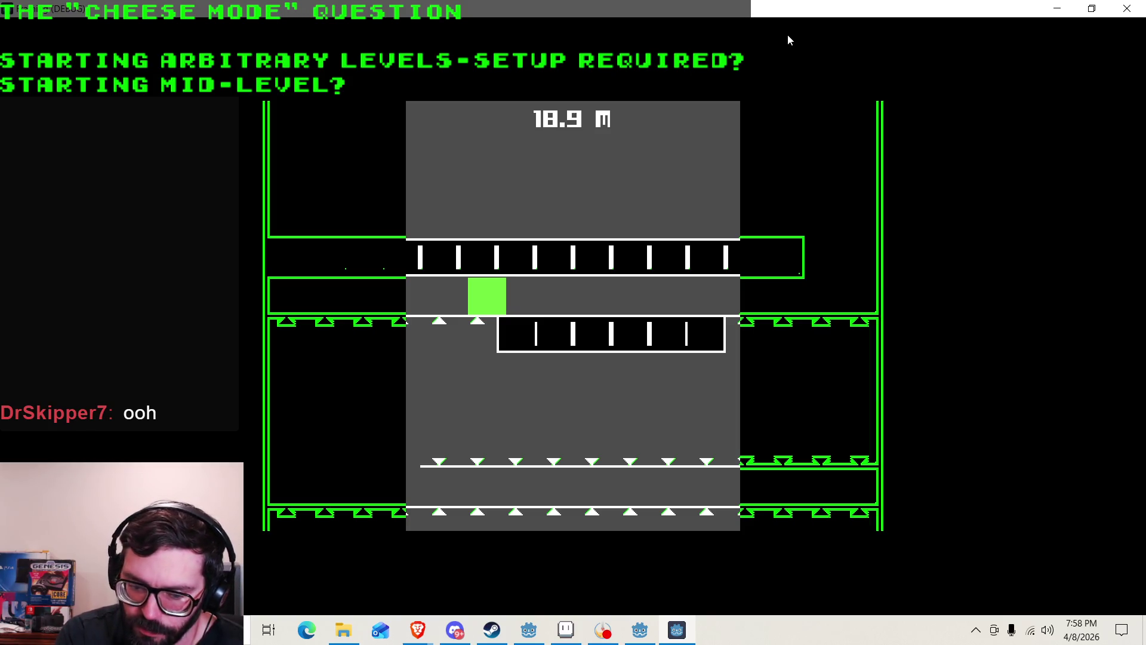
# - After falling to the lower ledge, jump back up toward the 18.9 m ledge repeatedly
pyautogui.press('Right')
pyautogui.press('Left')
pyautogui.press('Up')
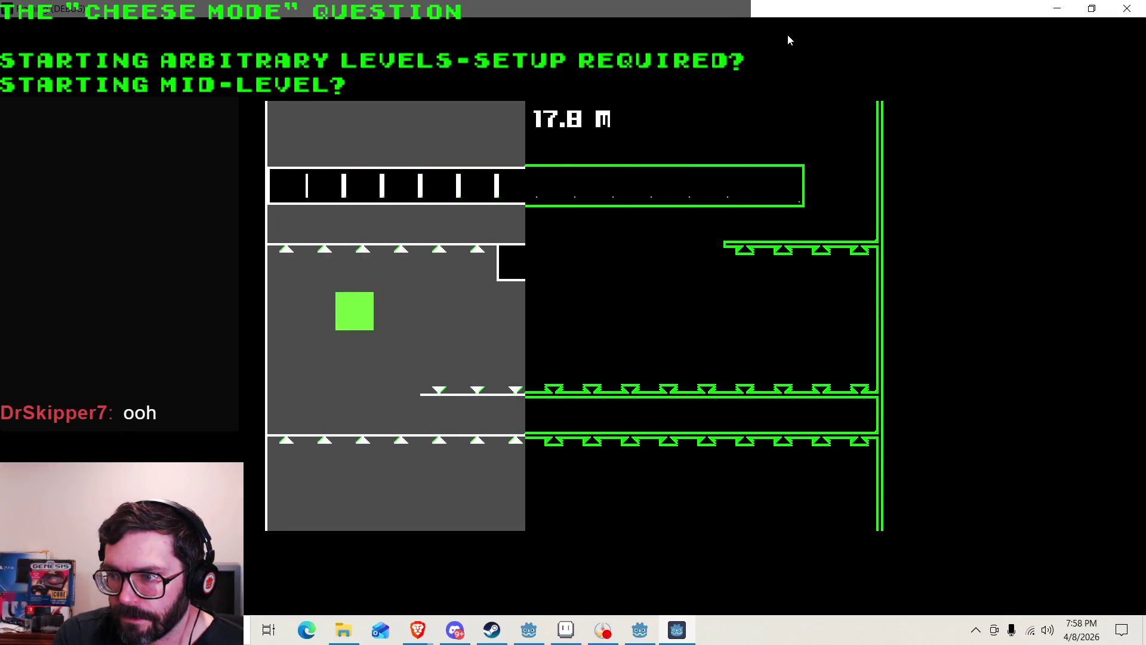
pyautogui.press('Right')
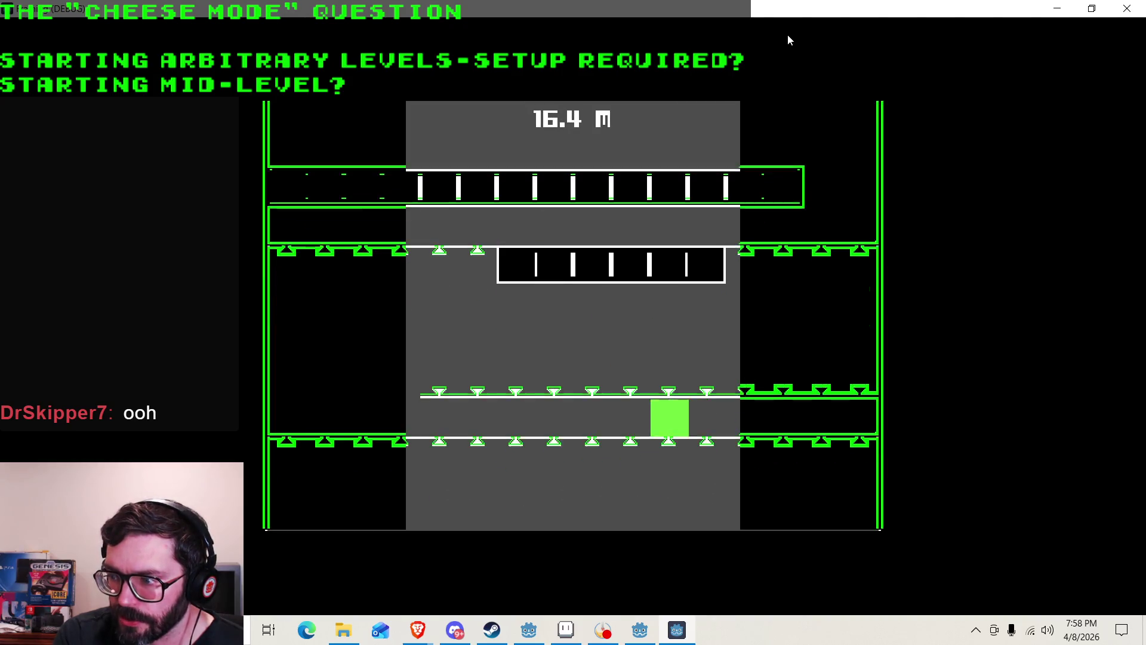
pyautogui.press('Left')
pyautogui.press('Up')
pyautogui.press('Right')
# - Retry the jump until the square stands on the 18.9 m ledge
pyautogui.press('Right')
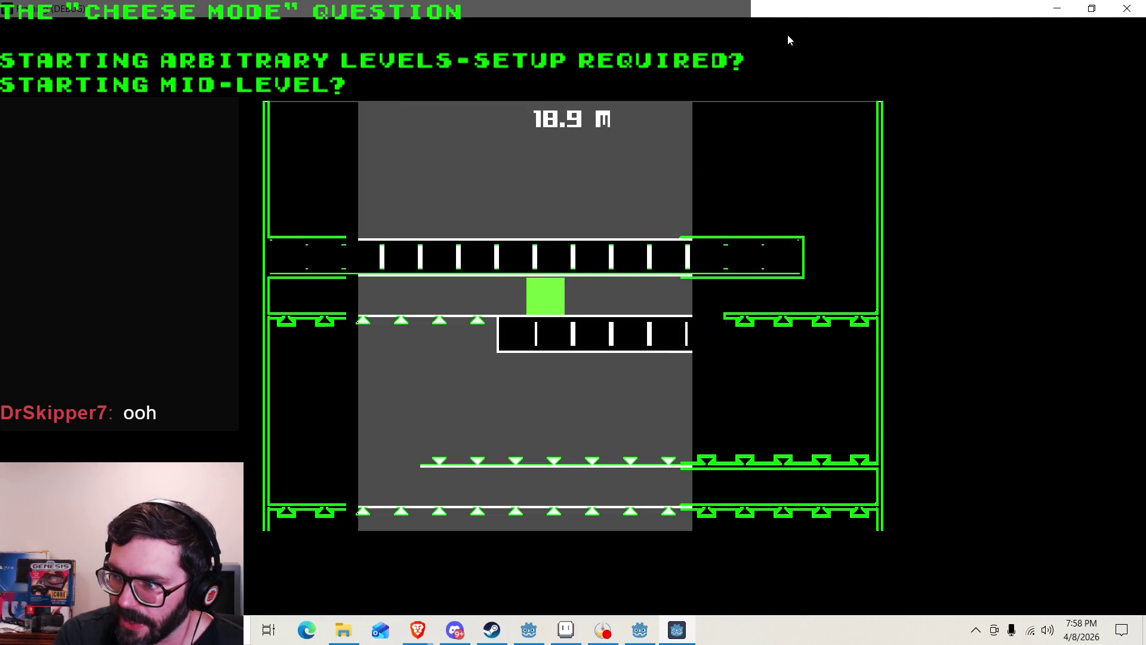
pyautogui.press('Left')
pyautogui.press('Up')
pyautogui.press('Right')
pyautogui.press('Right')
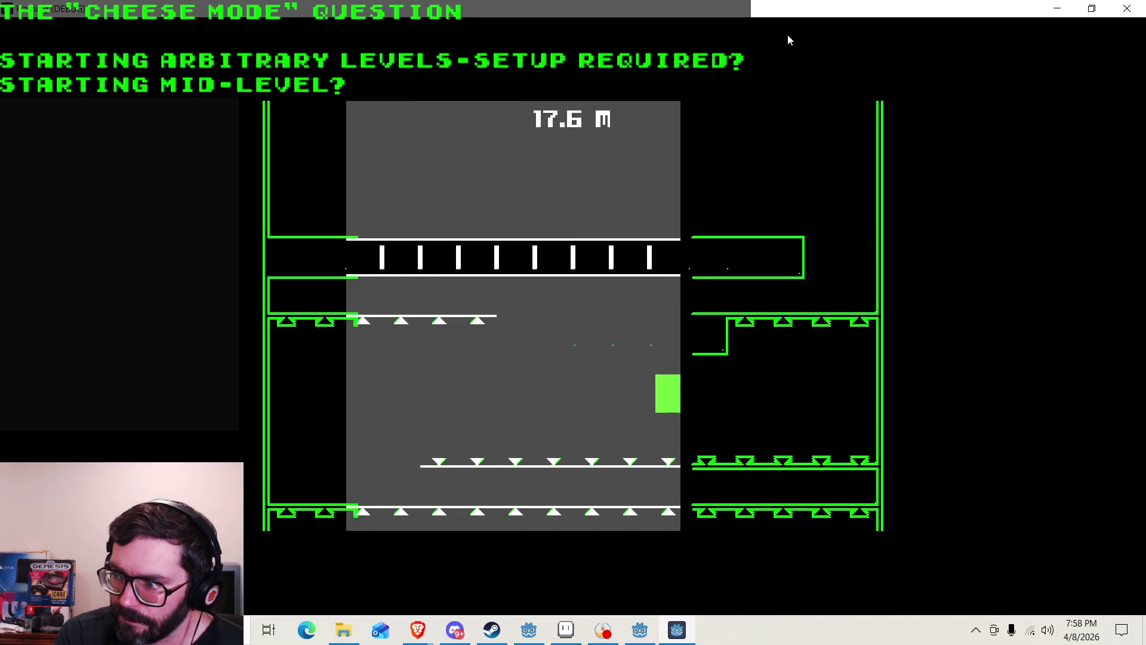
pyautogui.press('Left')
pyautogui.press('Up')
pyautogui.press('Right')
pyautogui.press('Left')
pyautogui.press('Up')
pyautogui.press('Up')
pyautogui.press('Right')
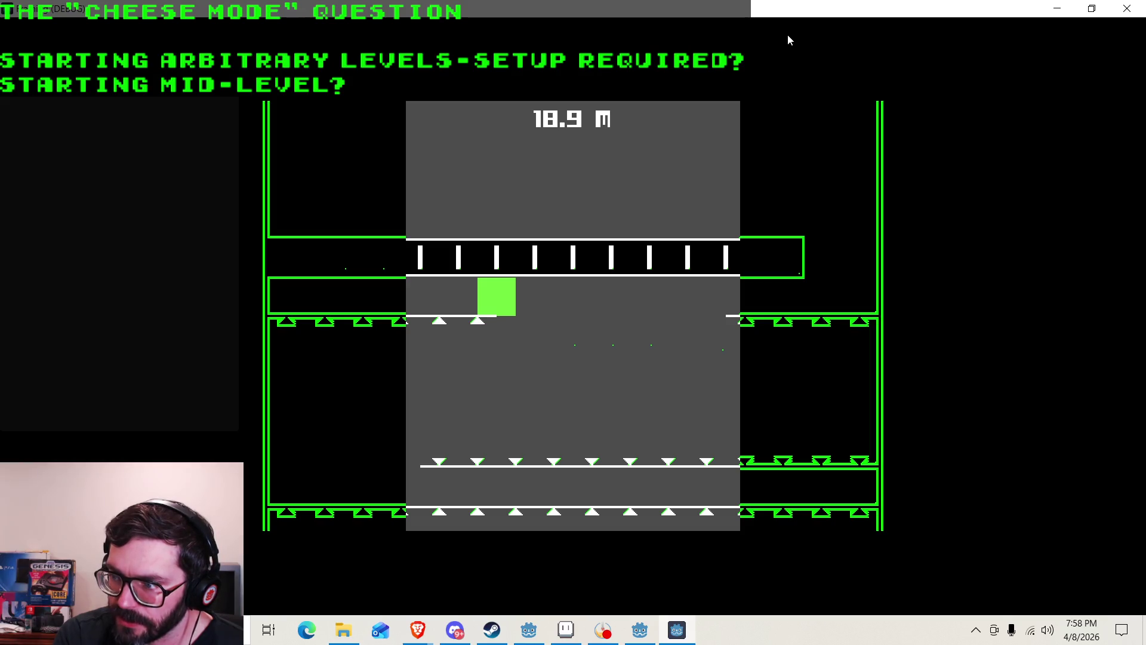
pyautogui.press('Right')
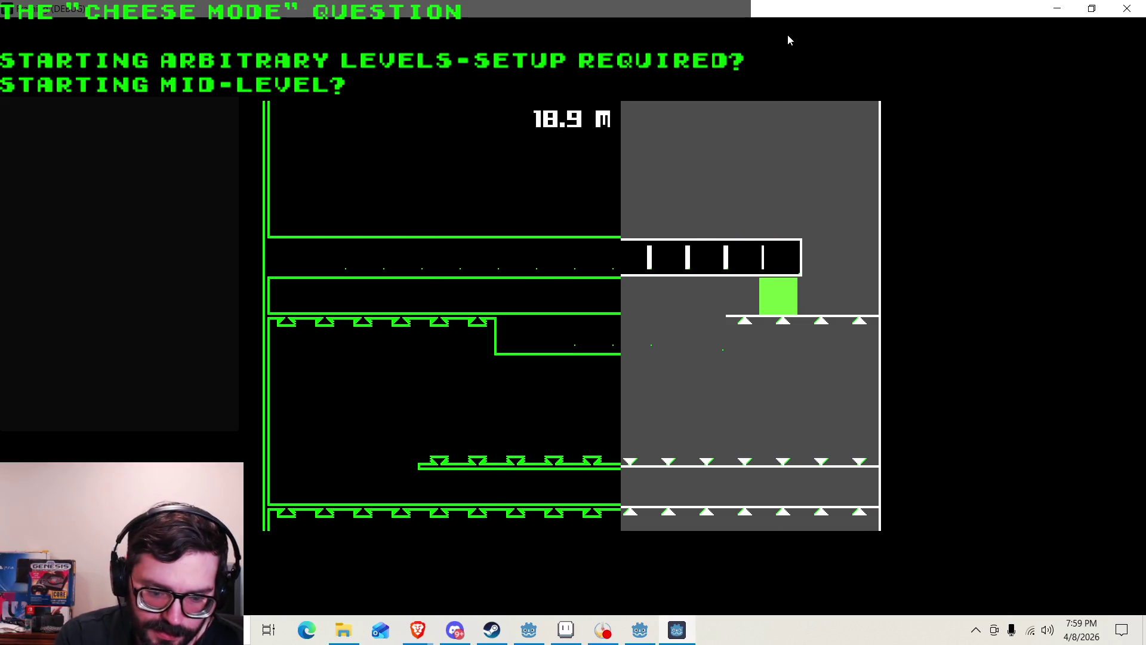
# - Move the square back and forth across the 19.9 m ledges, trying a jump
pyautogui.press('Right')
pyautogui.press('Up')
pyautogui.press('Left')
pyautogui.press('Left')
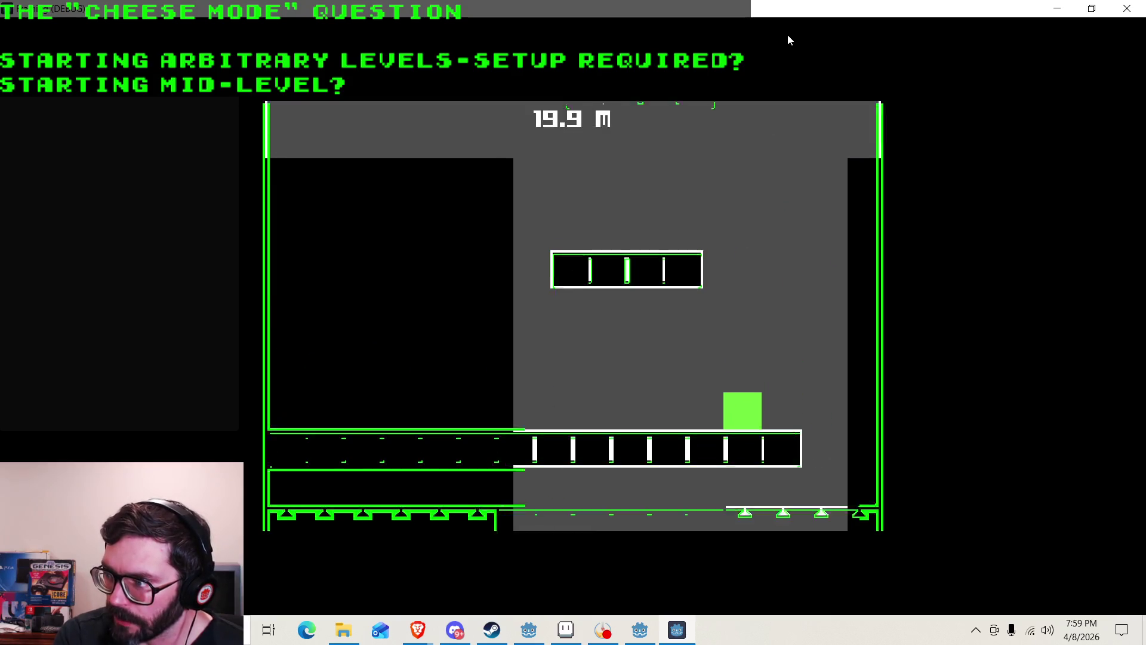
pyautogui.press('Right')
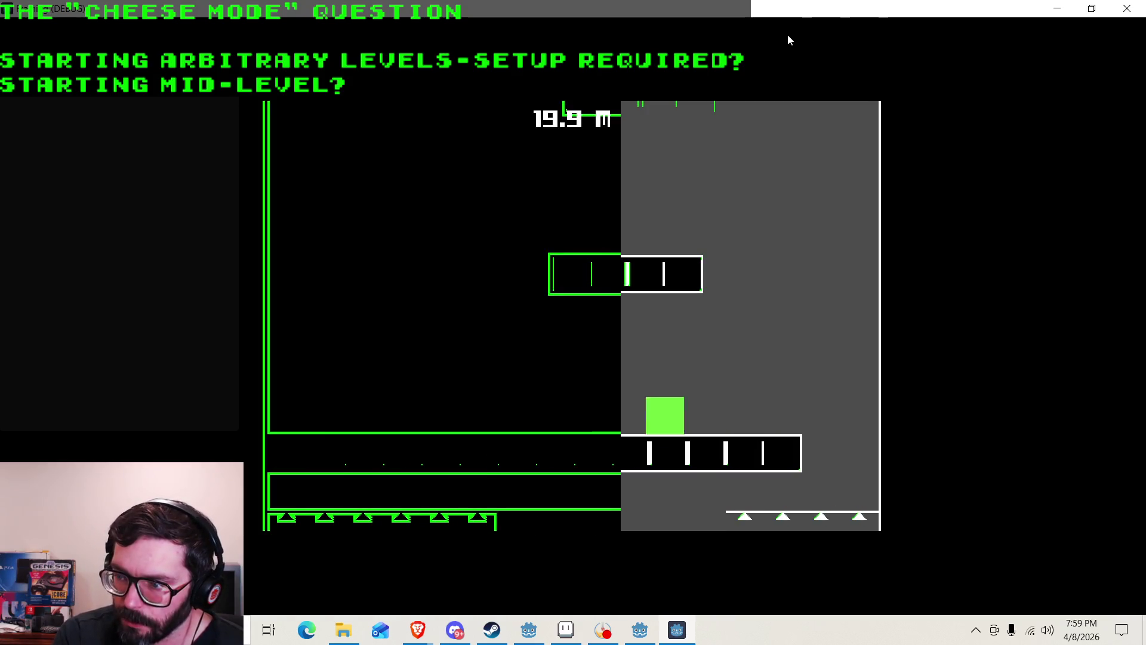
pyautogui.press('Left')
pyautogui.press('Right')
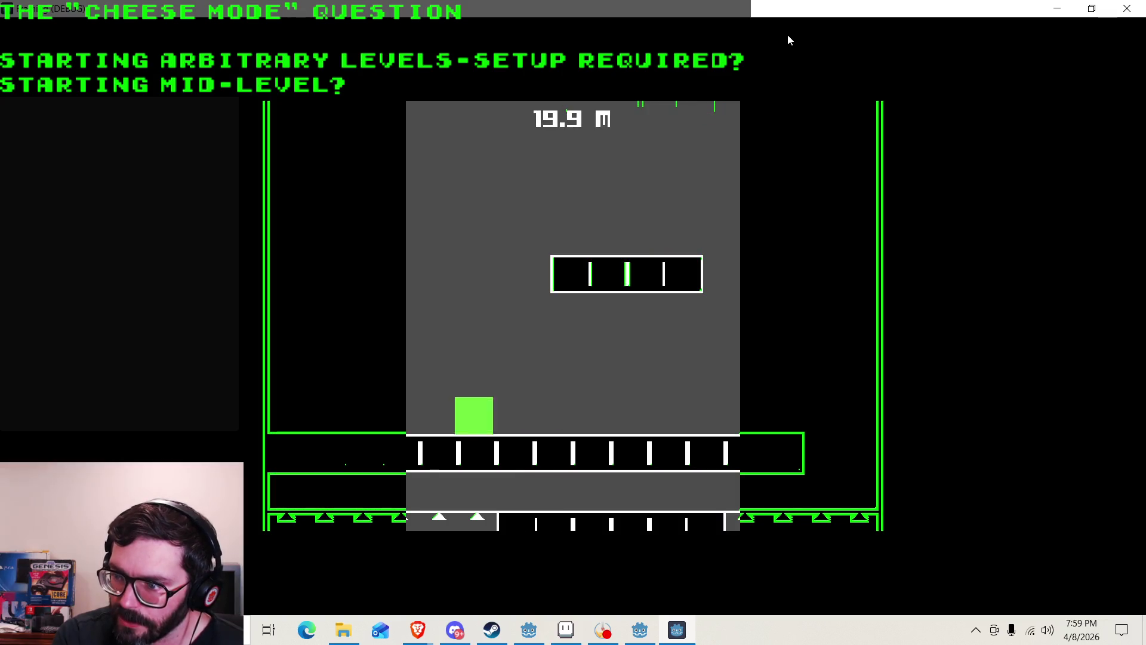
pyautogui.press('Left')
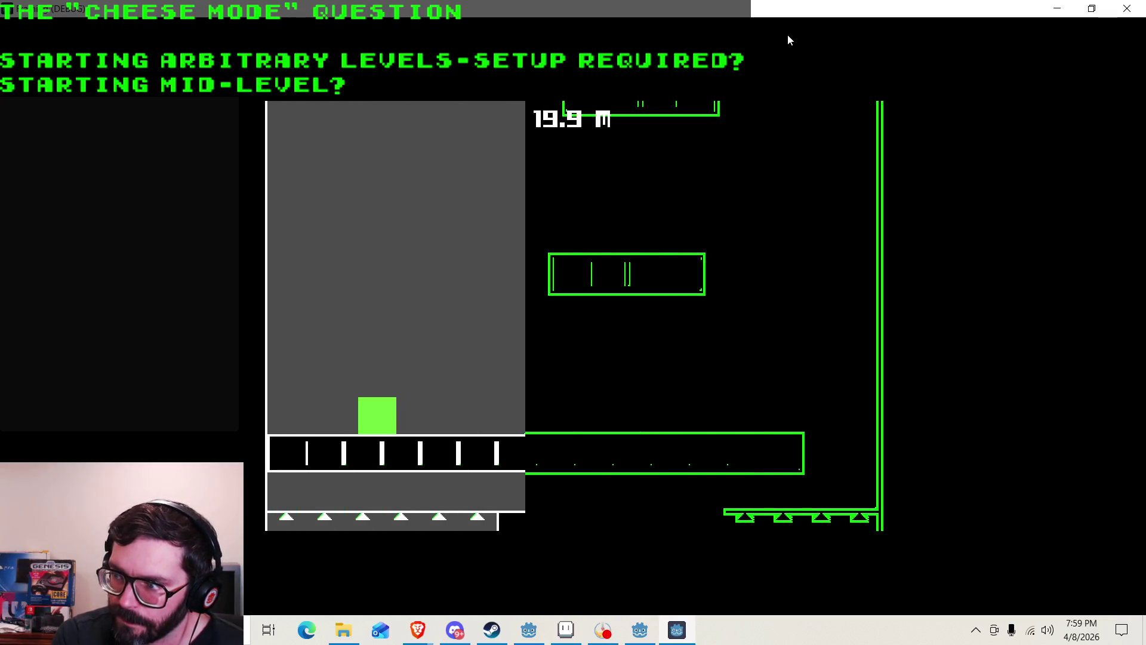
pyautogui.press('Right')
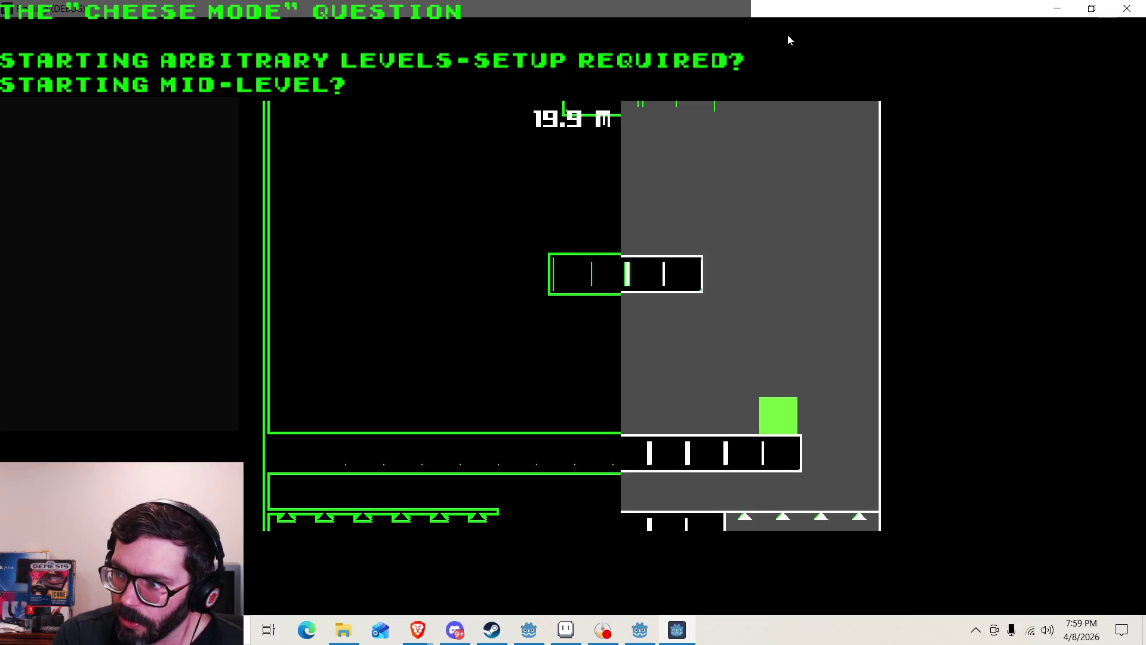
pyautogui.press('Left')
pyautogui.press('Right')
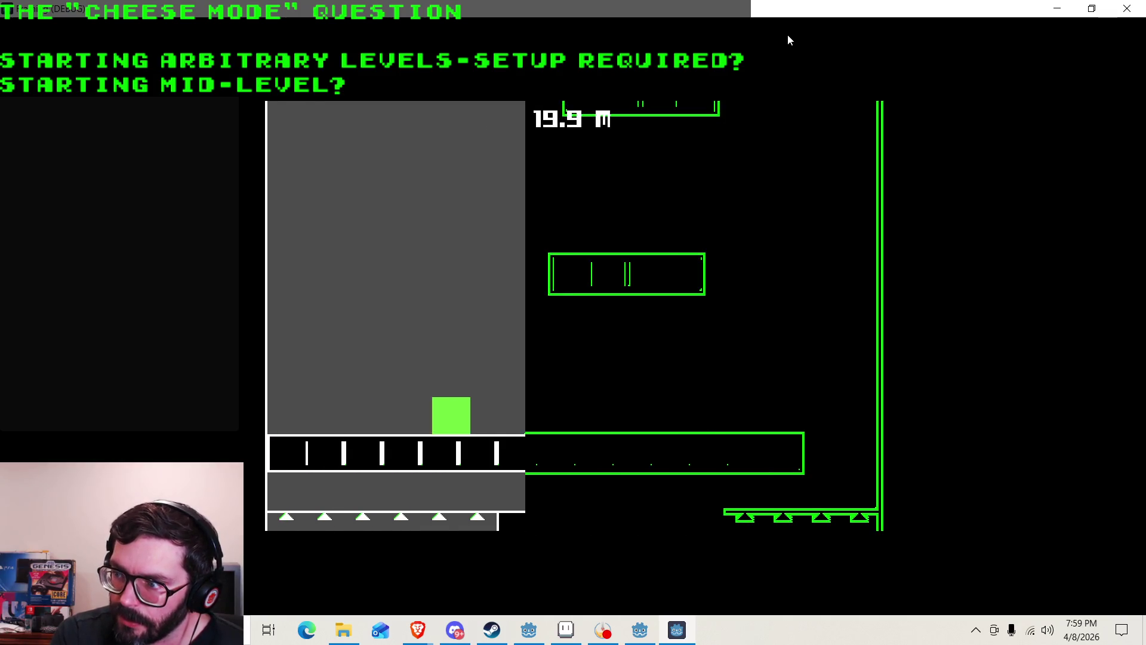
pyautogui.press('Left')
pyautogui.press('Right')
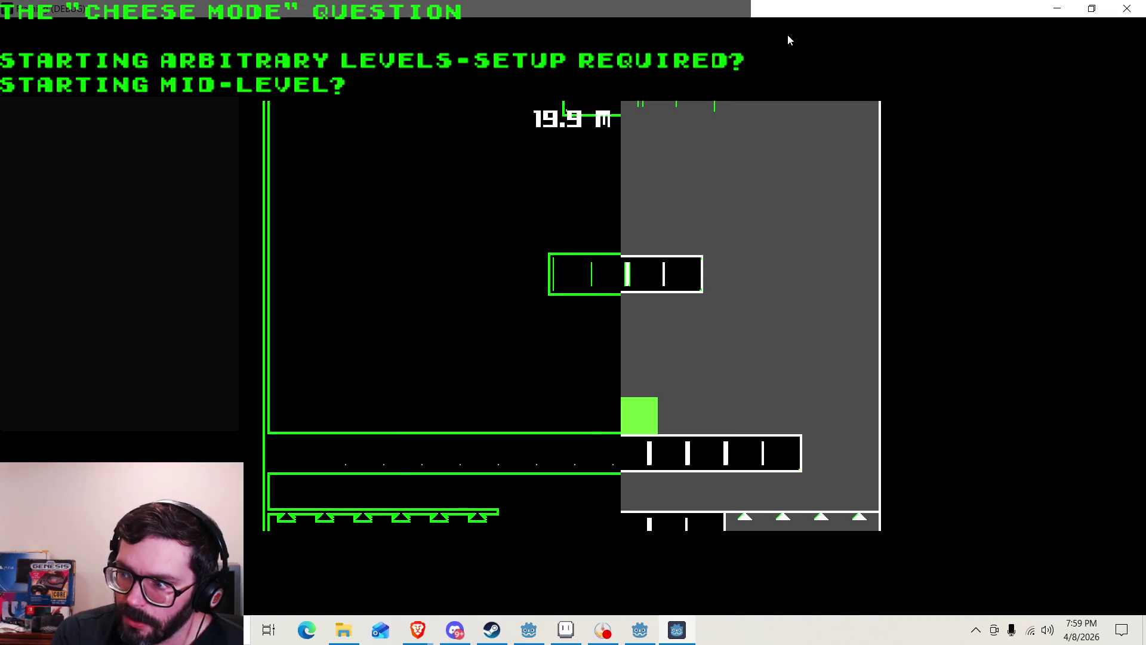
pyautogui.press('Left')
pyautogui.press('Right')
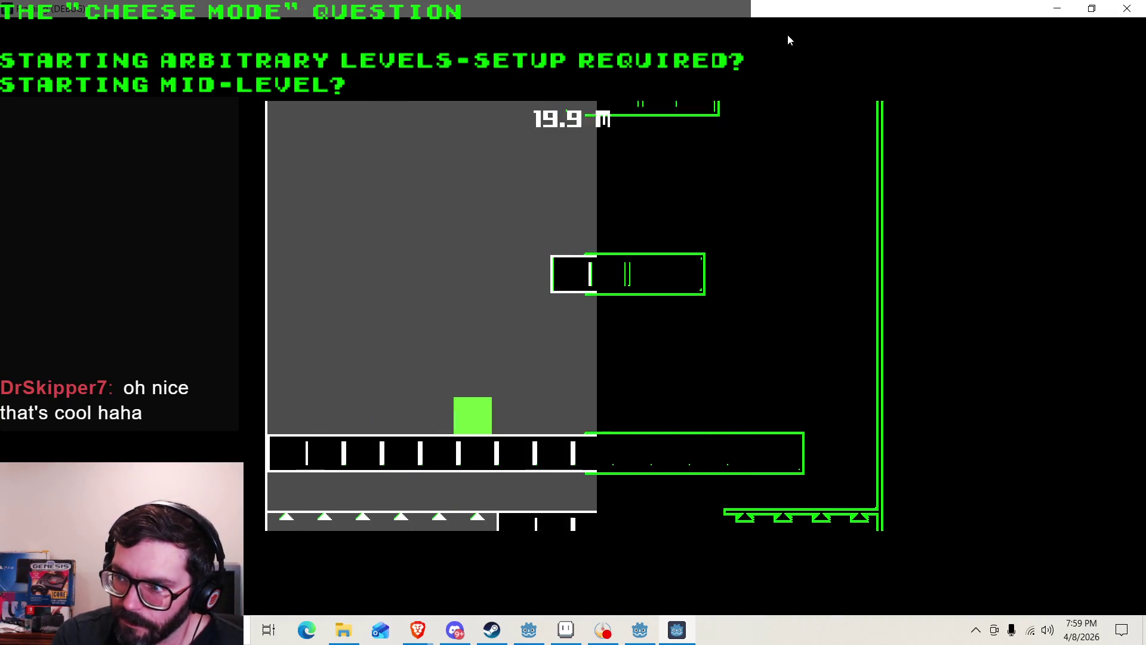
# - Use charged jumps to rise to 22.7 m and land on the 24.6 m platform
pyautogui.press('space')
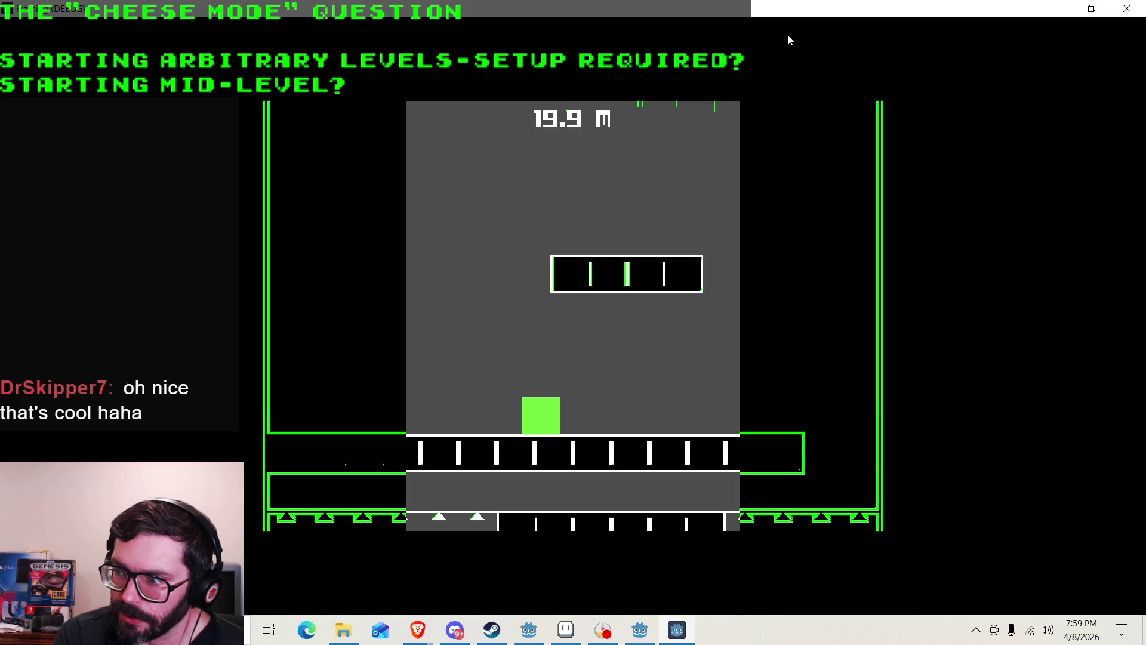
pyautogui.press('Left')
pyautogui.press('space')
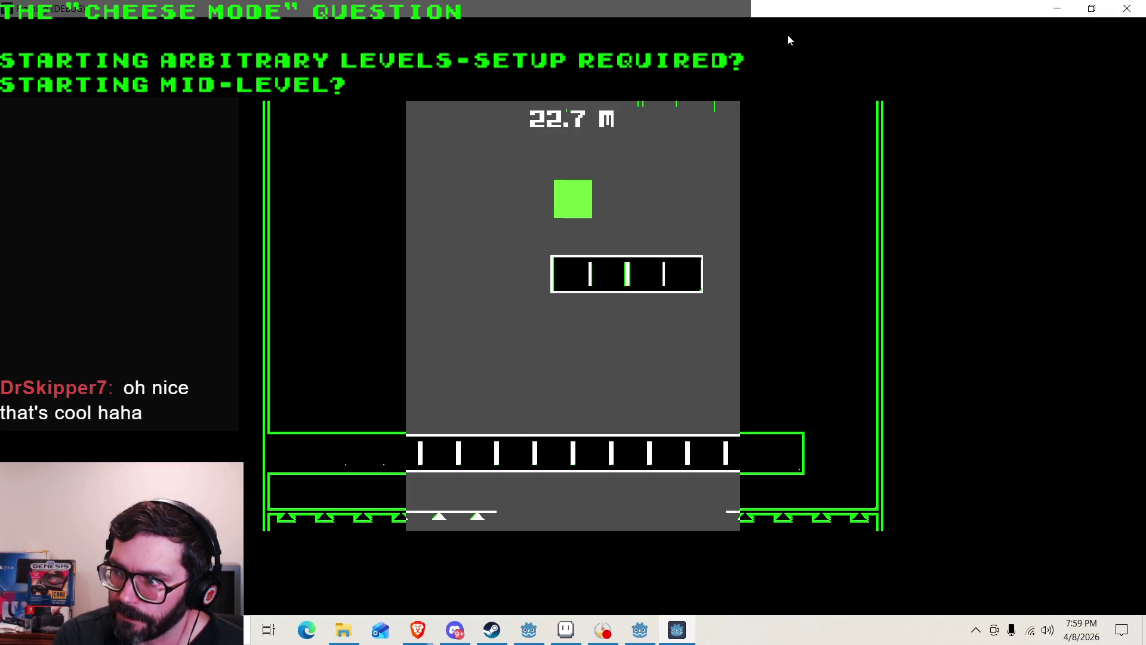
pyautogui.press('Left')
pyautogui.press('space')
pyautogui.press('Right')
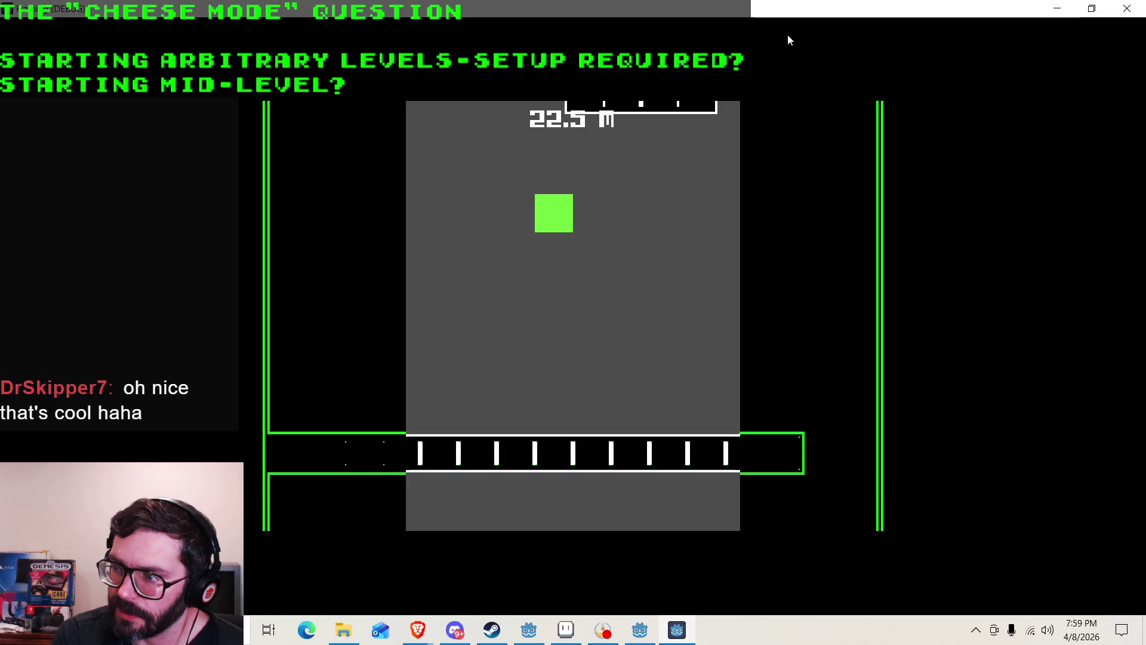
pyautogui.press('space')
pyautogui.press('Left')
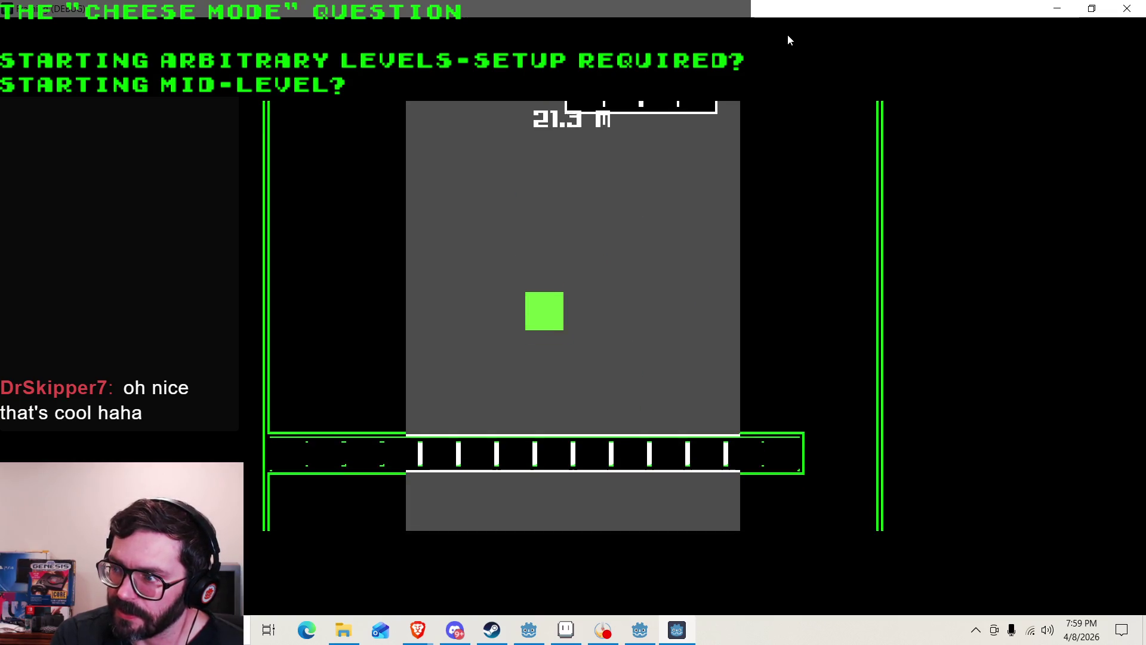
pyautogui.press('Right')
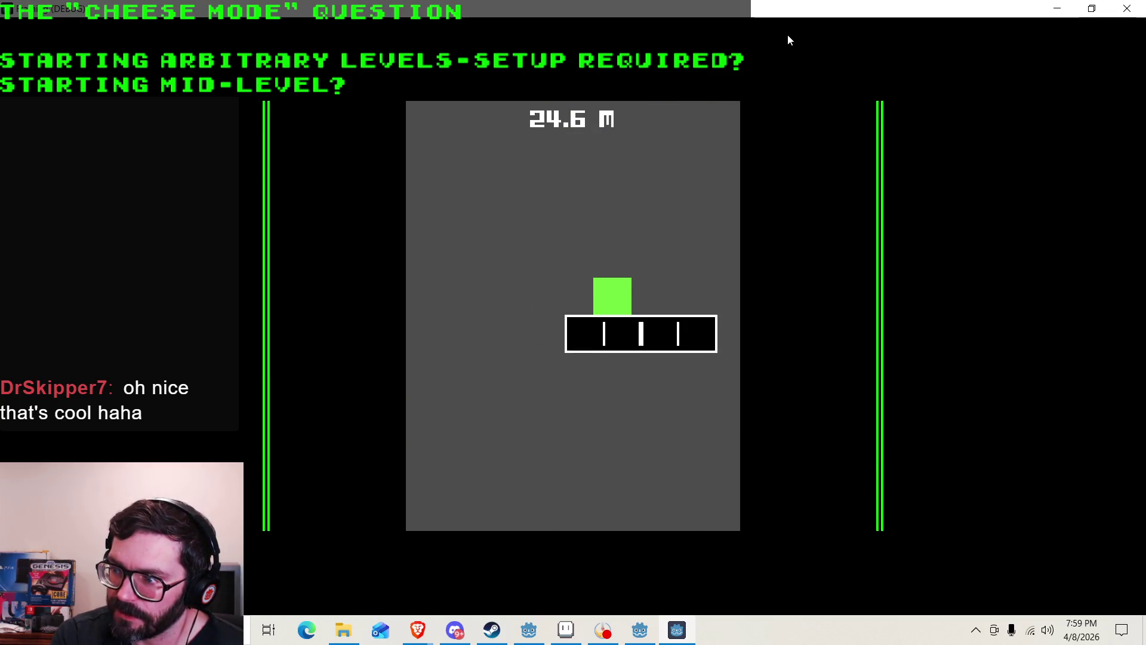
# - Attempt higher jumps from the 24.6 m platform, dropping down and jumping back up
pyautogui.press('Left')
pyautogui.press('space')
pyautogui.press('Right')
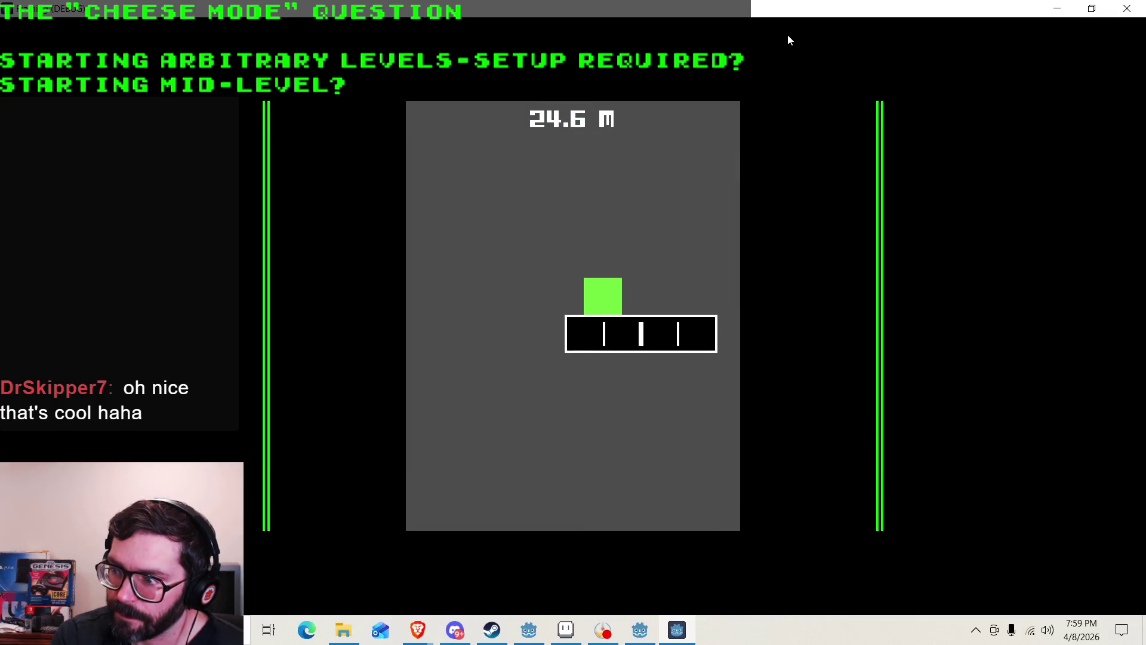
pyautogui.press('space')
pyautogui.press('Left')
pyautogui.press('Right')
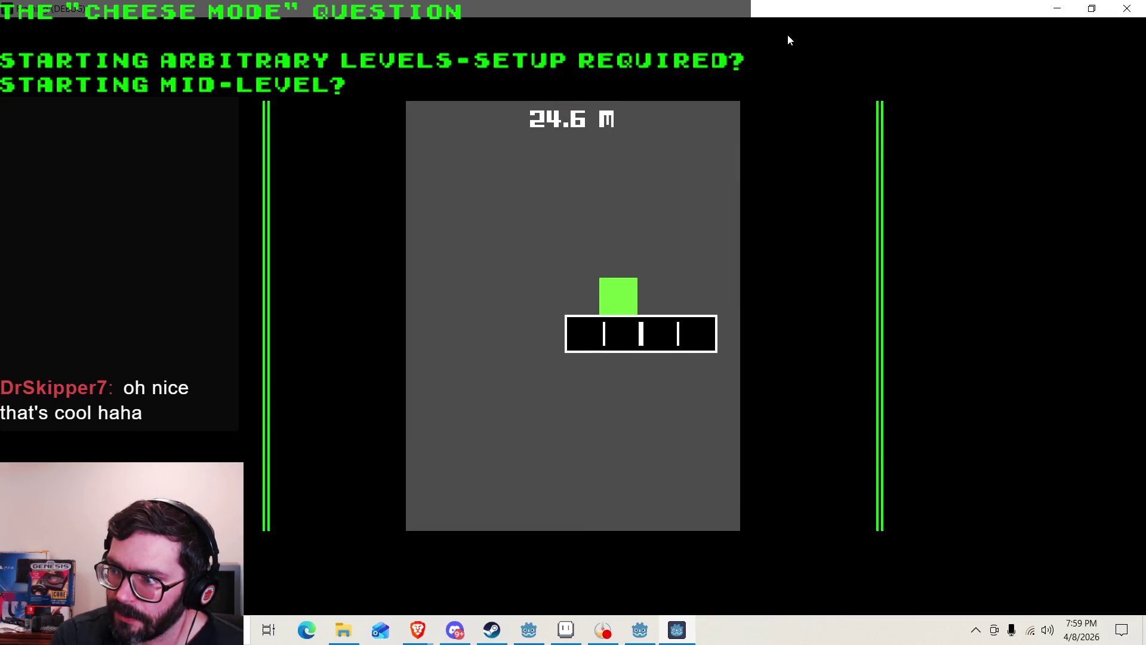
pyautogui.press('space')
pyautogui.press('Left')
pyautogui.press('Right')
# - Recover to 24.8 m, then move off the ledge and fall to the DED. screen
pyautogui.press('space')
pyautogui.press('Left')
pyautogui.press('Right')
pyautogui.press('space')
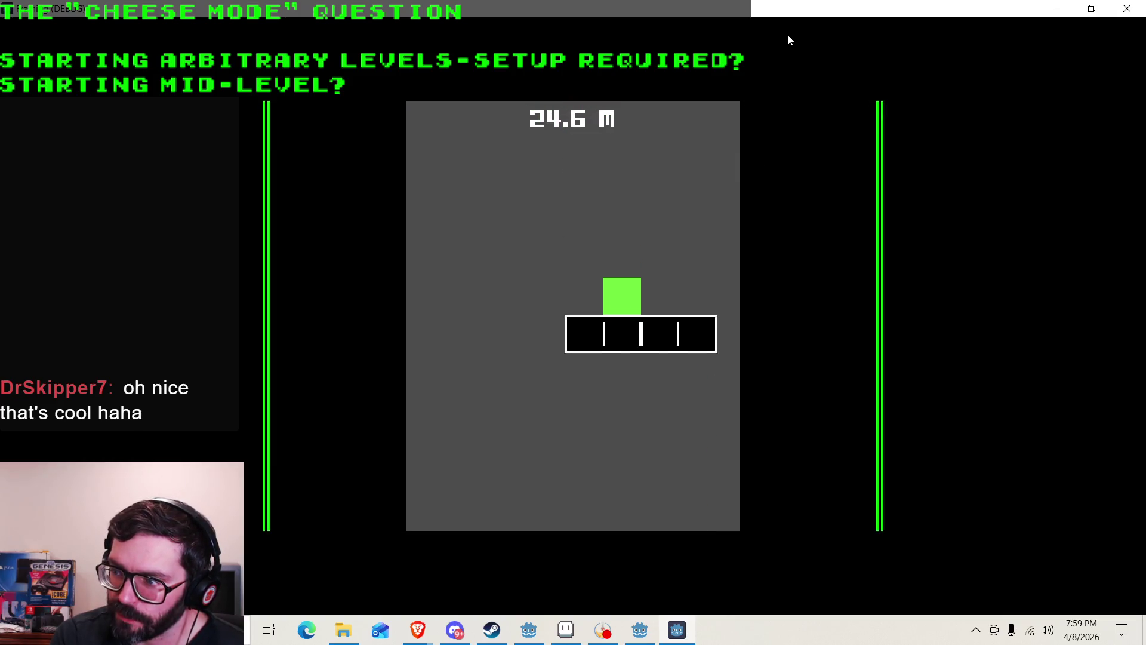
pyautogui.press('Left')
pyautogui.press('Right')
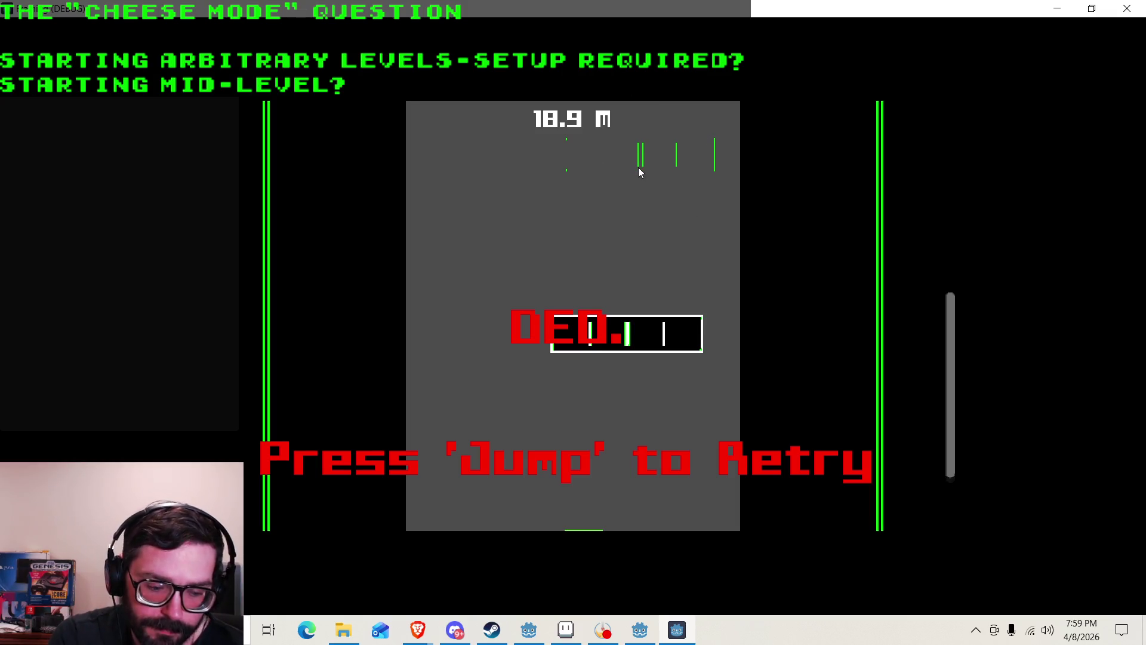
# - Retry the FRAMING level from 0.0 m and move across the start area
pyautogui.press('space')
pyautogui.press('Left')
pyautogui.press('Right')
pyautogui.press('Left')
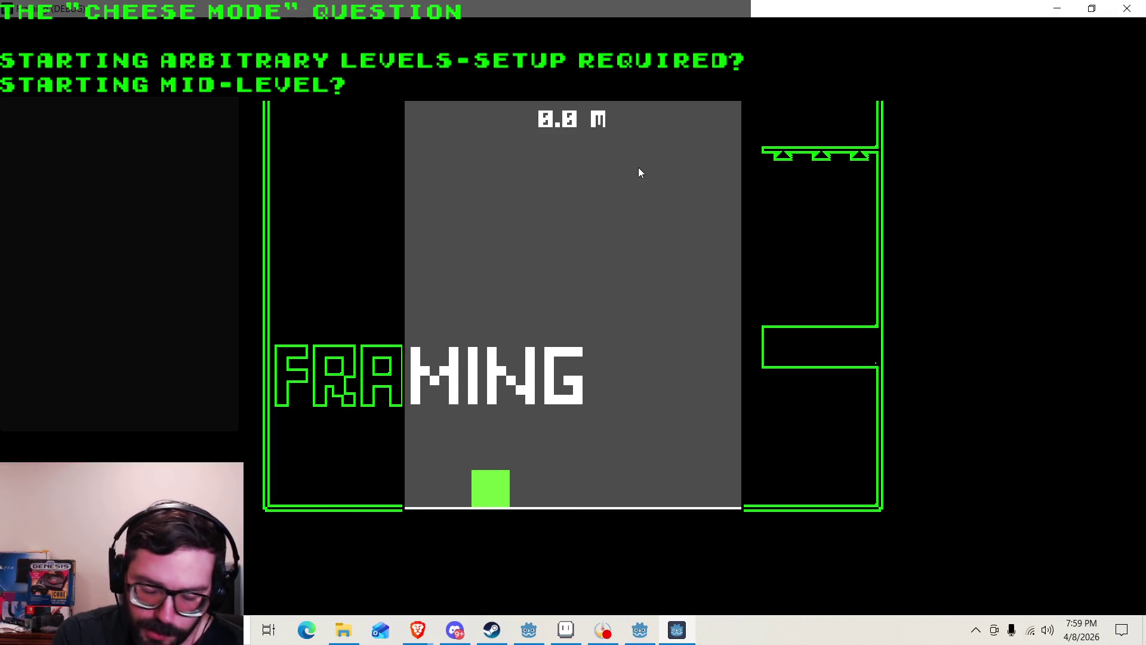
pyautogui.press('Right')
# - Jump up and right, then up-left, onto the successively higher platforms
pyautogui.press('space')
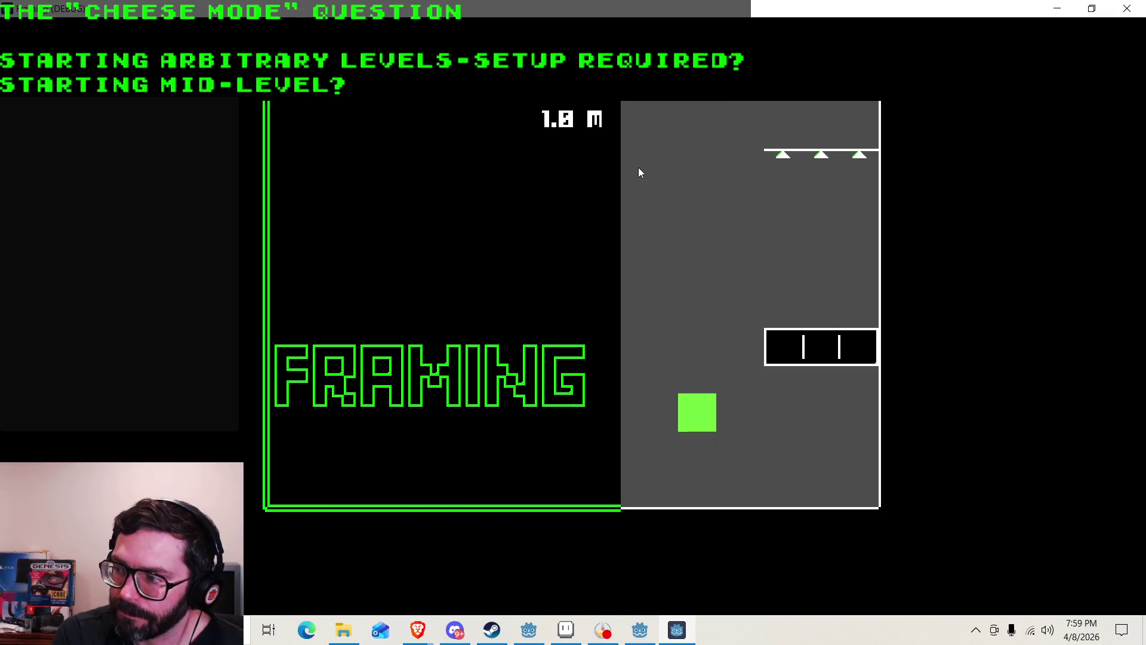
pyautogui.press('Right')
pyautogui.press('space')
pyautogui.press('space')
pyautogui.press('Left')
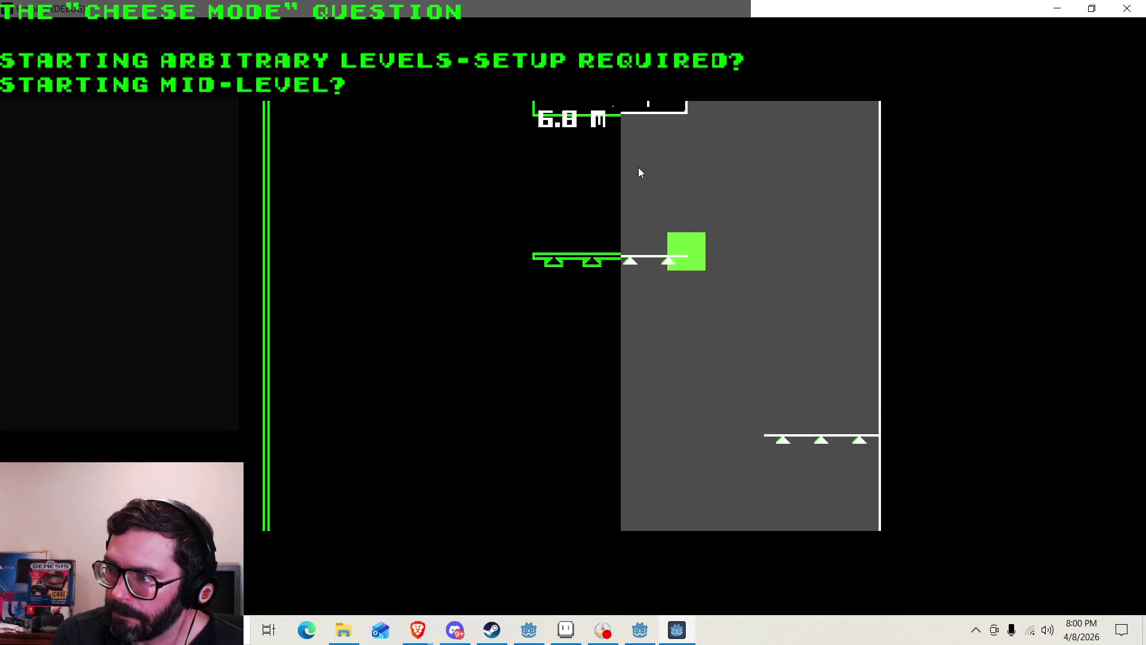
pyautogui.press('space')
pyautogui.press('Right')
pyautogui.press('Left')
pyautogui.press('Left')
pyautogui.press('Right')
pyautogui.press('space')
# - Climb past 16.4 m onto the 18.9 m ledge and up to 19.9 m
pyautogui.press('Left')
pyautogui.press('Left')
pyautogui.press('space')
pyautogui.press('Right')
pyautogui.press('Left')
pyautogui.press('space')
pyautogui.press('Right')
pyautogui.press('space')
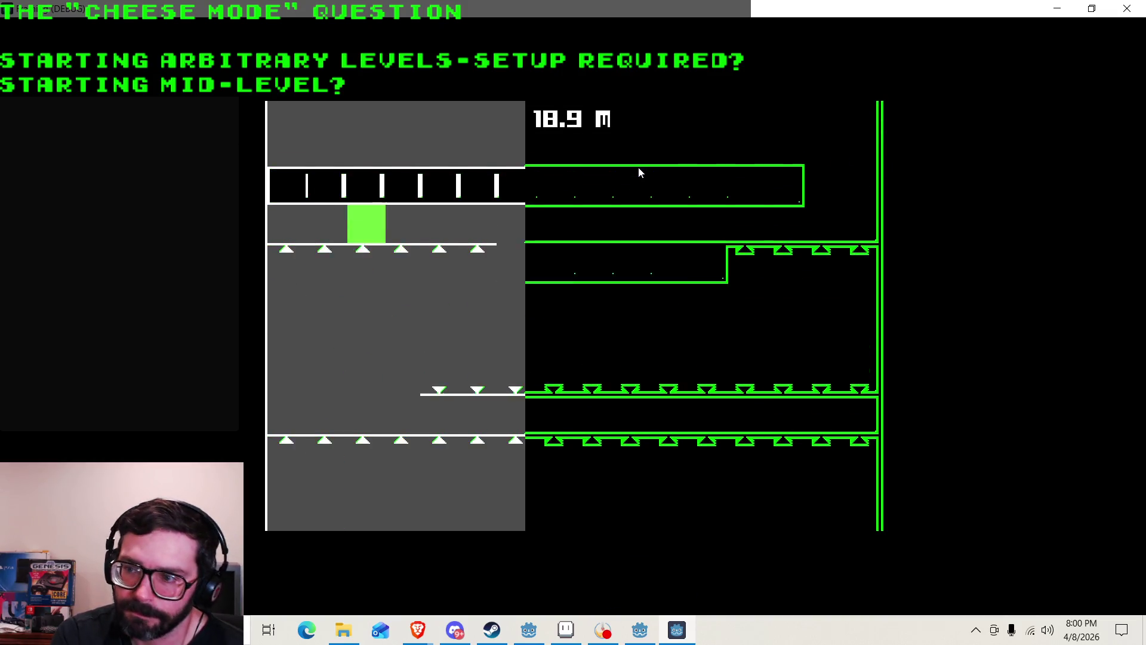
pyautogui.press('Right')
pyautogui.press('Right')
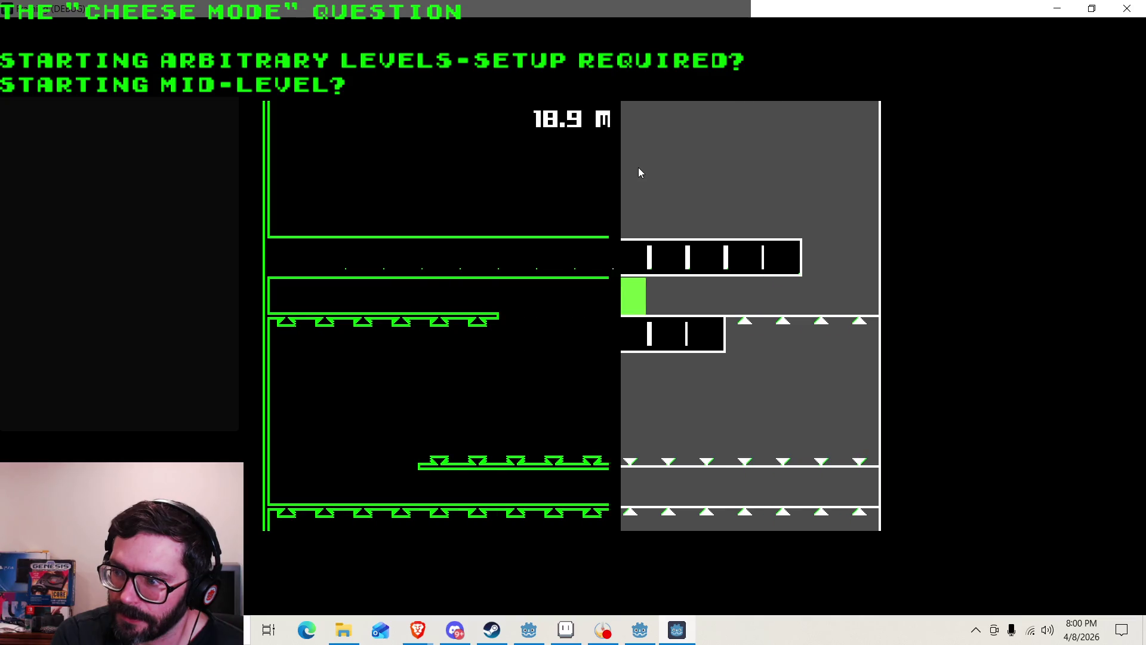
pyautogui.press('Left')
pyautogui.press('Left')
pyautogui.press('space')
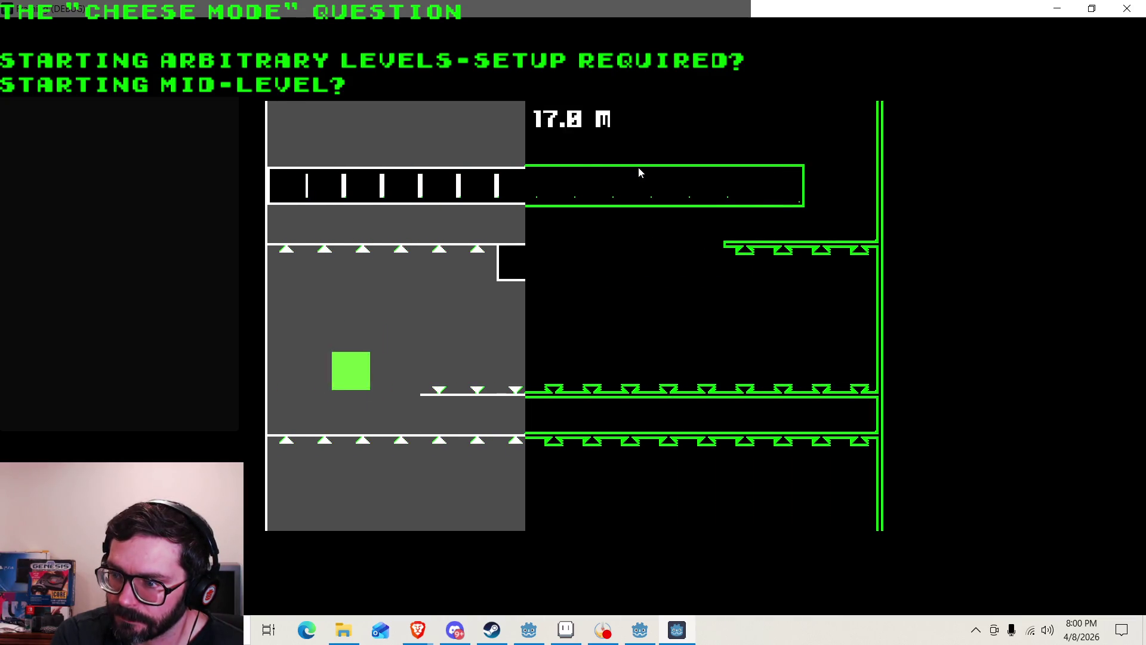
pyautogui.press('Right')
pyautogui.press('Right')
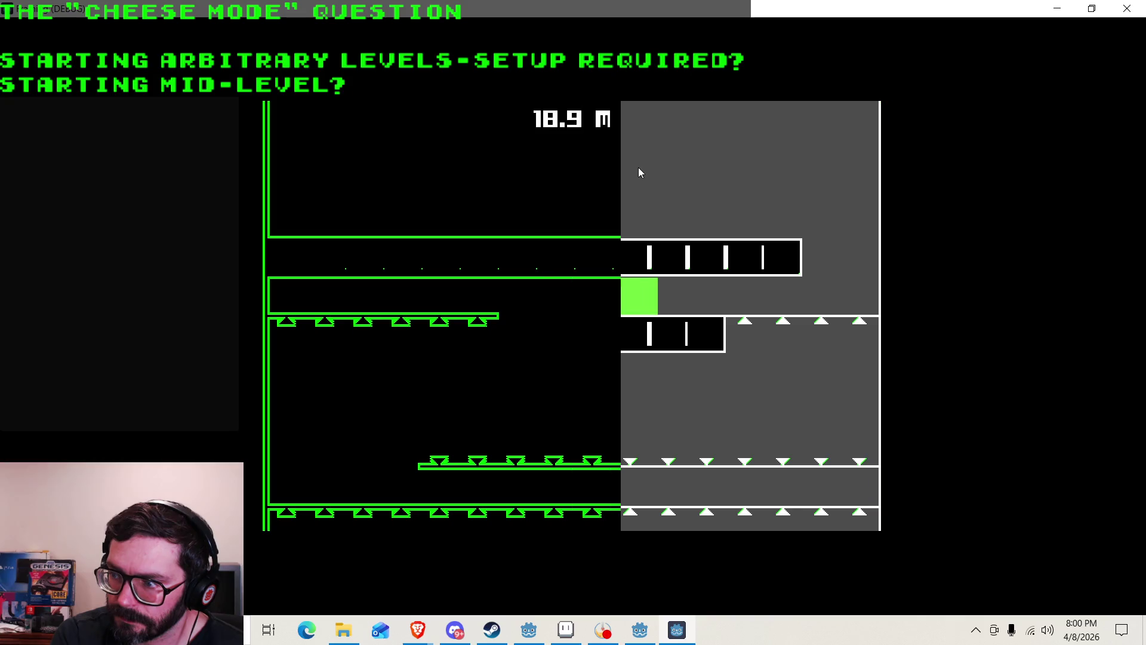
pyautogui.press('space')
# - Jump onto the 24.6 m platform, reach 27.1 m, die, and restart at 0.0 m
pyautogui.press('space')
pyautogui.press('Left')
pyautogui.press('space')
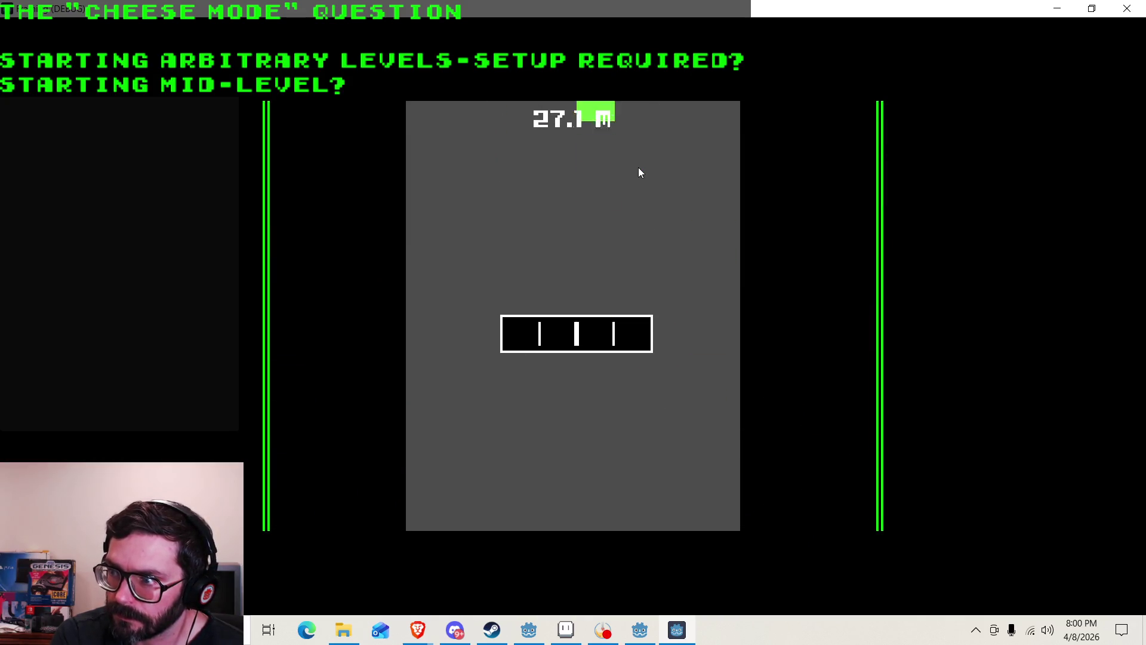
pyautogui.press('Left')
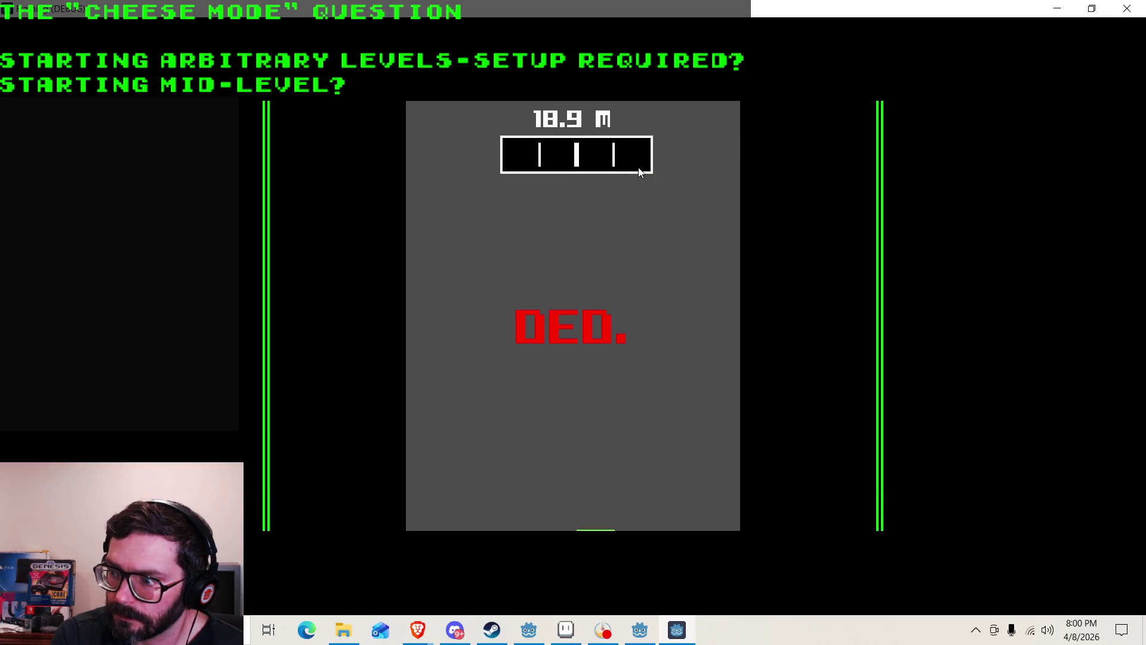
pyautogui.press('space')
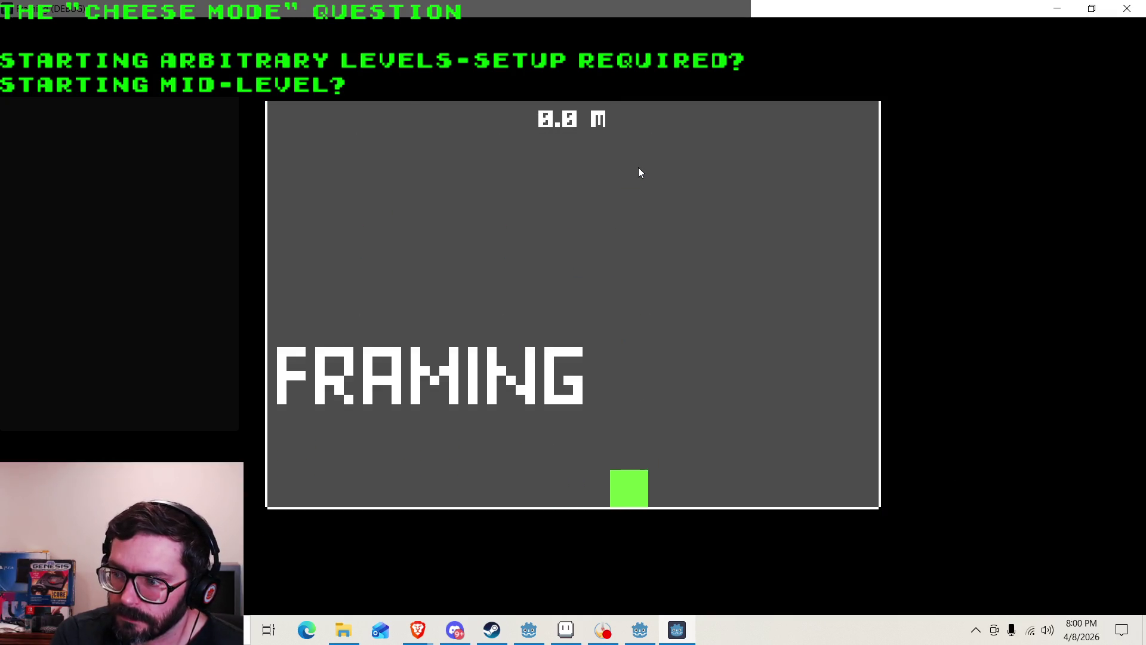
# - Restart the FRAMING run and jump the green square onto the first platform
pyautogui.press('Right')
pyautogui.press('space')
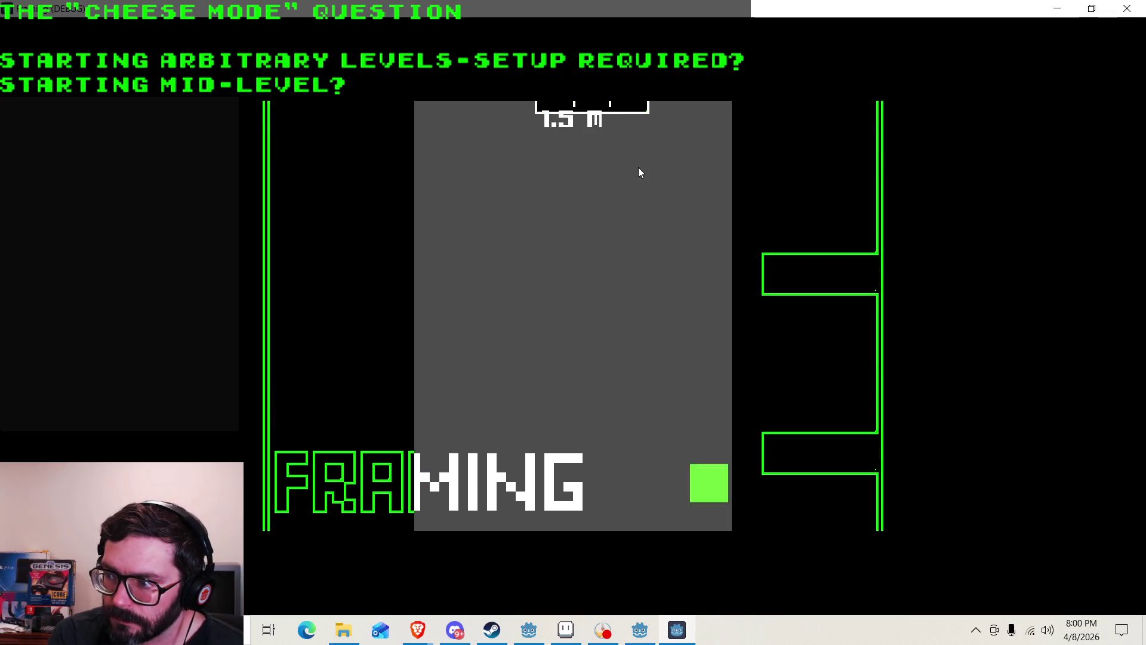
pyautogui.press('space')
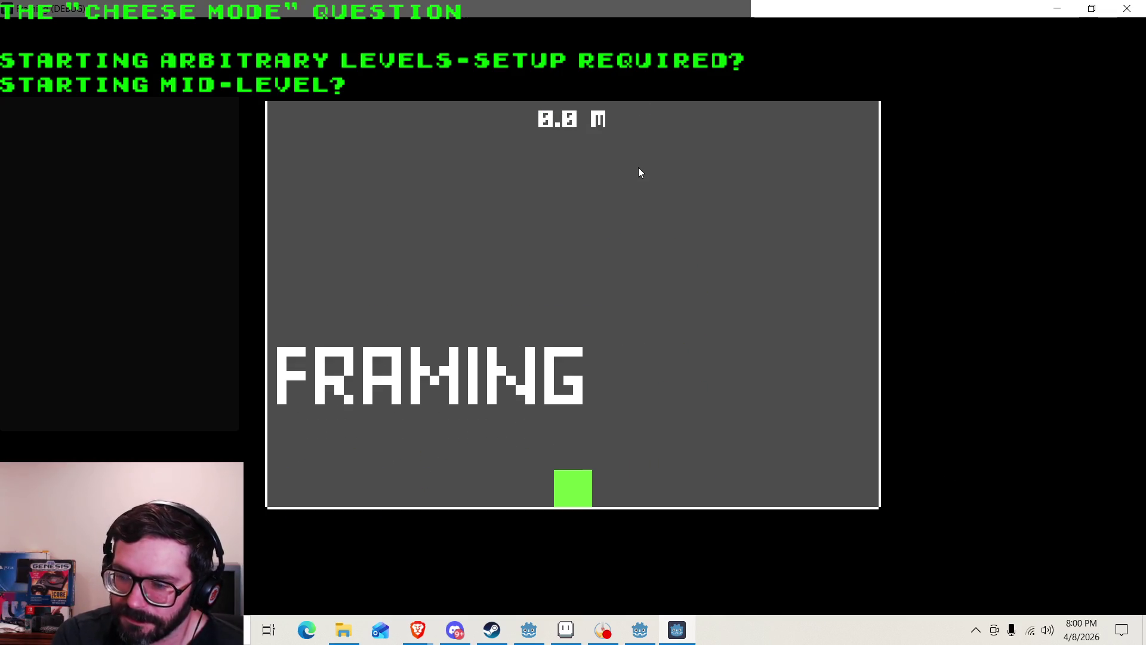
pyautogui.press('Right')
pyautogui.press('Left')
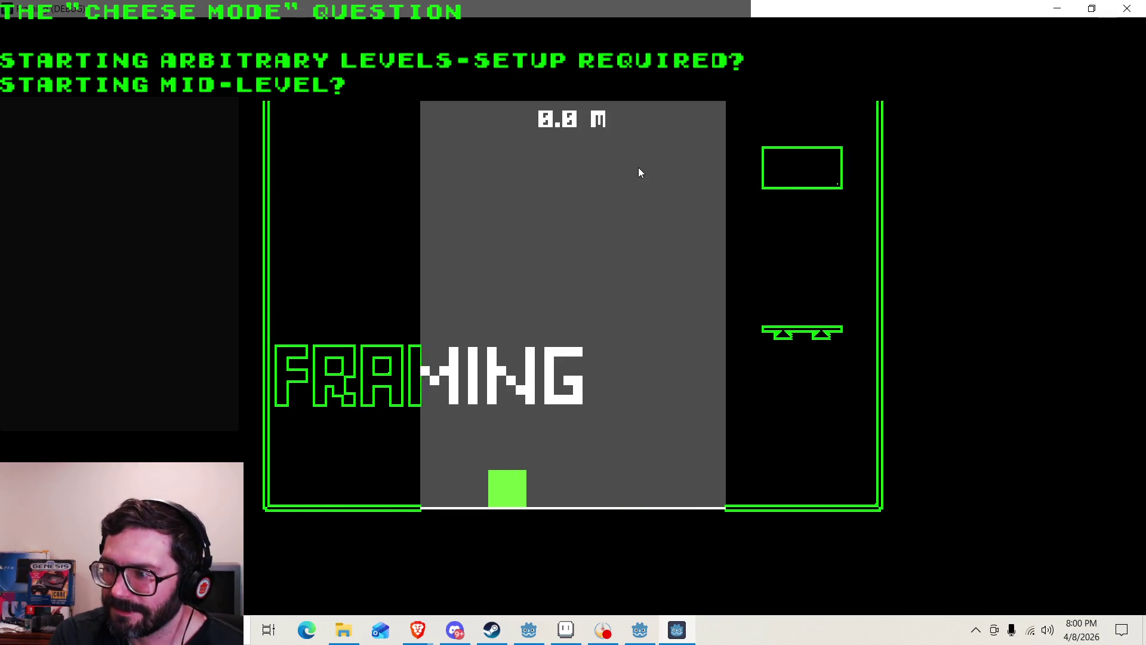
pyautogui.press('Right')
pyautogui.press('space')
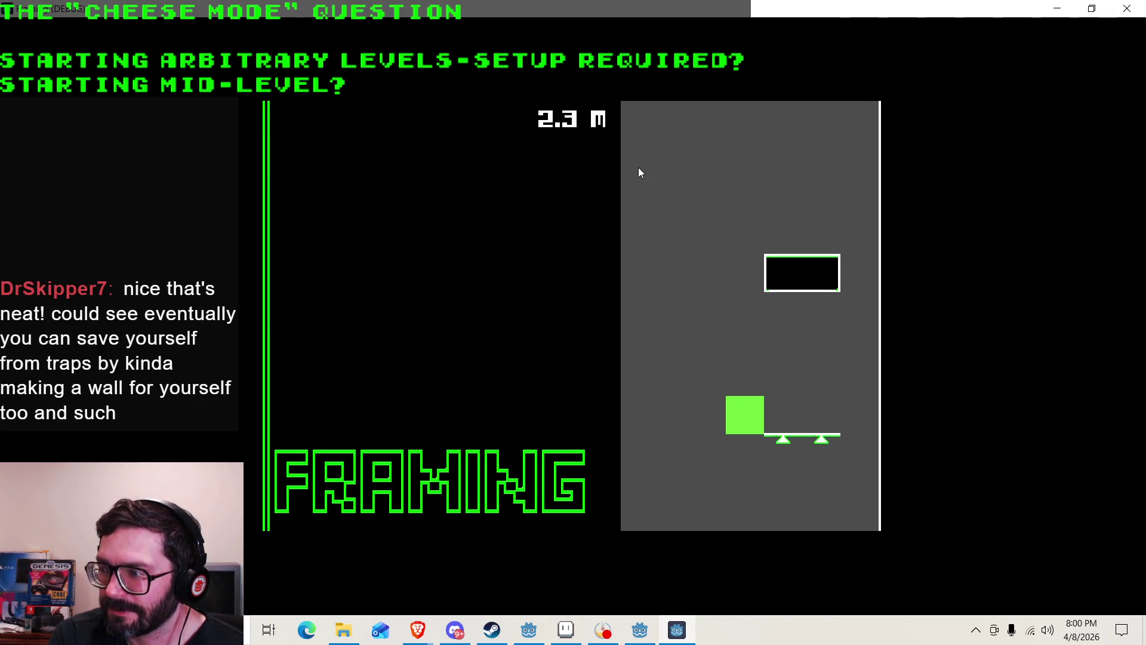
pyautogui.press('space')
pyautogui.press('space')
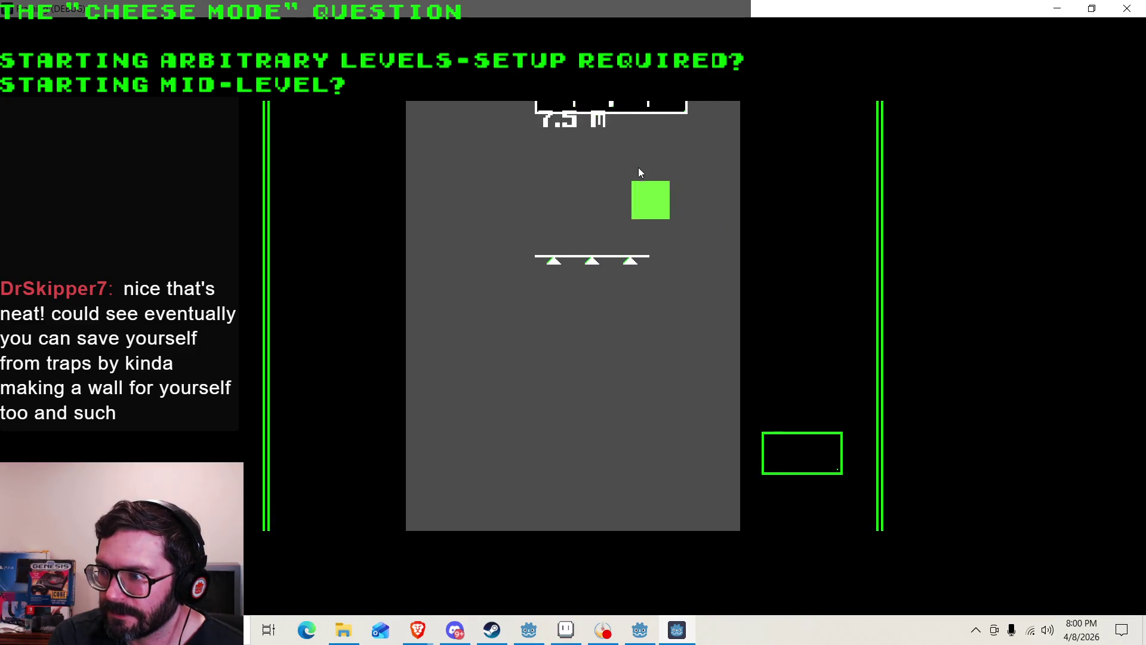
# - Bounce off the spring platform onto the black block, then up to the upper block
pyautogui.press('Left')
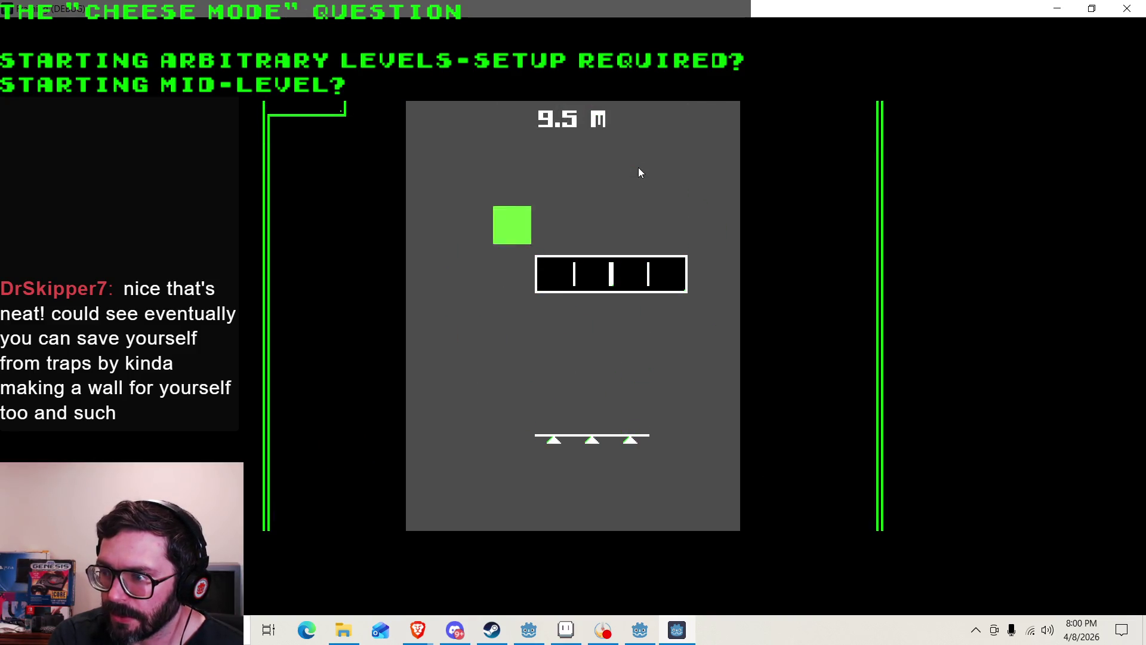
pyautogui.press('Right')
pyautogui.press('Left')
pyautogui.press('space')
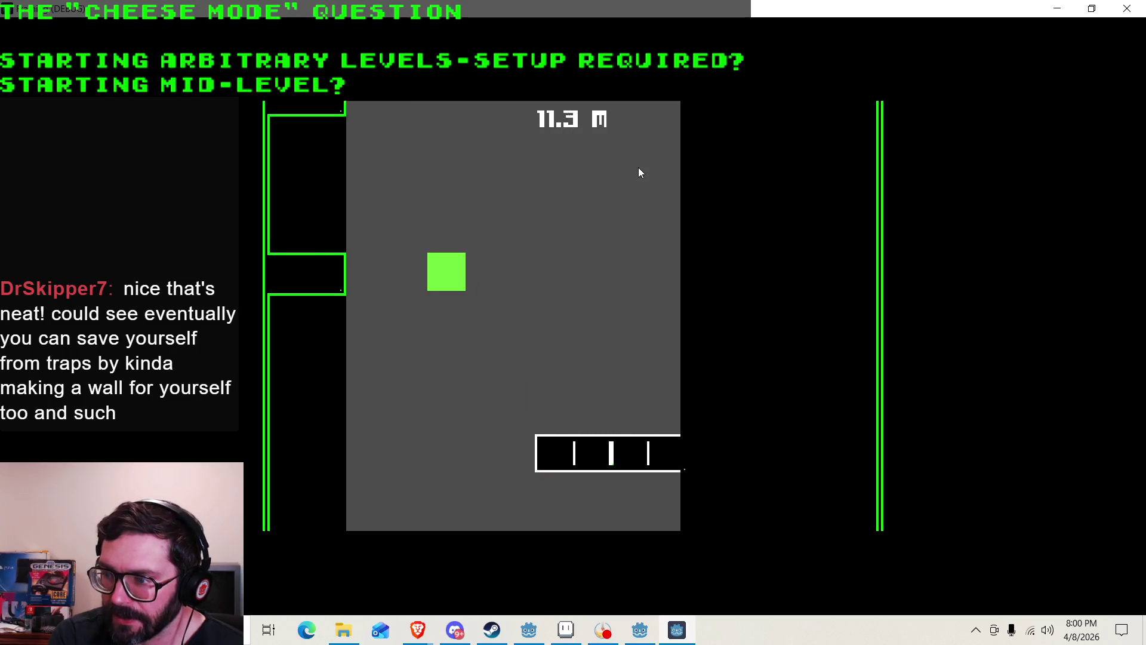
pyautogui.press('Left')
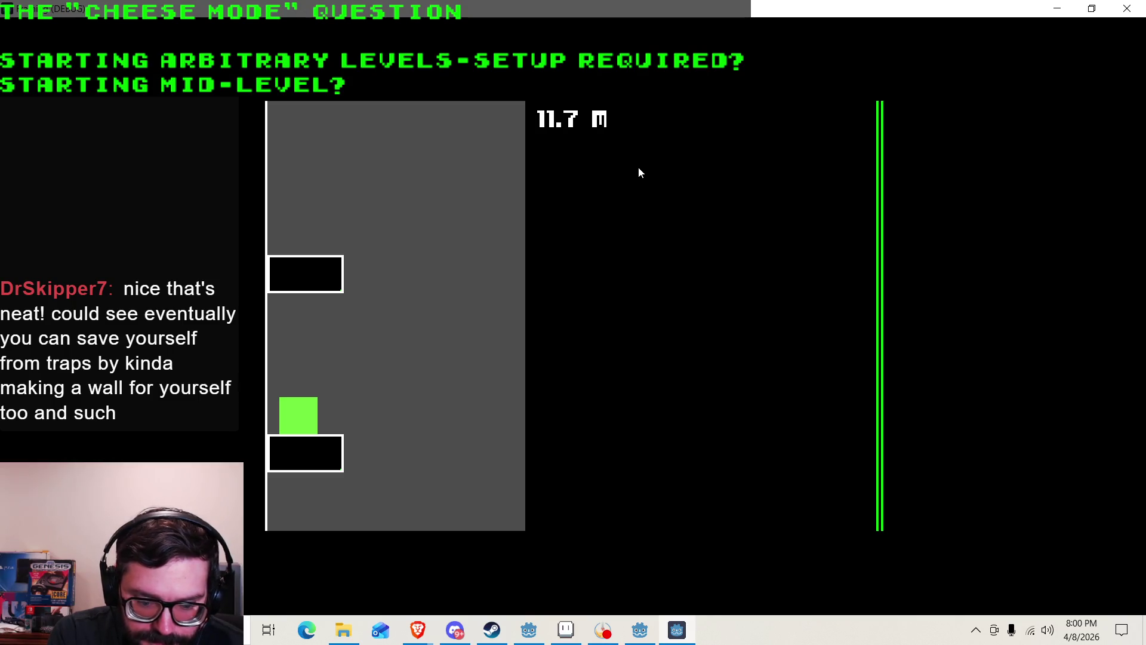
pyautogui.press('Right')
pyautogui.press('space')
pyautogui.press('Left')
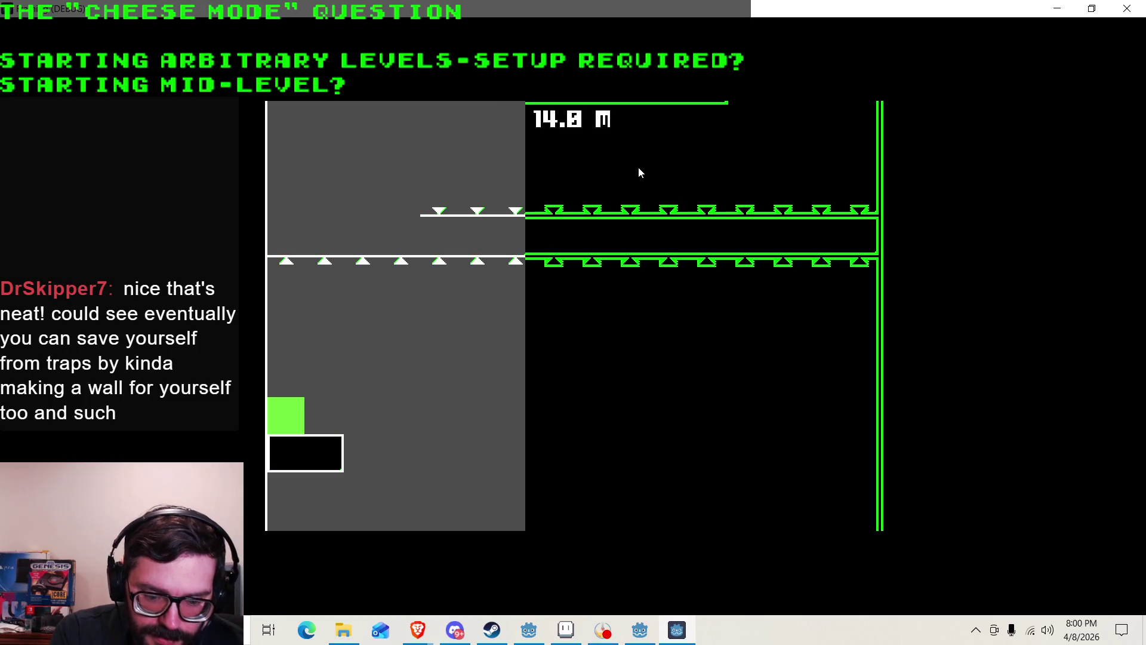
# - Climb across the higher platforms and ledges to the next level up
pyautogui.press('space')
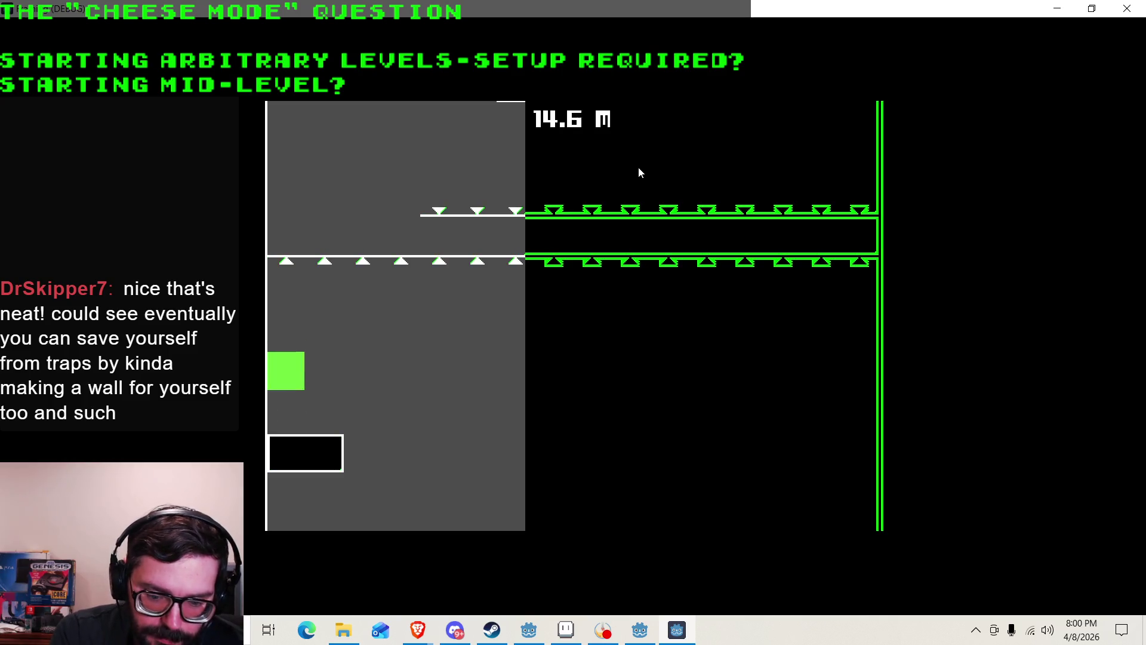
pyautogui.press('Right')
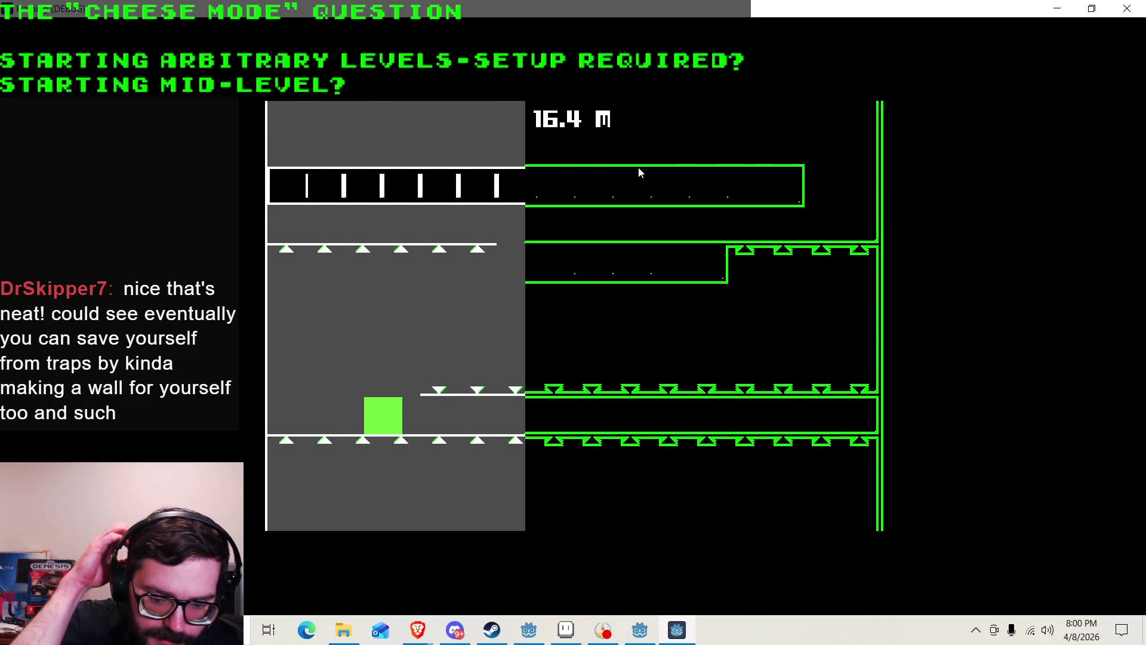
pyautogui.press('Right')
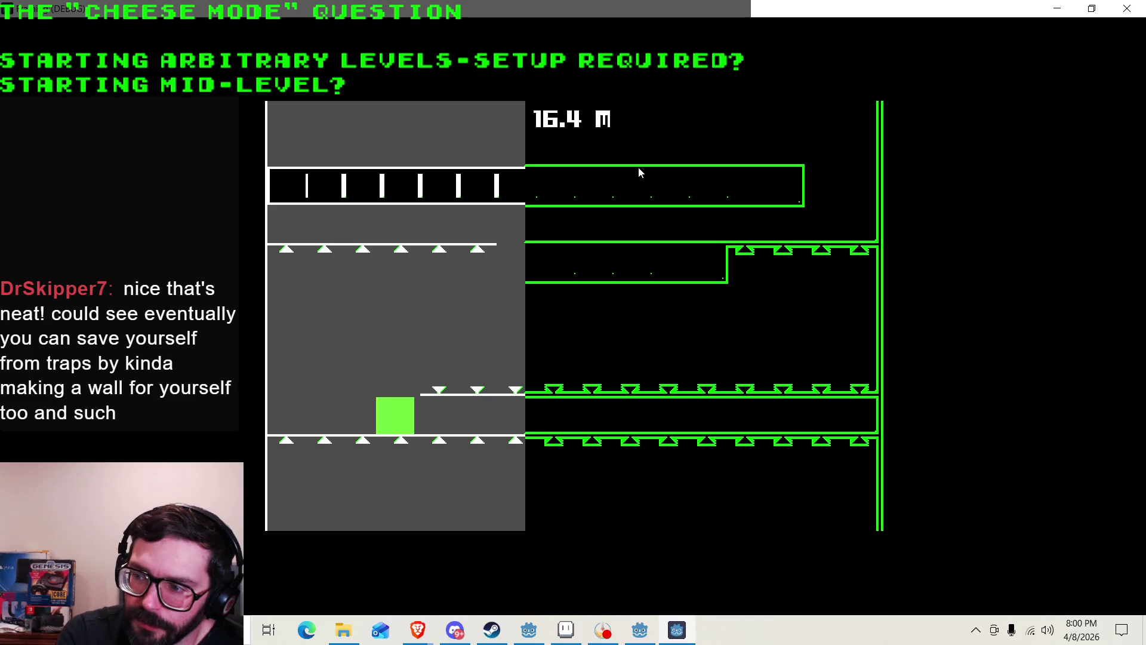
pyautogui.press('space')
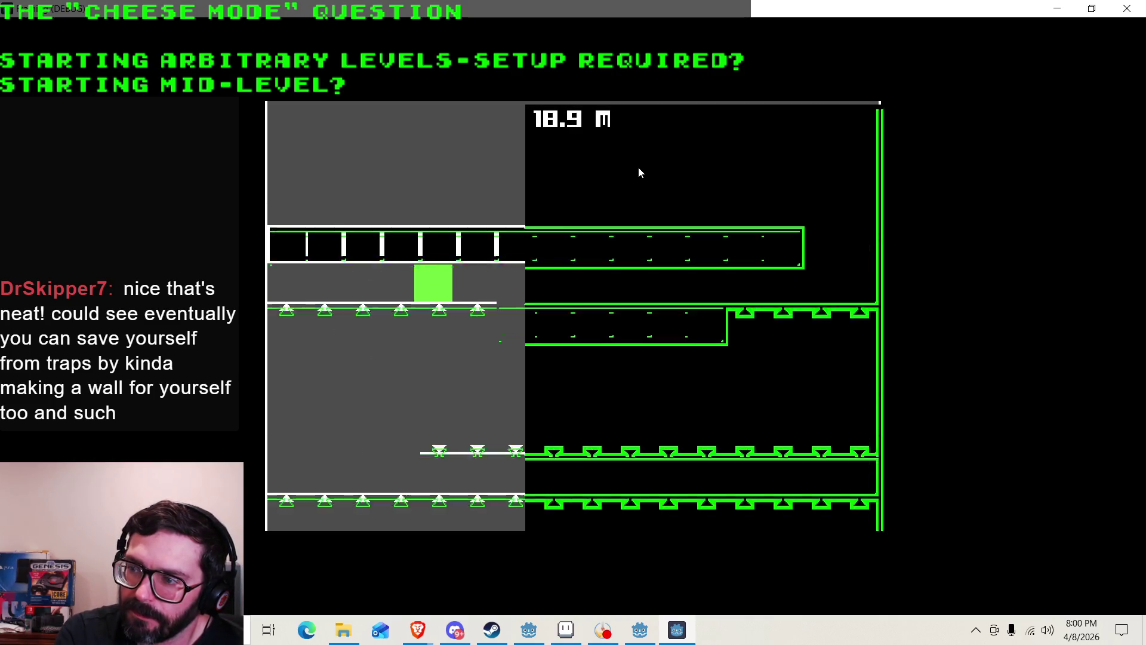
pyautogui.press('Left')
pyautogui.press('Right')
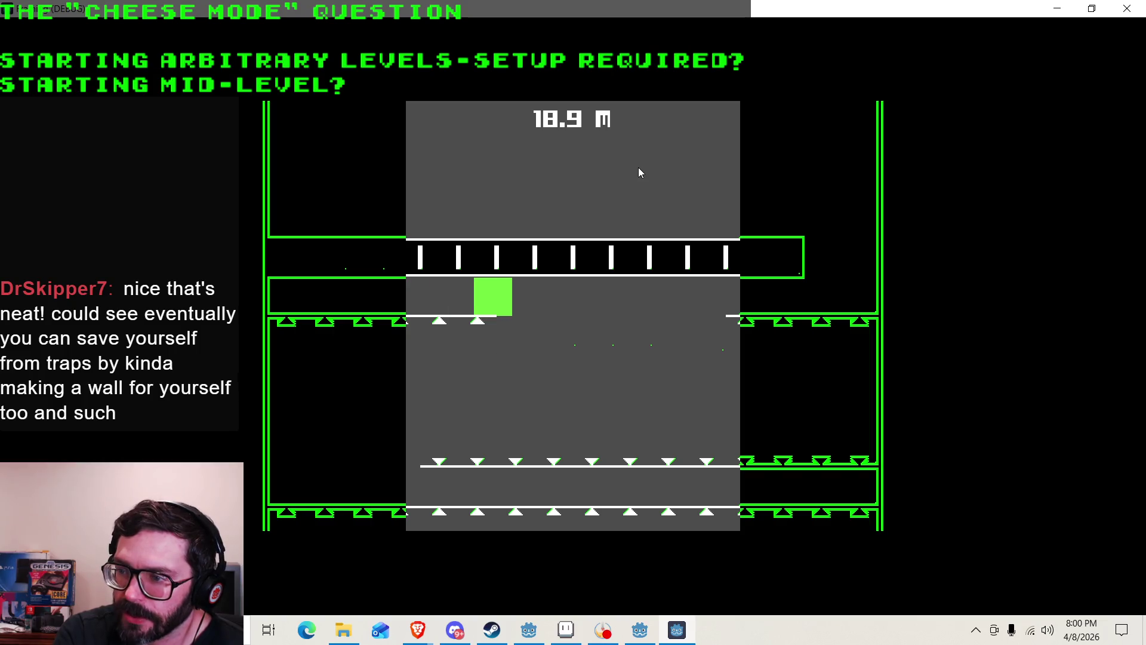
pyautogui.press('Right')
pyautogui.press('space')
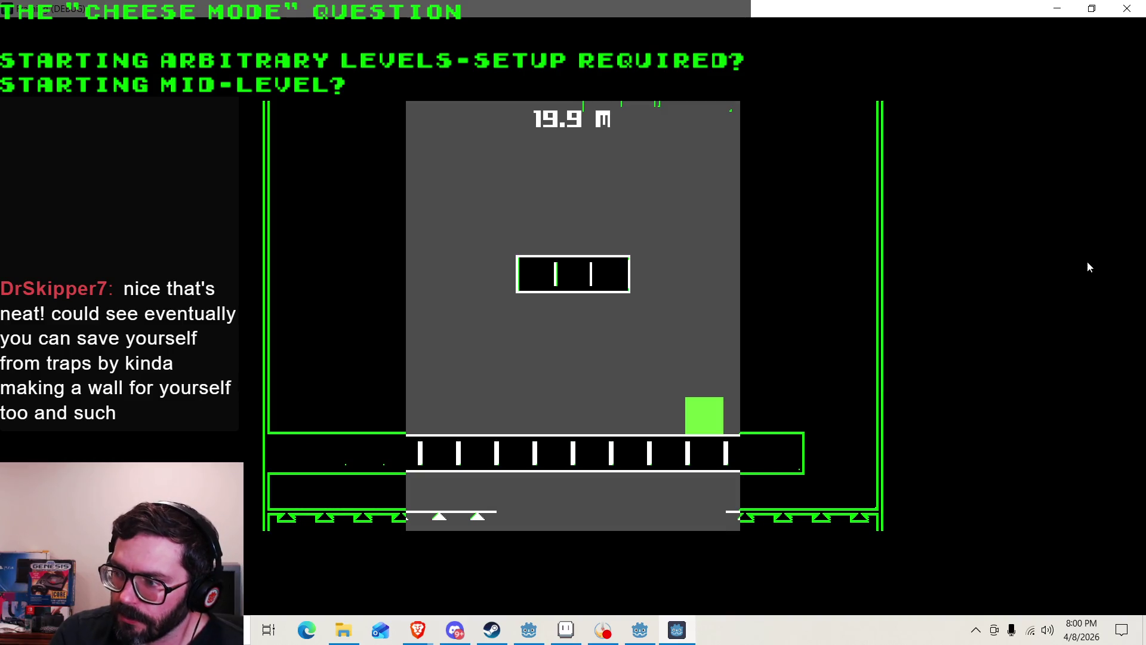
# - Reposition the square on the floor and work it rightward with repeated jumps
pyautogui.press('Left')
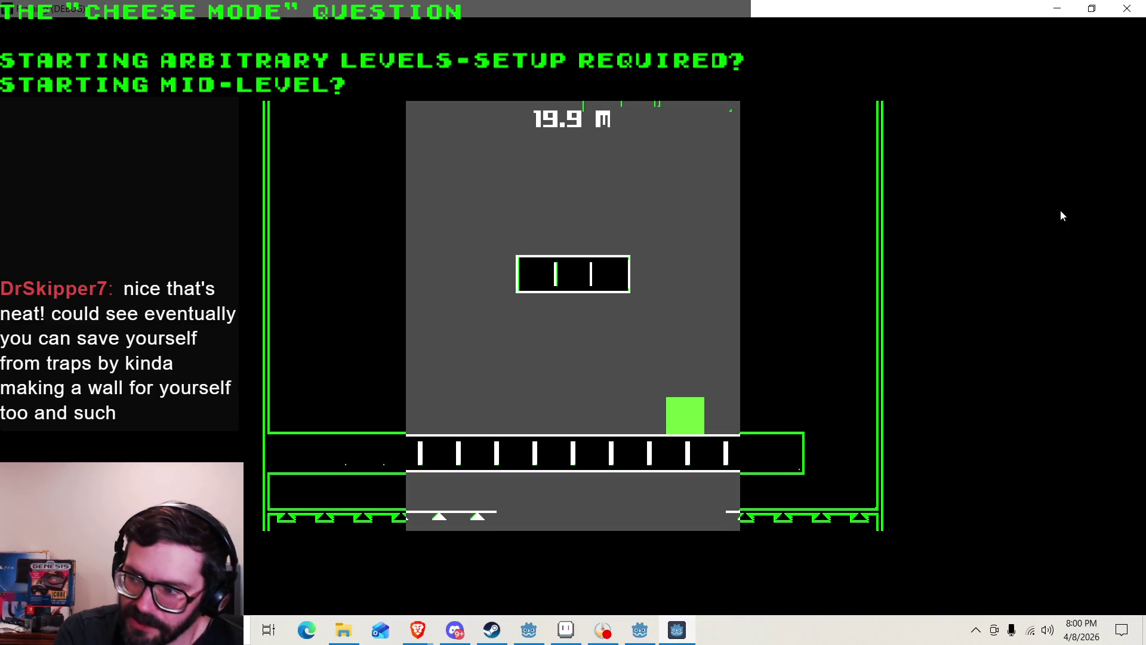
pyautogui.press('Right')
pyautogui.press('space')
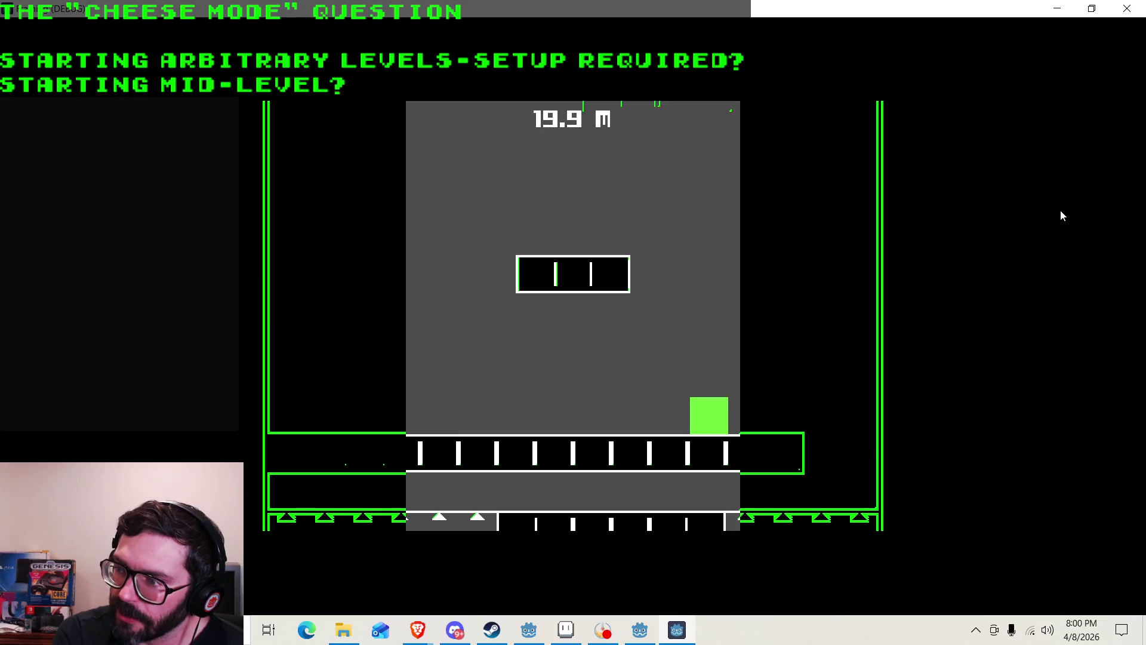
pyautogui.press('Left')
pyautogui.press('Right')
pyautogui.press('space')
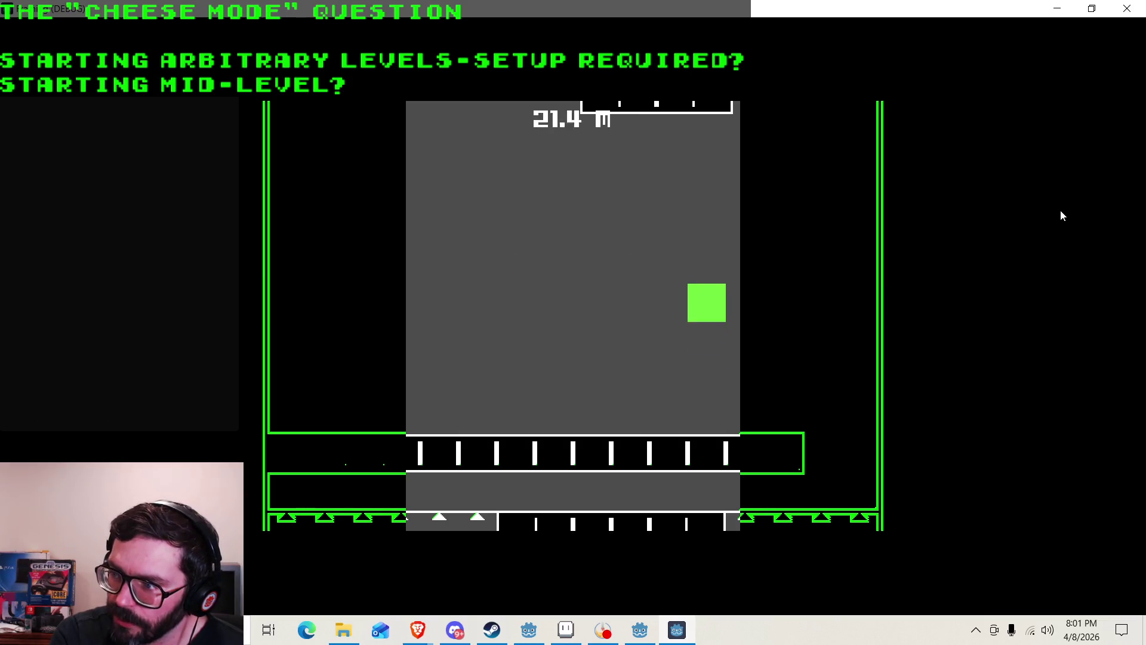
pyautogui.press('Left')
pyautogui.press('Right')
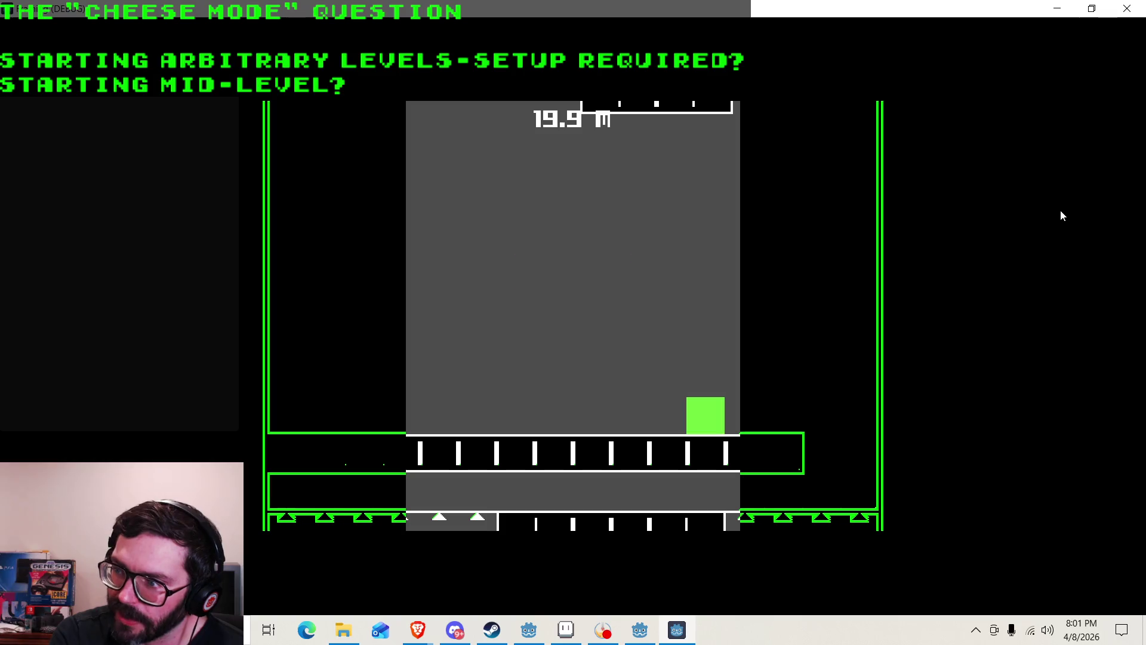
# - Jump up via the bar box and land on the white platform near 29.3 m
pyautogui.press('space')
pyautogui.press('Left')
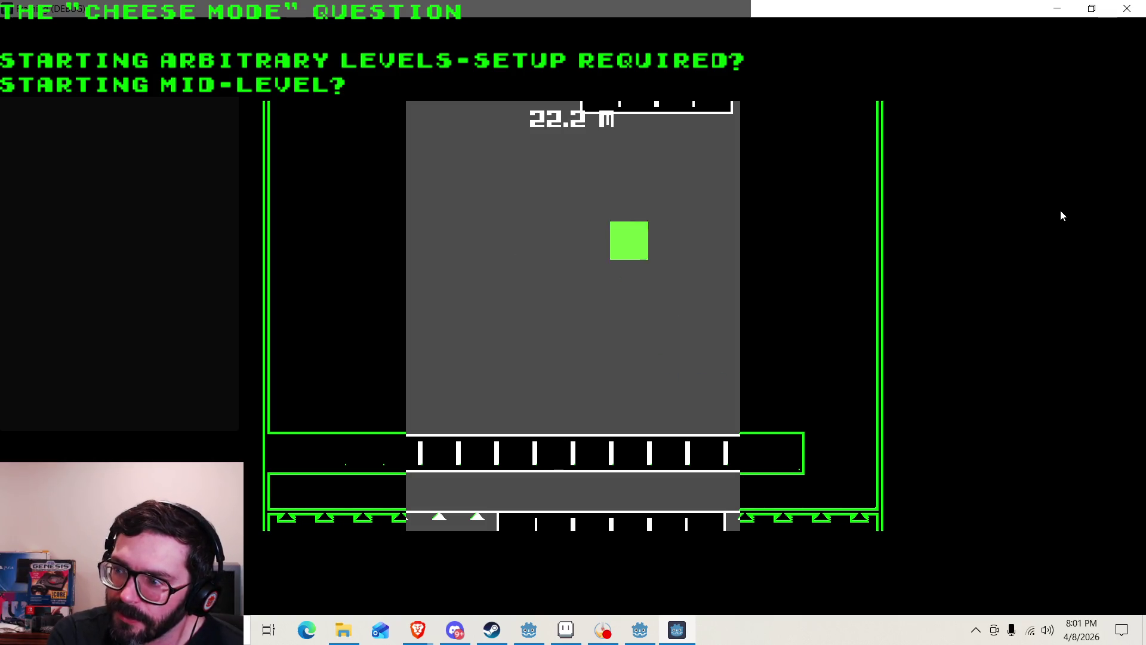
pyautogui.press('space')
pyautogui.press('space')
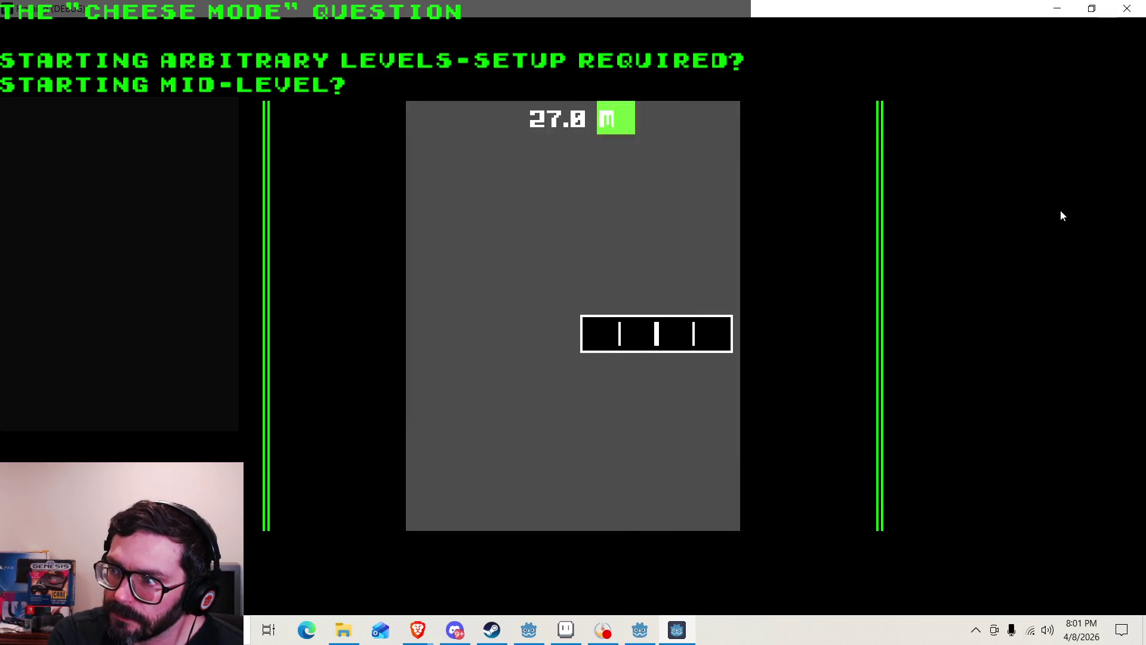
pyautogui.press('space')
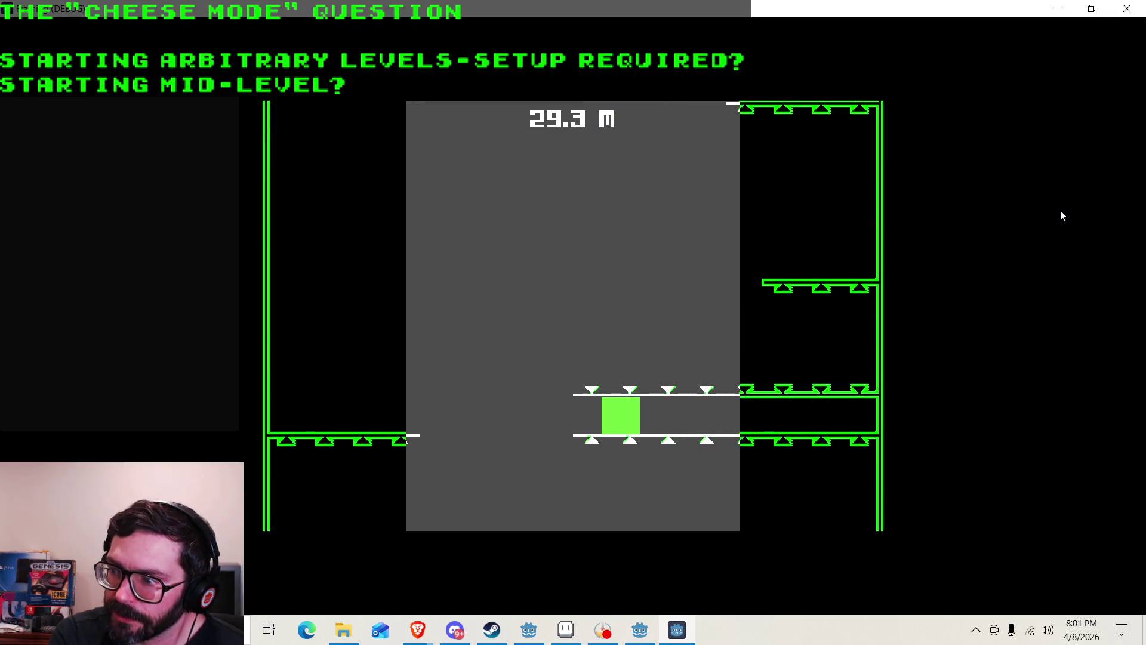
pyautogui.press('Left')
pyautogui.press('space')
pyautogui.press('Right')
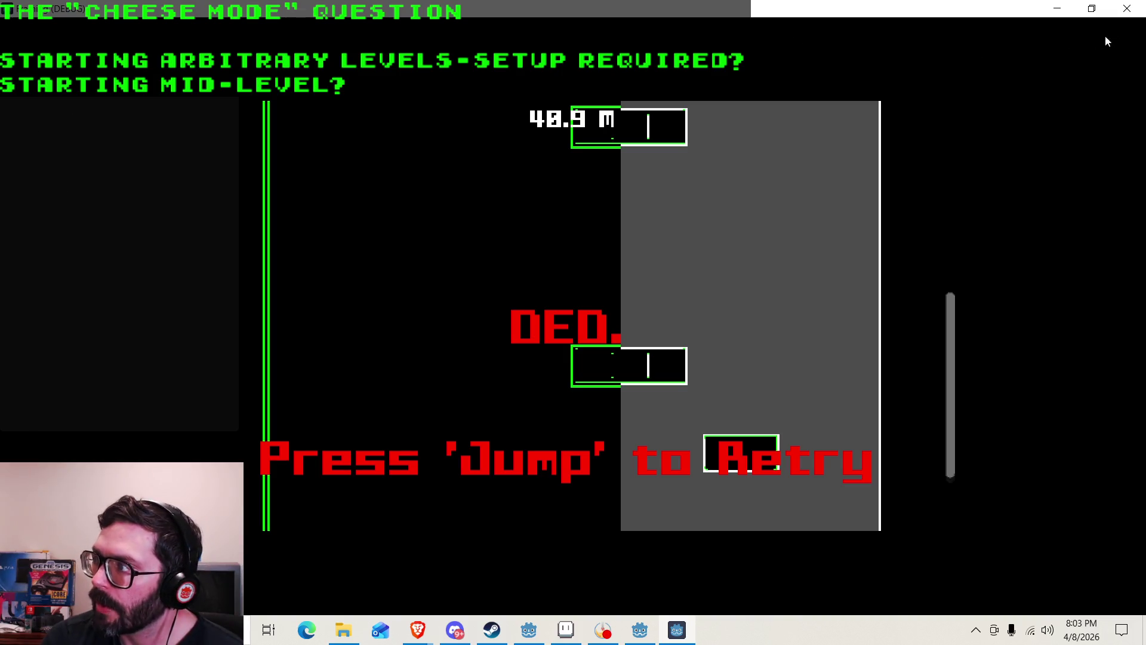
# - Close the game window to stop debugging and return to platform.gd in the editor
pyautogui.click(1127, 8)
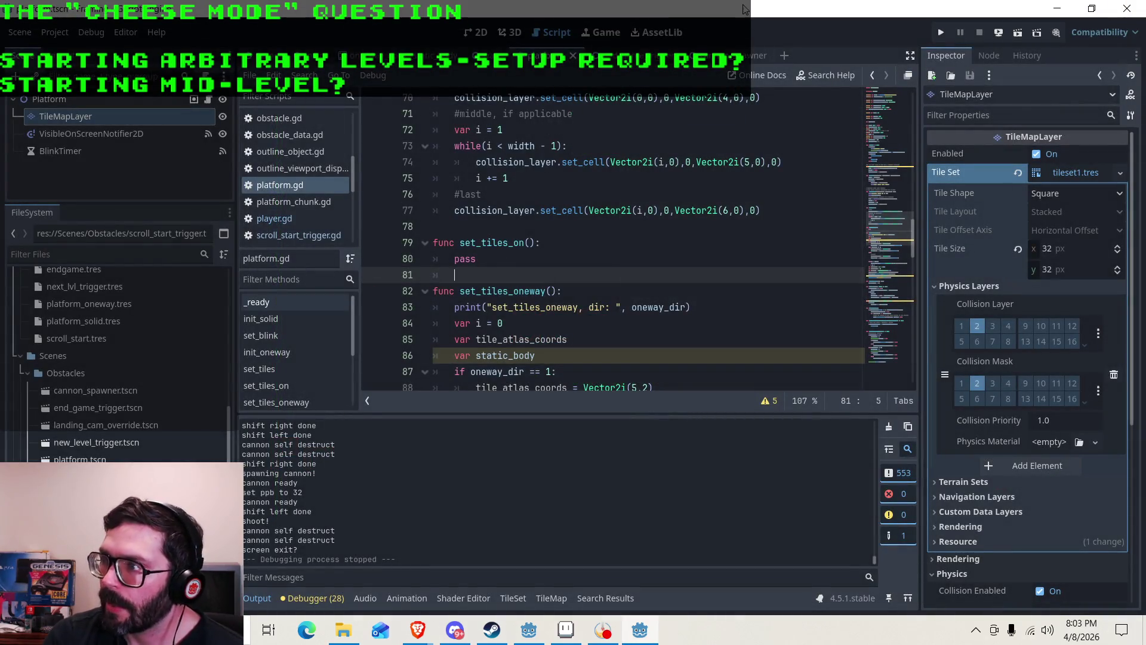